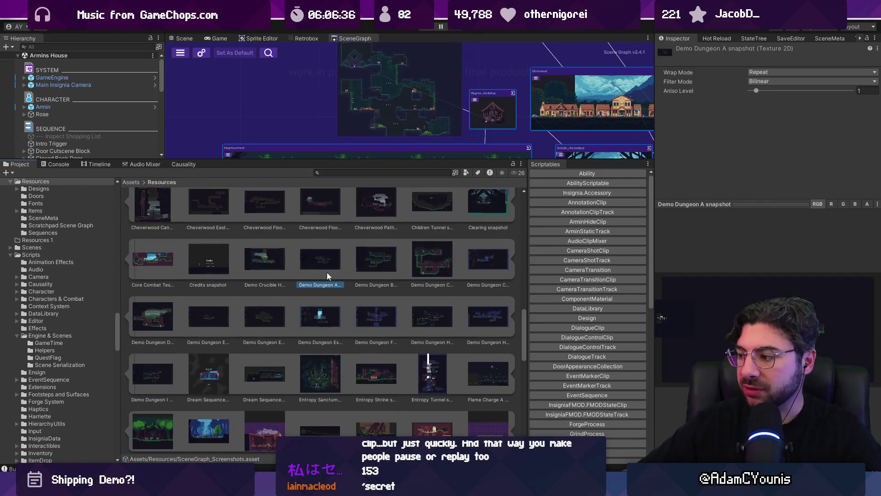
- Preview the Cheverton Square, Athenaeum Map 2 and Core Combat Test snapshot textures
{"action": "scroll", "coordinate": [326, 271], "scroll_direction": "up", "scroll_amount": 4}
{"action": "left_click", "coordinate": [370, 311]}
{"action": "scroll", "coordinate": [369, 311], "scroll_direction": "up", "scroll_amount": 10}
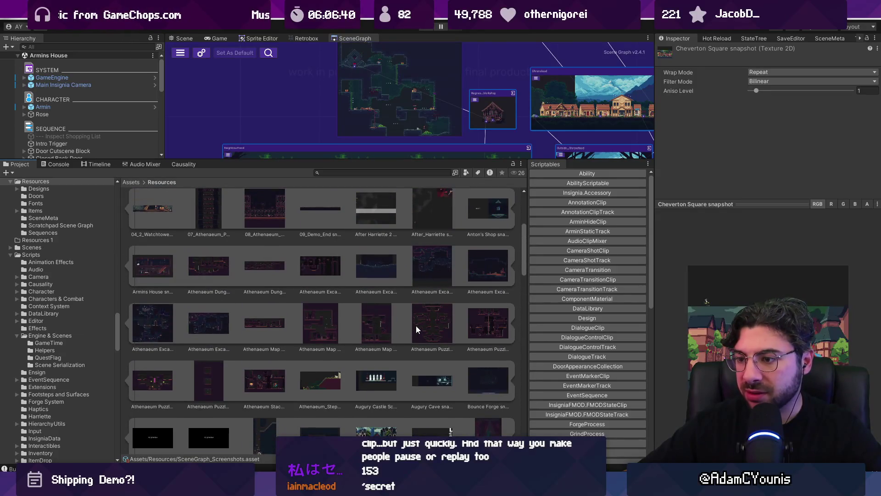
{"action": "left_click", "coordinate": [330, 316]}
{"action": "scroll", "coordinate": [330, 315], "scroll_direction": "up", "scroll_amount": 2}
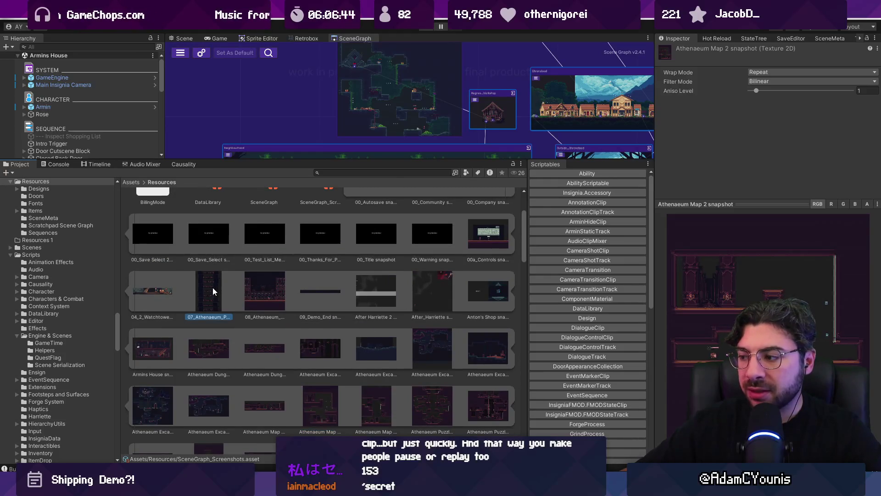
{"action": "scroll", "coordinate": [228, 291], "scroll_direction": "up", "scroll_amount": 3}
{"action": "scroll", "coordinate": [259, 298], "scroll_direction": "down", "scroll_amount": 8}
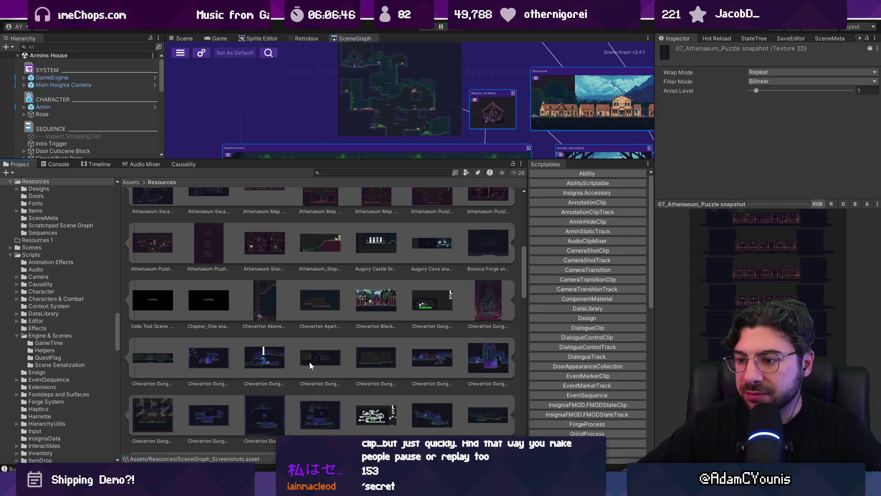
{"action": "scroll", "coordinate": [307, 355], "scroll_direction": "down", "scroll_amount": 4}
{"action": "scroll", "coordinate": [311, 345], "scroll_direction": "down", "scroll_amount": 1}
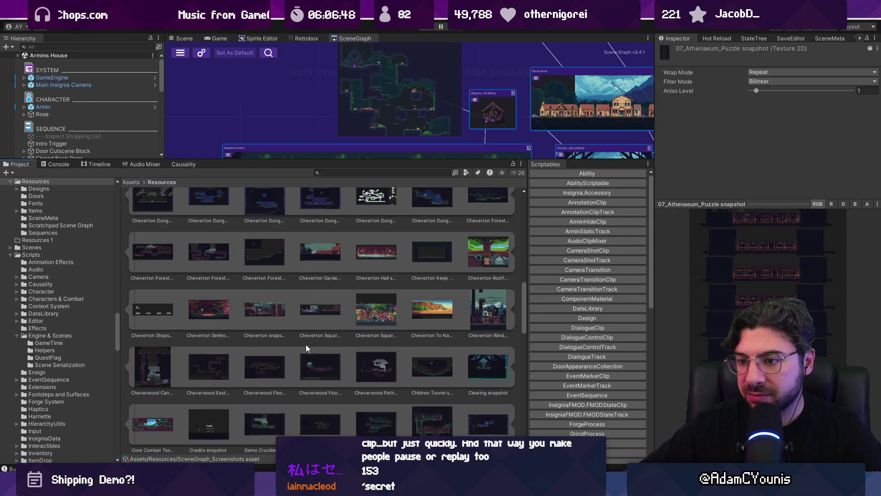
{"action": "scroll", "coordinate": [311, 344], "scroll_direction": "down", "scroll_amount": 2}
{"action": "left_click", "coordinate": [152, 342]}
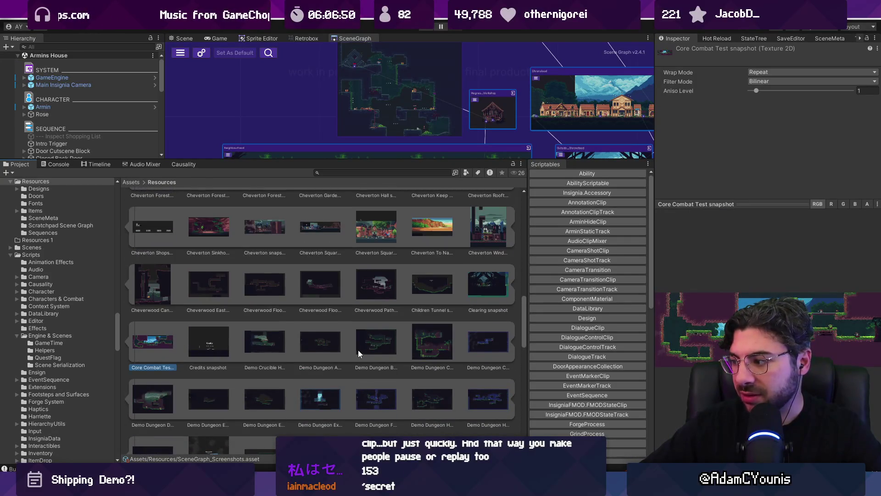
- Preview the Forest Ruins, Forest Lake, Hollow Test, Ned's Workshop and Ohrenstead snapshots
{"action": "scroll", "coordinate": [358, 350], "scroll_direction": "down", "scroll_amount": 4}
{"action": "left_click", "coordinate": [217, 348]}
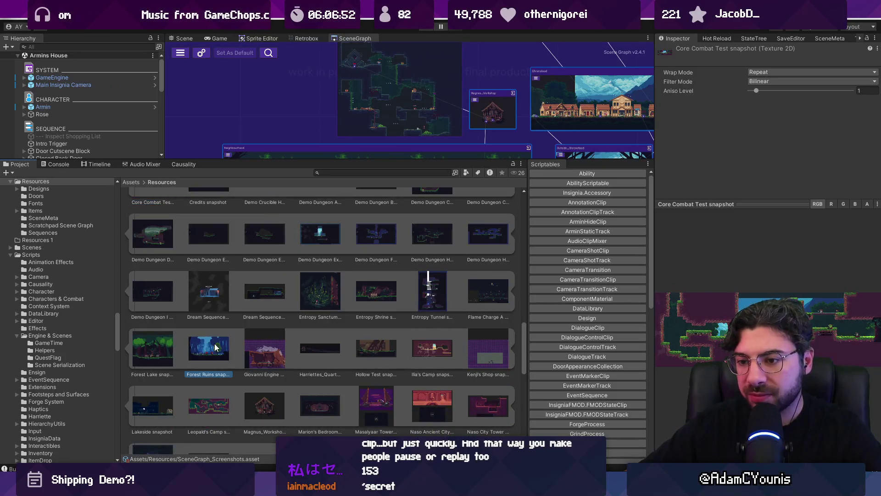
{"action": "left_click", "coordinate": [154, 350]}
{"action": "left_click", "coordinate": [367, 344]}
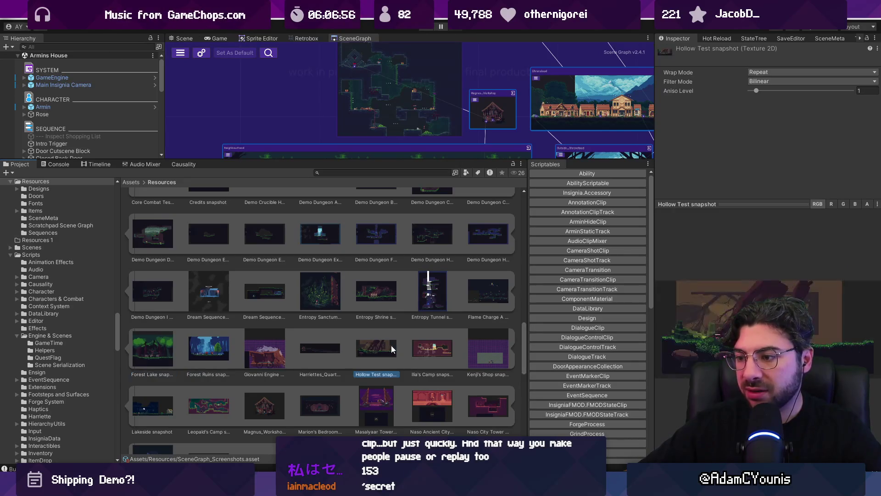
{"action": "scroll", "coordinate": [428, 347], "scroll_direction": "down", "scroll_amount": 4}
{"action": "left_click", "coordinate": [373, 279]}
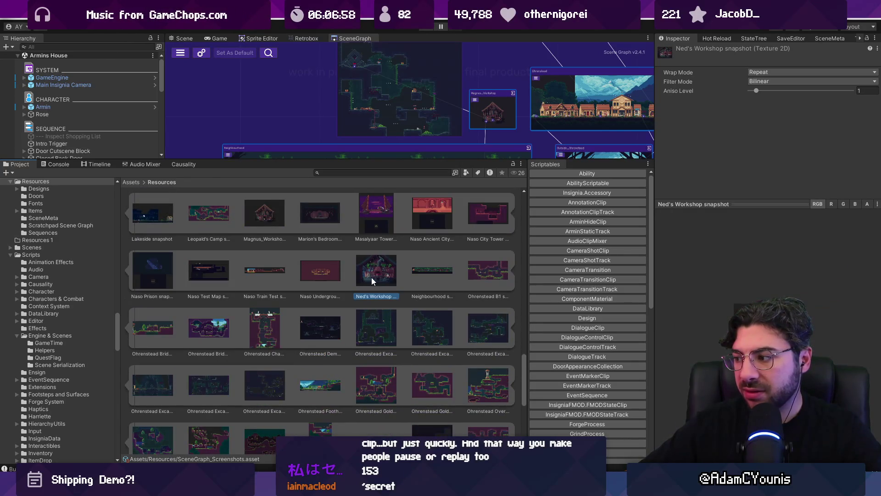
{"action": "scroll", "coordinate": [334, 287], "scroll_direction": "down", "scroll_amount": 3}
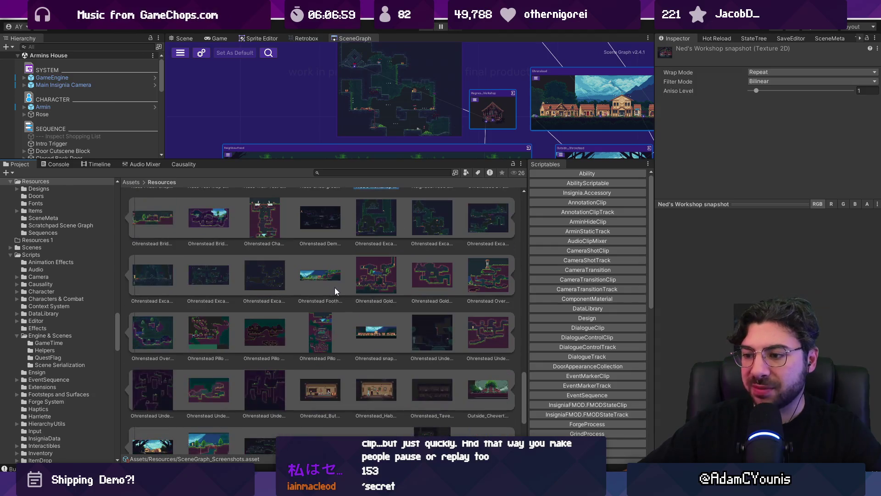
{"action": "left_click", "coordinate": [372, 331]}
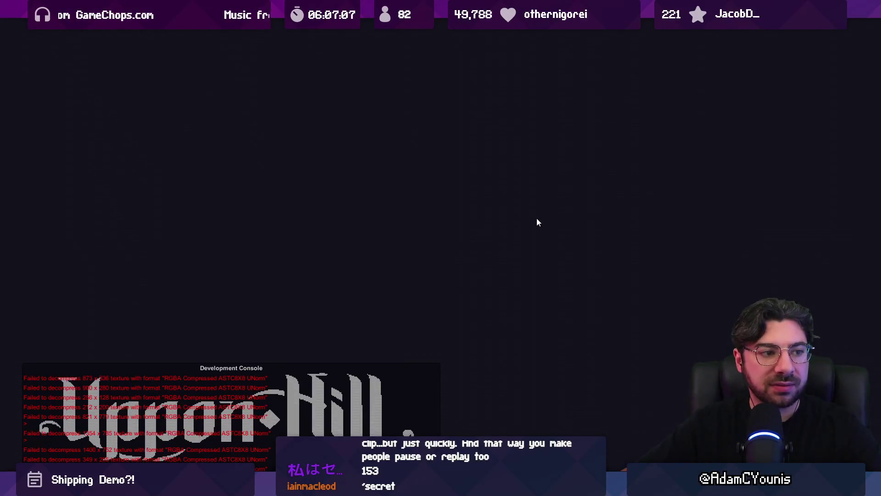
- Load the Player File save and pan the world map to Outside_Ohrenstead
{"action": "key", "text": "z"}
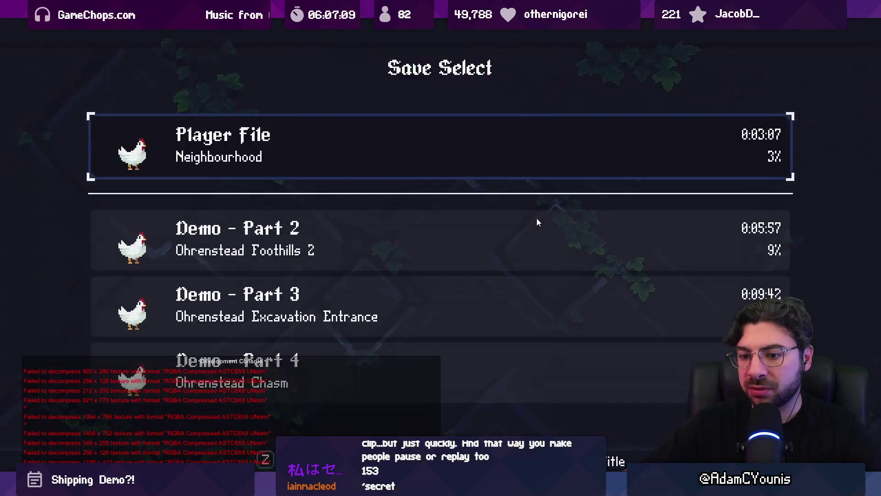
{"action": "key", "text": "z"}
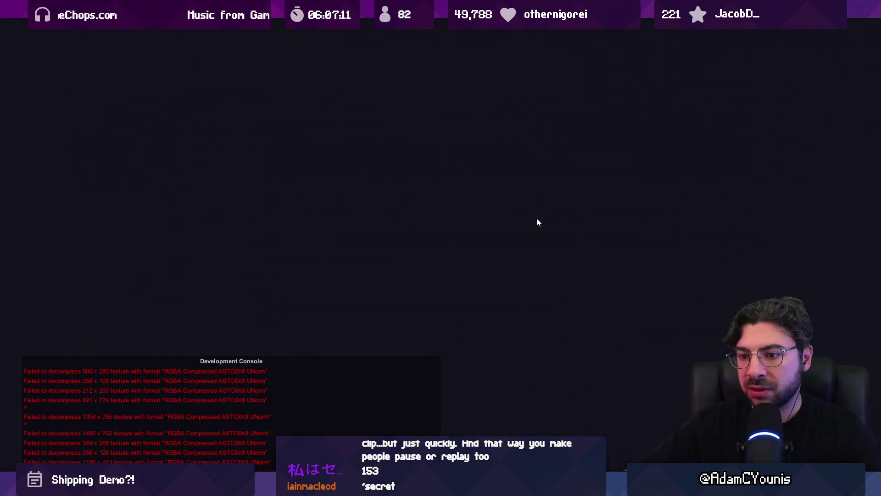
{"action": "key", "text": "Tab"}
{"action": "key", "text": "Right"}
{"action": "key", "text": "Right"}
{"action": "key", "text": "Right"}
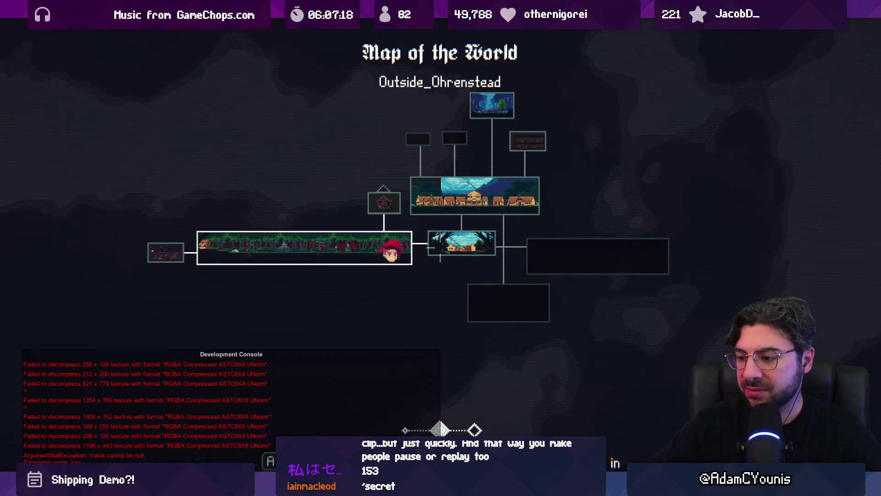
- Reopen the map centred on the player, resume play, and return to the Unity editor
{"action": "key", "text": "Tab"}
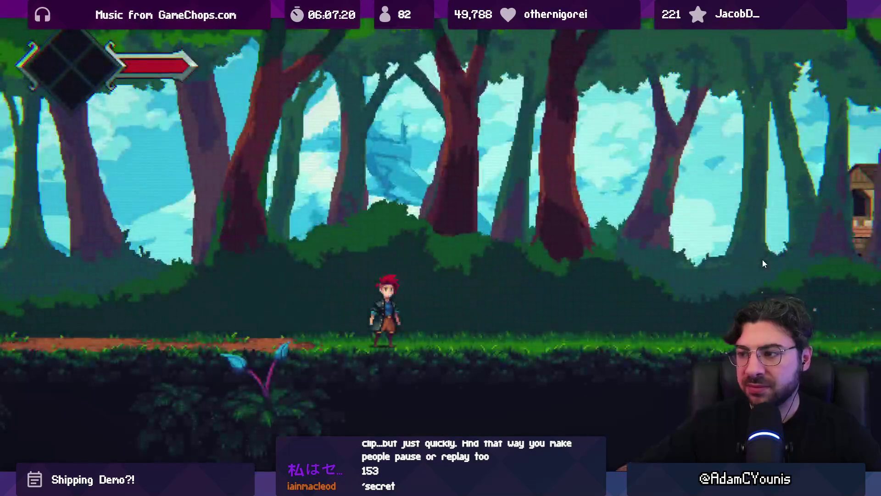
{"action": "key", "text": "Tab"}
{"action": "scroll", "coordinate": [762, 264], "scroll_direction": "up", "scroll_amount": 1}
{"action": "scroll", "coordinate": [763, 264], "scroll_direction": "down", "scroll_amount": 2}
{"action": "key", "text": "Tab"}
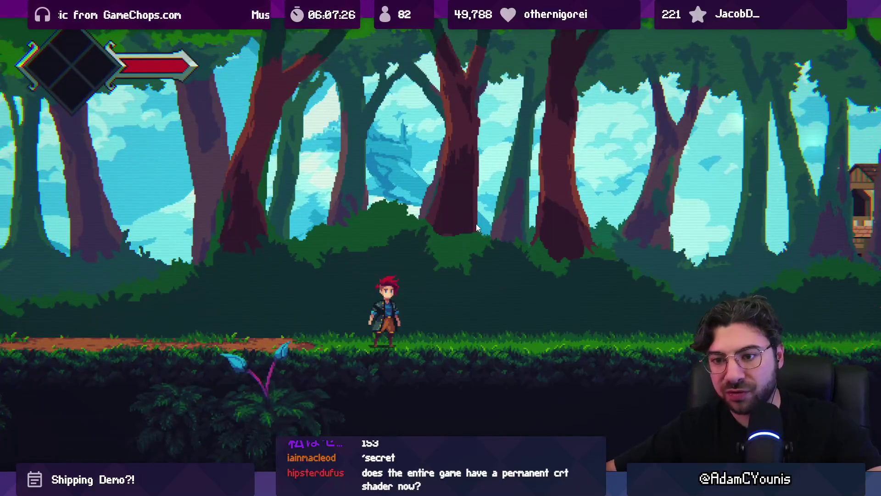
{"action": "key", "text": "alt+Tab"}
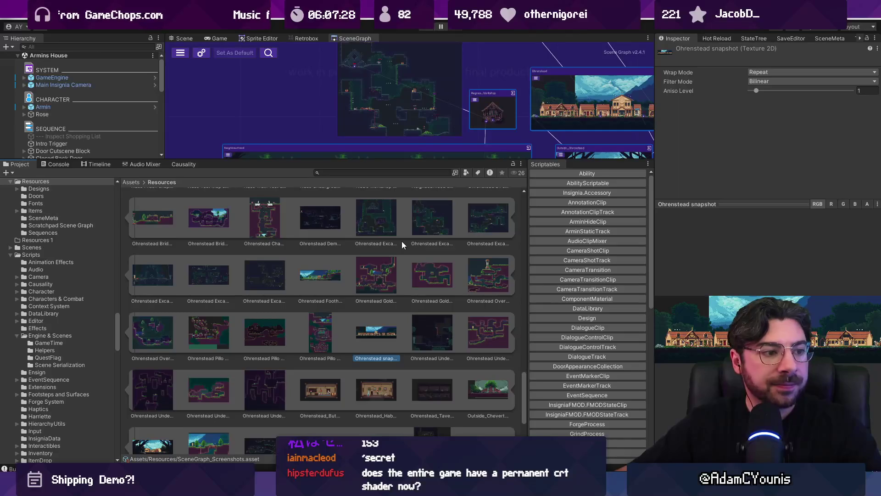
- Enlarge the scene graph area, collapse SceneGraph_Screenshots, and enter Play mode
{"action": "mouse_move", "coordinate": [376, 161]}
{"action": "left_mouse_down"}
{"action": "mouse_move", "coordinate": [363, 305]}
{"action": "mouse_move", "coordinate": [342, 364]}
{"action": "left_mouse_up"}
{"action": "scroll", "coordinate": [341, 363], "scroll_direction": "down", "scroll_amount": 5, "text": "ctrl"}
{"action": "scroll", "coordinate": [227, 369], "scroll_direction": "up", "scroll_amount": 10}
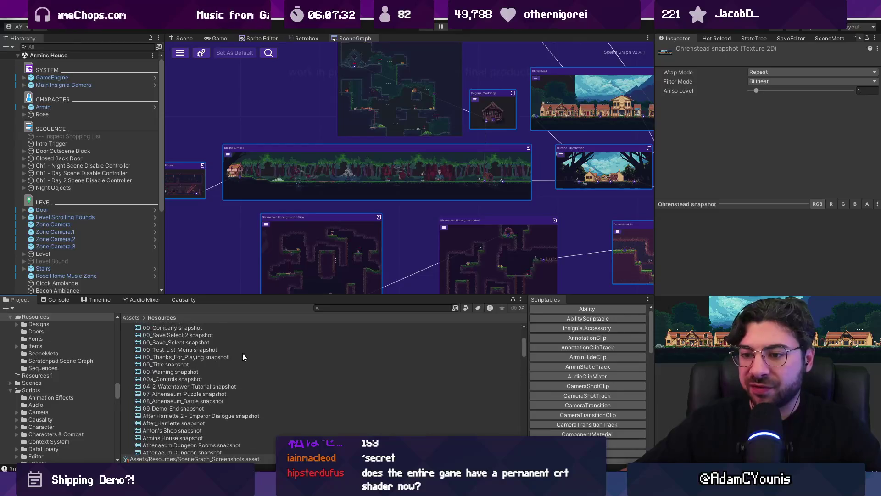
{"action": "left_click", "coordinate": [123, 400]}
{"action": "left_click_drag", "start_coordinate": [371, 296], "coordinate": [371, 347]}
{"action": "scroll", "coordinate": [371, 228], "scroll_direction": "down", "scroll_amount": 5}
{"action": "scroll", "coordinate": [373, 206], "scroll_direction": "up", "scroll_amount": 3}
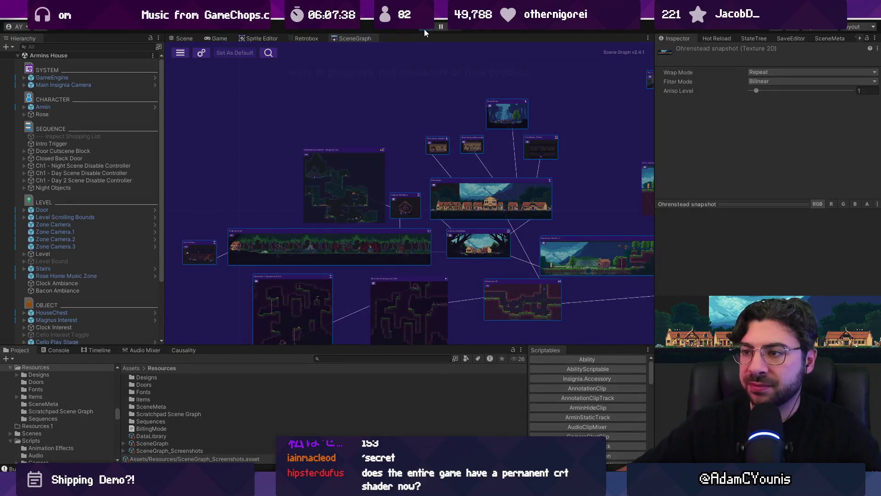
{"action": "left_click", "coordinate": [424, 29]}
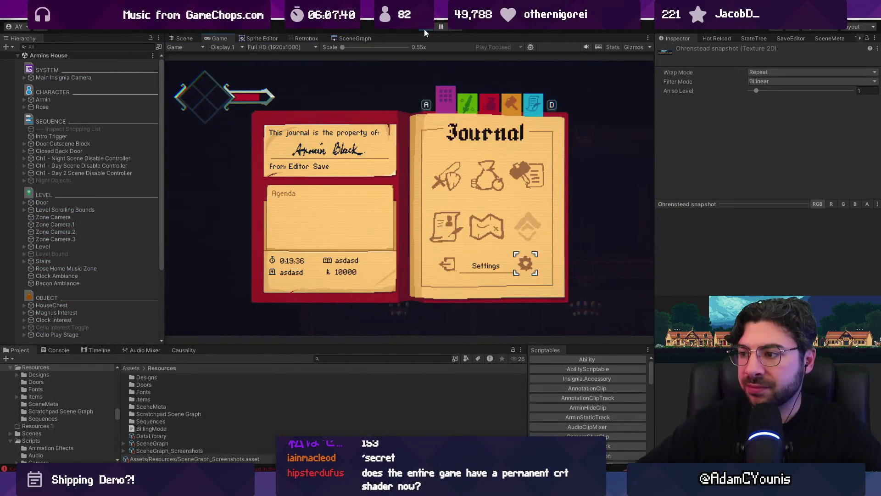
- Turn the Retro Filter off in the game's Video settings and resume play
{"action": "key", "text": "Return"}
{"action": "key", "text": "Down"}
{"action": "key", "text": "Return"}
{"action": "key", "text": "Down"}
{"action": "key", "text": "Down"}
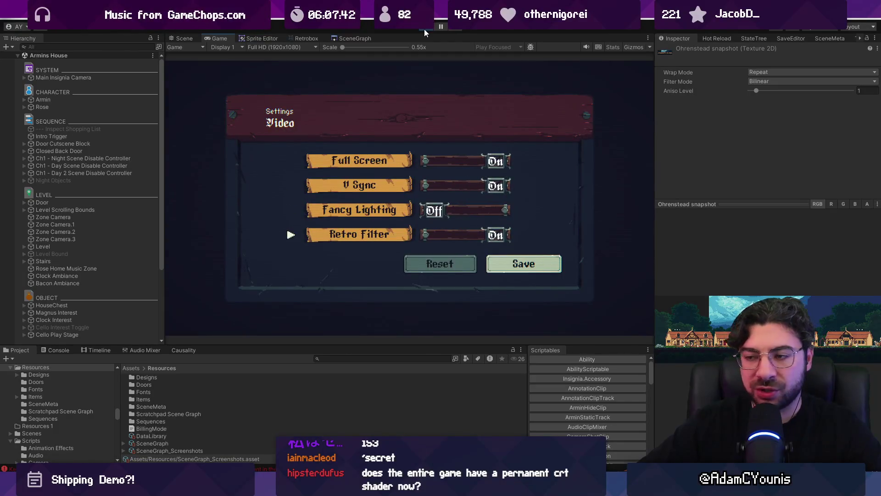
{"action": "key", "text": "Return"}
{"action": "key", "text": "Escape"}
{"action": "key", "text": "Escape"}
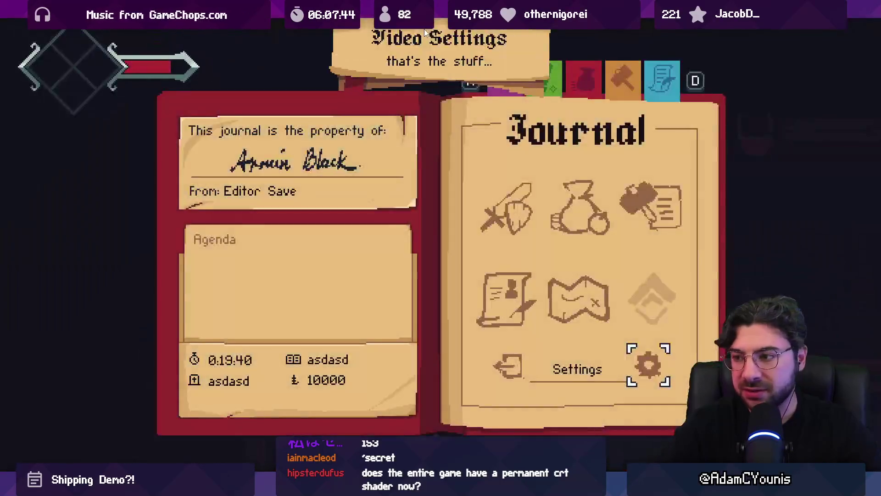
{"action": "key", "text": "Escape"}
{"action": "key", "text": "Right"}
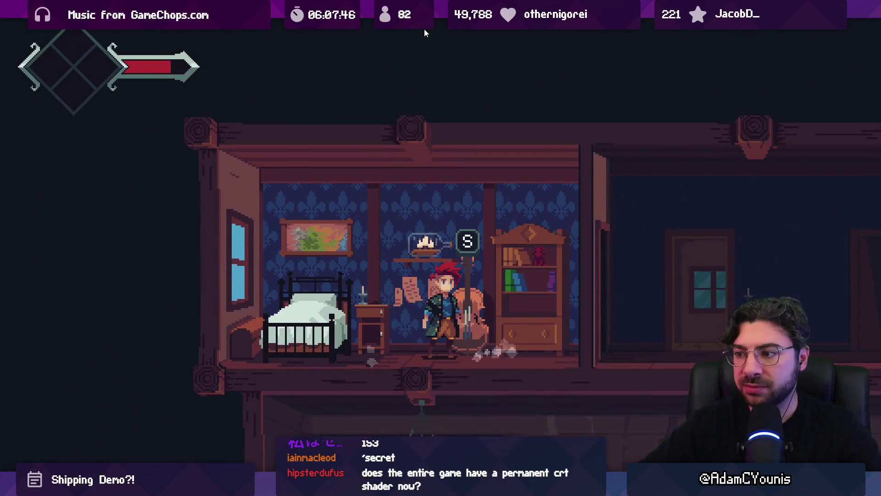
- Set the Music volume to 00 in the Audio settings and save them
{"action": "key", "text": "s"}
{"action": "key", "text": "Escape"}
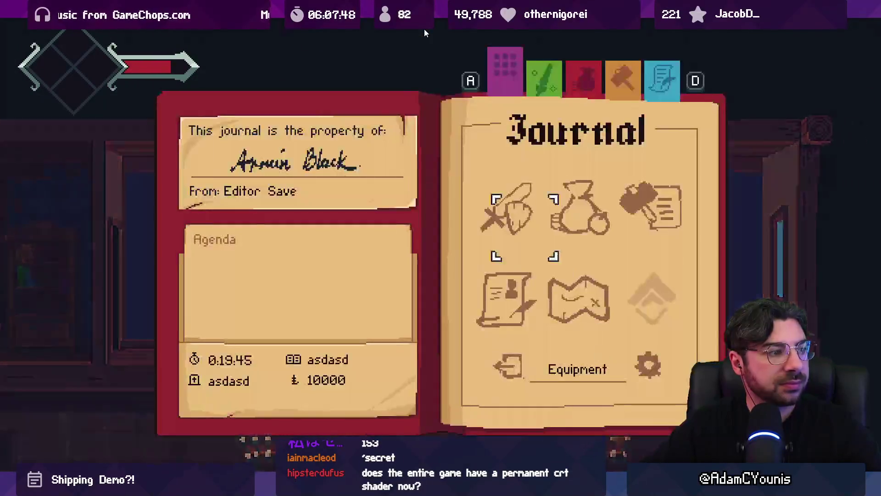
{"action": "key", "text": "Right"}
{"action": "key", "text": "Return"}
{"action": "key", "text": "Return"}
{"action": "key", "text": "Down"}
{"action": "key", "text": "Down"}
{"action": "key", "text": "Left"}
{"action": "key", "text": "Up"}
{"action": "key", "text": "Right"}
{"action": "key", "text": "Left"}
{"action": "key", "text": "Left"}
{"action": "key", "text": "Left"}
{"action": "key", "text": "Down"}
{"action": "key", "text": "Right"}
{"action": "key", "text": "Right"}
{"action": "key", "text": "Left"}
{"action": "key", "text": "Down"}
{"action": "key", "text": "Down"}
{"action": "key", "text": "Return"}
- Walk back into the bedroom, use the shelf to save, then view the Scene
{"action": "key", "text": "Left"}
{"action": "key", "text": "Up"}
{"action": "key", "text": "Right"}
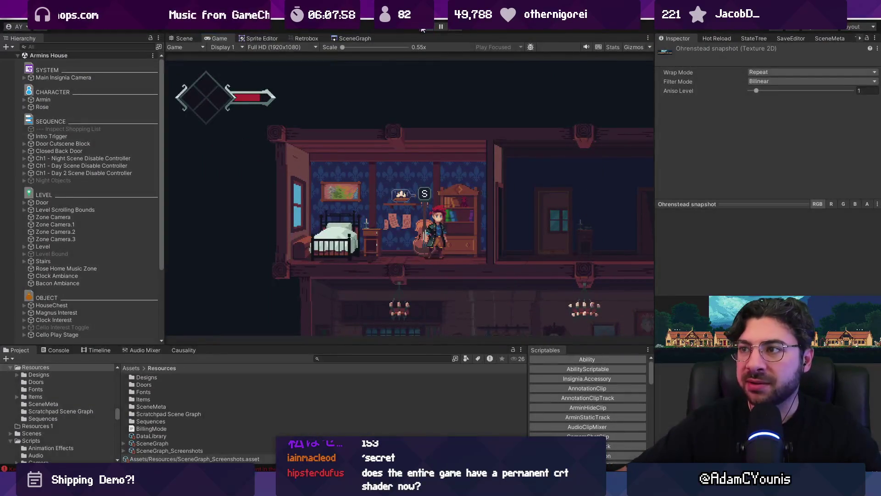
{"action": "key", "text": "s"}
{"action": "left_click", "coordinate": [184, 39]}
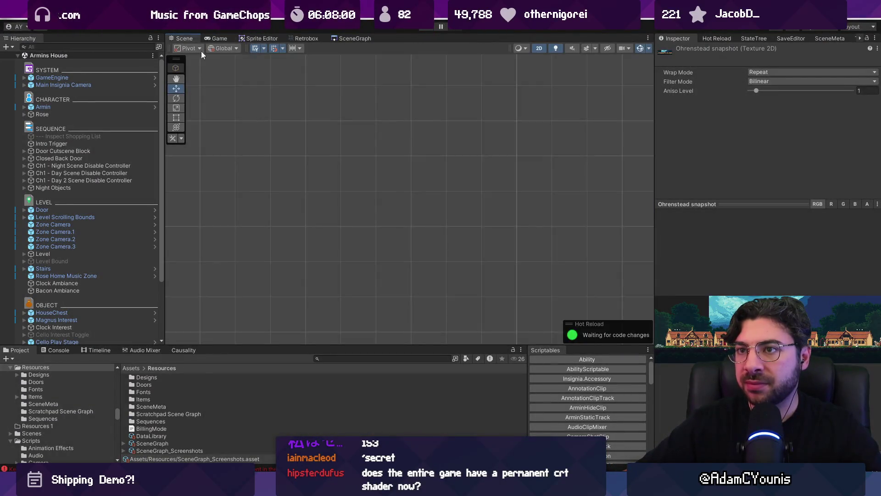
- Inspect the Closed Back Door, interior foreground artwork and Level object in the scene
{"action": "double_click", "coordinate": [115, 157]}
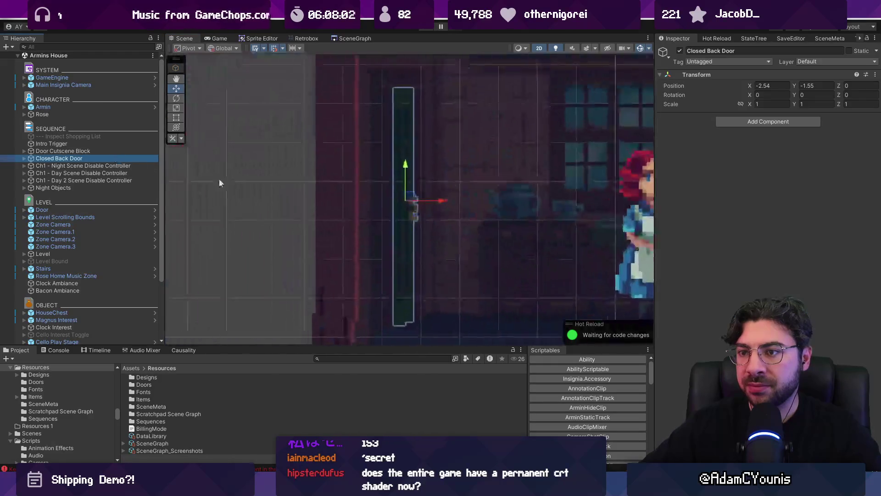
{"action": "scroll", "coordinate": [364, 247], "scroll_direction": "up", "scroll_amount": 5}
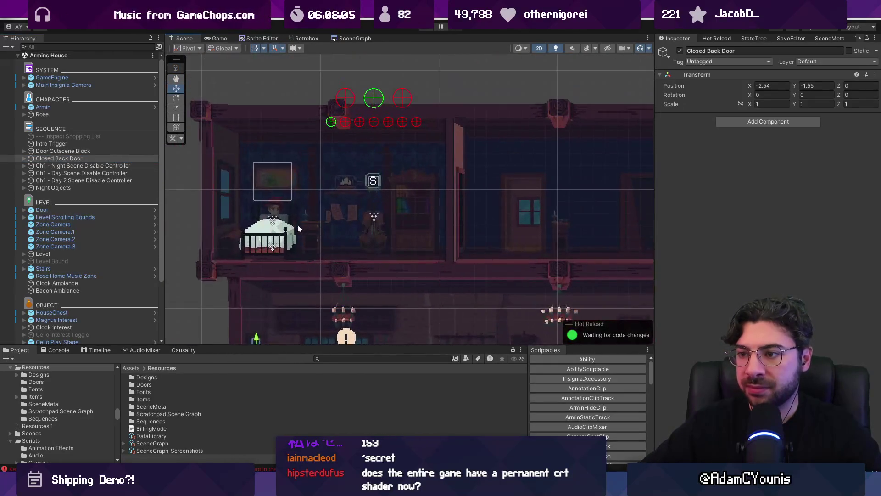
{"action": "left_click", "coordinate": [300, 224]}
{"action": "left_click", "coordinate": [128, 255]}
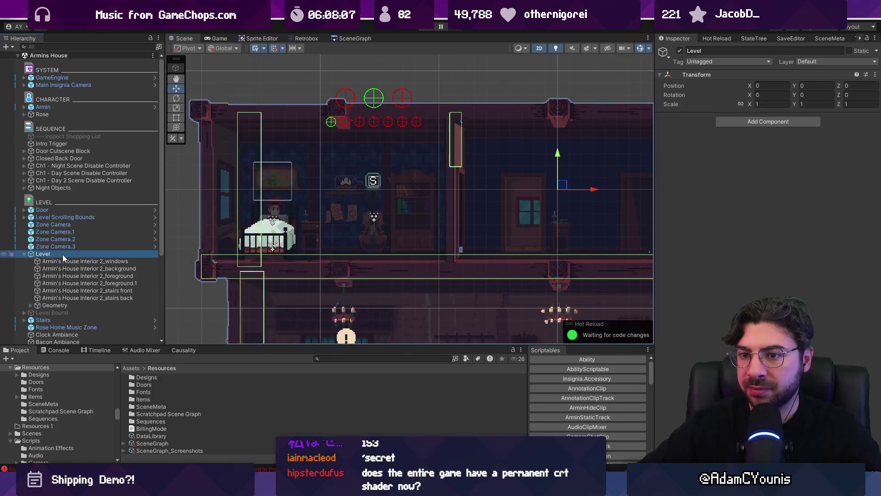
{"action": "left_click", "coordinate": [25, 253]}
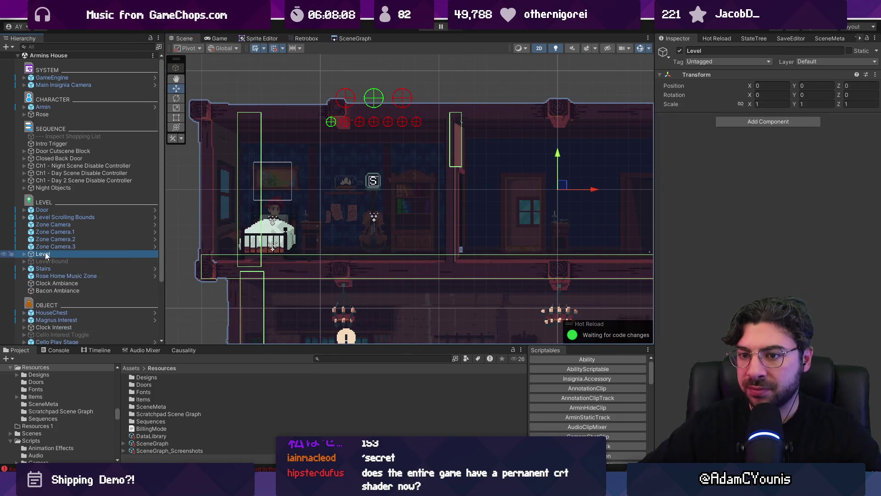
- Inspect the Door object's components and check the Console for errors
{"action": "left_click", "coordinate": [109, 211]}
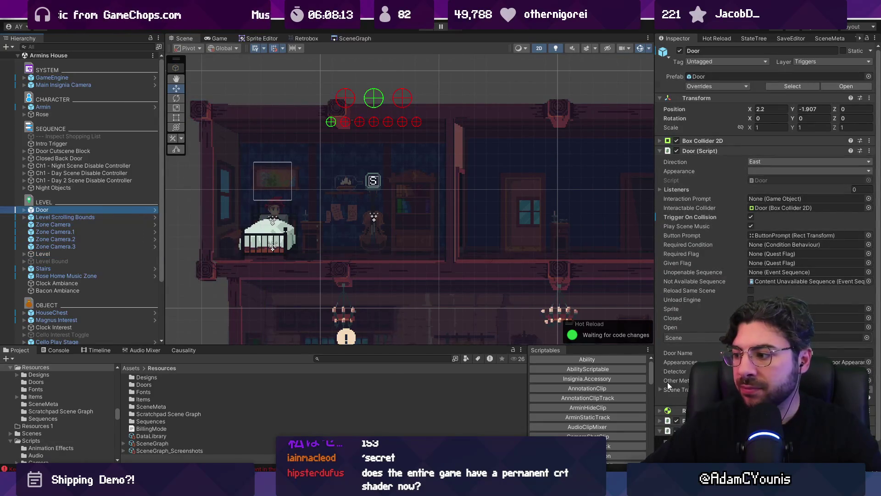
{"action": "left_click", "coordinate": [660, 430]}
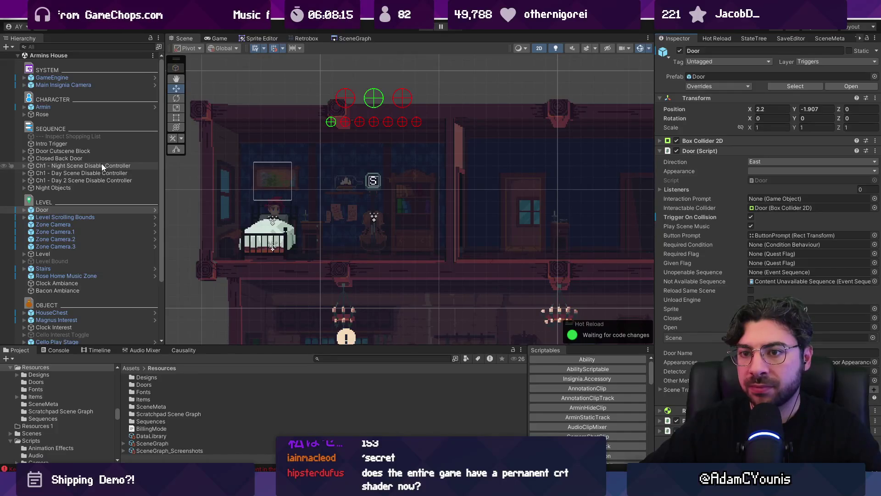
{"action": "left_click_drag", "start_coordinate": [317, 345], "coordinate": [316, 328]}
{"action": "left_click", "coordinate": [59, 334]}
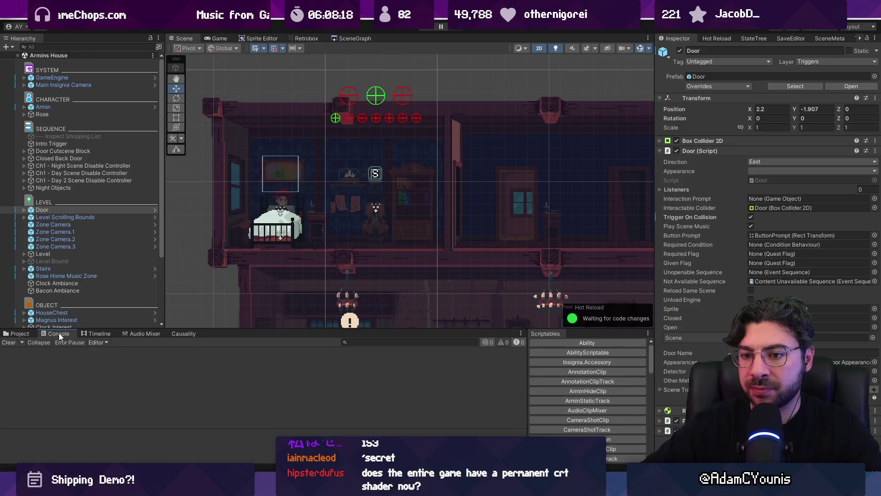
{"action": "left_click", "coordinate": [27, 335]}
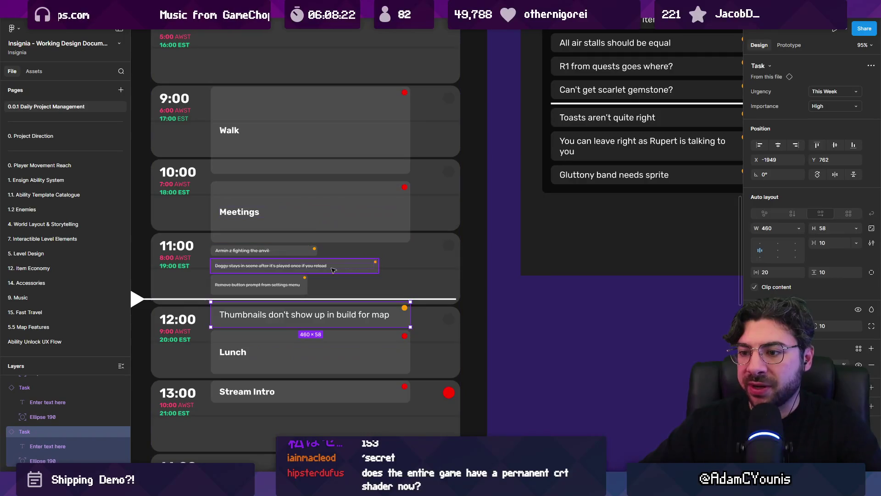
- Strike through the map-thumbnails task and move it below Stream Intro
{"action": "scroll", "coordinate": [266, 326], "scroll_direction": "up", "scroll_amount": 5, "text": "ctrl"}
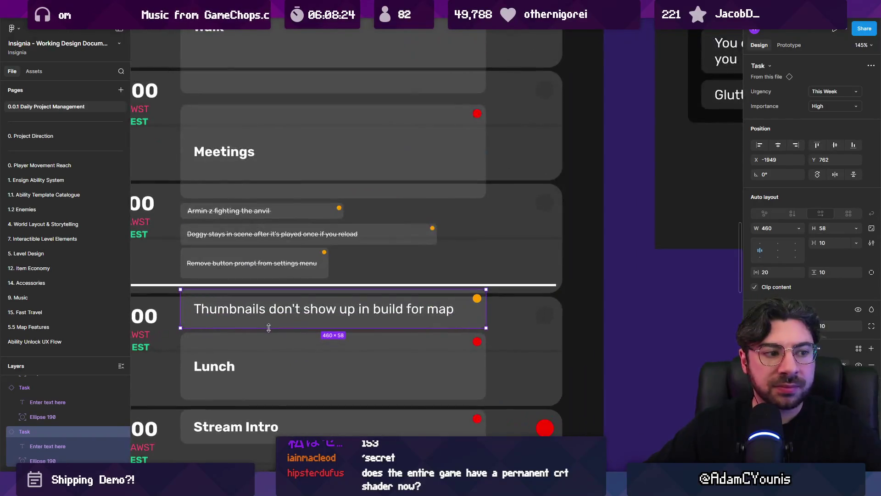
{"action": "scroll", "coordinate": [301, 266], "scroll_direction": "left", "scroll_amount": 3}
{"action": "key", "text": "ctrl+shift+x"}
{"action": "scroll", "coordinate": [297, 307], "scroll_direction": "down", "scroll_amount": 3}
{"action": "left_click_drag", "start_coordinate": [307, 244], "coordinate": [306, 408]}
- Move the Guards timeline task into Today's schedule
{"action": "scroll", "coordinate": [301, 244], "scroll_direction": "down", "scroll_amount": 9}
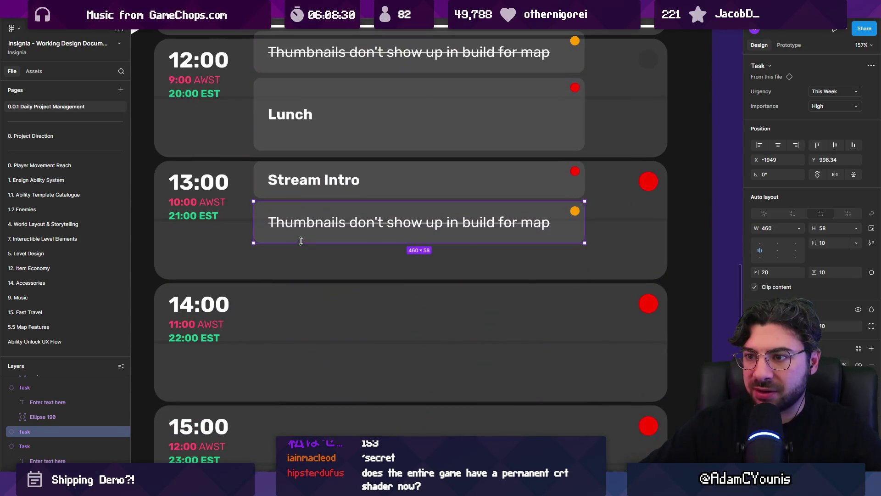
{"action": "scroll", "coordinate": [300, 242], "scroll_direction": "down", "scroll_amount": 10}
{"action": "scroll", "coordinate": [354, 179], "scroll_direction": "up", "scroll_amount": 10}
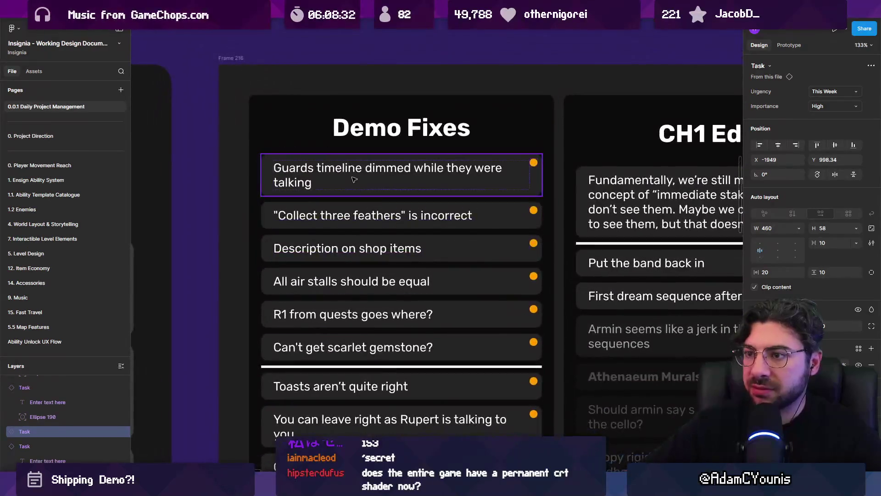
{"action": "left_click", "coordinate": [353, 179]}
{"action": "scroll", "coordinate": [356, 180], "scroll_direction": "down", "scroll_amount": 5}
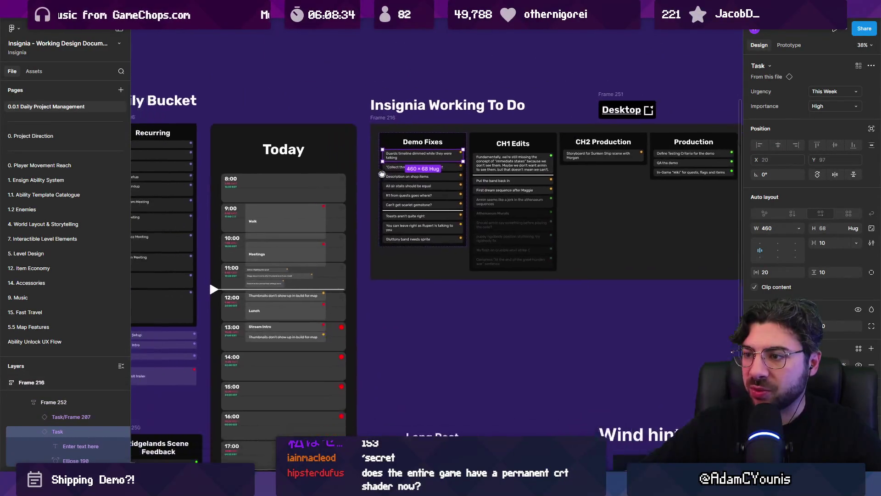
{"action": "left_click_drag", "start_coordinate": [409, 141], "coordinate": [288, 336]}
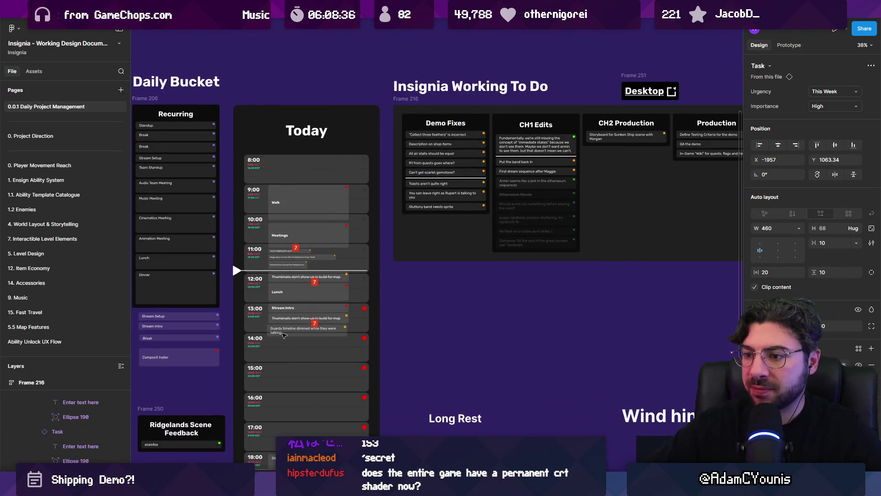
- Move the current-time marker down to the 13:00 slot and return to Unity
{"action": "scroll", "coordinate": [286, 335], "scroll_direction": "up", "scroll_amount": 7}
{"action": "mouse_move", "coordinate": [160, 117]}
{"action": "left_mouse_down"}
{"action": "mouse_move", "coordinate": [163, 340]}
{"action": "mouse_move", "coordinate": [170, 302]}
{"action": "left_mouse_up"}
{"action": "left_click", "coordinate": [294, 321]}
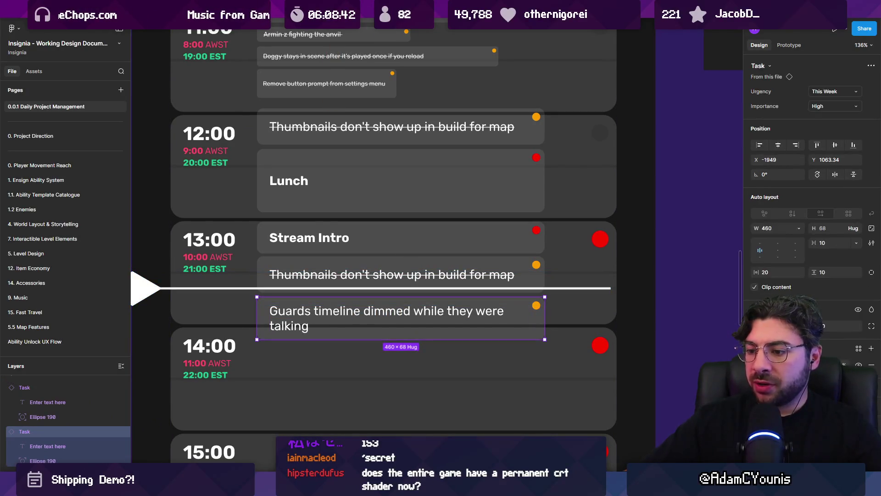
{"action": "key", "text": "alt+Tab"}
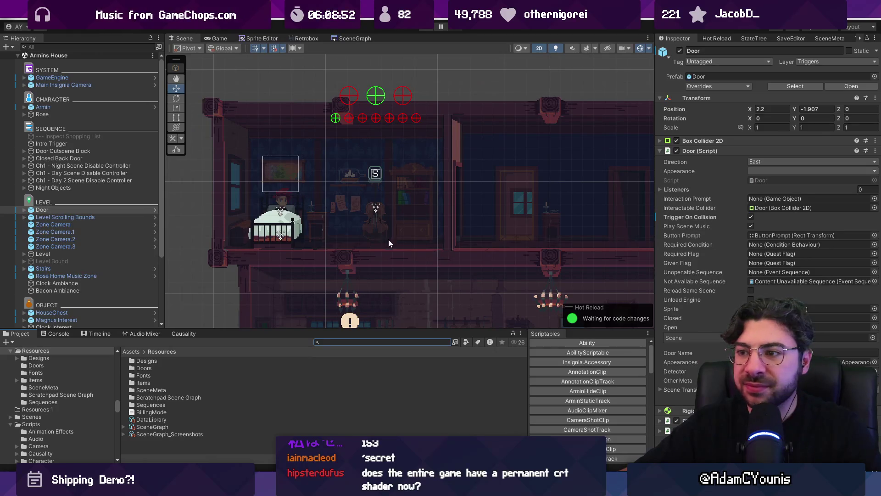
- In the SceneGraph view, double-click the Ohrenstead Foothills node to load Ohrenstead Foothills 2
{"action": "scroll", "coordinate": [389, 242], "scroll_direction": "down", "scroll_amount": 3}
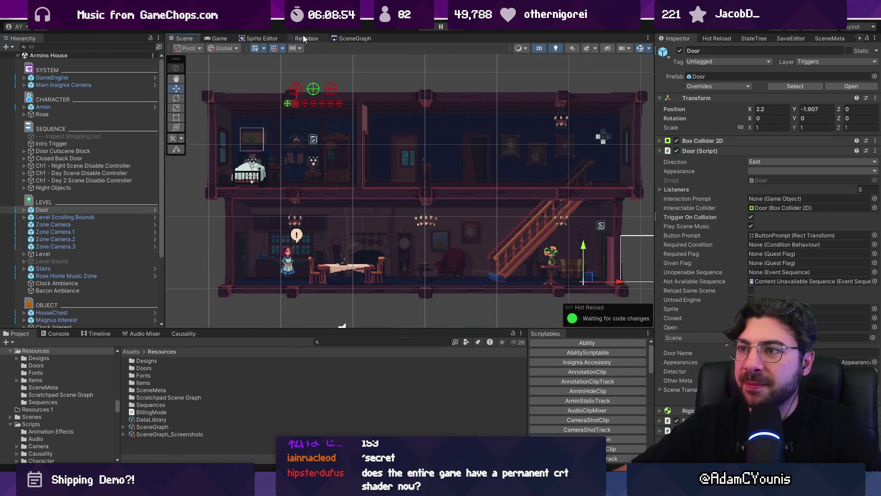
{"action": "left_click", "coordinate": [345, 38]}
{"action": "left_click_drag", "start_coordinate": [345, 36], "coordinate": [238, 37]}
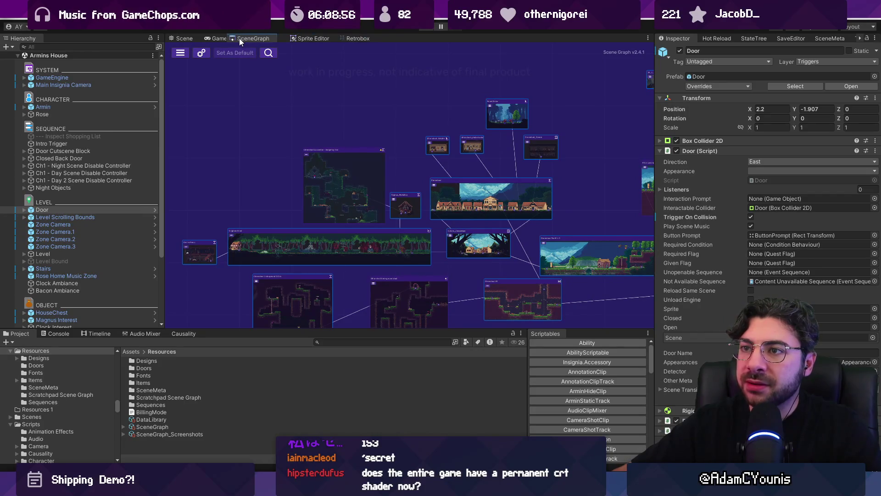
{"action": "scroll", "coordinate": [406, 178], "scroll_direction": "up", "scroll_amount": 2}
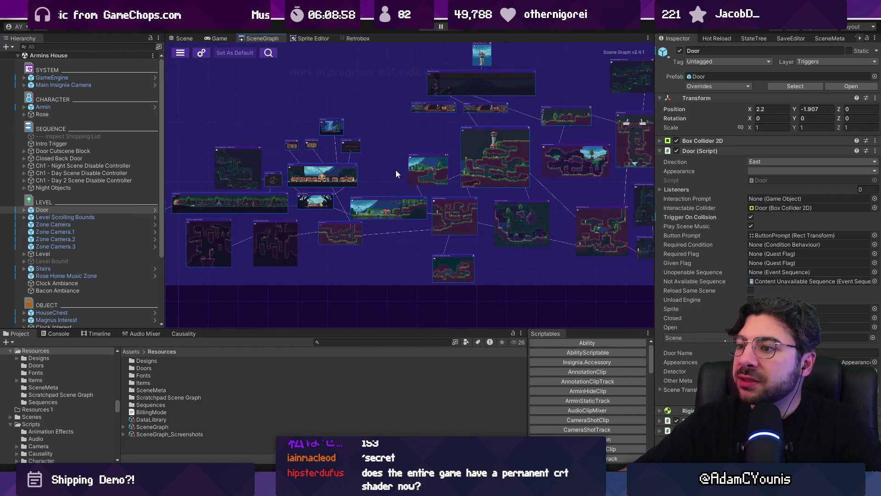
{"action": "scroll", "coordinate": [395, 170], "scroll_direction": "up", "scroll_amount": 3}
{"action": "double_click", "coordinate": [385, 216]}
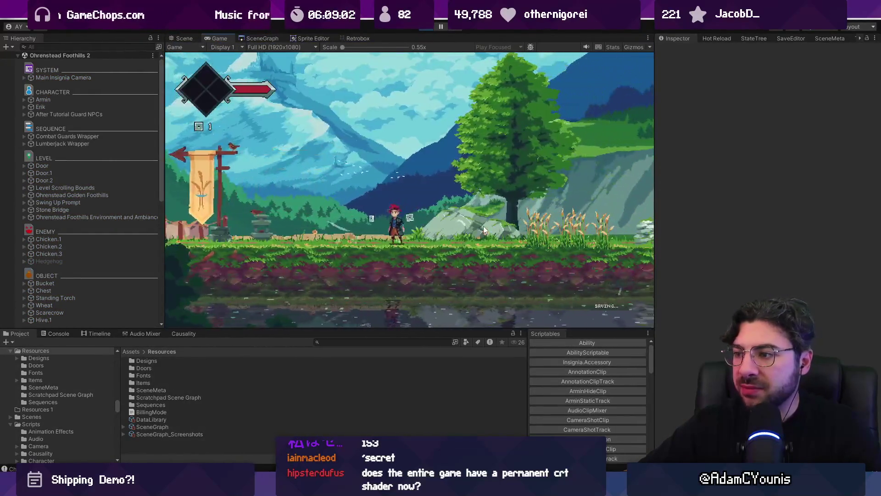
- Scroll the Causality quest-flags list and jump to the Combat Guards 01 sequence
{"action": "left_click", "coordinate": [100, 333]}
{"action": "scroll", "coordinate": [95, 216], "scroll_direction": "down", "scroll_amount": 5}
{"action": "left_click", "coordinate": [183, 333]}
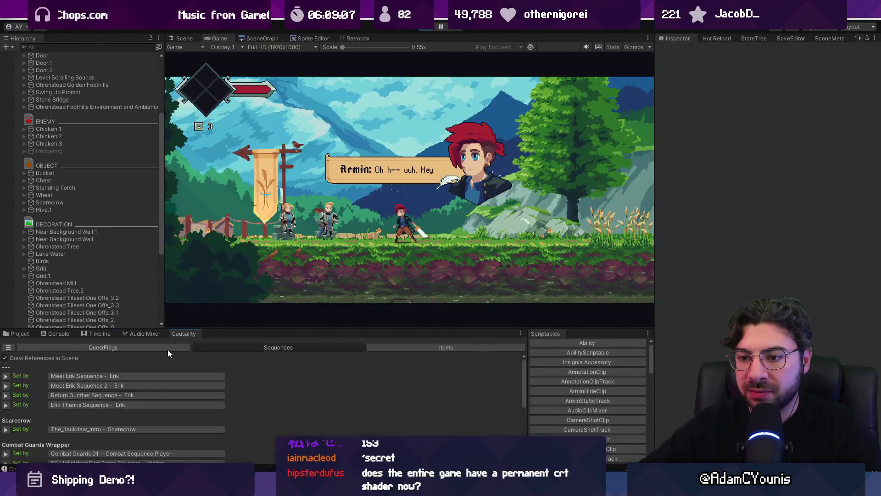
{"action": "scroll", "coordinate": [153, 386], "scroll_direction": "down", "scroll_amount": 5}
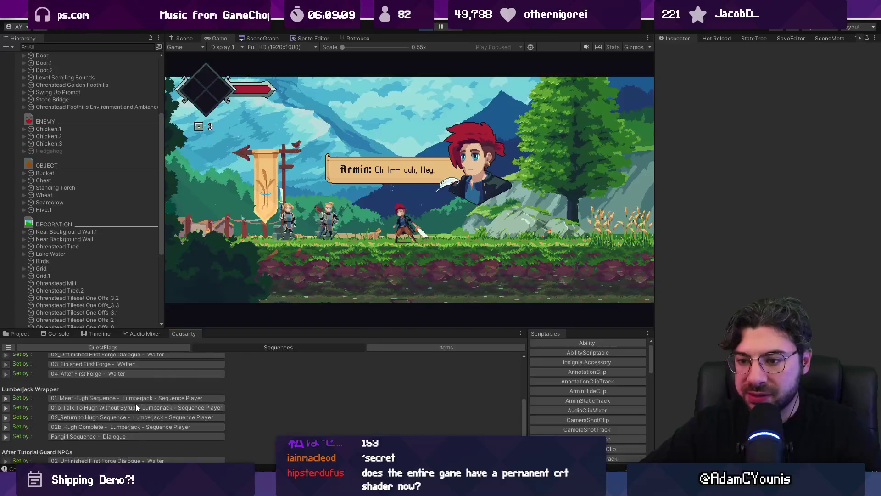
{"action": "scroll", "coordinate": [140, 422], "scroll_direction": "up", "scroll_amount": 1}
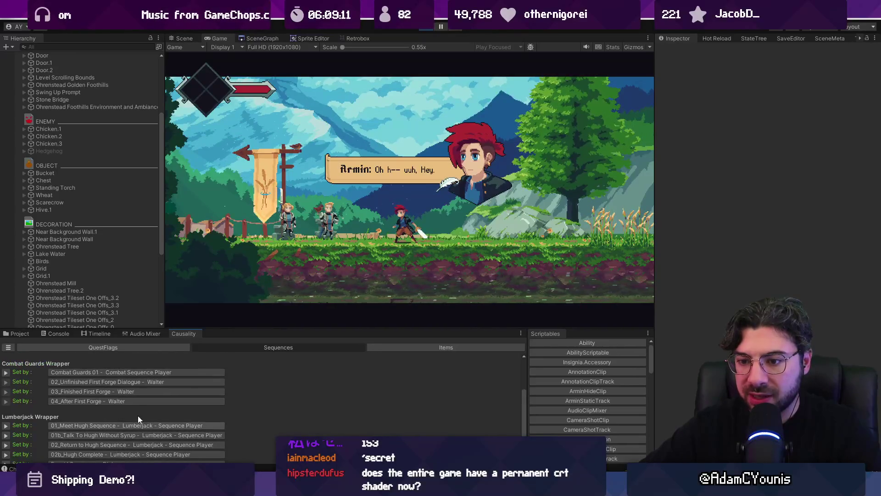
{"action": "scroll", "coordinate": [130, 401], "scroll_direction": "down", "scroll_amount": 2}
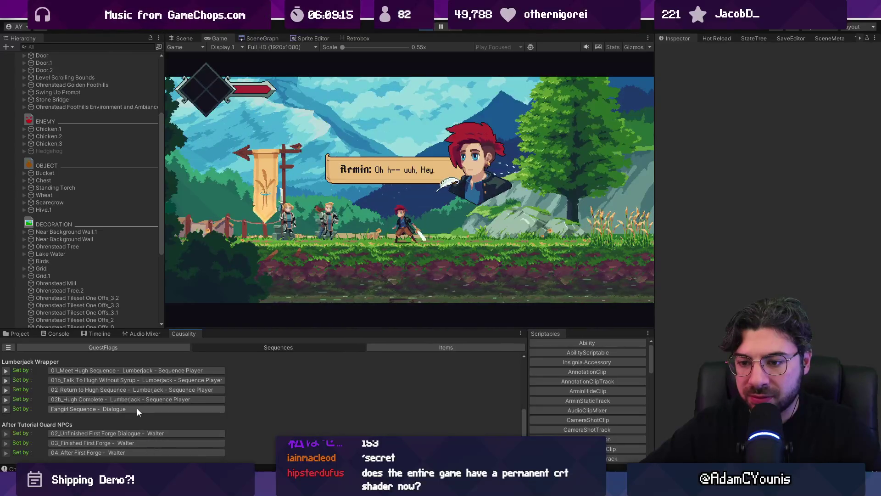
{"action": "scroll", "coordinate": [136, 407], "scroll_direction": "up", "scroll_amount": 3}
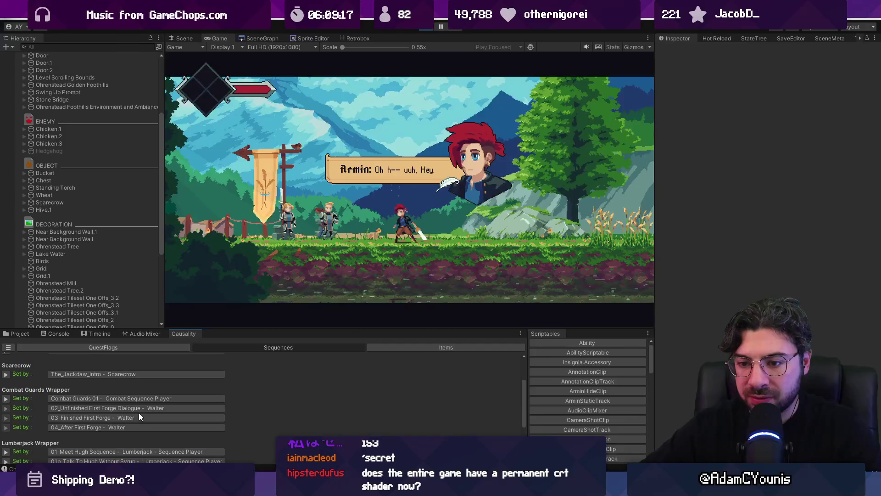
{"action": "double_click", "coordinate": [142, 398]}
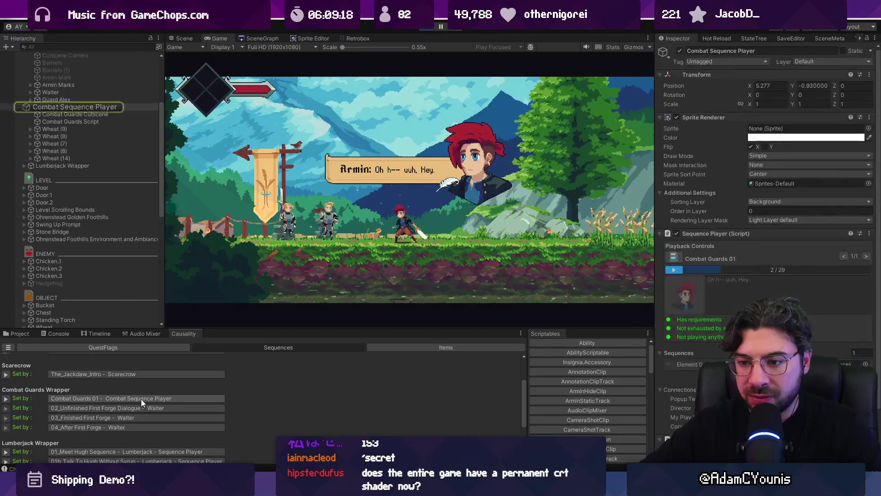
- Show the Combat Guards Cutscene's tracks in the Timeline
{"action": "left_click", "coordinate": [93, 334]}
{"action": "left_click", "coordinate": [83, 113]}
{"action": "left_click", "coordinate": [81, 106]}
{"action": "left_click", "coordinate": [82, 114]}
{"action": "scroll", "coordinate": [293, 377], "scroll_direction": "down", "scroll_amount": 10}
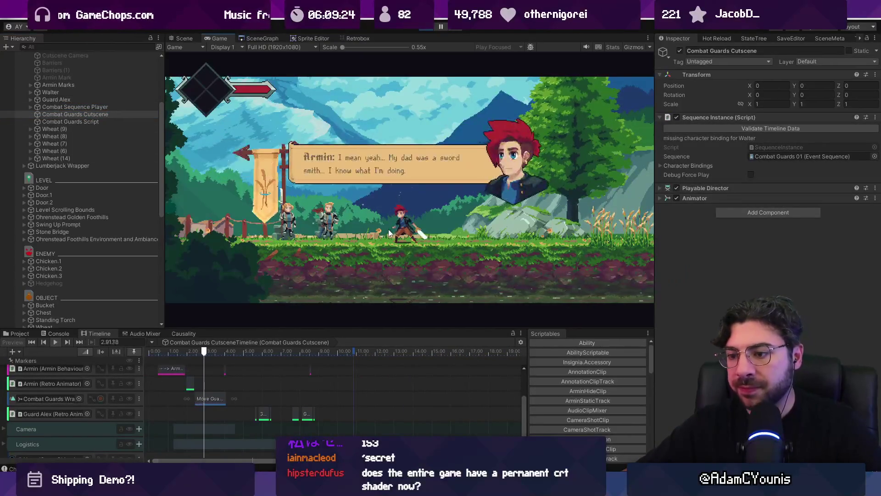
{"action": "scroll", "coordinate": [269, 401], "scroll_direction": "up", "scroll_amount": 3}
- Enlarge the Timeline, playtest a dash attack, then restore the Game view size
{"action": "left_click_drag", "start_coordinate": [271, 329], "coordinate": [278, 230]}
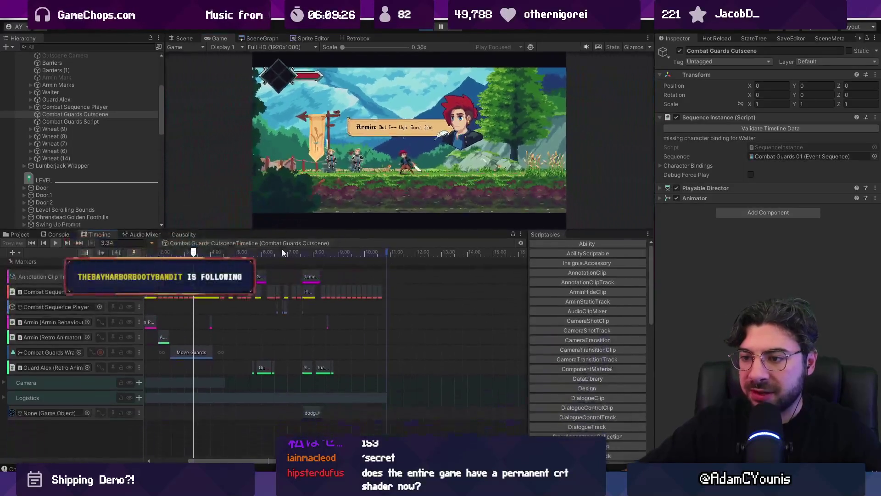
{"action": "scroll", "coordinate": [265, 300], "scroll_direction": "up", "scroll_amount": 8}
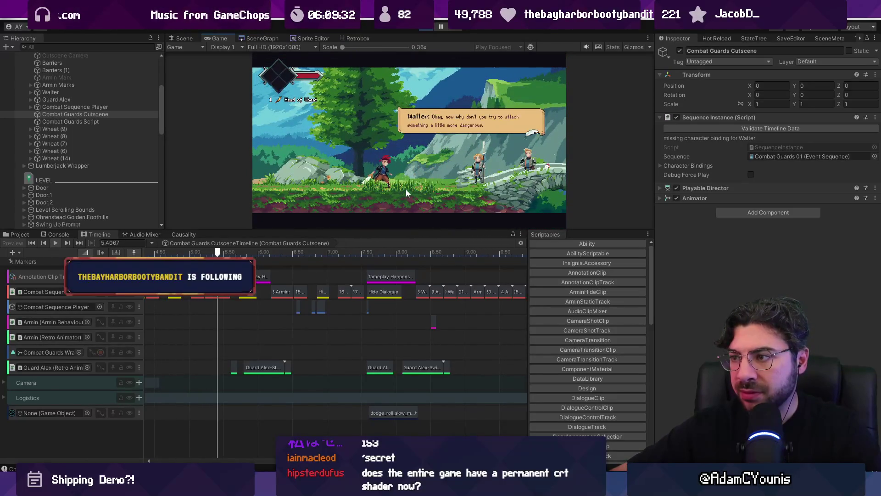
{"action": "key", "text": "x"}
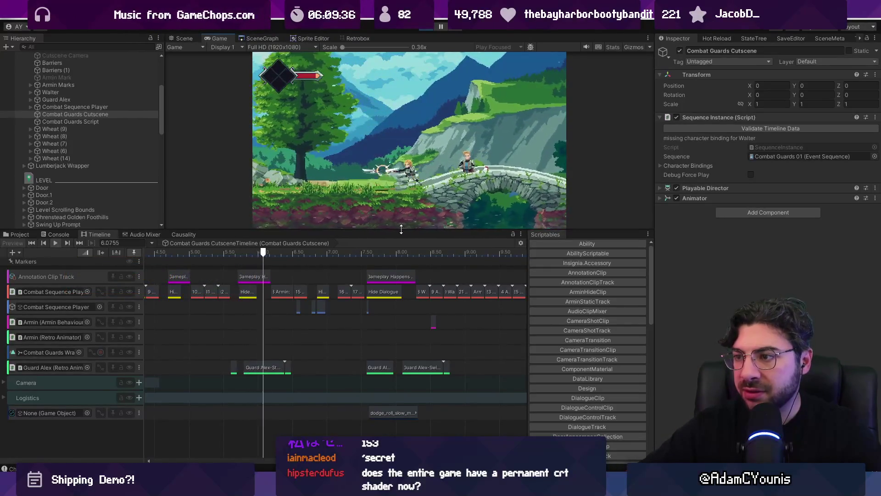
{"action": "left_click_drag", "start_coordinate": [401, 229], "coordinate": [400, 265]}
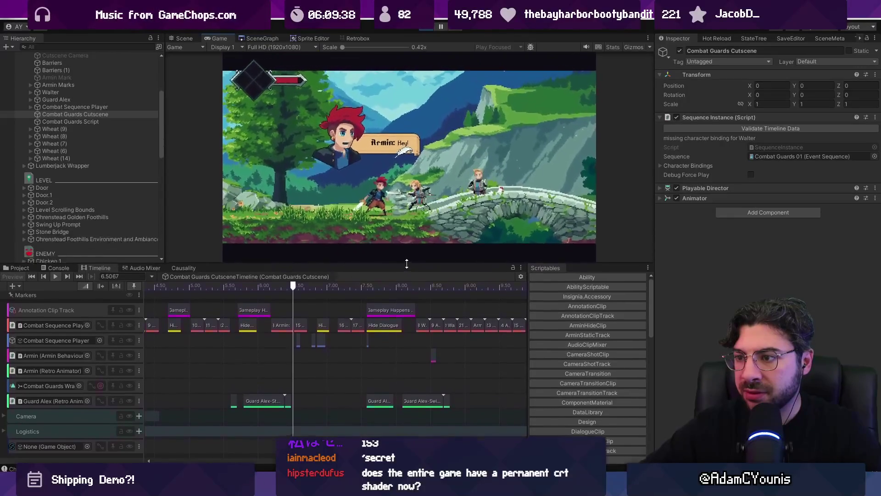
{"action": "scroll", "coordinate": [304, 328], "scroll_direction": "up", "scroll_amount": 5}
{"action": "scroll", "coordinate": [295, 344], "scroll_direction": "up", "scroll_amount": 4}
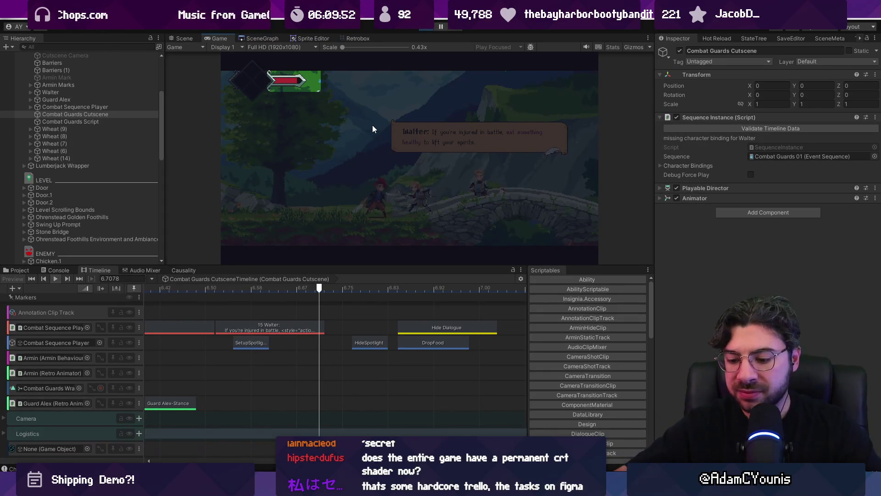
- Watch the Combat Guards cutscene full-screen to Walter's dodge line, then stop play
{"action": "key", "text": "shift+space"}
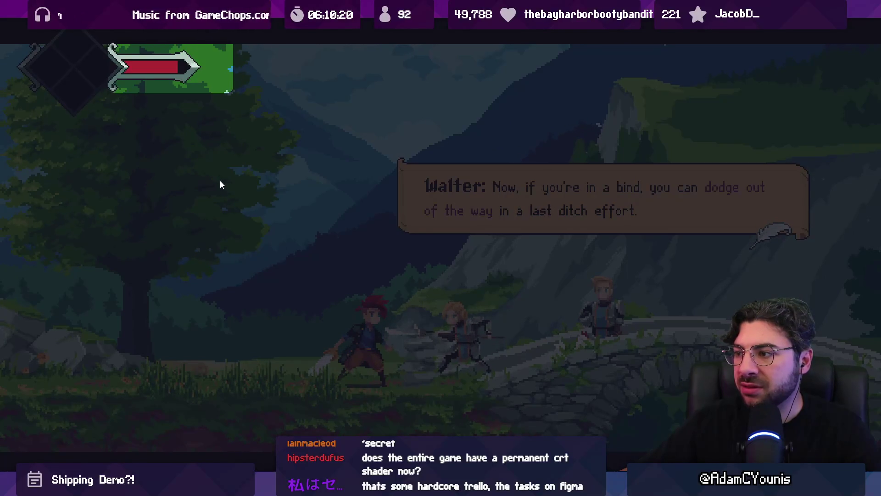
{"action": "key", "text": "shift+space"}
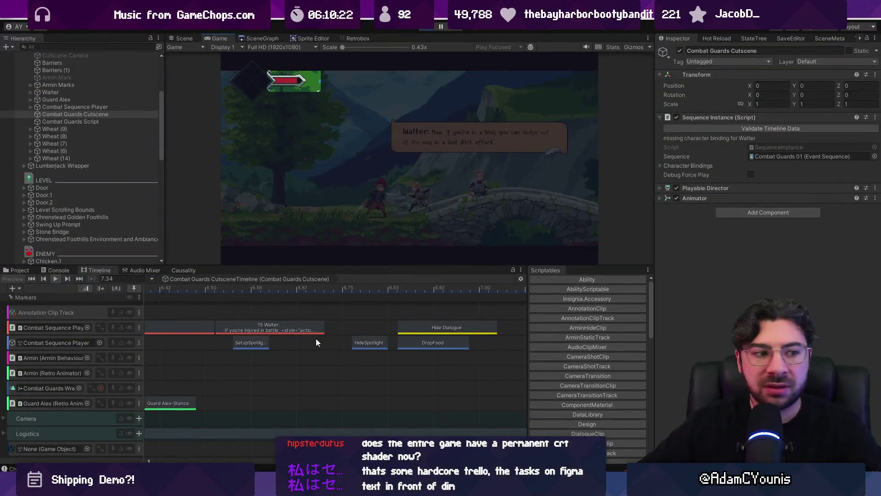
{"action": "left_click", "coordinate": [423, 30]}
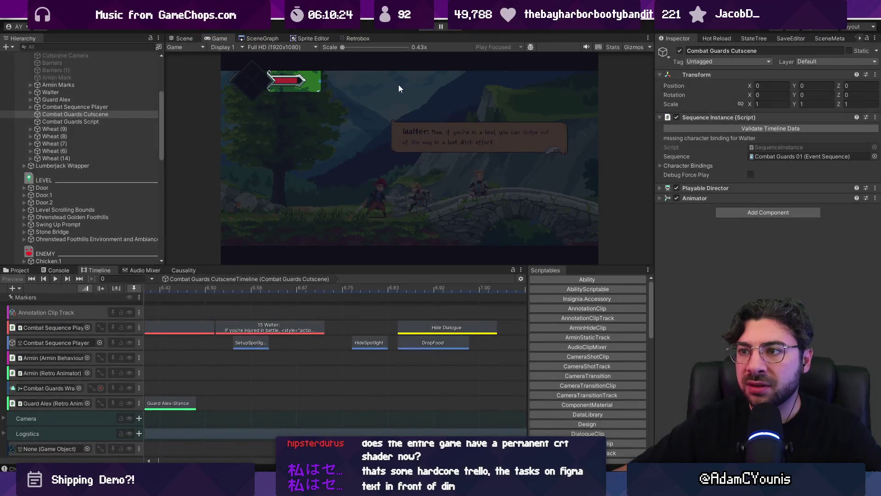
- Trace the SetupSpotlight clip to its Combat Guards Script and open CombatGuardsTutorial.cs in VS Code
{"action": "left_click", "coordinate": [256, 344]}
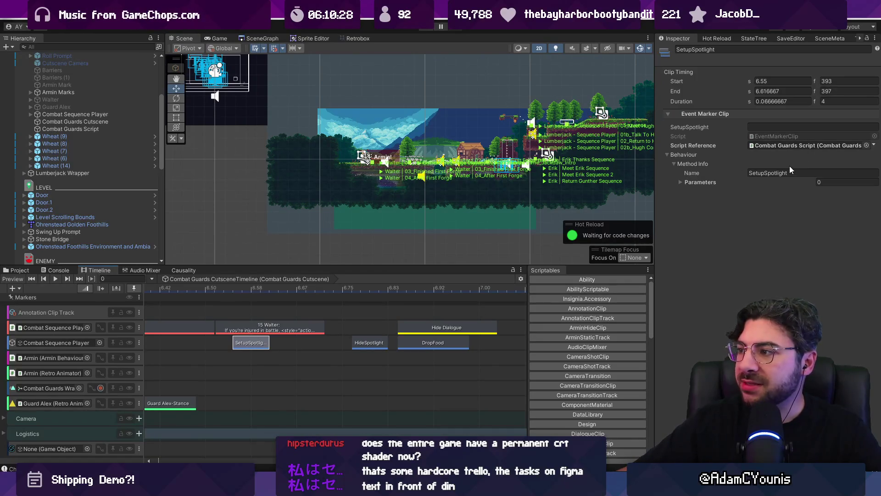
{"action": "left_click", "coordinate": [767, 145]}
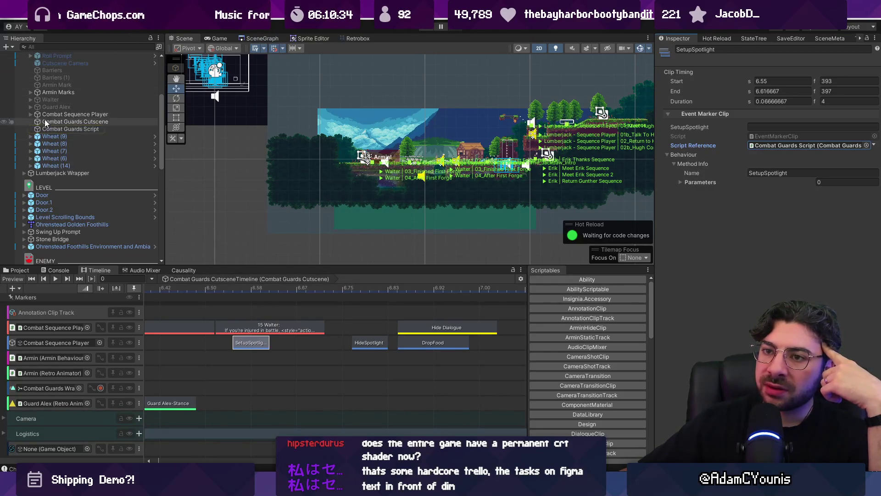
{"action": "left_click", "coordinate": [54, 131]}
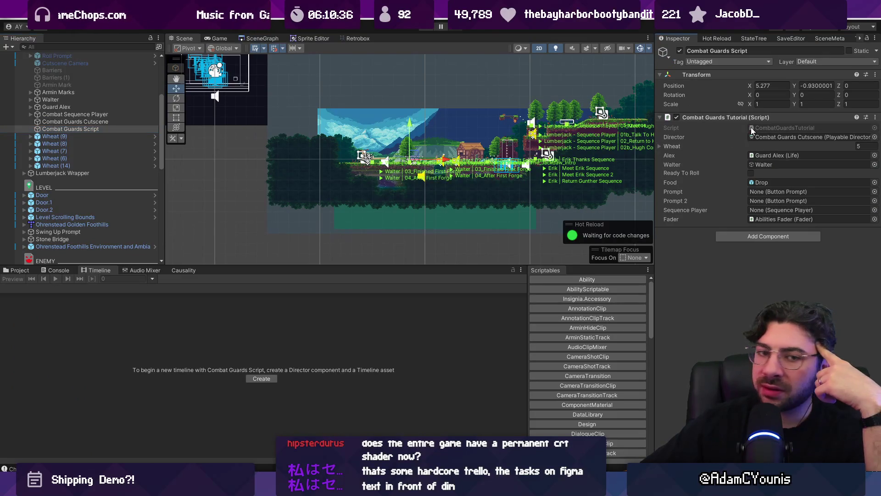
{"action": "key", "text": "alt+Tab"}
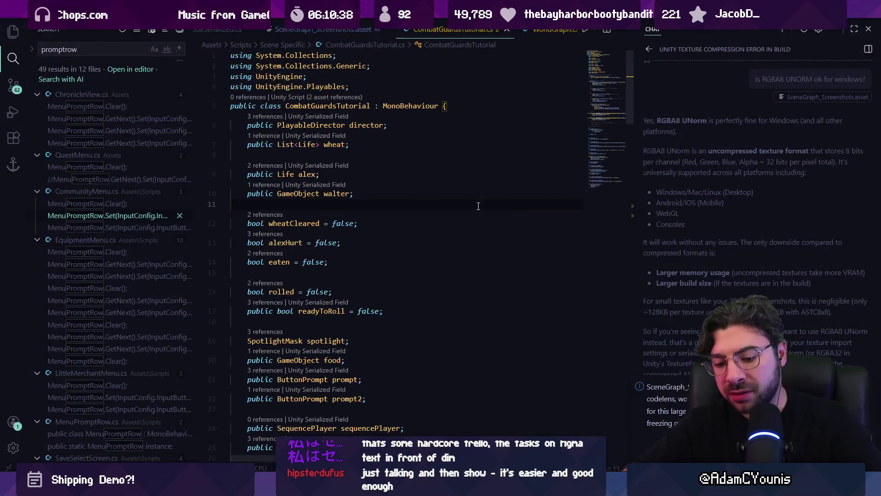
- Search the script for SetupSpotlight and open the SpotlightHUD definition in Engine.cs
{"action": "key", "text": "ctrl+f"}
{"action": "type", "text": "setups"}
{"action": "left_click", "coordinate": [308, 272], "text": "ctrl"}
{"action": "key", "text": "Escape"}
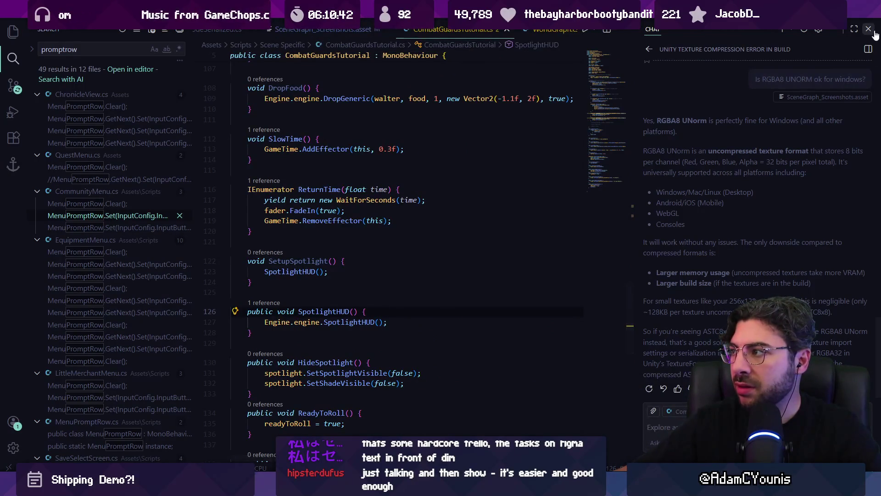
{"action": "left_click", "coordinate": [868, 29]}
{"action": "left_click", "coordinate": [335, 322], "text": "ctrl"}
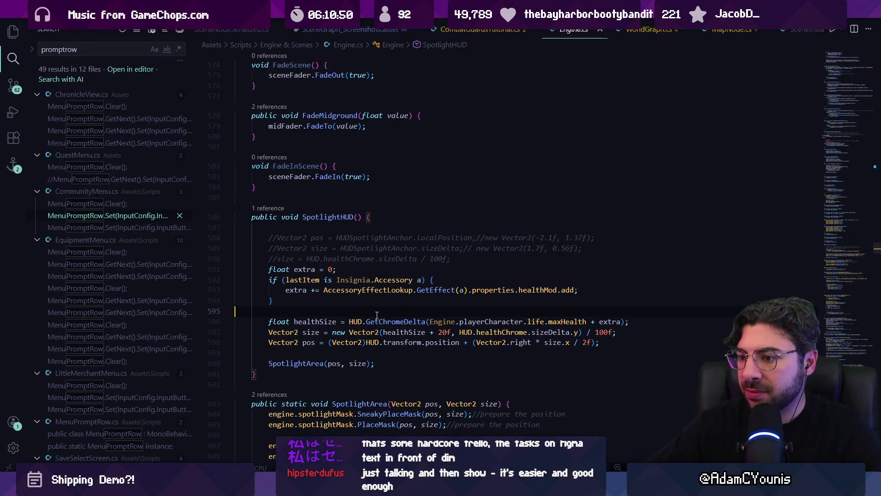
- Follow SpotlightArea and SetSpotlightVisible through to the ToggleMasks definition in SpotlightMask.cs
{"action": "left_click", "coordinate": [314, 367], "text": "ctrl"}
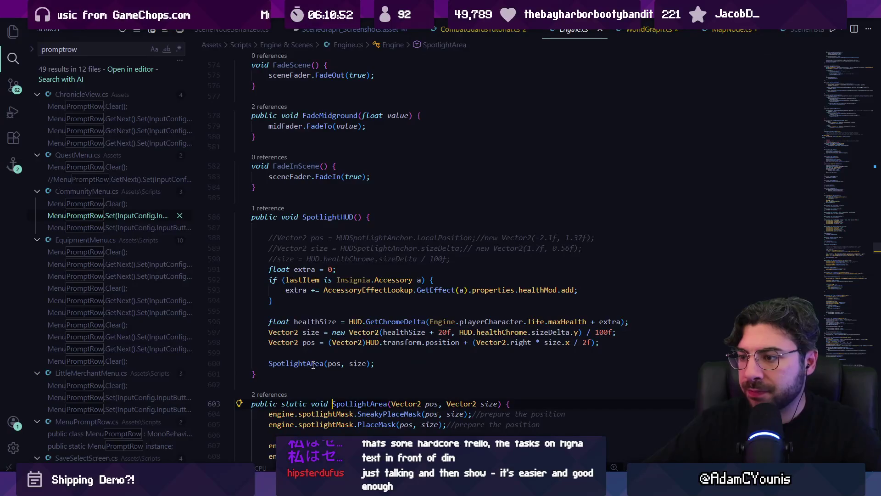
{"action": "left_click", "coordinate": [370, 307]}
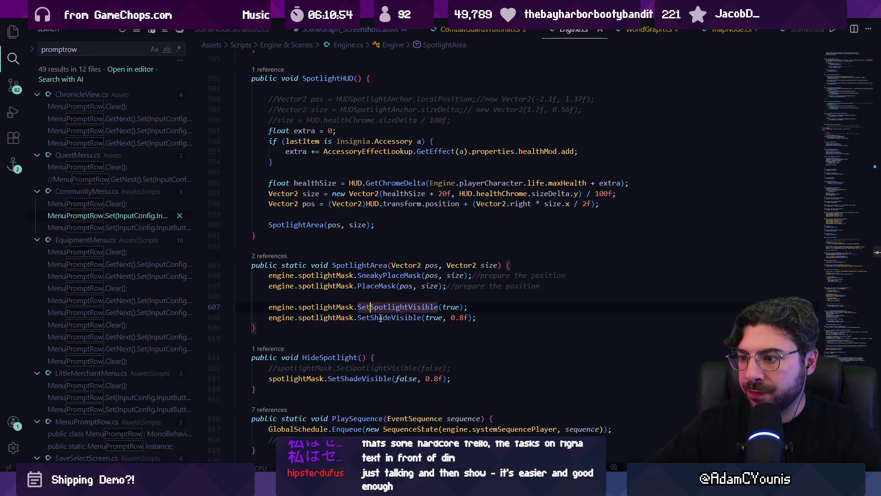
{"action": "left_click", "coordinate": [386, 311], "text": "ctrl"}
{"action": "left_click", "coordinate": [337, 229]}
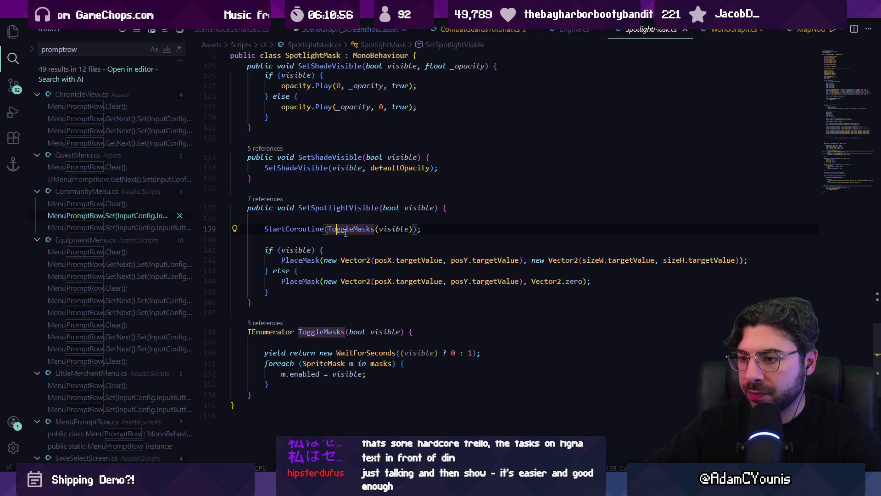
{"action": "left_click", "coordinate": [316, 260]}
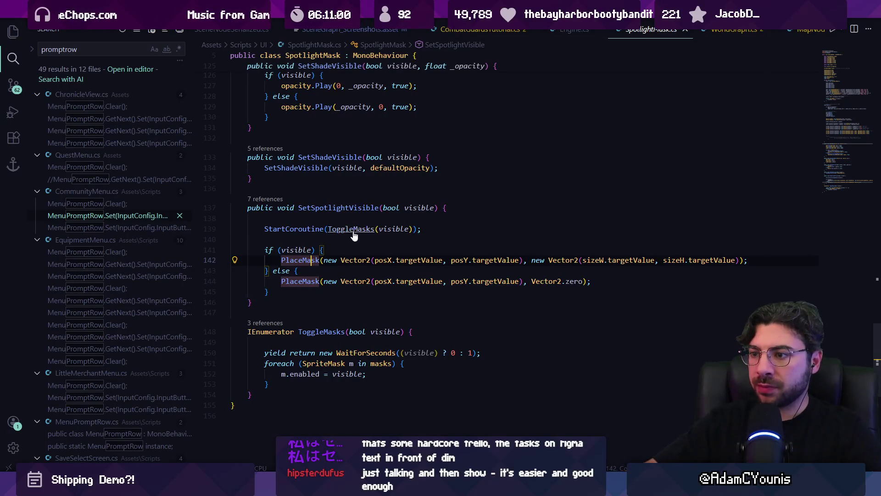
{"action": "left_click", "coordinate": [353, 230], "text": "ctrl"}
- Review the SpriteMask loop in ToggleMasks, then go back to the Unity editor
{"action": "scroll", "coordinate": [348, 250], "scroll_direction": "down", "scroll_amount": 2}
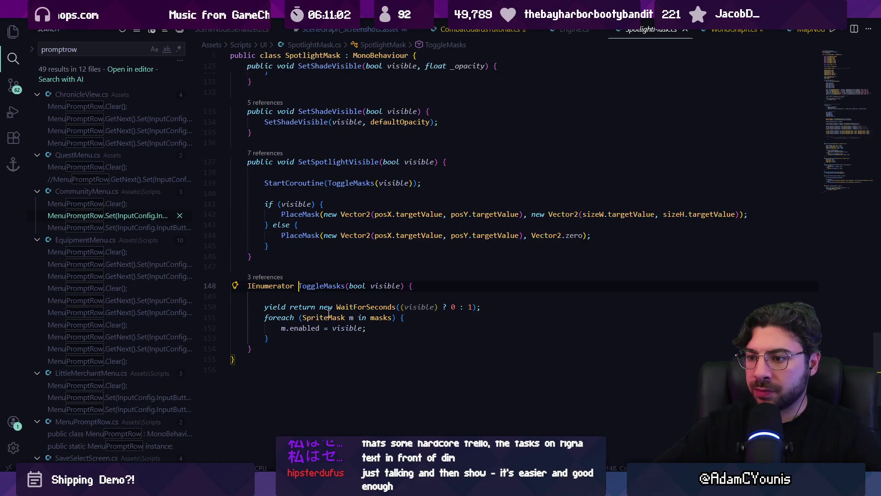
{"action": "left_click", "coordinate": [344, 327]}
{"action": "key", "text": "Up"}
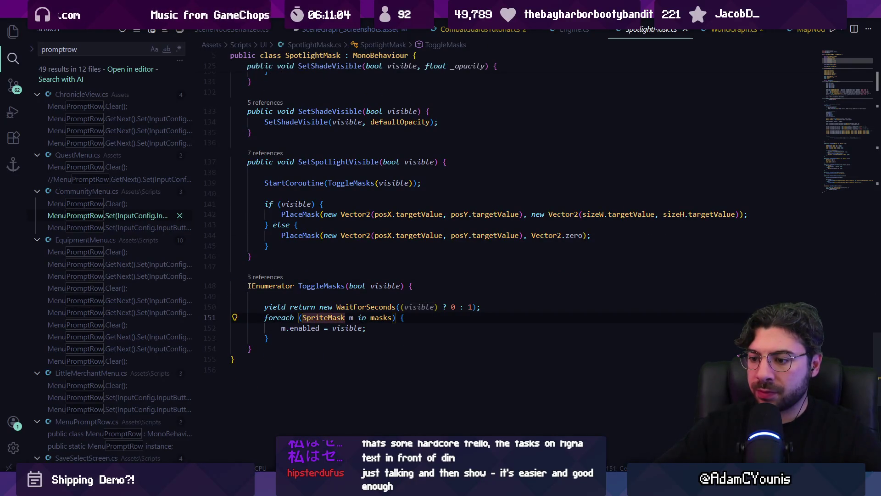
{"action": "key", "text": "alt+Tab"}
{"action": "left_click", "coordinate": [86, 137]}
{"action": "left_click", "coordinate": [88, 128]}
- Start SetupSpotlight later, around 6.7 s, and shift it with DropFood and Hide Dialogue two frames later
{"action": "left_click", "coordinate": [90, 122]}
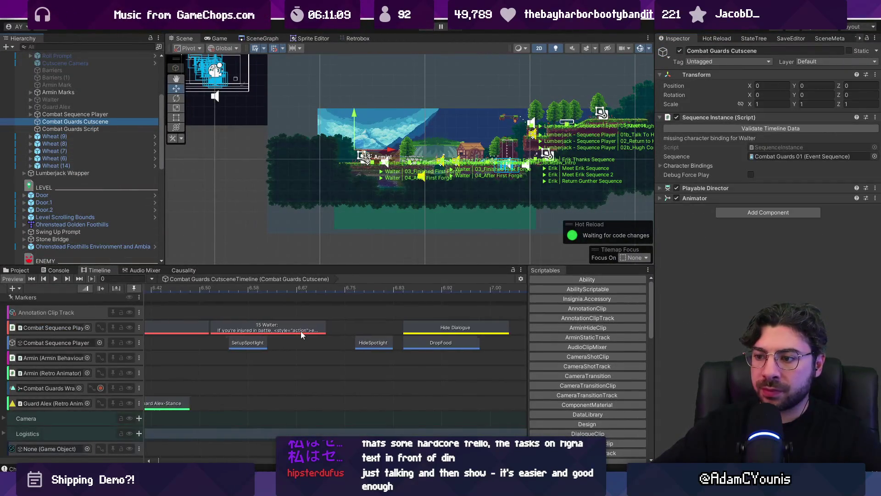
{"action": "scroll", "coordinate": [302, 331], "scroll_direction": "down", "scroll_amount": 4}
{"action": "left_click_drag", "start_coordinate": [334, 265], "coordinate": [335, 188]}
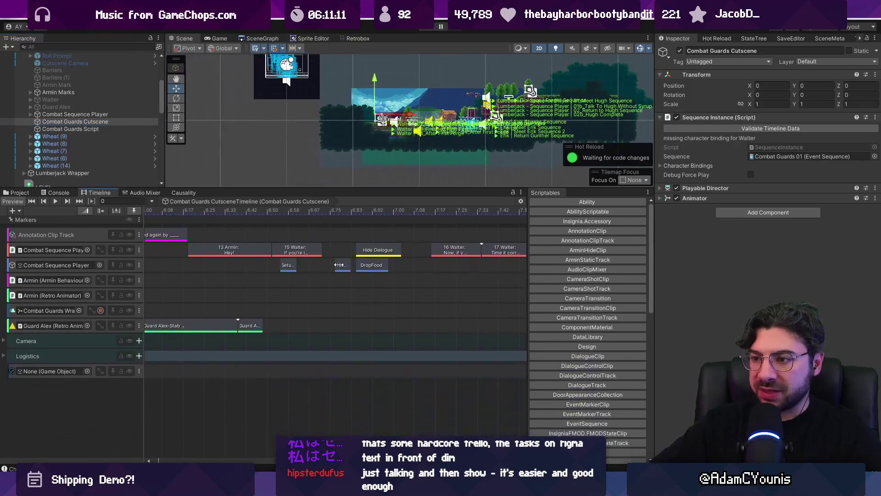
{"action": "scroll", "coordinate": [368, 250], "scroll_direction": "up", "scroll_amount": 5}
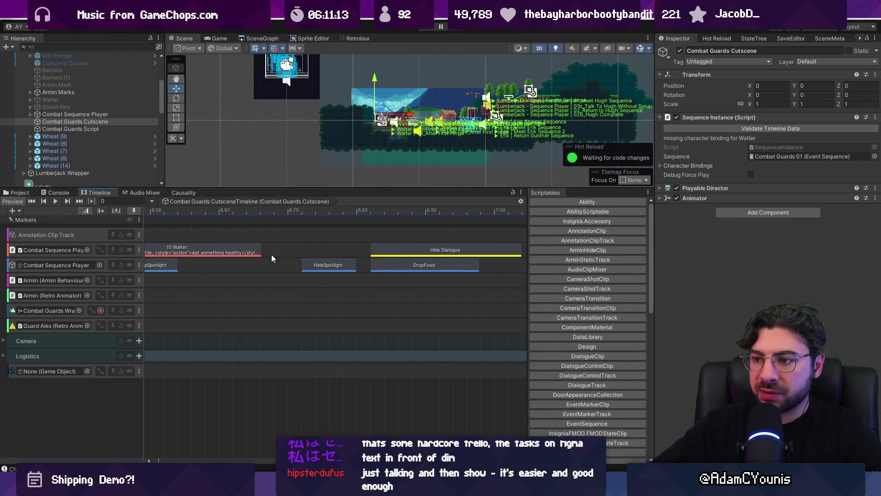
{"action": "scroll", "coordinate": [276, 253], "scroll_direction": "down", "scroll_amount": 2}
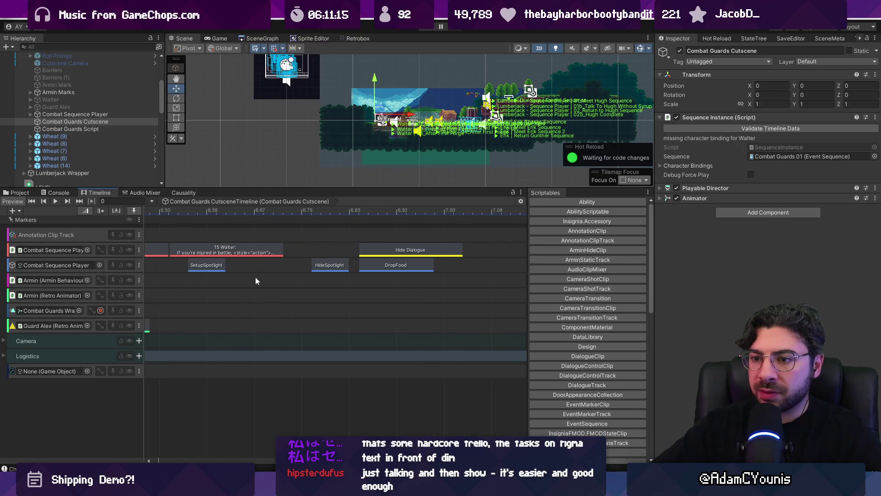
{"action": "left_click_drag", "start_coordinate": [211, 263], "coordinate": [306, 267]}
{"action": "left_click", "coordinate": [376, 266], "text": "shift"}
{"action": "left_click", "coordinate": [376, 250]}
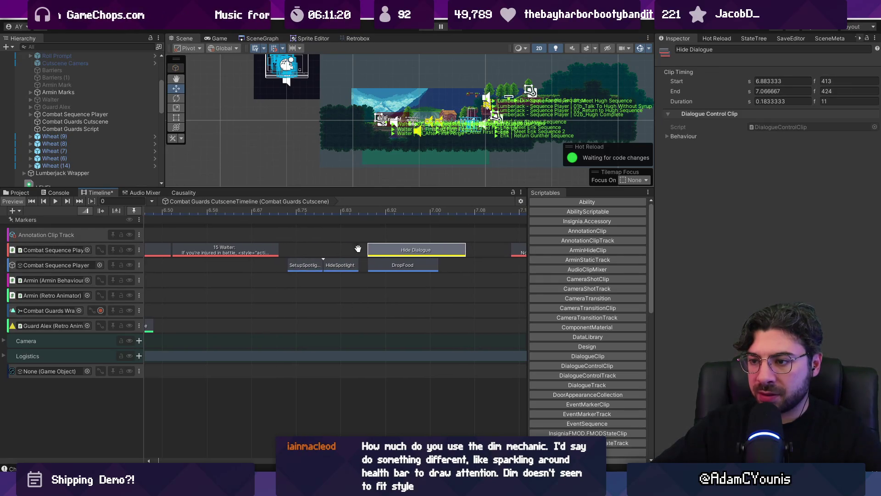
- Move the Hide Dialogue clip earlier to start at 6.717804 s and end at 6.901137 s
{"action": "left_click", "coordinate": [5, 356]}
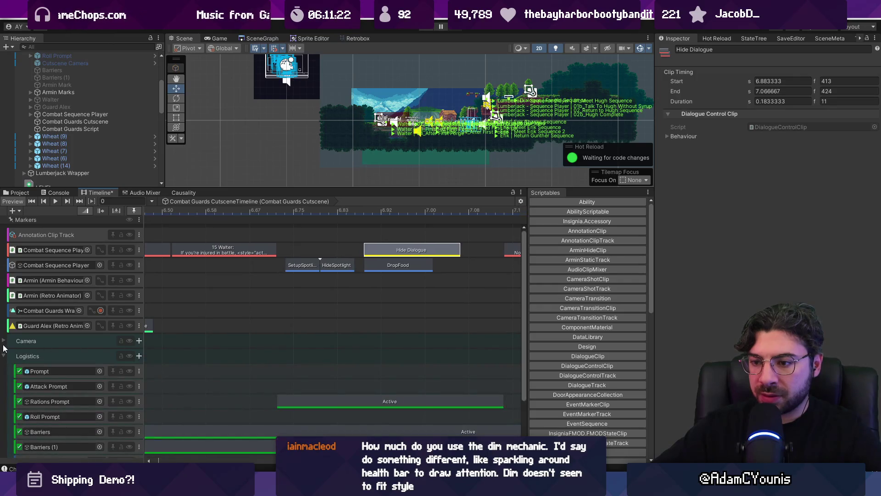
{"action": "mouse_move", "coordinate": [407, 250]}
{"action": "left_mouse_down"}
{"action": "mouse_move", "coordinate": [324, 249]}
{"action": "mouse_move", "coordinate": [332, 372]}
{"action": "left_mouse_up"}
{"action": "scroll", "coordinate": [332, 288], "scroll_direction": "down", "scroll_amount": 3}
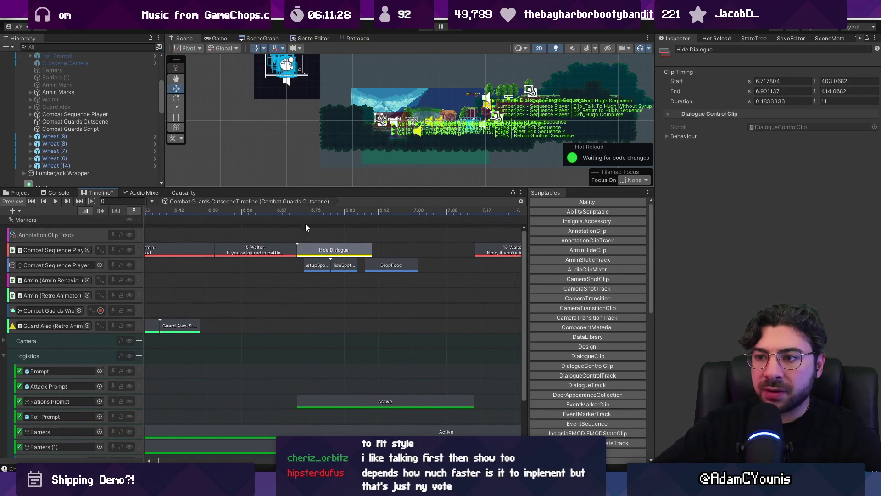
{"action": "left_click_drag", "start_coordinate": [304, 187], "coordinate": [307, 340]}
{"action": "left_click", "coordinate": [307, 293]}
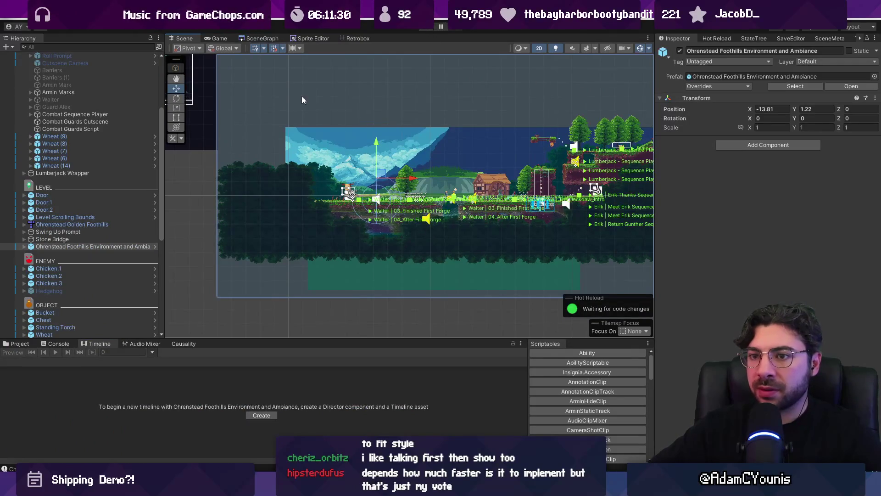
{"action": "left_click", "coordinate": [108, 166]}
{"action": "left_click", "coordinate": [425, 29]}
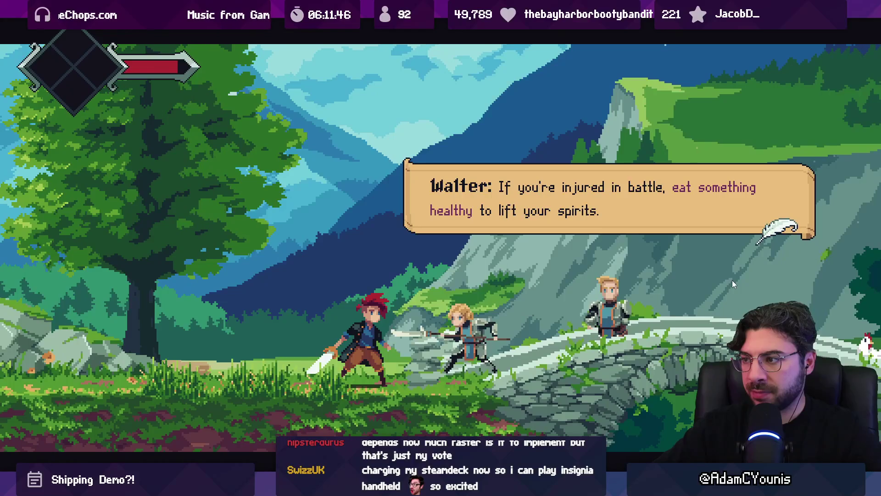
{"action": "key", "text": "Left"}
{"action": "key", "text": "d"}
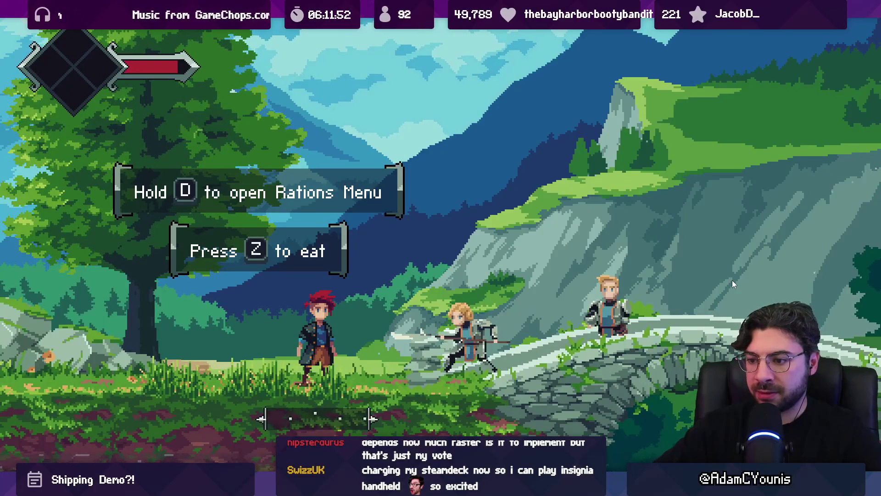
{"action": "key", "text": "Left"}
{"action": "key", "text": "shift+space"}
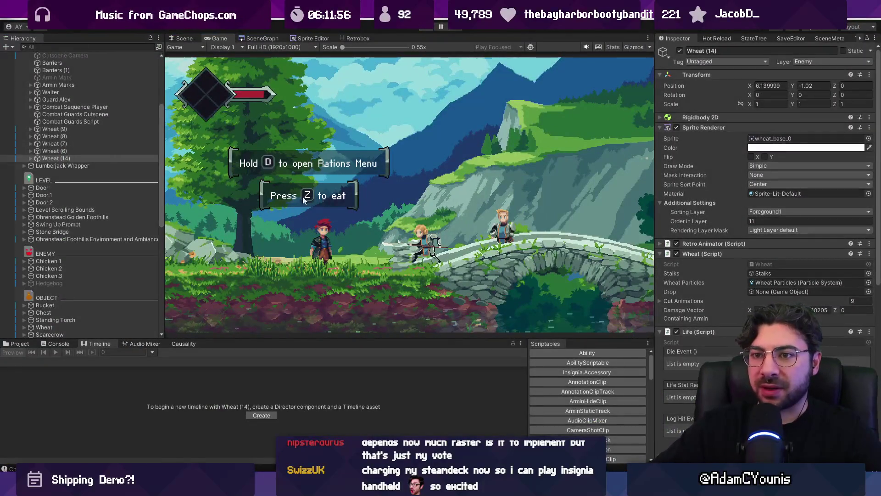
{"action": "key", "text": "ctrl+p"}
{"action": "left_click", "coordinate": [93, 122]}
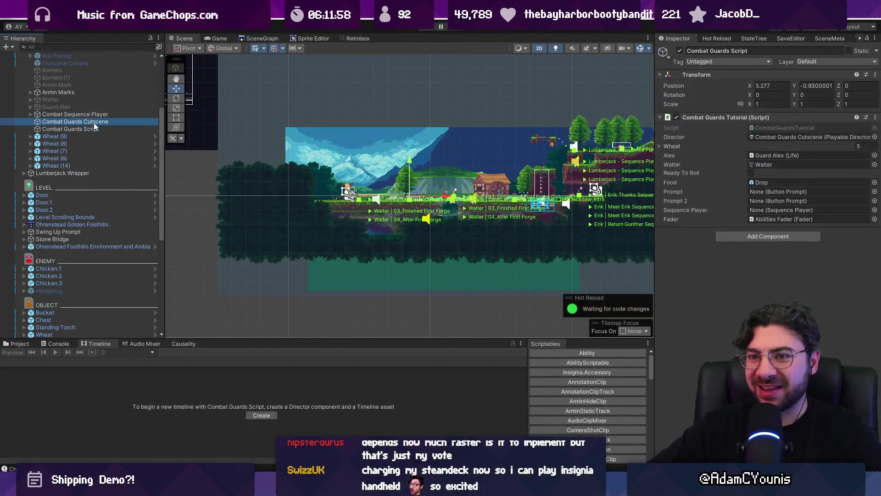
{"action": "left_click_drag", "start_coordinate": [319, 337], "coordinate": [319, 218]}
{"action": "scroll", "coordinate": [335, 300], "scroll_direction": "up", "scroll_amount": 5}
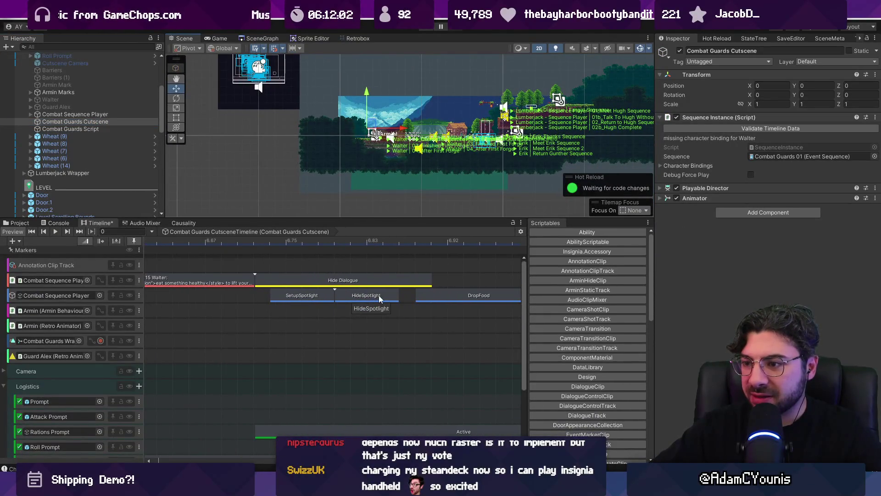
- Nudge SetupSpotlight one frame earlier and HideSpotlight about four frames earlier
{"action": "scroll", "coordinate": [305, 295], "scroll_direction": "left", "scroll_amount": 1}
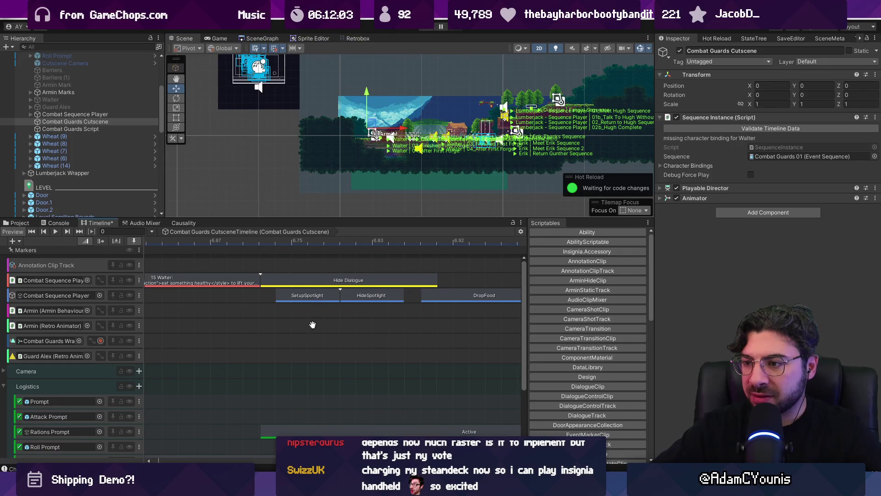
{"action": "left_click", "coordinate": [310, 298]}
{"action": "mouse_move", "coordinate": [304, 298]}
{"action": "left_mouse_down"}
{"action": "mouse_move", "coordinate": [396, 298]}
{"action": "mouse_move", "coordinate": [260, 294]}
{"action": "left_mouse_up"}
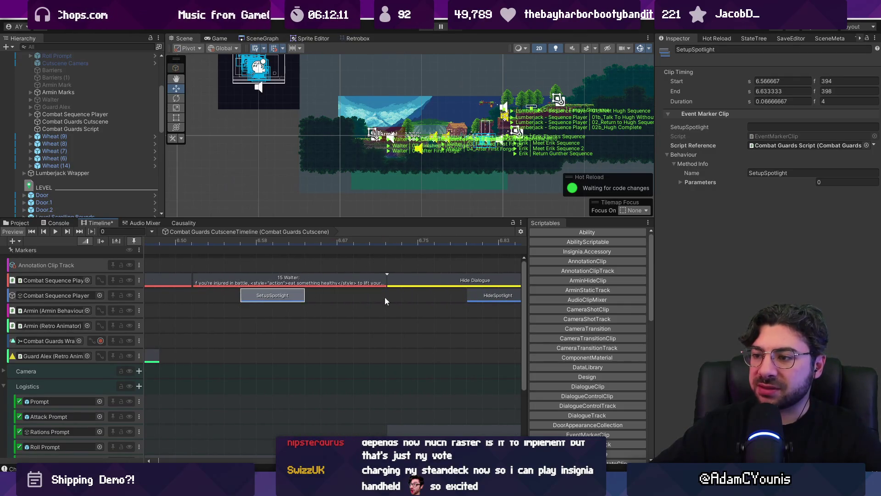
{"action": "mouse_move", "coordinate": [480, 295]}
{"action": "left_mouse_down"}
{"action": "mouse_move", "coordinate": [300, 296]}
{"action": "mouse_move", "coordinate": [428, 296]}
{"action": "mouse_move", "coordinate": [412, 297]}
{"action": "left_mouse_up"}
{"action": "scroll", "coordinate": [412, 297], "scroll_direction": "down", "scroll_amount": 3}
{"action": "scroll", "coordinate": [391, 291], "scroll_direction": "up", "scroll_amount": 3}
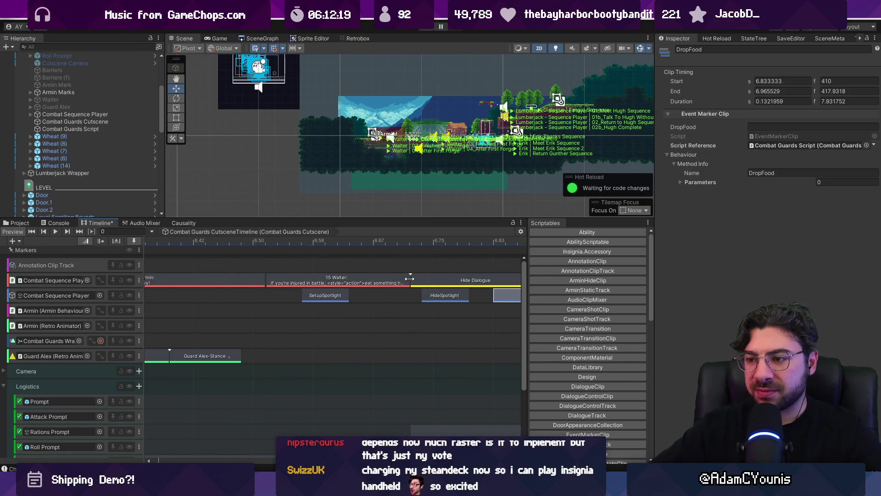
- Confirm SetupSpotlight spans 6.566667 to 6.633333 s and start a playtest
{"action": "left_click", "coordinate": [332, 302]}
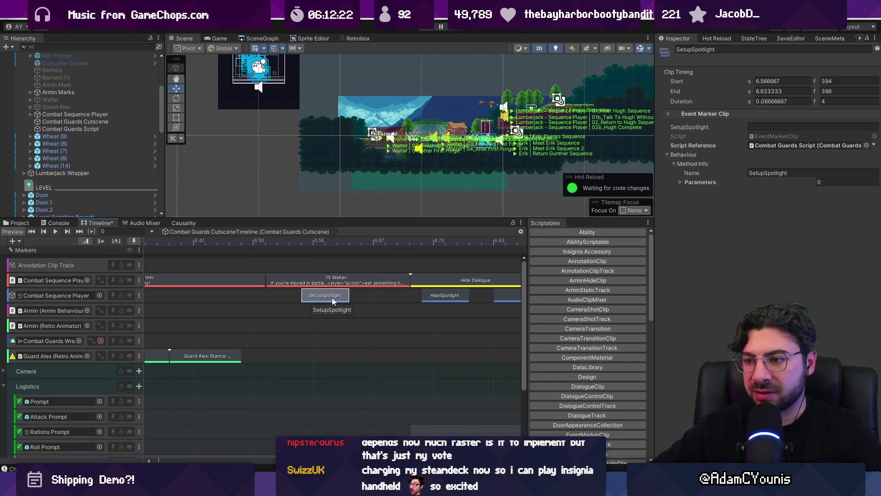
{"action": "scroll", "coordinate": [434, 290], "scroll_direction": "down", "scroll_amount": 3}
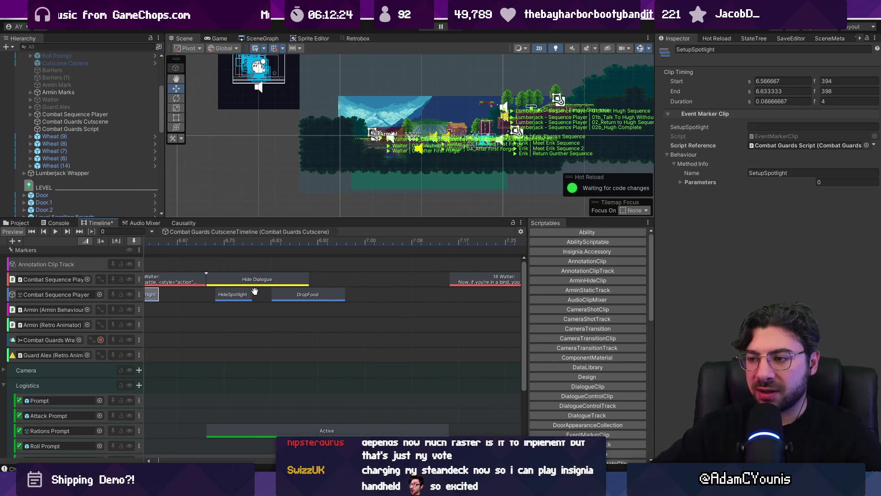
{"action": "scroll", "coordinate": [316, 298], "scroll_direction": "down", "scroll_amount": 3}
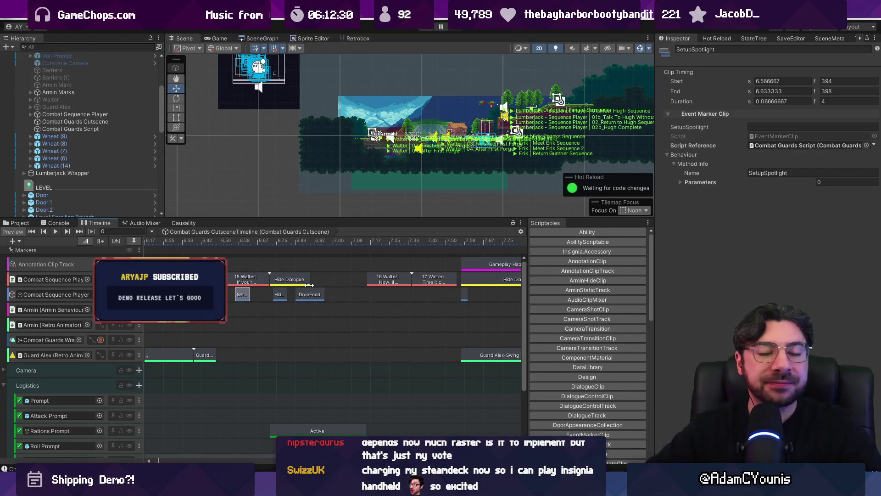
{"action": "left_click_drag", "start_coordinate": [307, 218], "coordinate": [307, 226]}
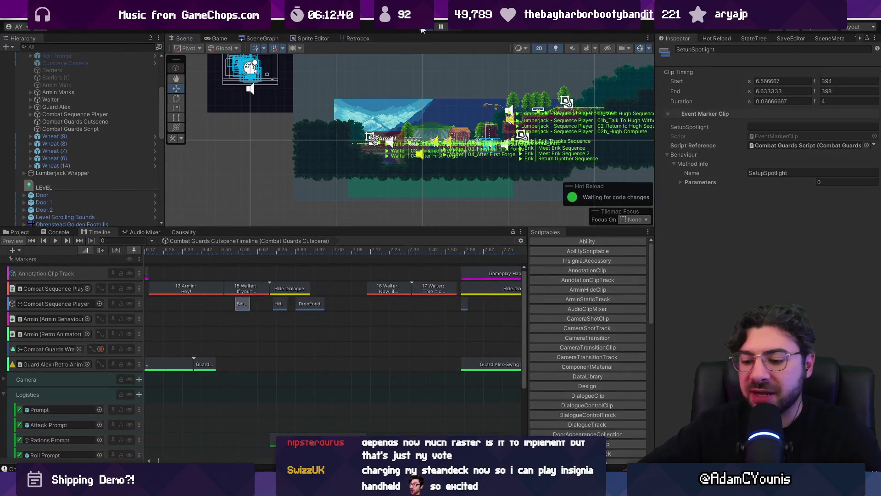
{"action": "left_click", "coordinate": [423, 30]}
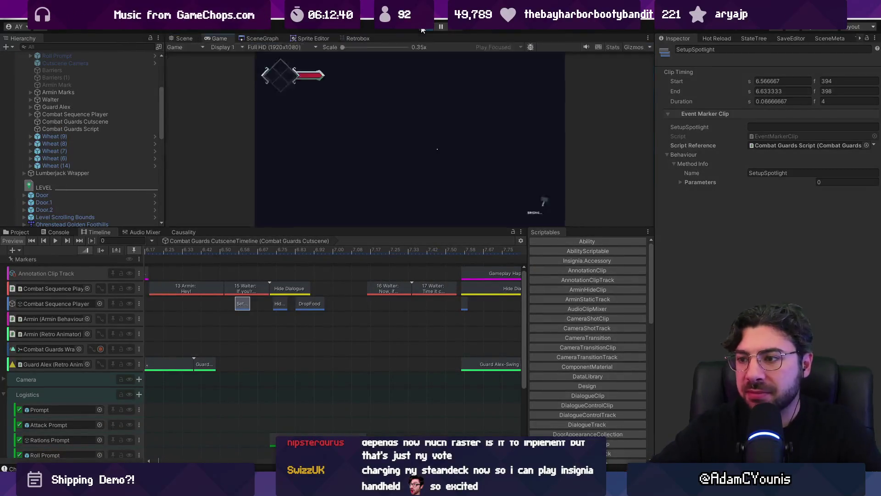
- Run the hero through the foothills, get through Walter's dialogue and slash the wheat
{"action": "key", "text": "Right"}
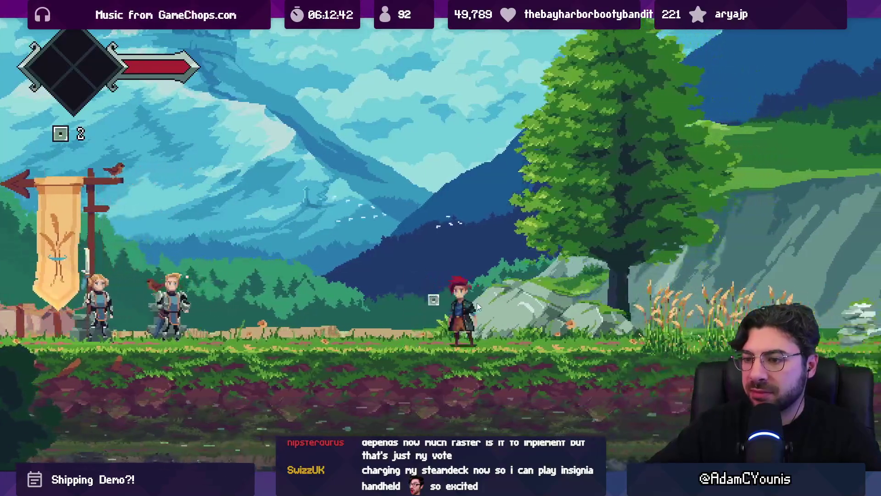
{"action": "key", "text": "Left"}
{"action": "key", "text": "Left"}
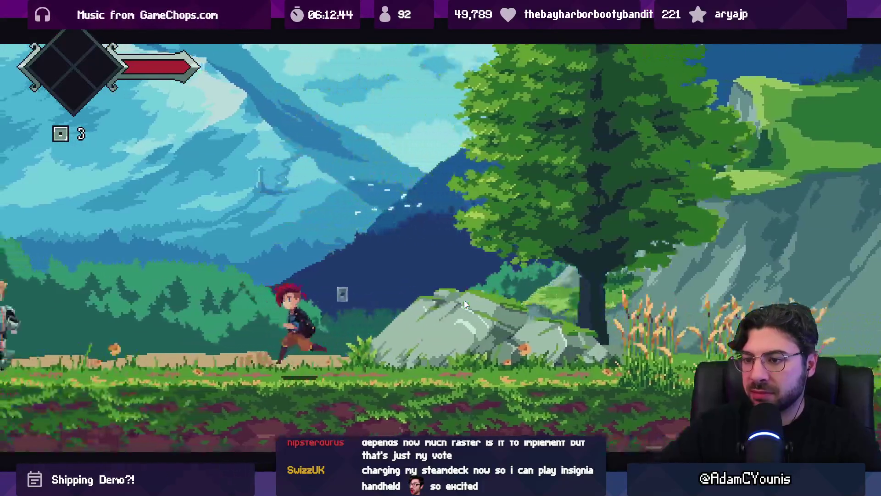
{"action": "key", "text": "space"}
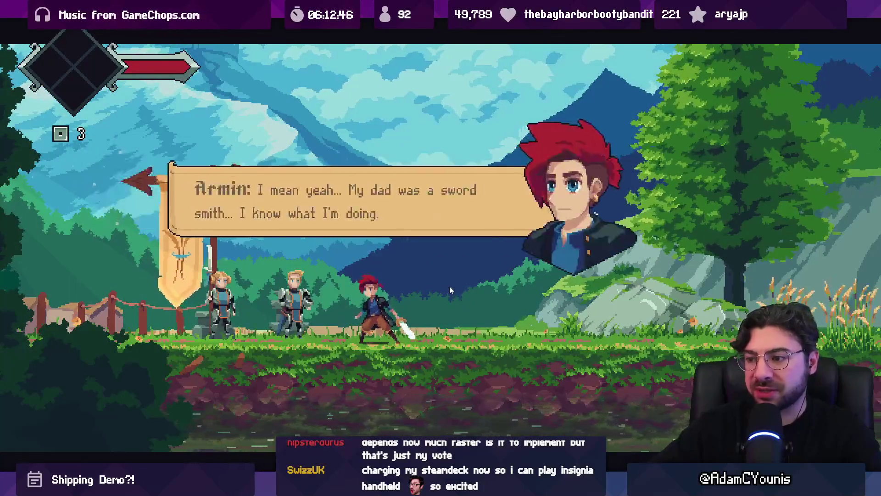
{"action": "key", "text": "space"}
{"action": "key", "text": "Right"}
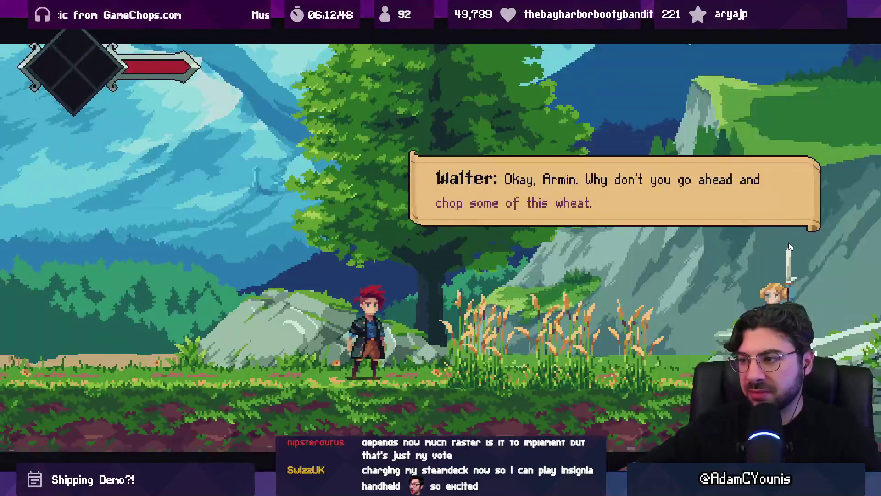
{"action": "key", "text": "space"}
{"action": "key", "text": "x"}
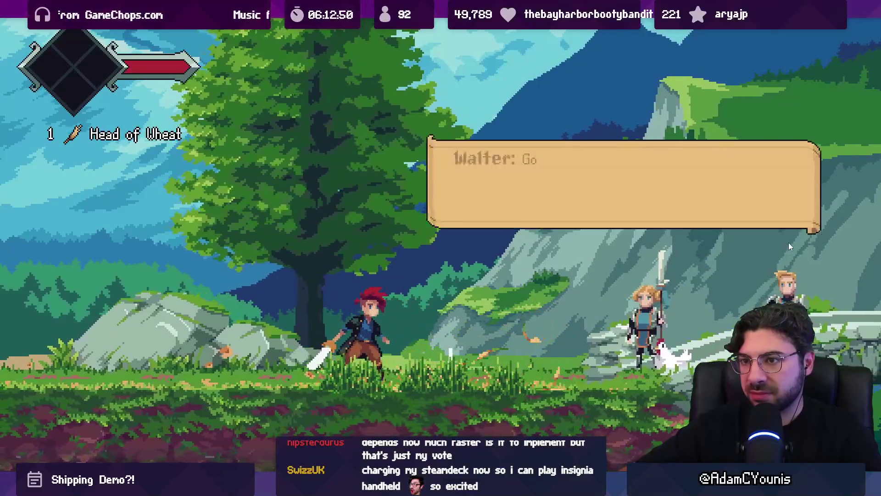
- Continue the cutscene to Walter's advice on eating when injured, then exit full-screen and stop playing
{"action": "key", "text": "space"}
{"action": "key", "text": "space"}
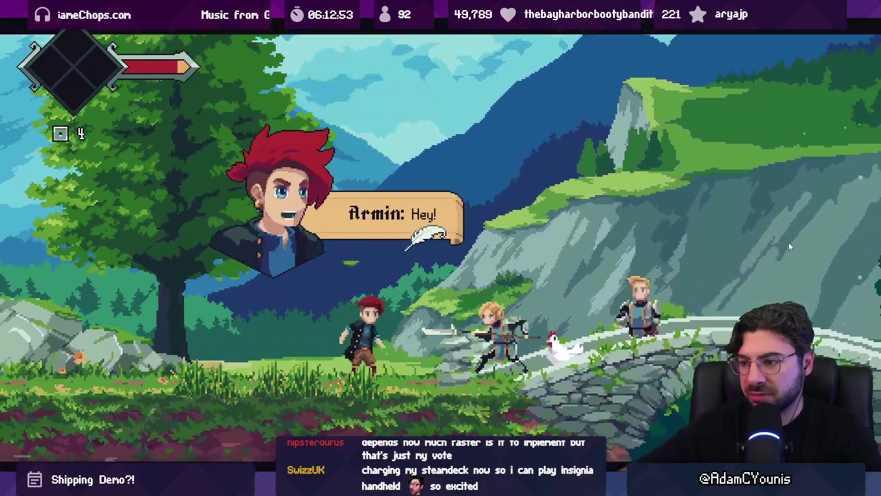
{"action": "key", "text": "space"}
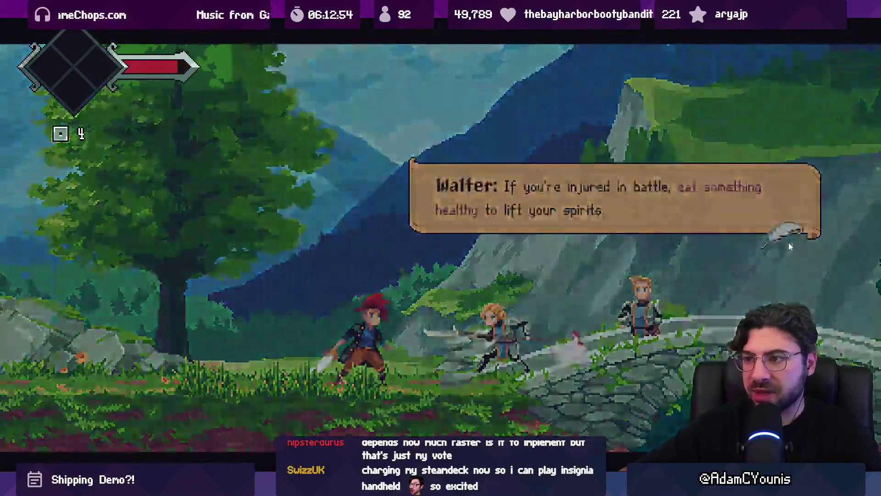
{"action": "key", "text": "space"}
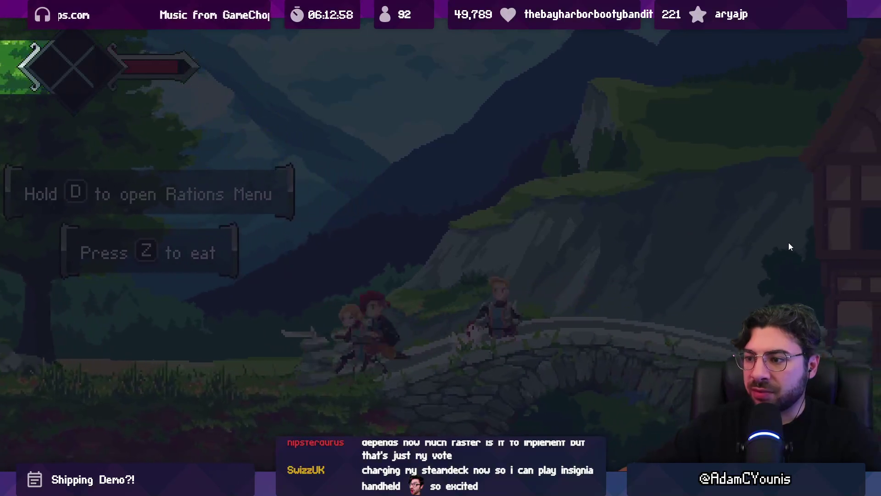
{"action": "key", "text": "shift+space"}
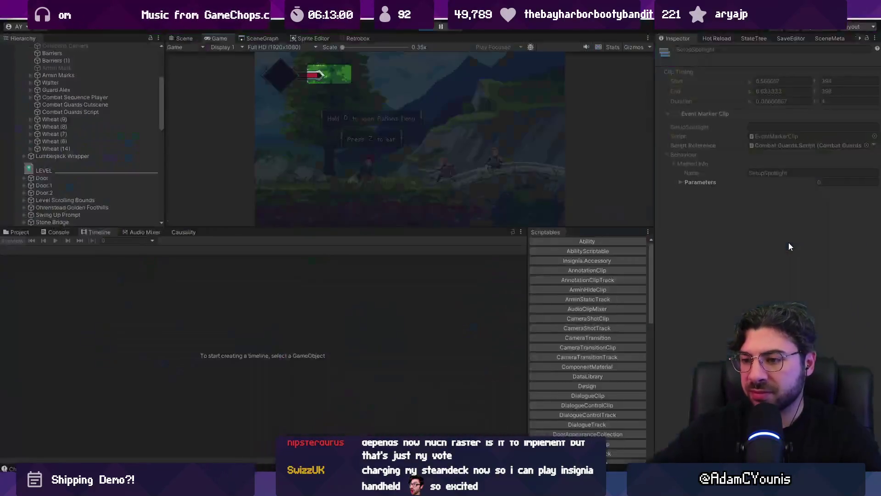
{"action": "key", "text": "ctrl+p"}
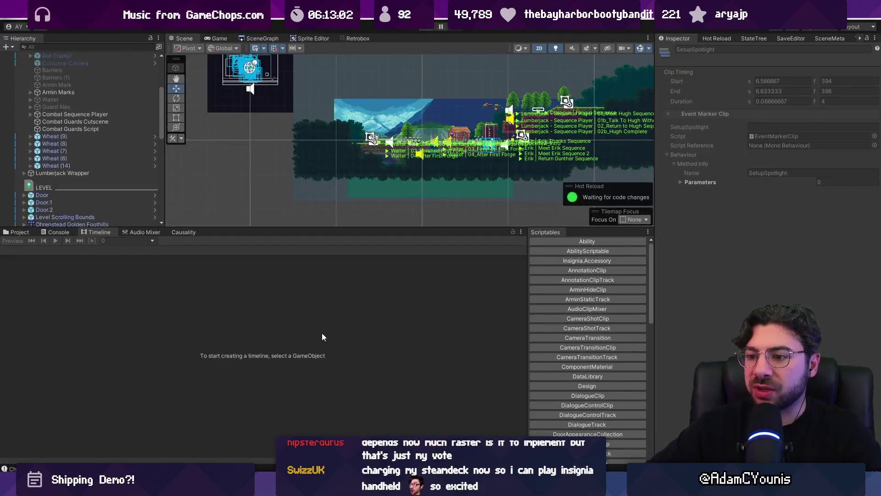
- Move HideSpotlight later in the Combat Guards Cutscene timeline so it meets DropFood
{"action": "left_click", "coordinate": [93, 122]}
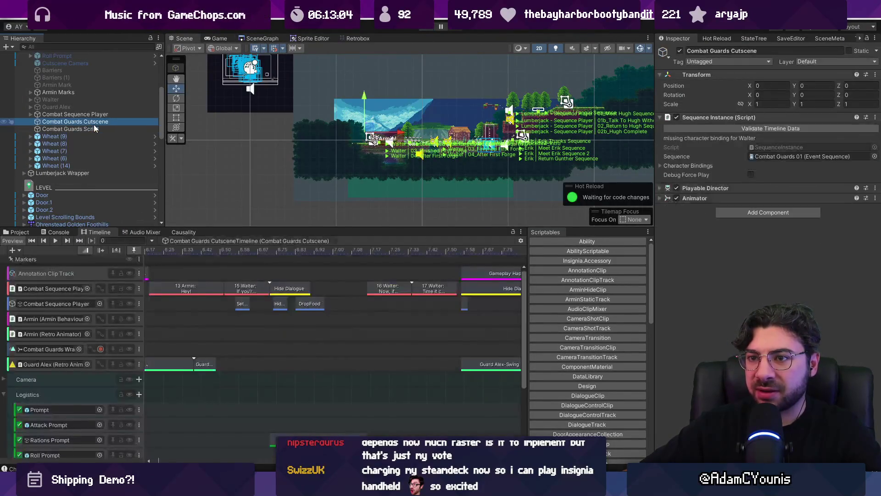
{"action": "scroll", "coordinate": [268, 311], "scroll_direction": "up", "scroll_amount": 3}
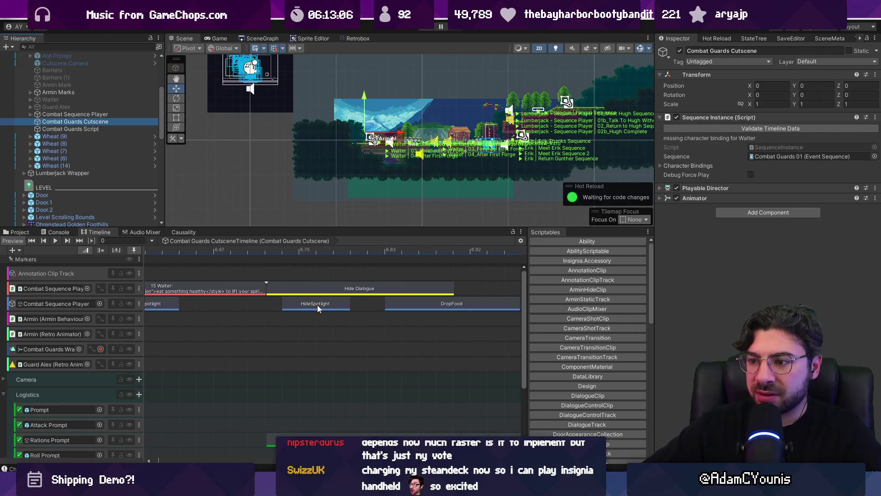
{"action": "left_click", "coordinate": [318, 305]}
{"action": "scroll", "coordinate": [370, 294], "scroll_direction": "up", "scroll_amount": 3}
{"action": "left_click", "coordinate": [262, 299]}
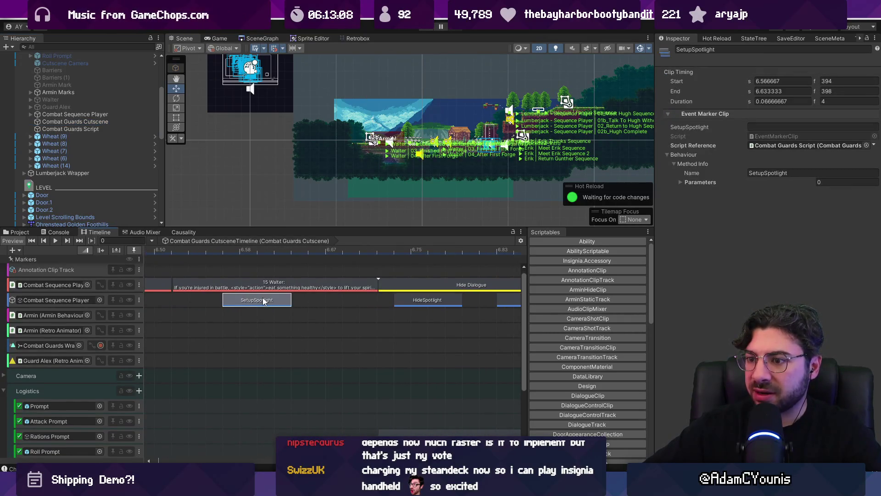
{"action": "scroll", "coordinate": [322, 306], "scroll_direction": "right", "scroll_amount": 5}
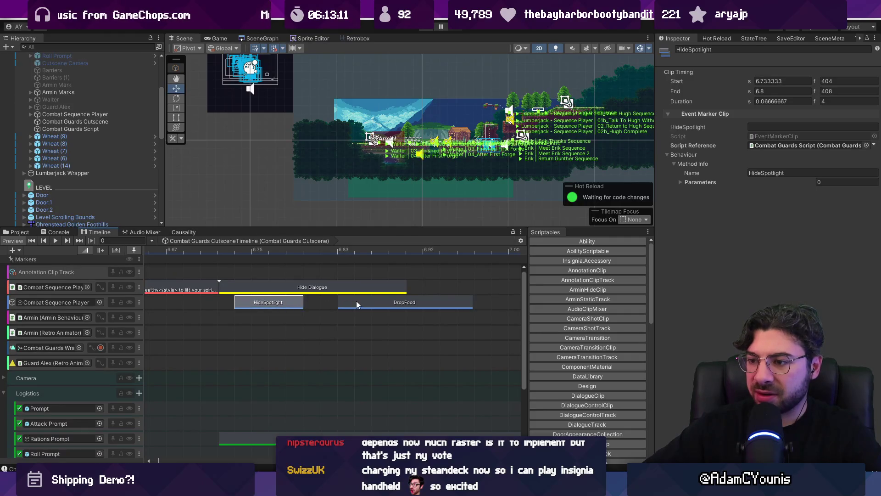
{"action": "left_click_drag", "start_coordinate": [278, 303], "coordinate": [307, 301]}
- Check the DropFood and Rations Prompt activation clip timings
{"action": "left_click", "coordinate": [390, 303]}
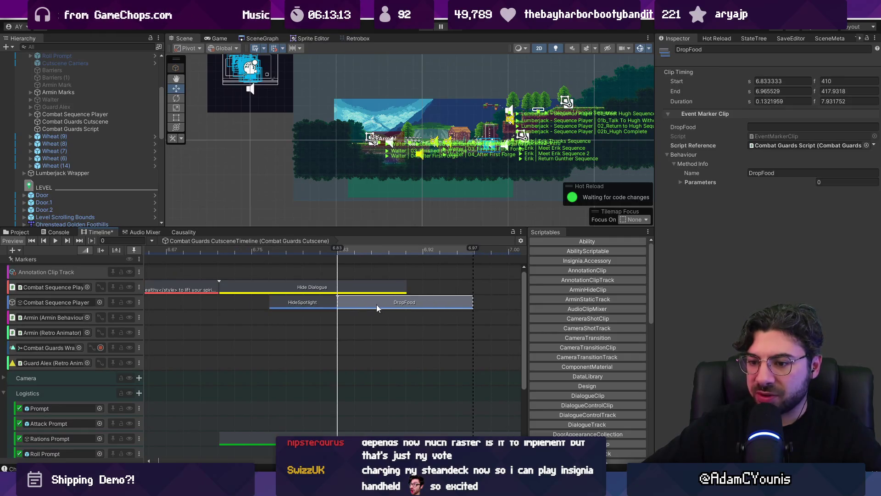
{"action": "left_click", "coordinate": [229, 439]}
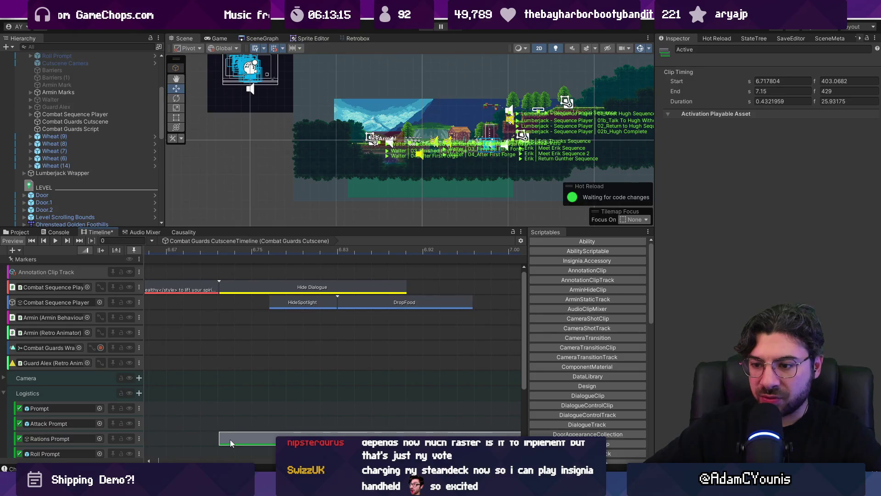
{"action": "scroll", "coordinate": [234, 429], "scroll_direction": "down", "scroll_amount": 3}
{"action": "scroll", "coordinate": [237, 417], "scroll_direction": "down", "scroll_amount": 1}
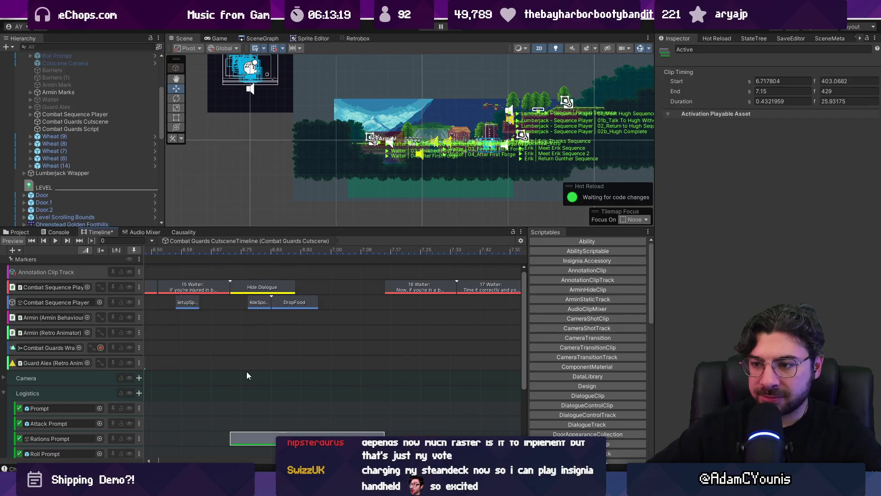
{"action": "scroll", "coordinate": [238, 374], "scroll_direction": "down", "scroll_amount": 2}
{"action": "scroll", "coordinate": [282, 285], "scroll_direction": "up", "scroll_amount": 3}
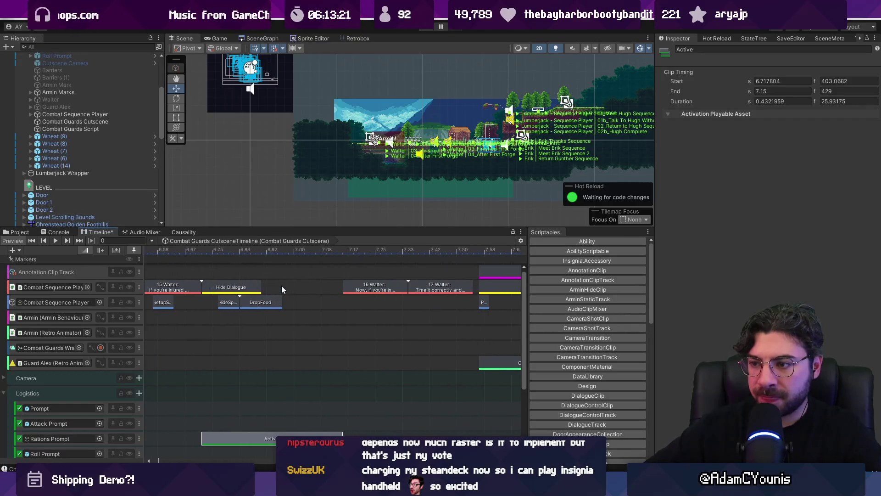
- Review the earlier dialogue clips and start a new playtest of the cutscene
{"action": "left_click_drag", "start_coordinate": [230, 299], "coordinate": [353, 303]}
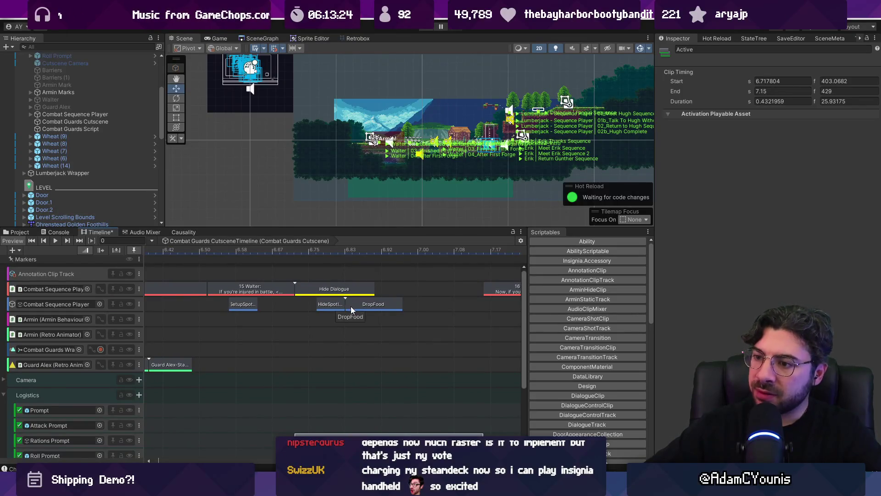
{"action": "scroll", "coordinate": [361, 311], "scroll_direction": "down", "scroll_amount": 2}
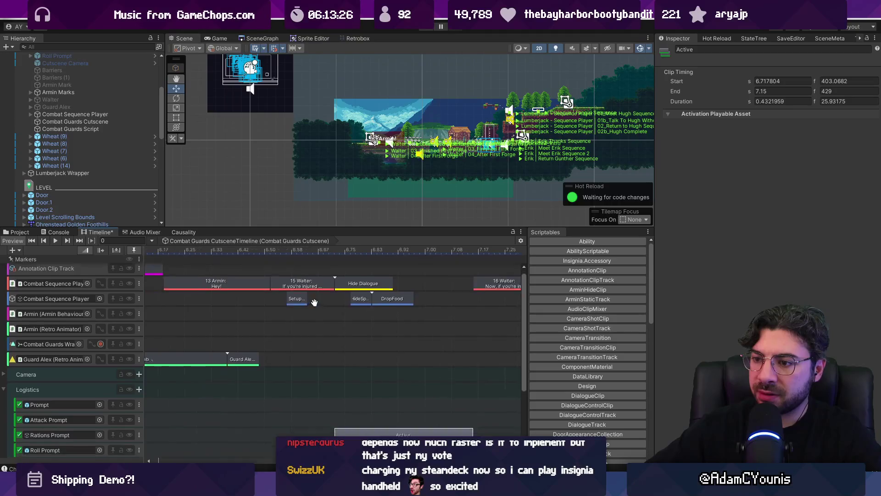
{"action": "left_click_drag", "start_coordinate": [326, 319], "coordinate": [276, 176]}
{"action": "scroll", "coordinate": [123, 306], "scroll_direction": "up", "scroll_amount": 3}
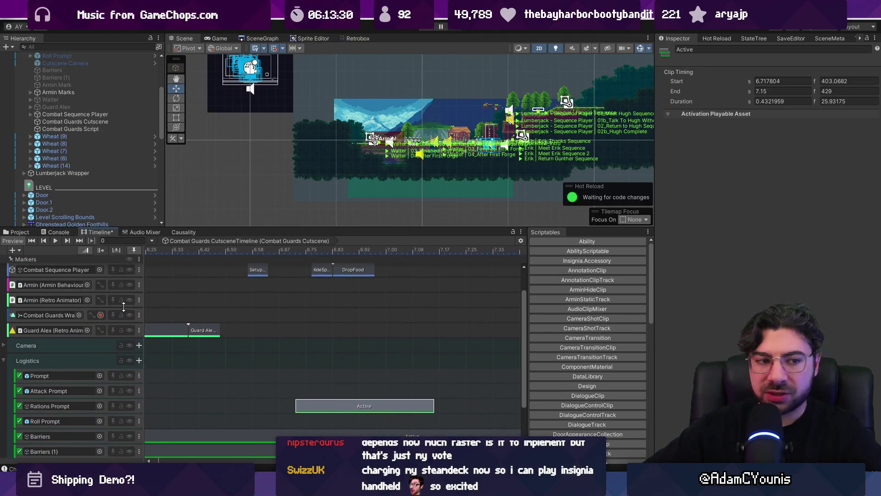
{"action": "scroll", "coordinate": [253, 333], "scroll_direction": "up", "scroll_amount": 2}
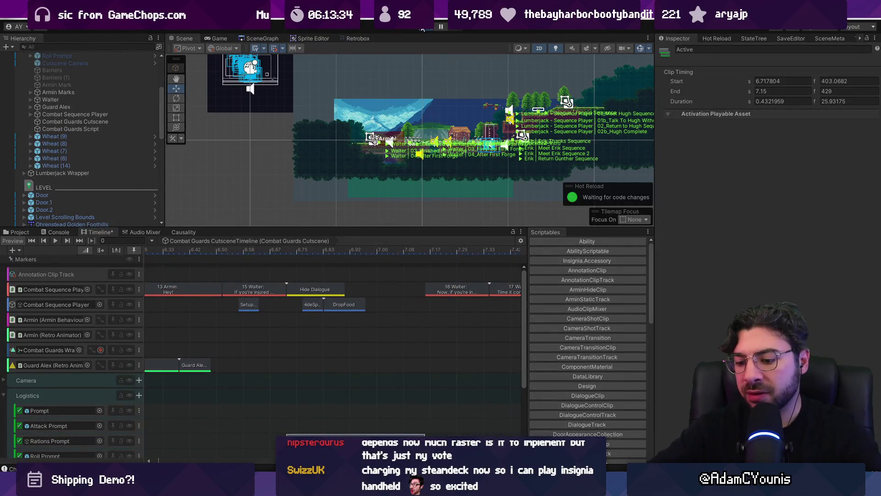
{"action": "left_click", "coordinate": [422, 27]}
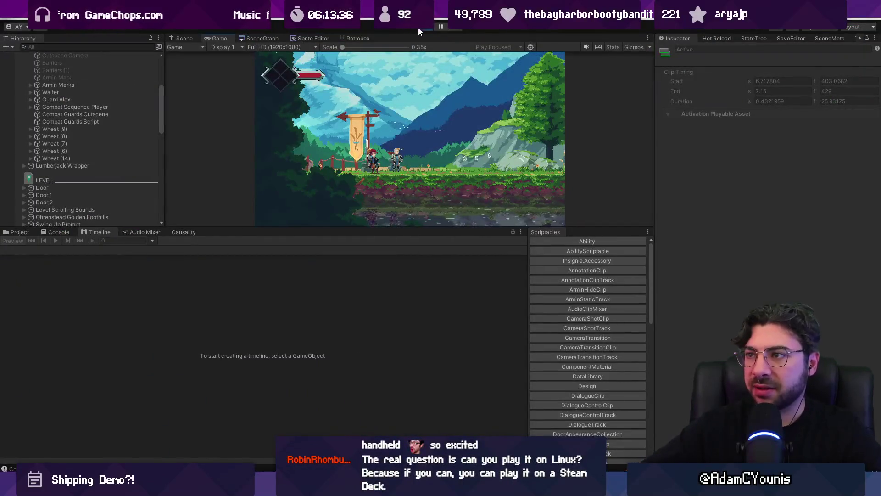
- Stop the playtest, show Scripts > Scene Specific in the Project panel, and switch to Fork
{"action": "left_click", "coordinate": [418, 28]}
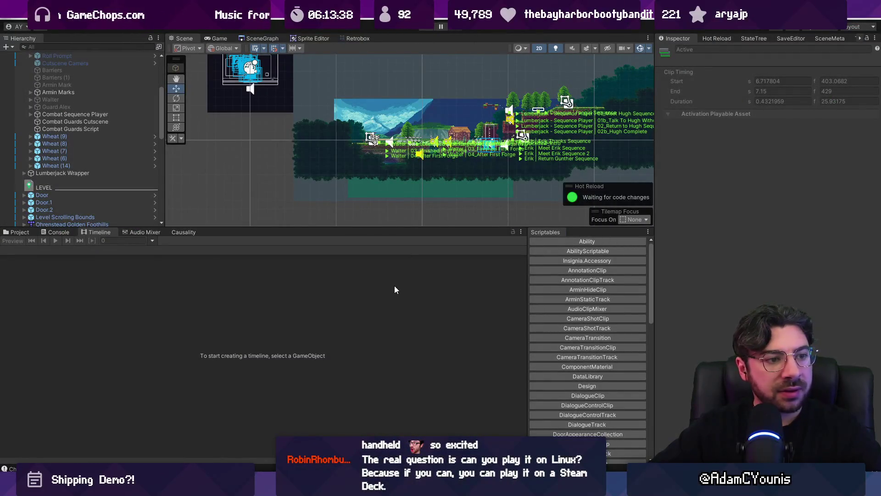
{"action": "mouse_move", "coordinate": [320, 482]}
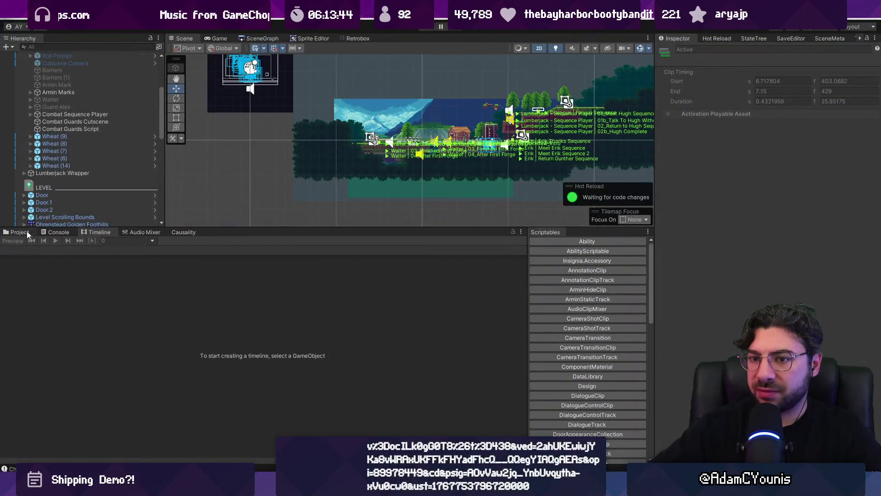
{"action": "left_click", "coordinate": [20, 233]}
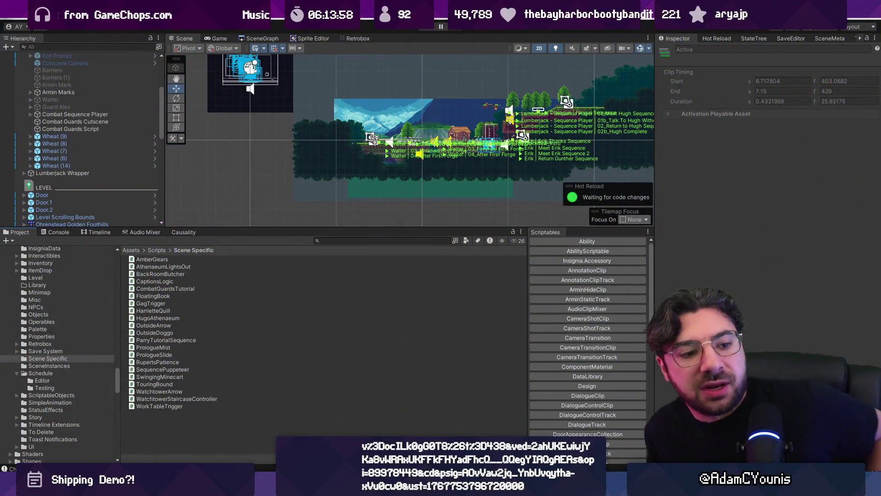
{"action": "key", "text": "alt+Tab"}
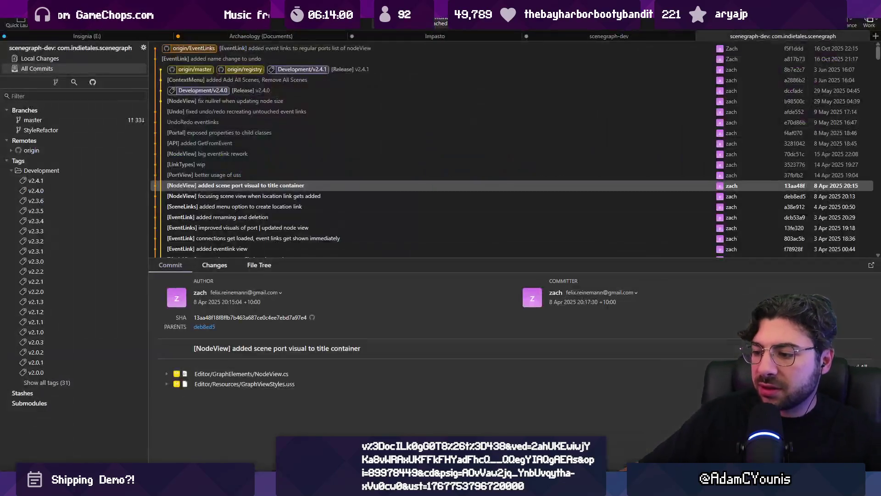
- Discard Insignia's local changes to Combat Guards CutsceneTimeline.playable in Fork and return to Unity
{"action": "left_click", "coordinate": [98, 33]}
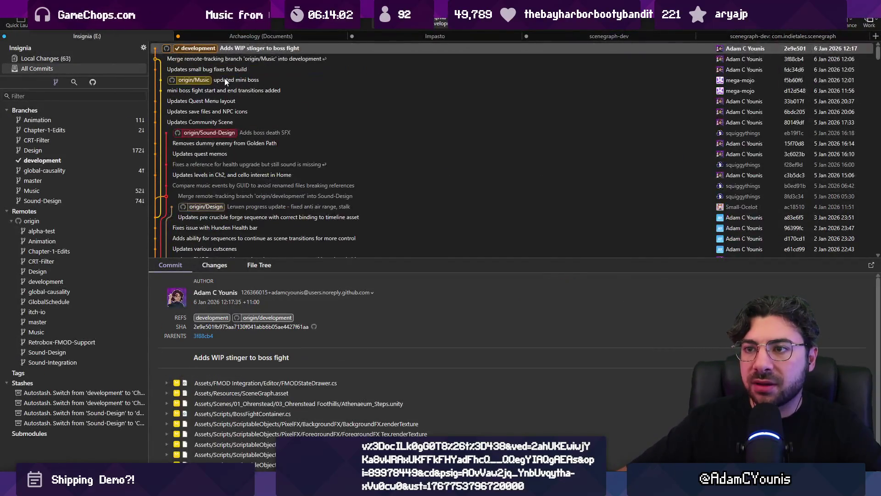
{"action": "left_click", "coordinate": [93, 58]}
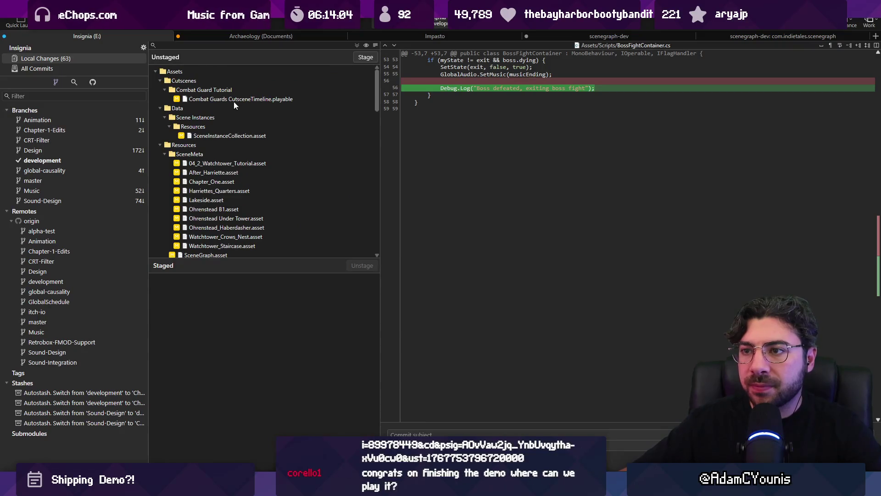
{"action": "left_click", "coordinate": [241, 107]}
{"action": "right_click", "coordinate": [244, 99]}
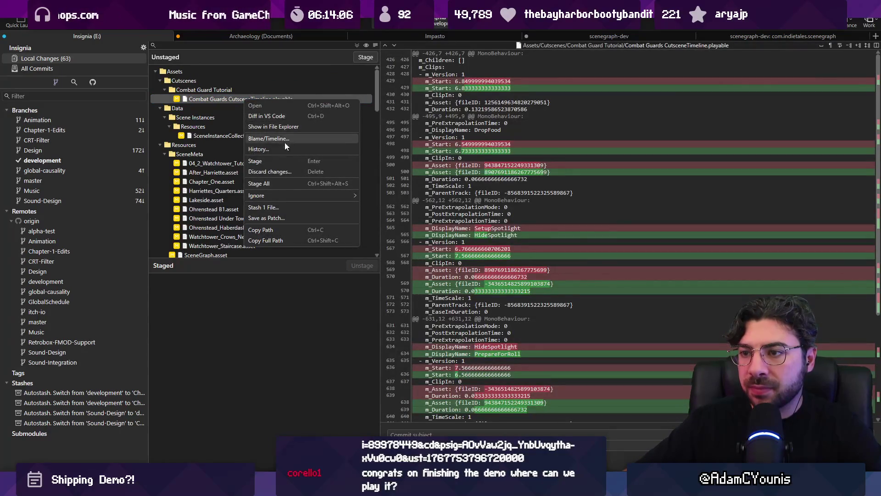
{"action": "left_click", "coordinate": [287, 172]}
{"action": "left_click", "coordinate": [508, 246]}
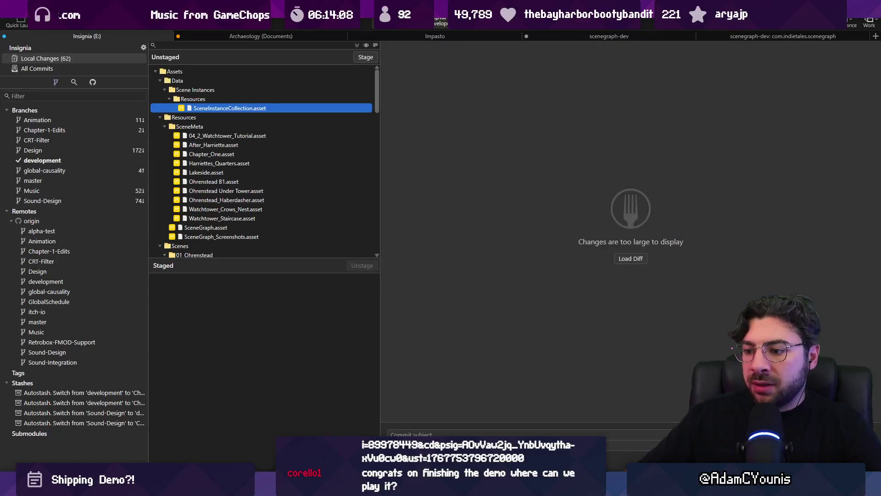
{"action": "key", "text": "alt+Tab"}
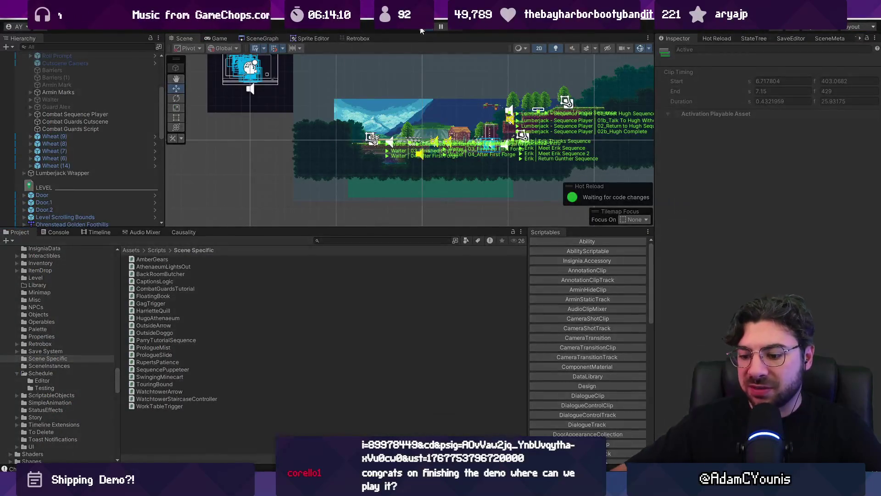
- Play the reverted cutscene maximized, slashing the wheat up to the rations prompts, then restore the editor
{"action": "left_click", "coordinate": [421, 28]}
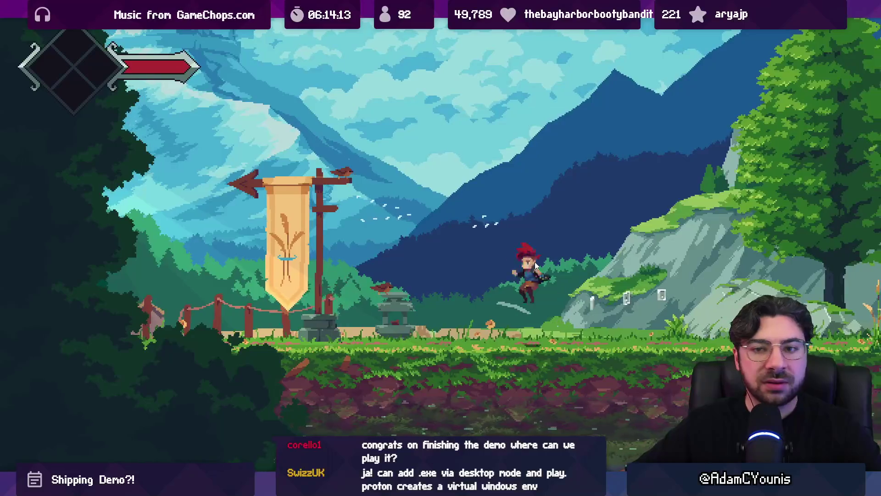
{"action": "key", "text": "Right"}
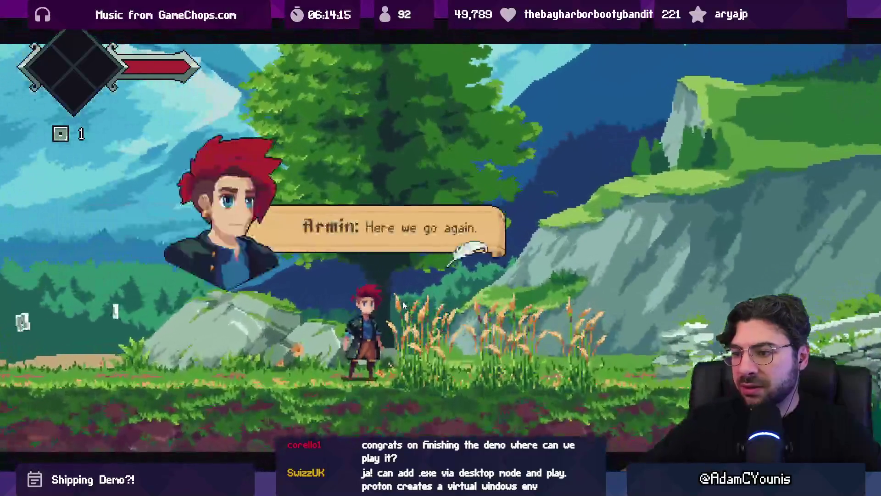
{"action": "key", "text": "Left"}
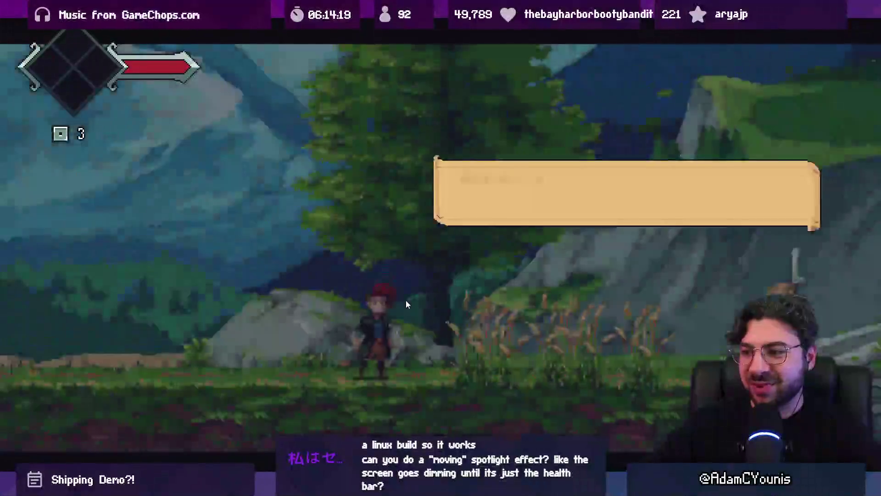
{"action": "key", "text": "Right"}
{"action": "key", "text": "x"}
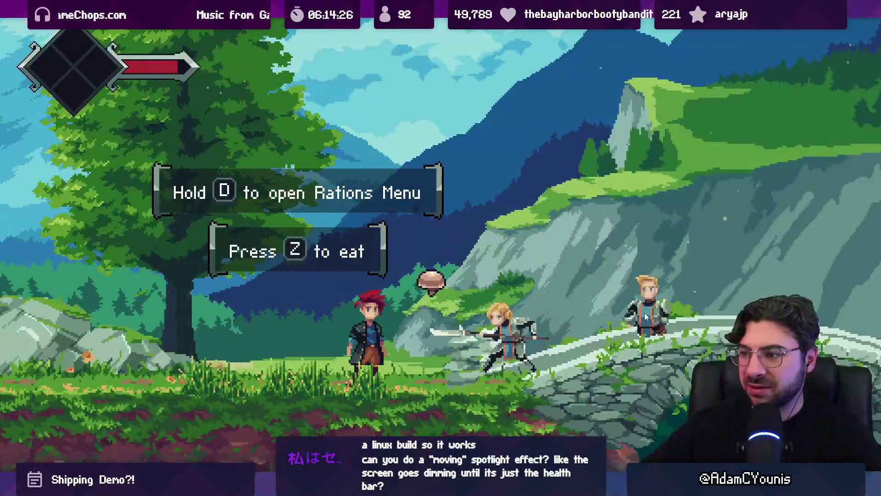
{"action": "key", "text": "ctrl+shift+F7"}
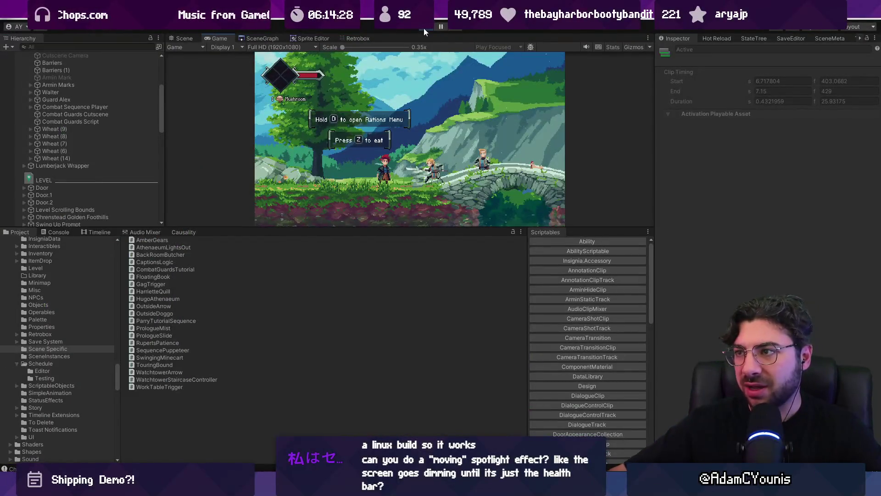
- Stop the game and filter the Hierarchy by 'spotlight'
{"action": "left_click", "coordinate": [426, 29]}
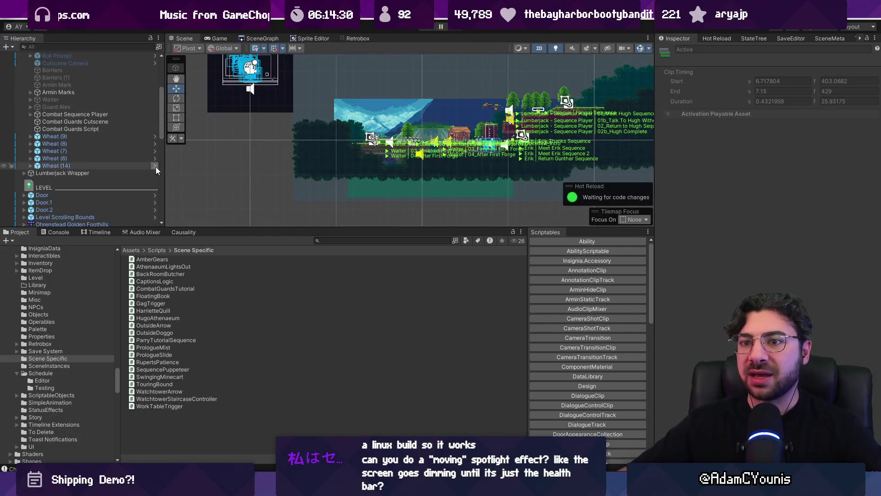
{"action": "left_click", "coordinate": [101, 46]}
{"action": "type", "text": "spotlikght"}
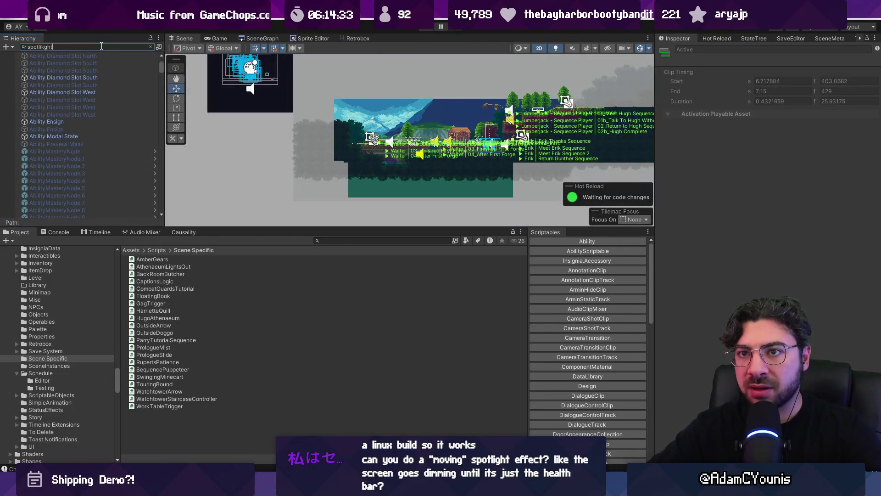
{"action": "key", "text": "BackSpace"}
{"action": "type", "text": "ght"}
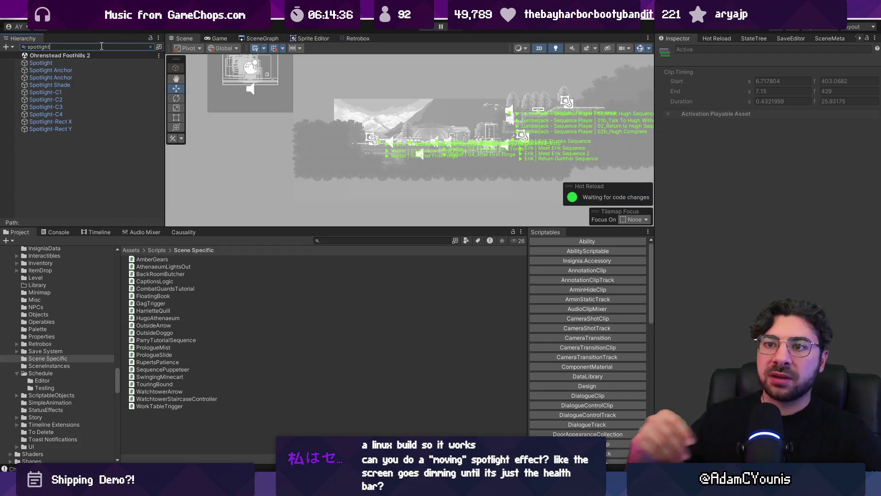
- Inspect Spotlight and Spotlight Shade's Order in Layer, then run the game again
{"action": "left_click", "coordinate": [82, 63]}
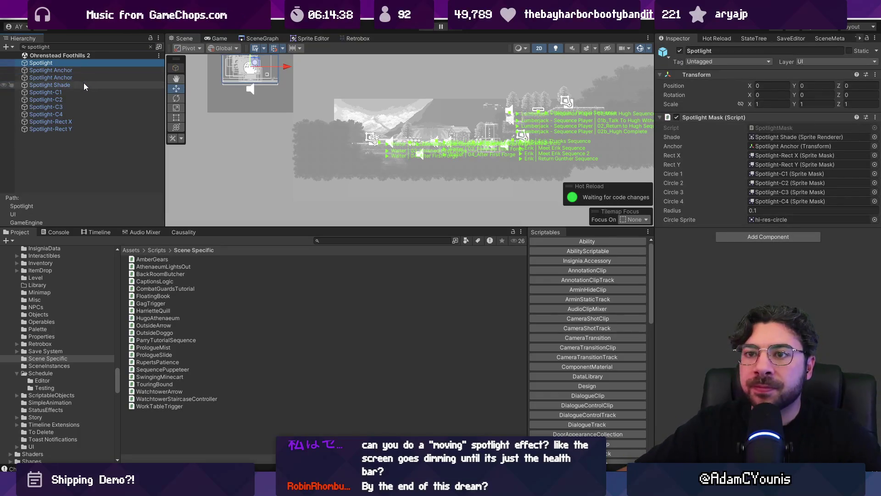
{"action": "left_click", "coordinate": [83, 83]}
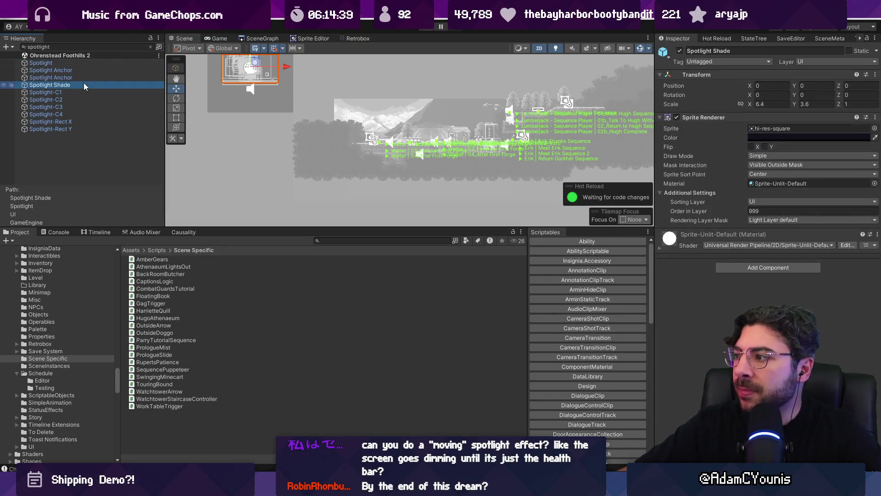
{"action": "left_click", "coordinate": [751, 210]}
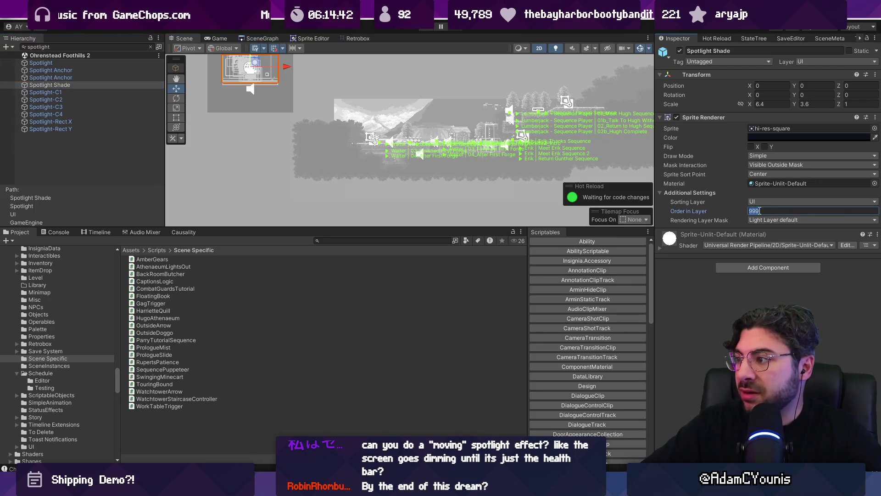
{"action": "left_click", "coordinate": [114, 49]}
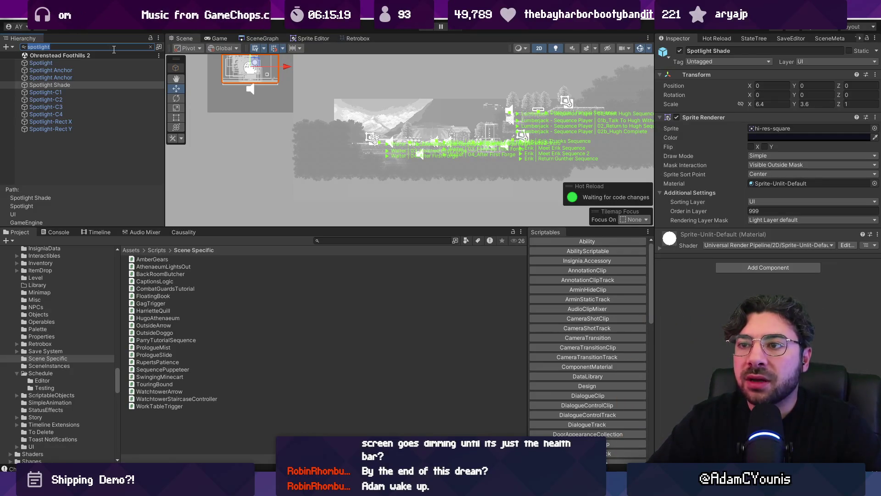
{"action": "left_click", "coordinate": [427, 31]}
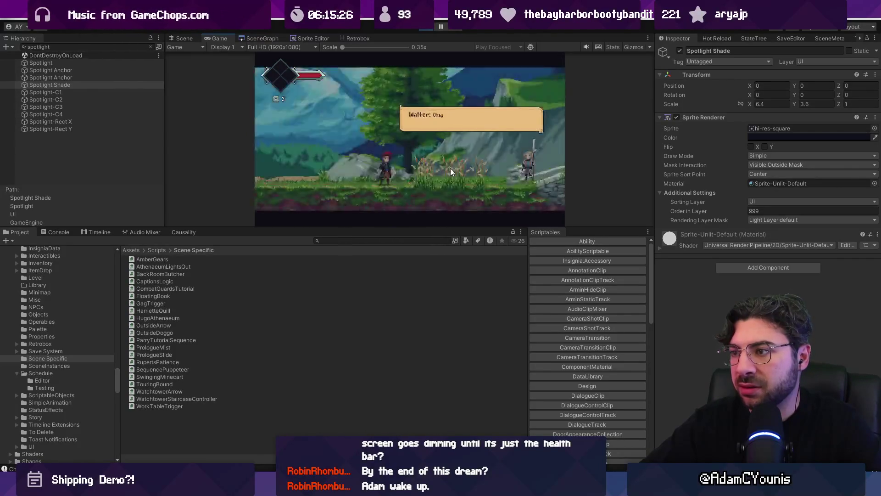
- Attack the guards twice and advance past Walter's dimmed dialogue in the tutorial
{"action": "key", "text": "x"}
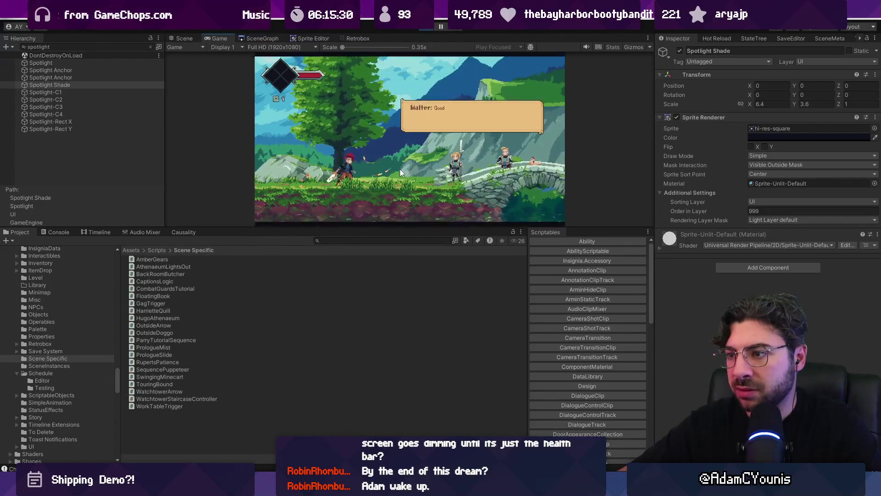
{"action": "key", "text": "x"}
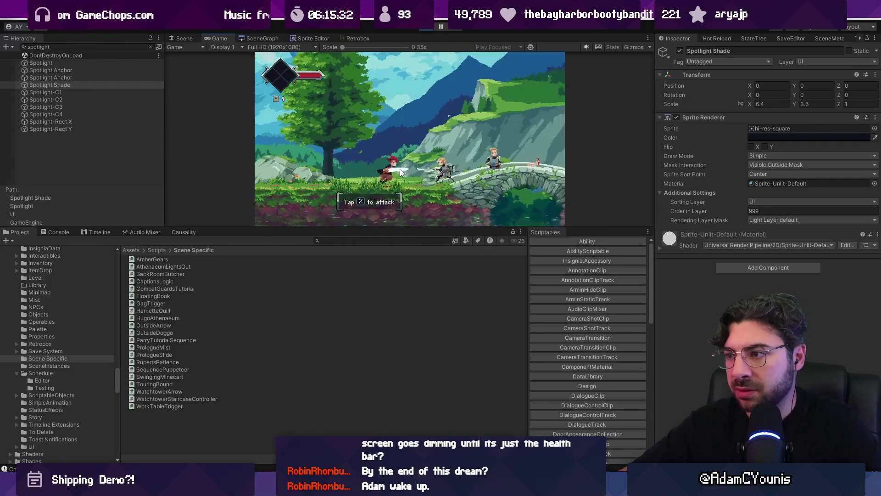
{"action": "key", "text": "z"}
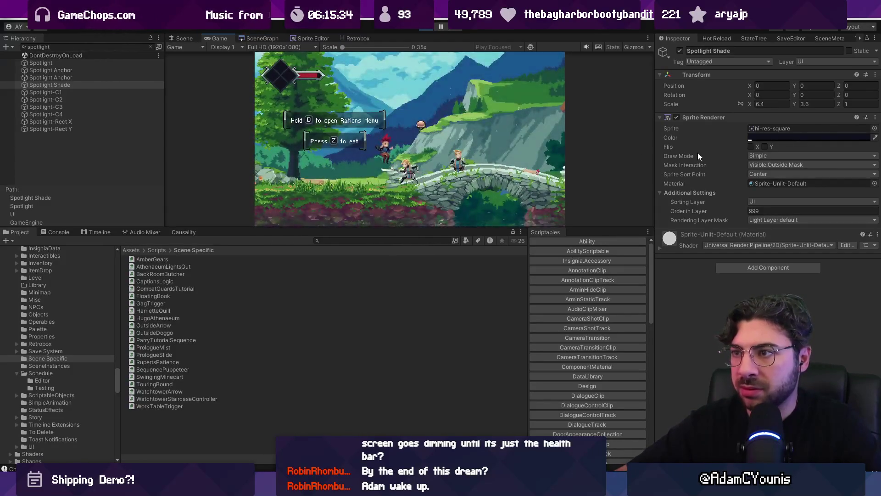
- Stop and restart the game, enlarge the Game view, then return to the Scene view
{"action": "left_click", "coordinate": [432, 28]}
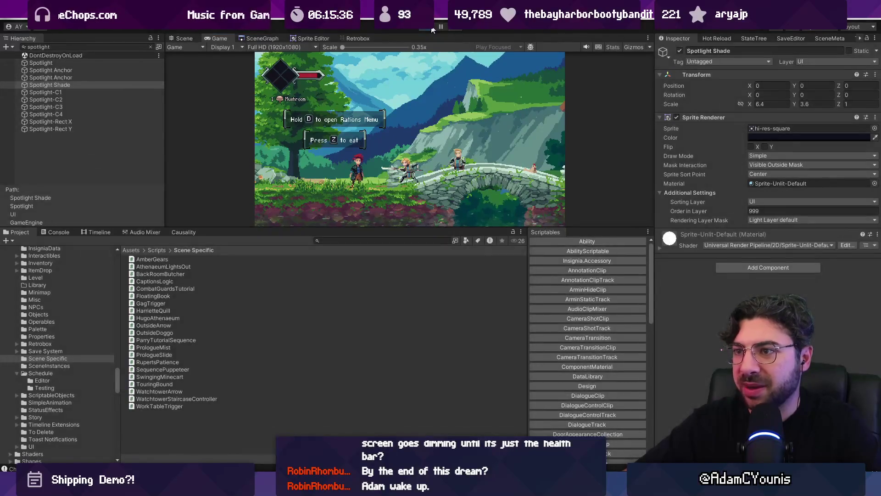
{"action": "key", "text": "ctrl+p"}
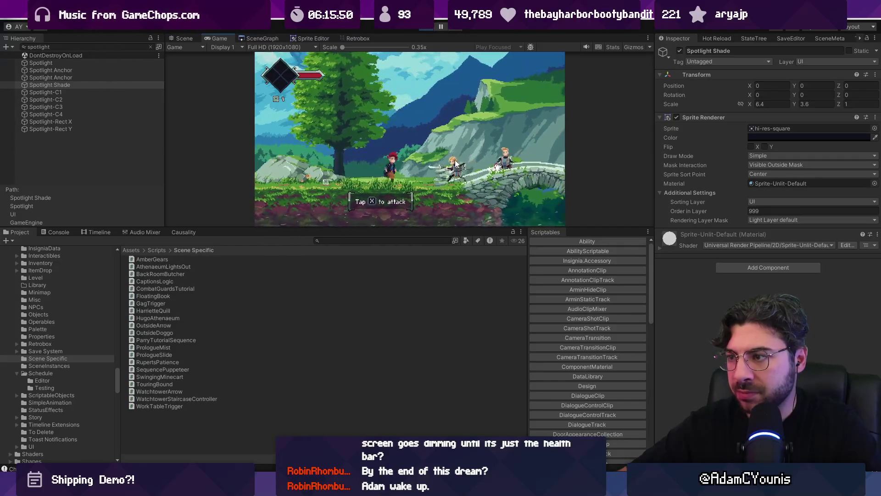
{"action": "left_click_drag", "start_coordinate": [423, 228], "coordinate": [423, 305]}
{"action": "left_click", "coordinate": [174, 36]}
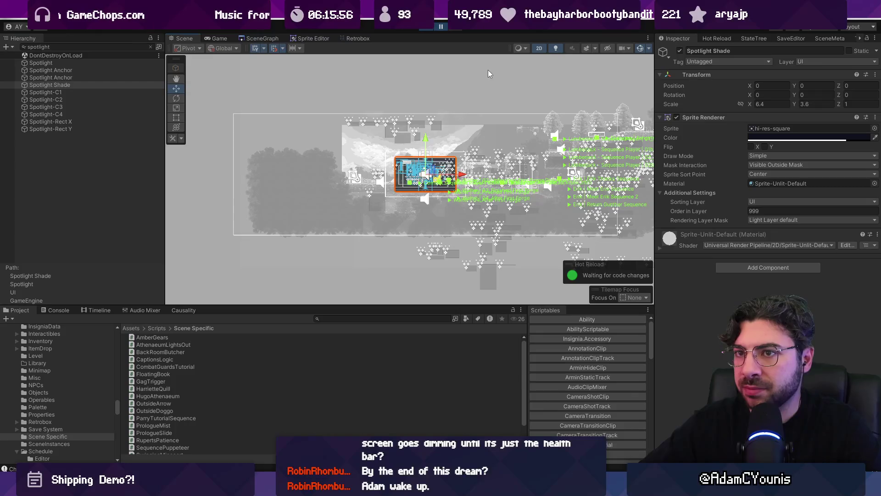
- Search the Hierarchy for 'spotlight', select Spotlight Shade, and exit Play mode
{"action": "left_click", "coordinate": [151, 48]}
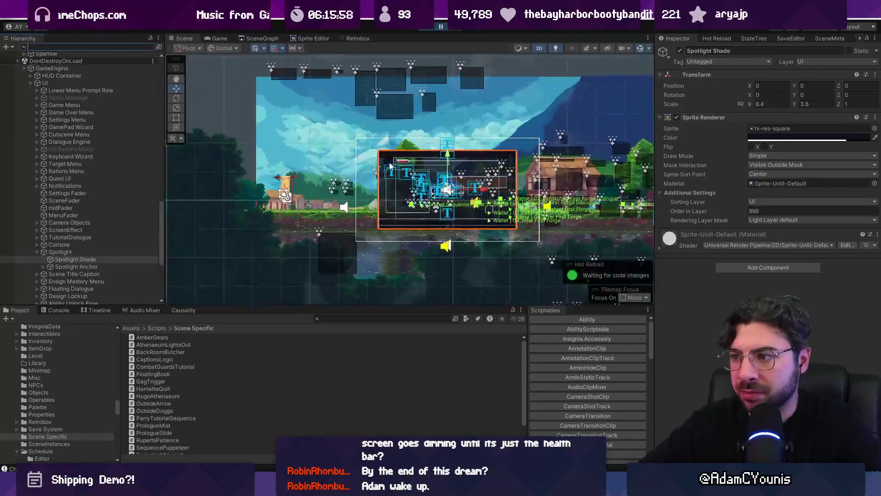
{"action": "type", "text": "spotlight"}
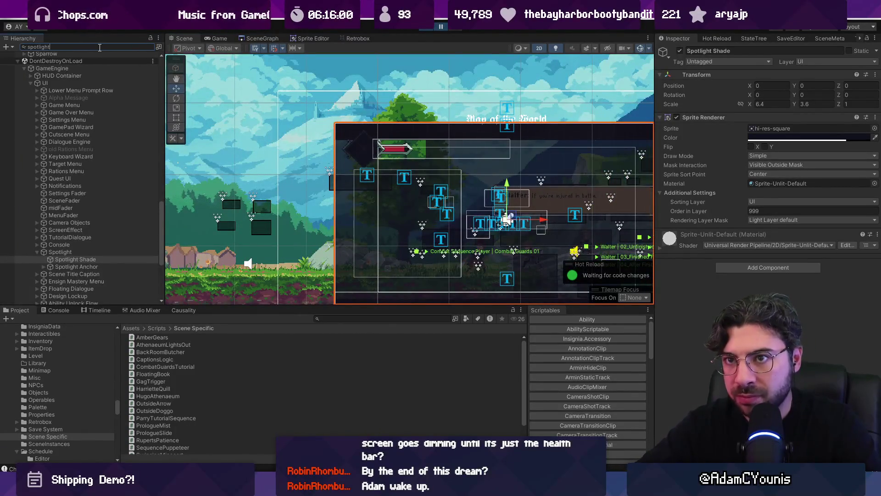
{"action": "scroll", "coordinate": [359, 164], "scroll_direction": "down", "scroll_amount": 2}
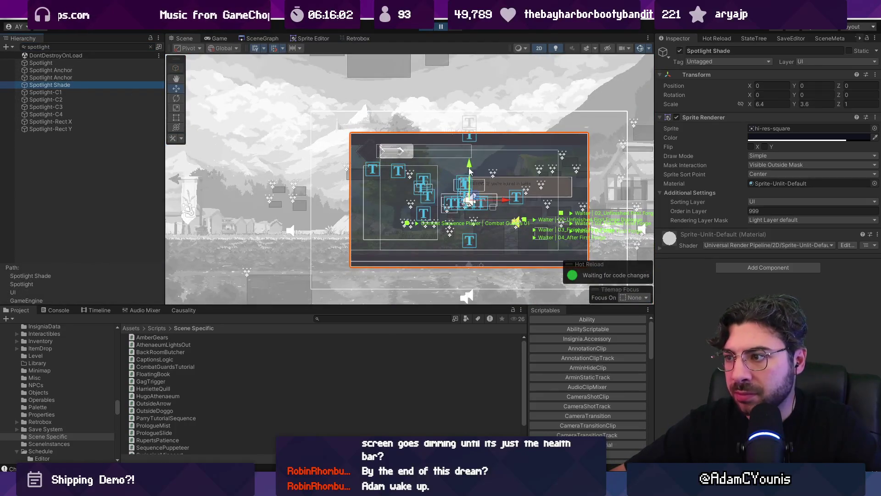
{"action": "left_click", "coordinate": [679, 205]}
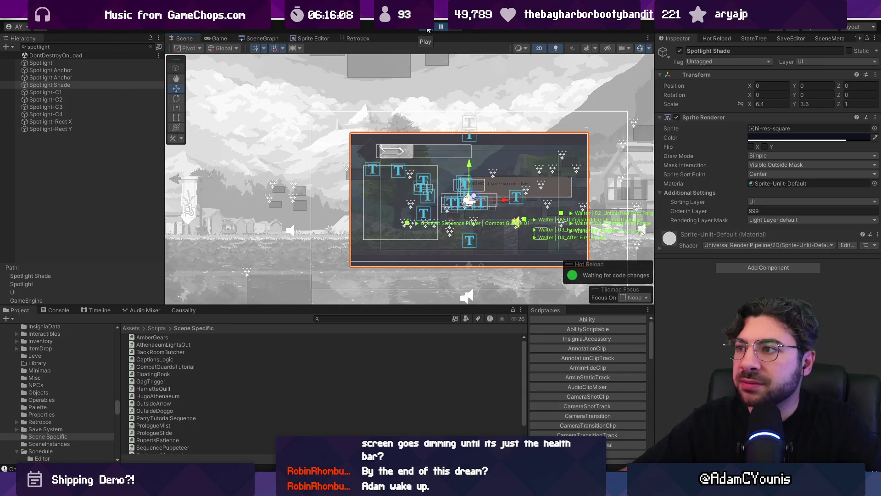
{"action": "left_click", "coordinate": [426, 30]}
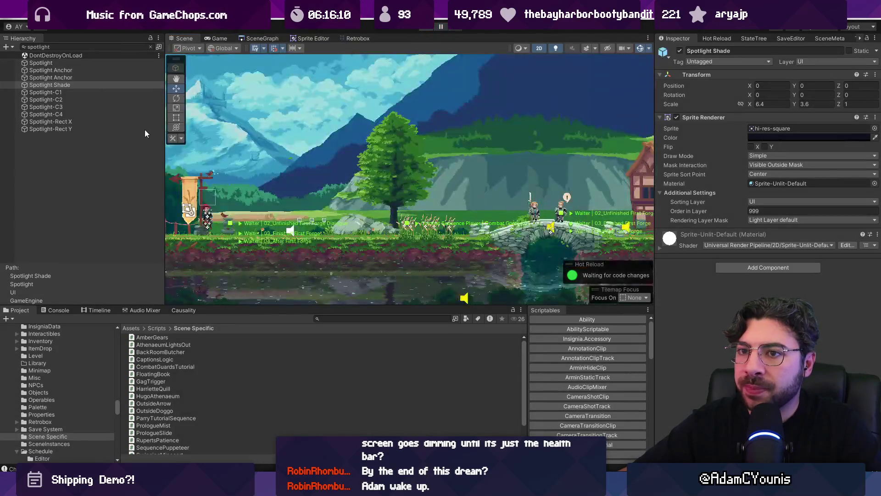
- Search 'floating', select Floating Dialogue and check its Canvas: UI layer, order 110
{"action": "left_click", "coordinate": [101, 47]}
{"action": "type", "text": "floating"}
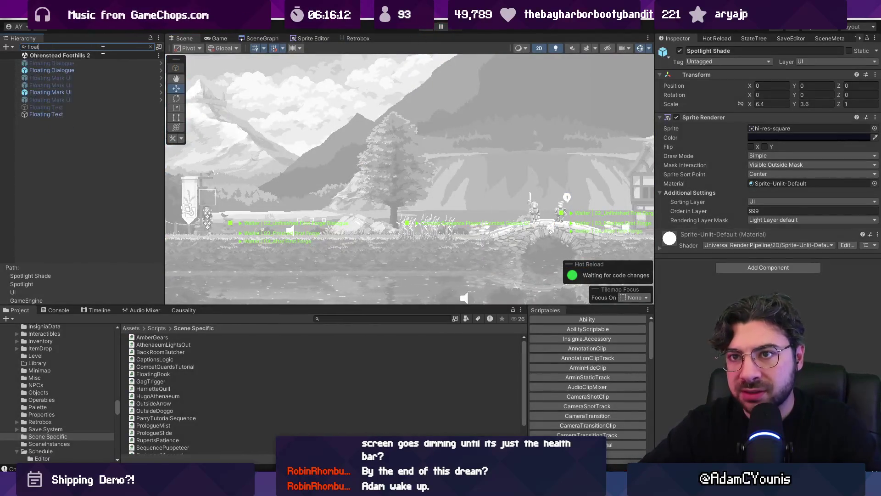
{"action": "left_click", "coordinate": [69, 67]}
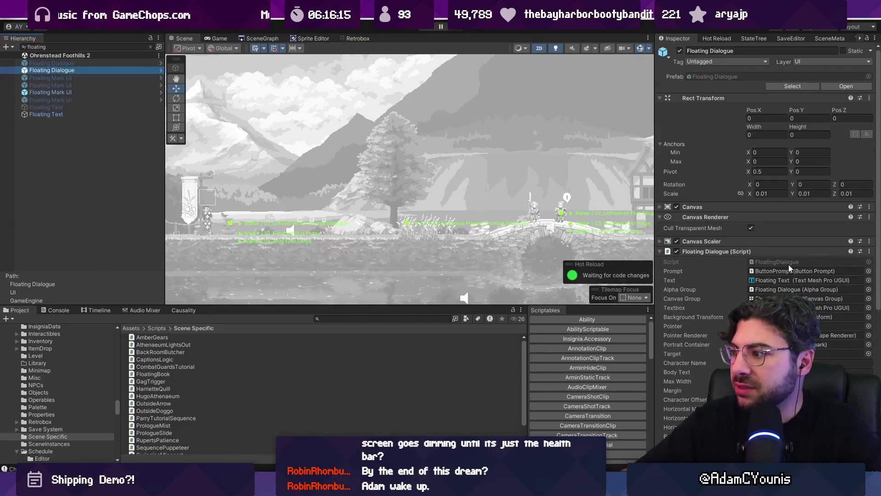
{"action": "left_click", "coordinate": [722, 207]}
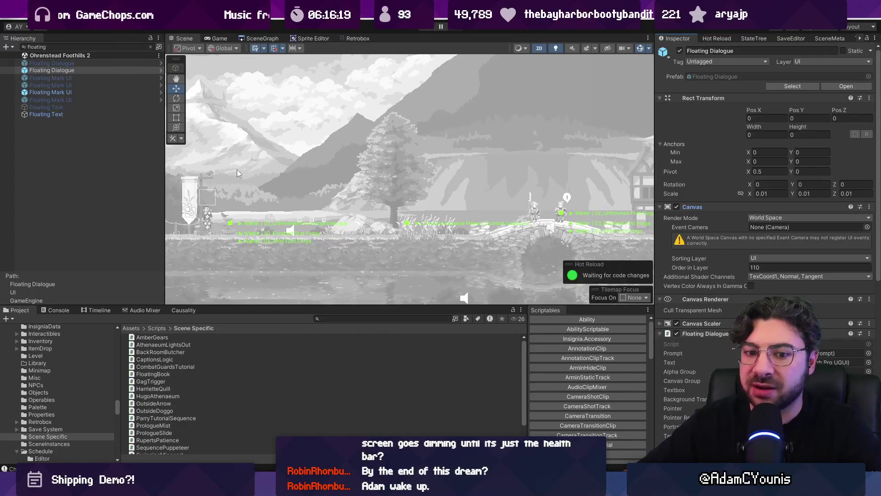
- Search 'spotlight', select the Spotlight object, and clear the search to see it in context
{"action": "left_click", "coordinate": [122, 45]}
{"action": "type", "text": "spotlight"}
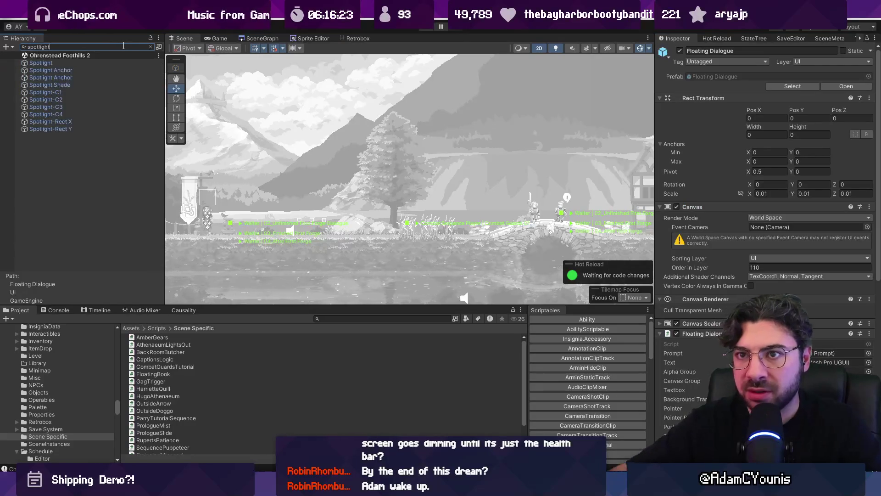
{"action": "left_click", "coordinate": [86, 63]}
{"action": "left_click", "coordinate": [150, 47]}
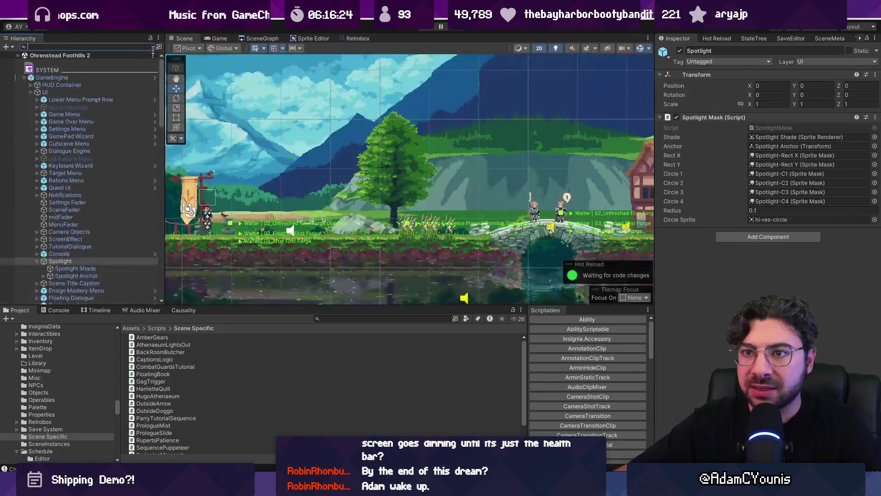
- Open the GameEngine prefab and select Spotlight Shade under Spotlight
{"action": "left_click", "coordinate": [155, 78]}
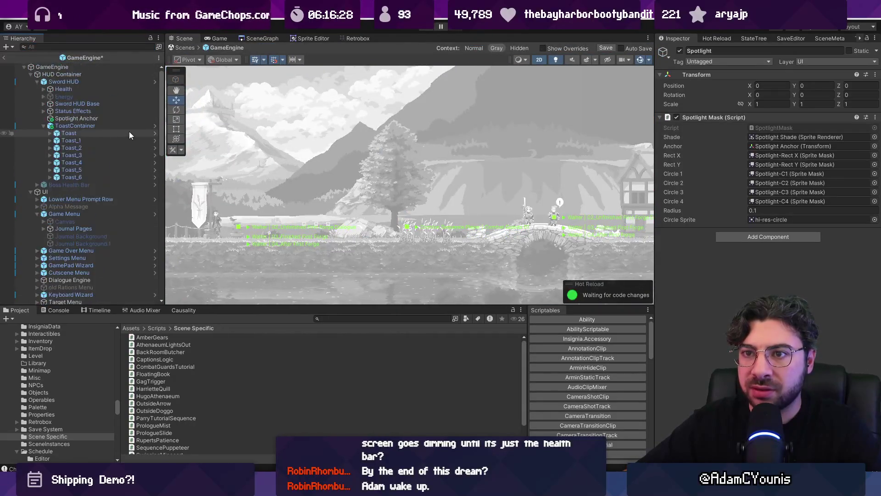
{"action": "left_click", "coordinate": [37, 169]}
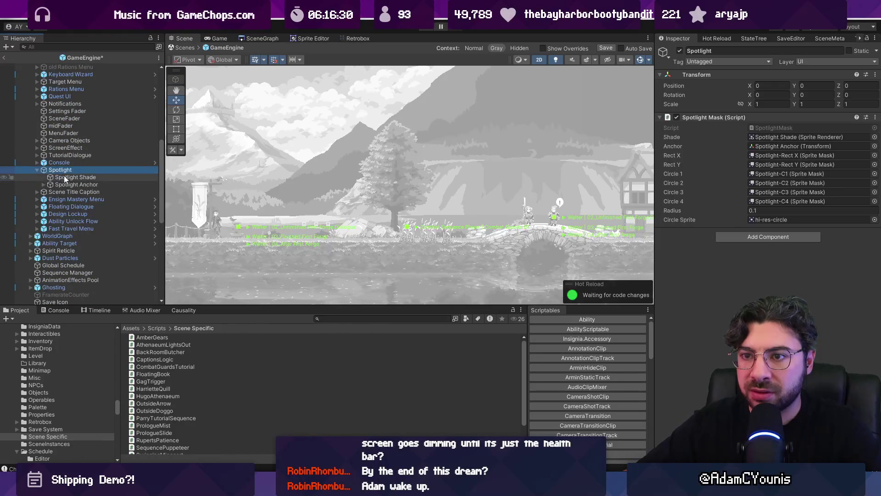
{"action": "left_click", "coordinate": [68, 177]}
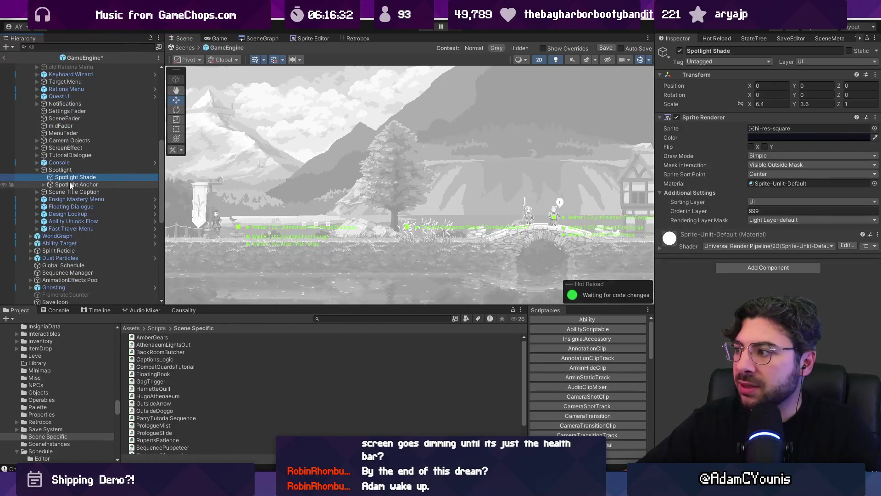
{"action": "scroll", "coordinate": [70, 137], "scroll_direction": "up", "scroll_amount": 10}
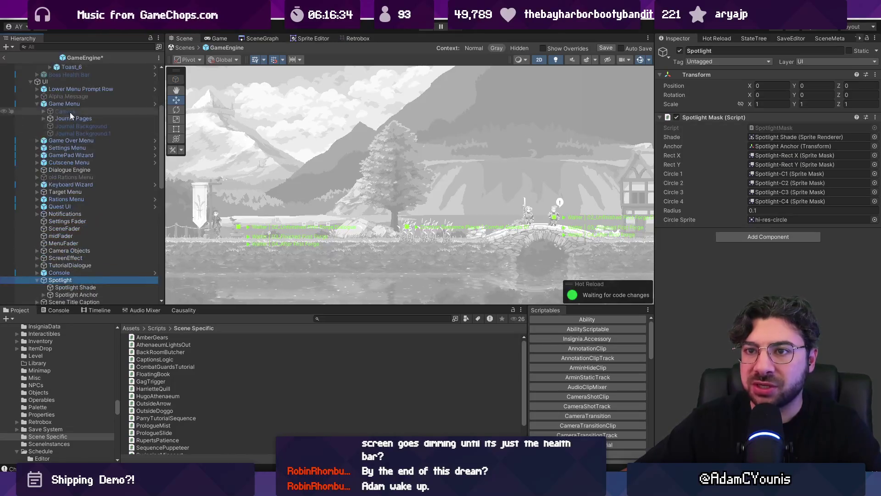
- Select Sword HUD under HUD Container and edit its Canvas Order in Layer of 105
{"action": "left_click", "coordinate": [60, 74]}
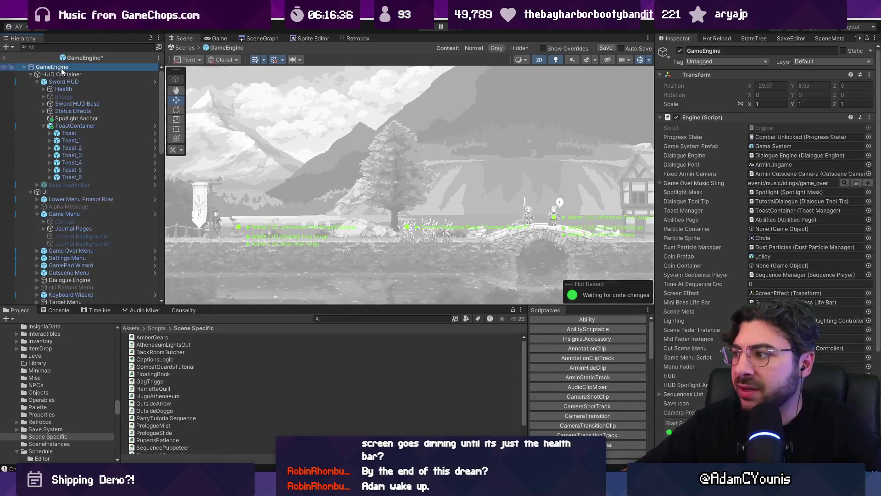
{"action": "left_click", "coordinate": [68, 81]}
{"action": "left_click", "coordinate": [30, 75]}
{"action": "left_click", "coordinate": [31, 81]}
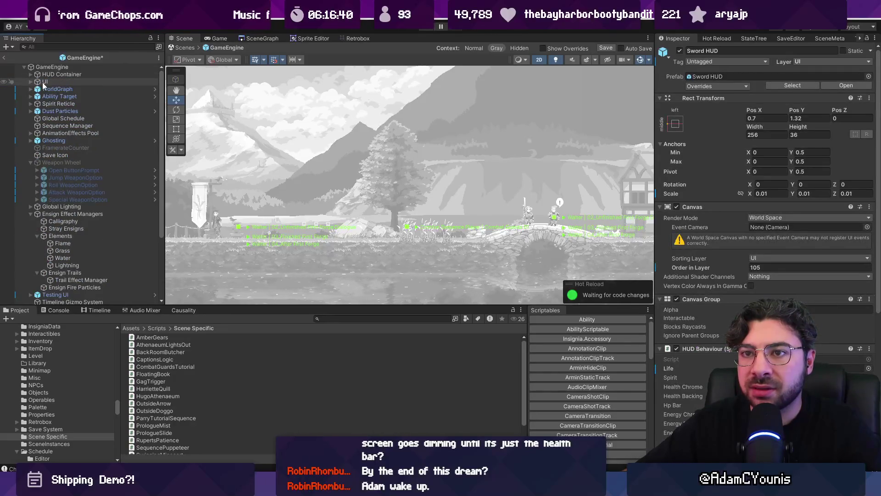
{"action": "left_click", "coordinate": [31, 82]}
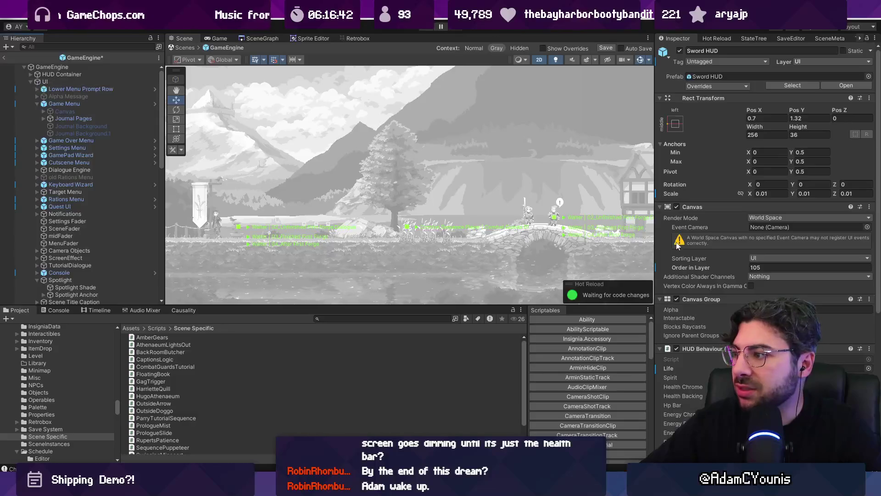
{"action": "left_click", "coordinate": [751, 268]}
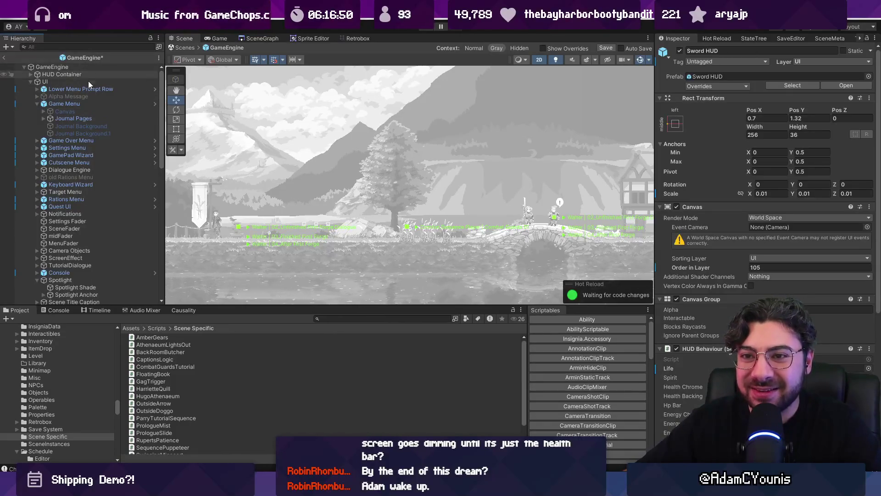
- Search the prefab Hierarchy for 'spot'
{"action": "scroll", "coordinate": [95, 106], "scroll_direction": "down", "scroll_amount": 3}
{"action": "scroll", "coordinate": [95, 106], "scroll_direction": "down", "scroll_amount": 3}
{"action": "left_click", "coordinate": [79, 48]}
{"action": "type", "text": "spo"}
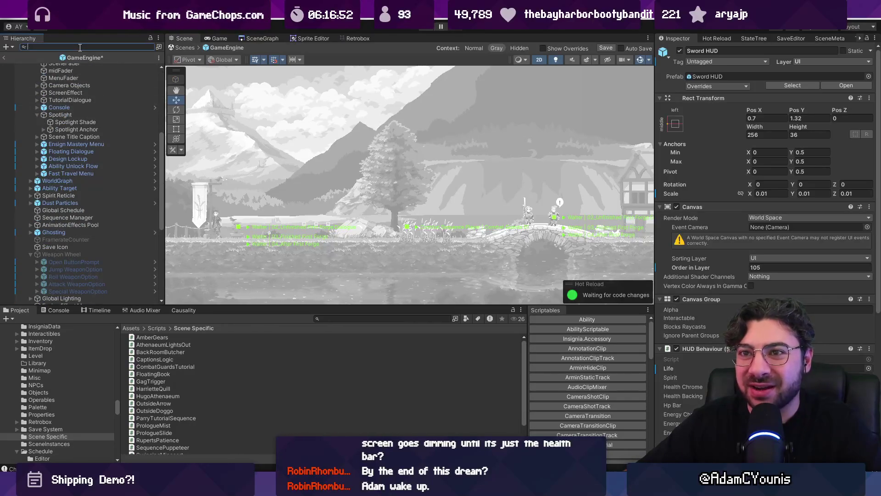
{"action": "type", "text": "tlight"}
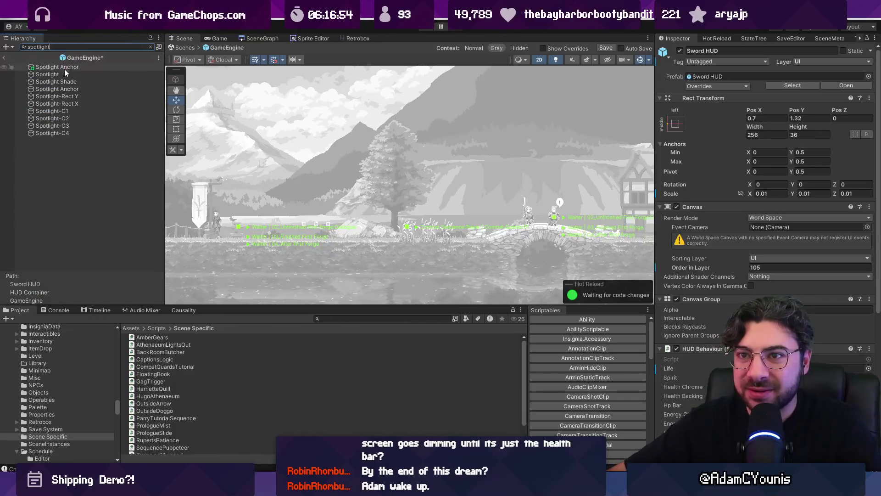
- Select Spotlight Shade, then search 'gue' and select the Floating Dialogue object
{"action": "left_click", "coordinate": [67, 74]}
{"action": "left_click", "coordinate": [71, 81]}
{"action": "left_click", "coordinate": [88, 46]}
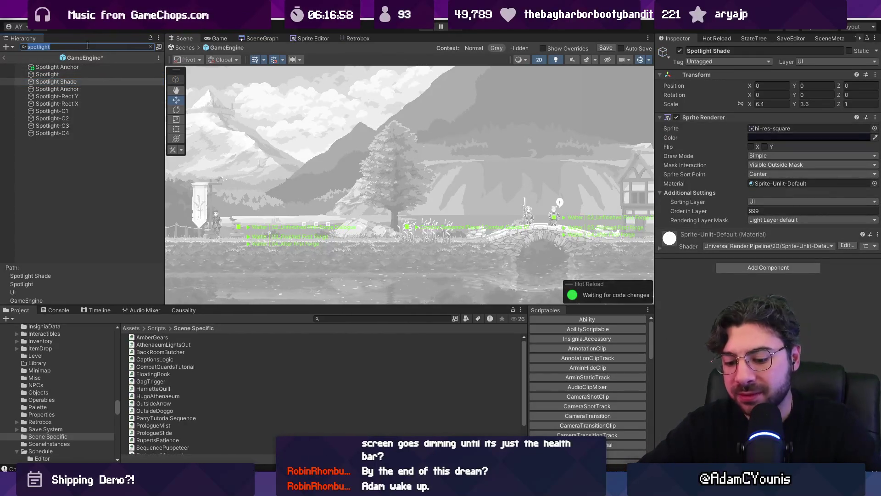
{"action": "type", "text": "sh"}
{"action": "key", "text": "BackSpace"}
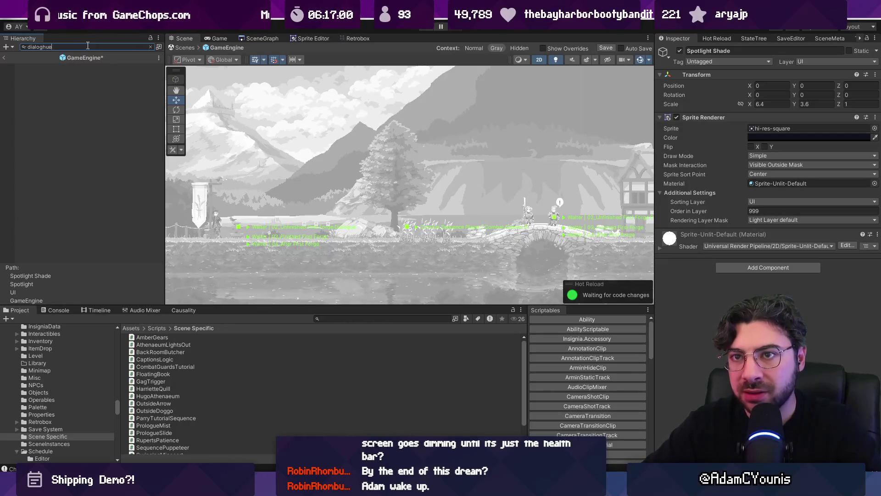
{"action": "type", "text": "gue"}
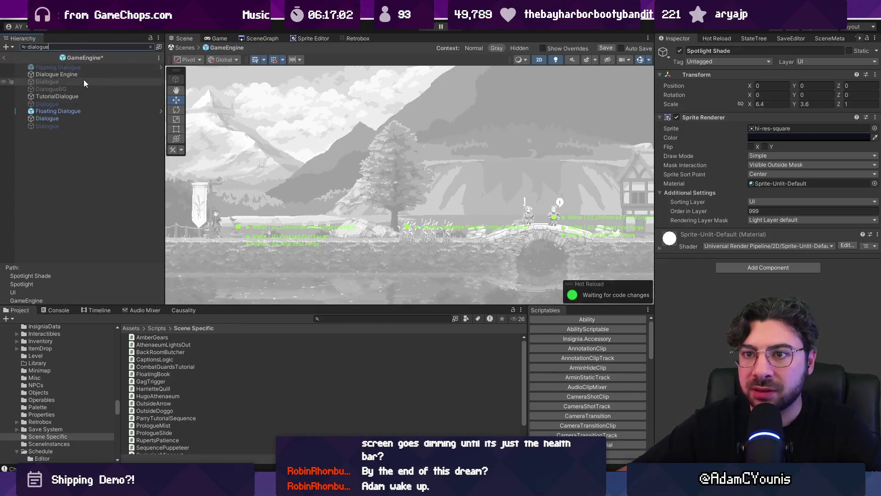
{"action": "left_click", "coordinate": [78, 112]}
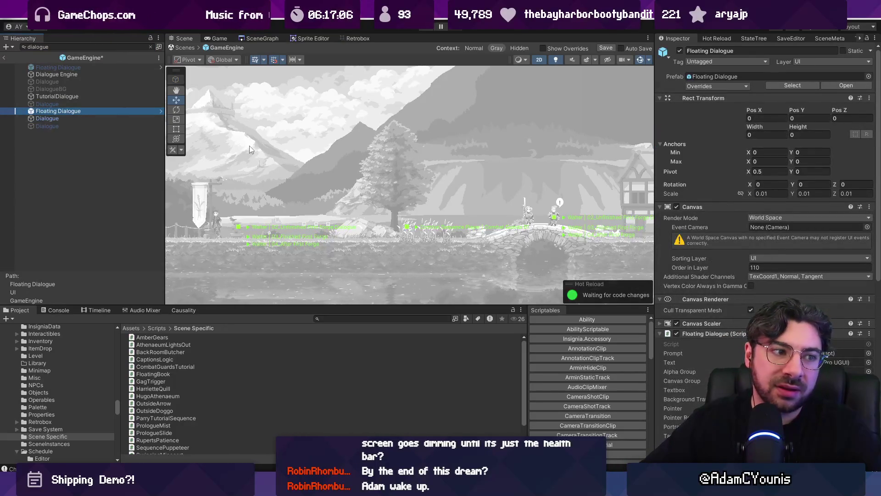
- Leave the prefab for the scene and select UI, Game Menu, then GameEngine
{"action": "left_click", "coordinate": [7, 59]}
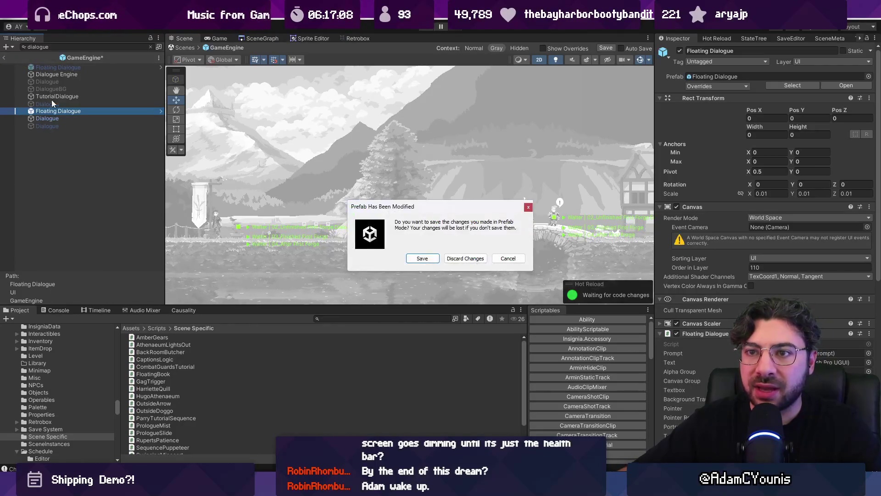
{"action": "left_click", "coordinate": [462, 257]}
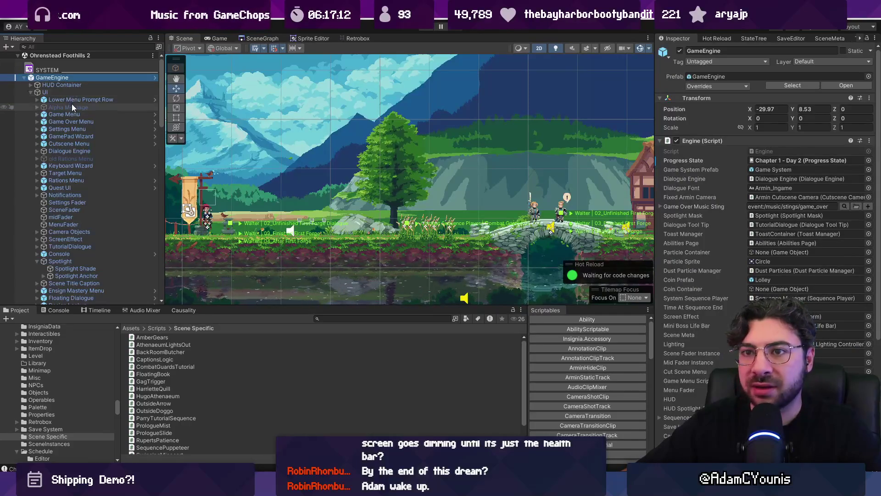
{"action": "left_click", "coordinate": [71, 93]}
{"action": "left_click", "coordinate": [64, 114]}
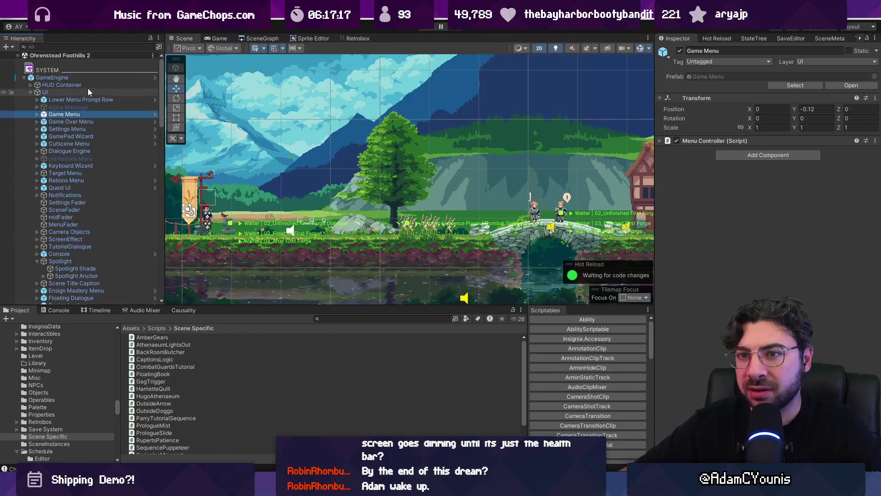
{"action": "left_click", "coordinate": [152, 78]}
- Reopen the GameEngine prefab and inspect the Quests page under UI > Game Menu > Canvas
{"action": "left_click", "coordinate": [154, 78]}
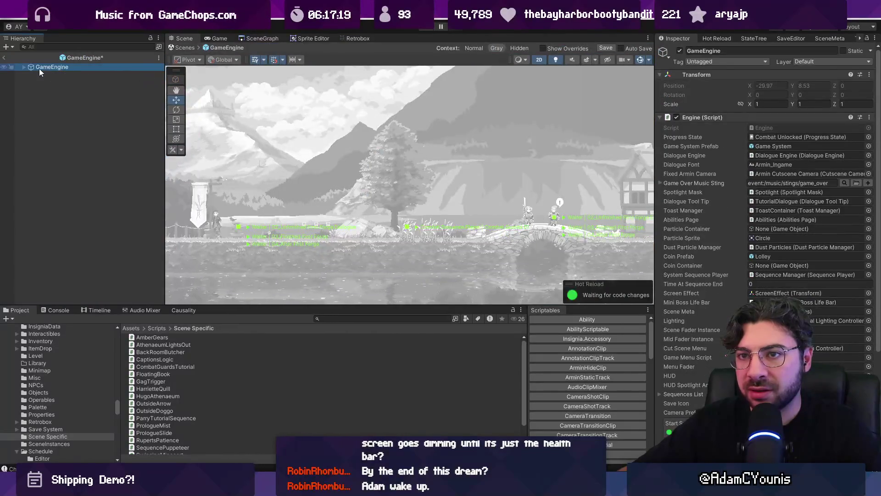
{"action": "left_click", "coordinate": [24, 67]}
{"action": "left_click", "coordinate": [42, 82]}
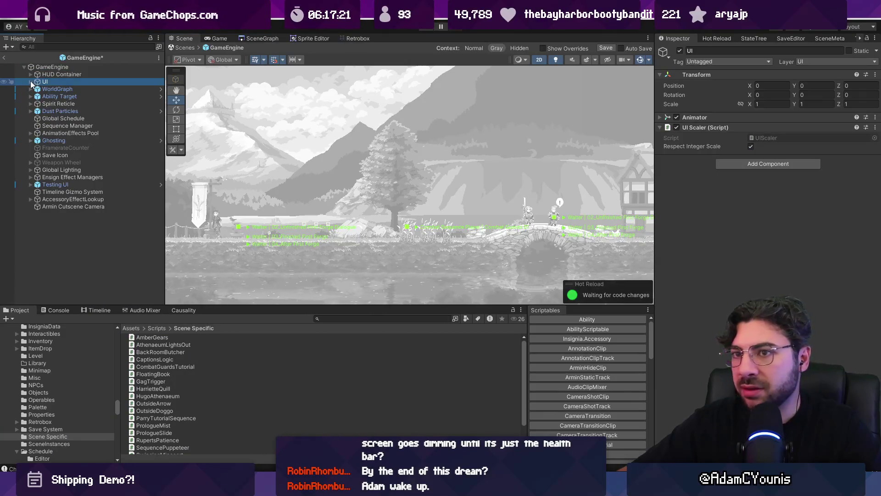
{"action": "left_click", "coordinate": [31, 82]}
{"action": "left_click", "coordinate": [31, 82]}
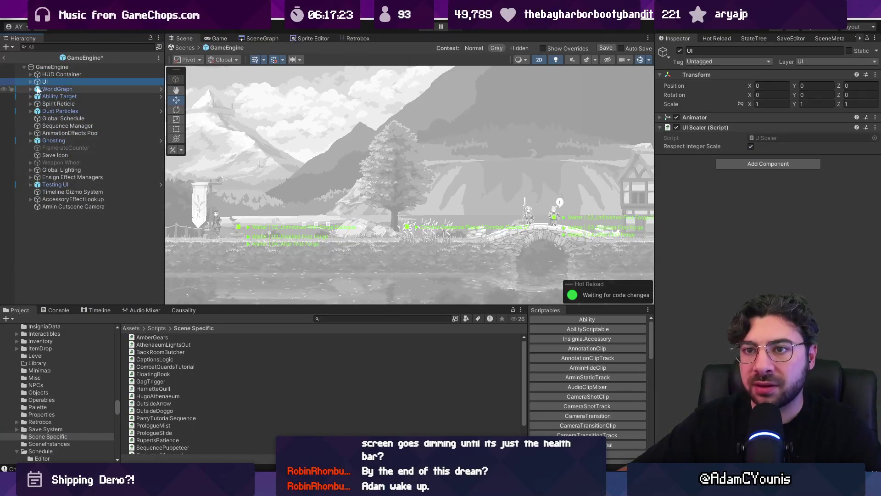
{"action": "left_click", "coordinate": [31, 82]}
{"action": "left_click", "coordinate": [65, 103]}
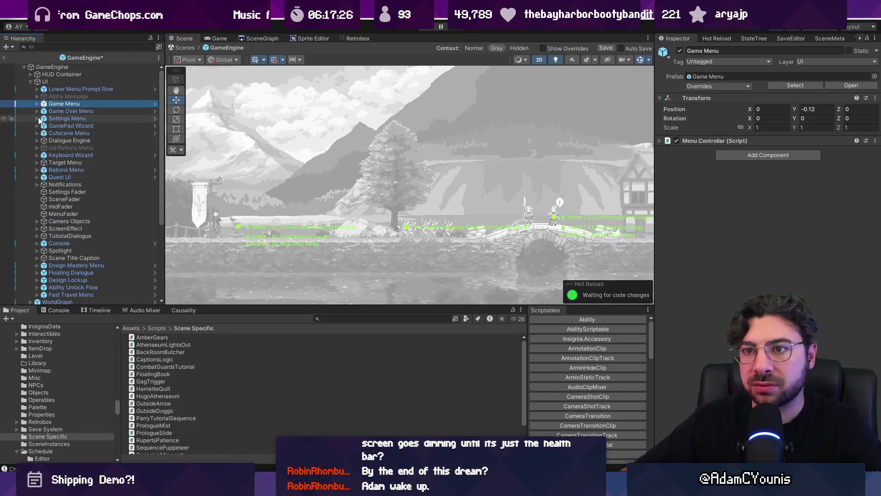
{"action": "left_click", "coordinate": [37, 104]}
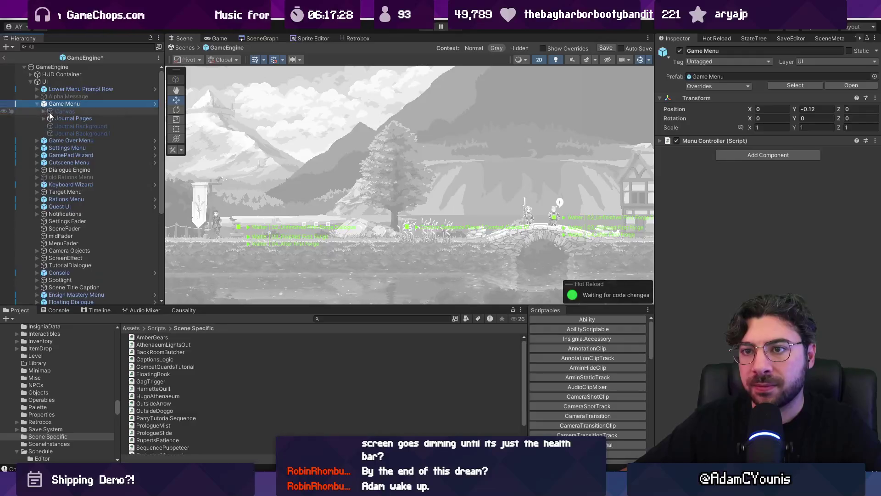
{"action": "left_click", "coordinate": [52, 112]}
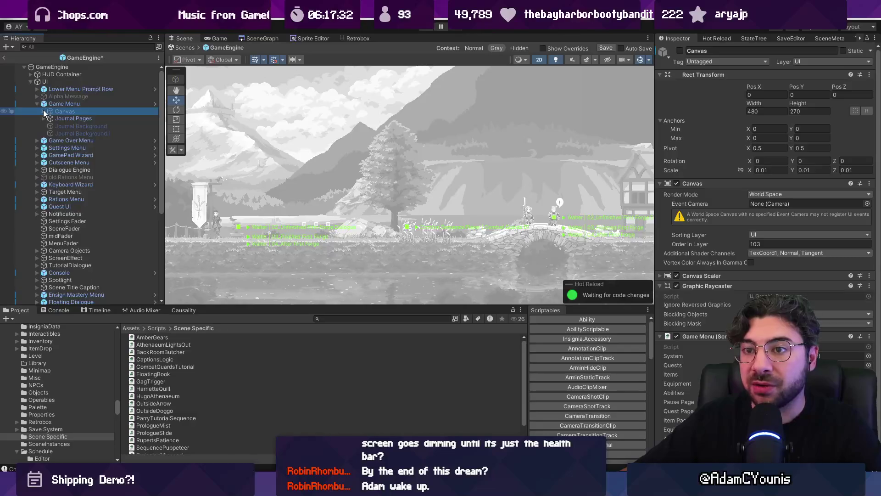
{"action": "left_click", "coordinate": [44, 111]}
{"action": "left_click", "coordinate": [61, 133]}
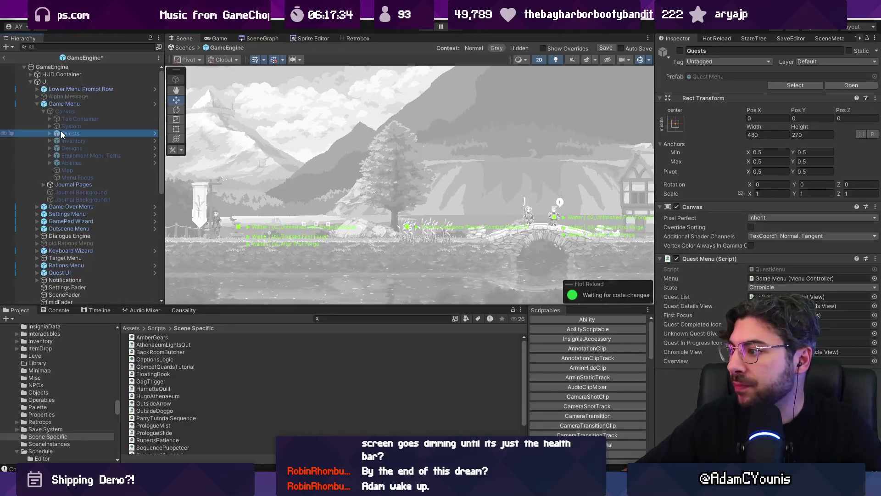
- Exit Prefab Mode with Discard Changes and search the scene Hierarchy for 'shade'
{"action": "left_click", "coordinate": [6, 61]}
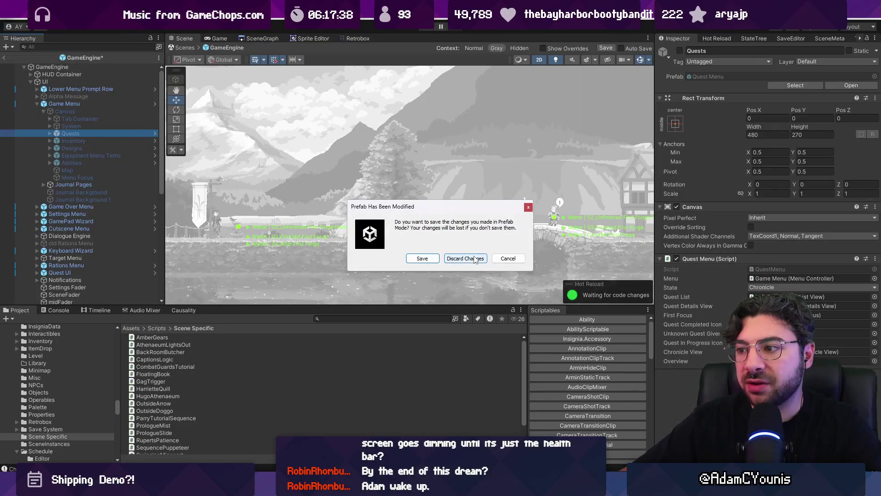
{"action": "left_click", "coordinate": [475, 259]}
{"action": "left_click", "coordinate": [120, 48]}
{"action": "type", "text": "shade"}
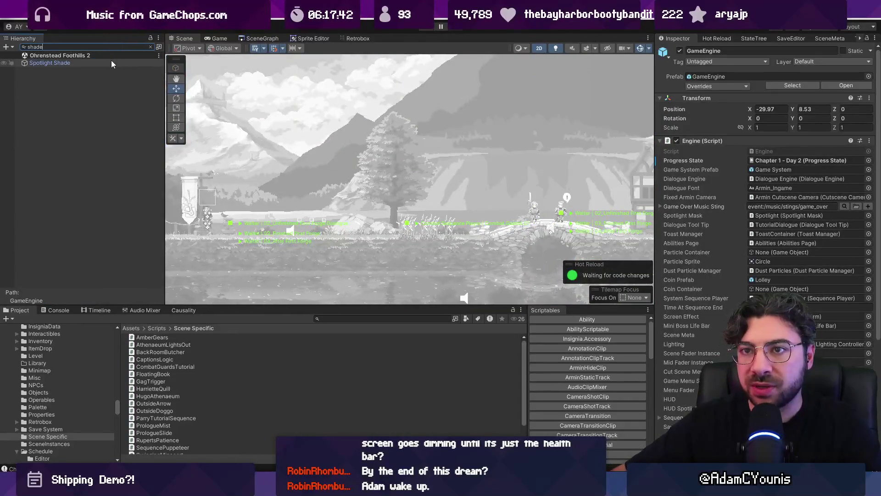
- Open the GameEngine prefab and select the Spotlight Shade object
{"action": "left_click", "coordinate": [112, 63]}
{"action": "left_click", "coordinate": [151, 47]}
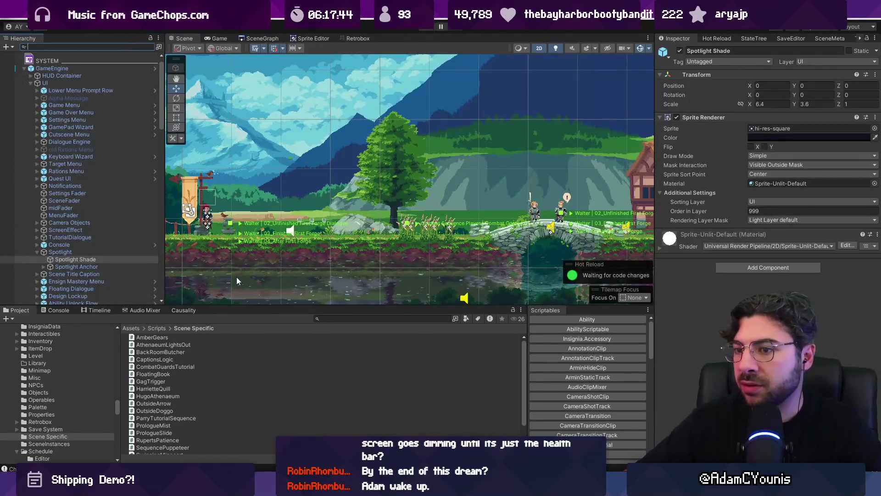
{"action": "left_click", "coordinate": [155, 68]}
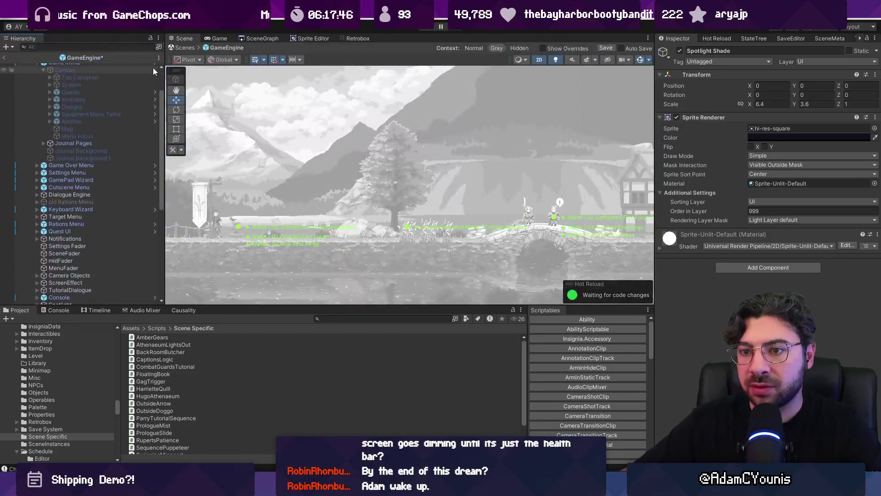
{"action": "left_click", "coordinate": [121, 140]}
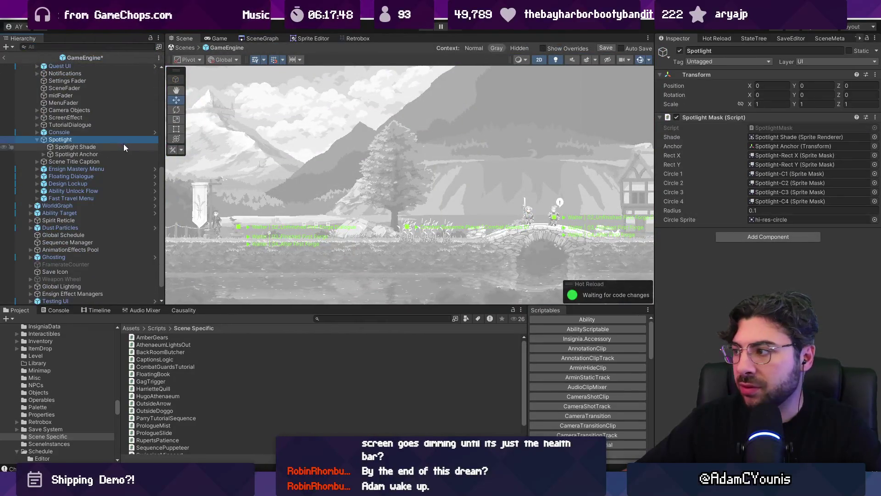
{"action": "left_click", "coordinate": [123, 145]}
- Set Spotlight Shade's Order in Layer to 105, save the prefab, and exit Prefab Mode
{"action": "left_click", "coordinate": [770, 211]}
{"action": "type", "text": "105"}
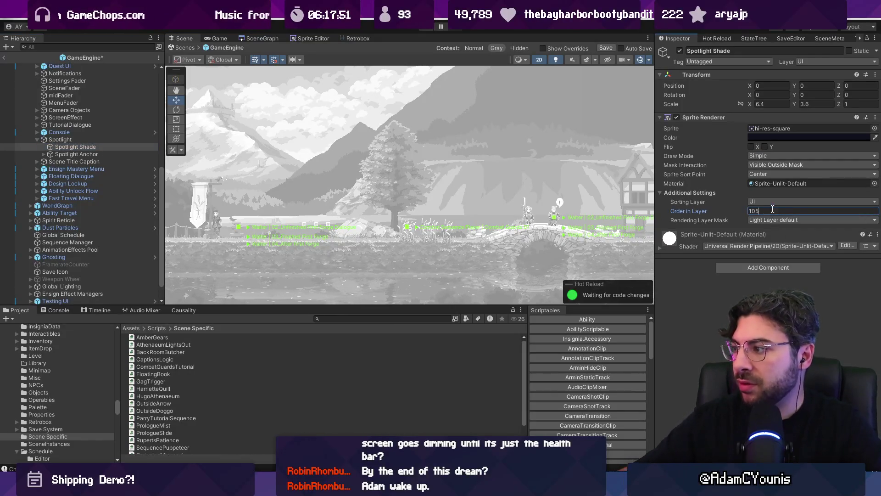
{"action": "key", "text": "ctrl+s"}
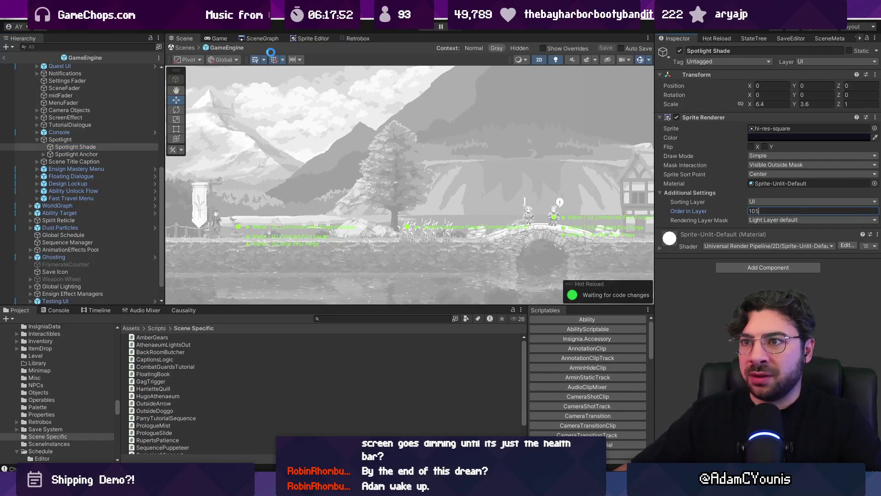
{"action": "left_click", "coordinate": [193, 49]}
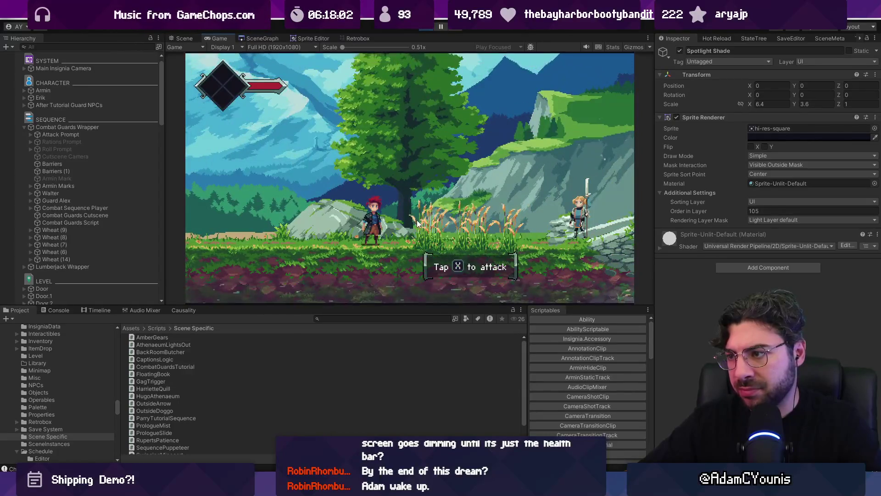
- Attack through the wheat tutorial, then load the workshop scene from the SceneGraph and play it
{"action": "key", "text": "x"}
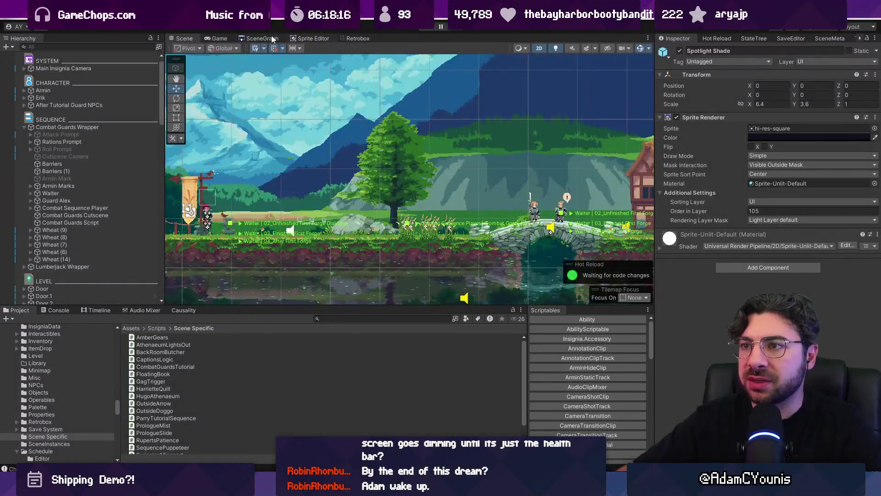
{"action": "left_click", "coordinate": [270, 36]}
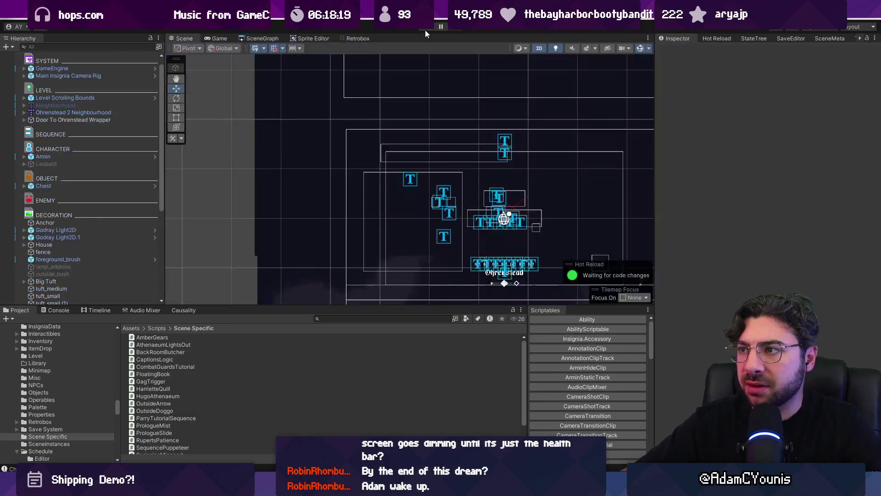
{"action": "left_click", "coordinate": [425, 29]}
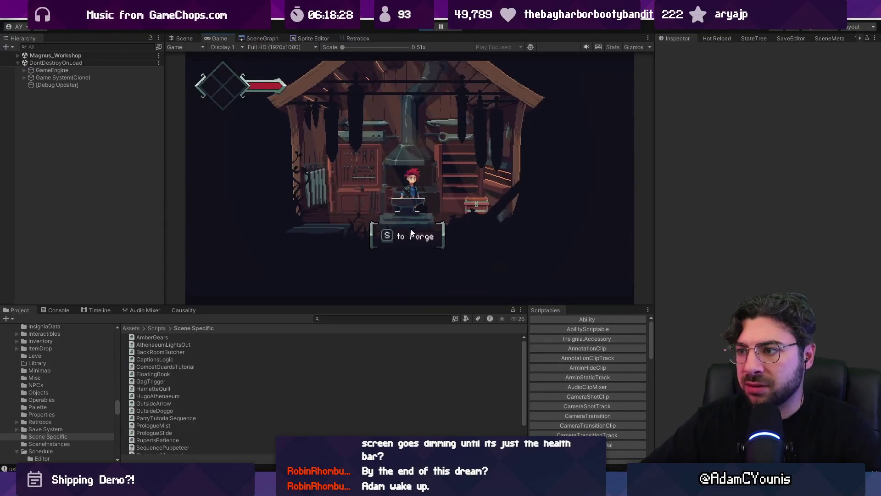
- Forge the Iron Pauldron at the anvil and advance the follow-up dialogue
{"action": "key", "text": "shift+space"}
{"action": "key", "text": "s"}
{"action": "key", "text": "s"}
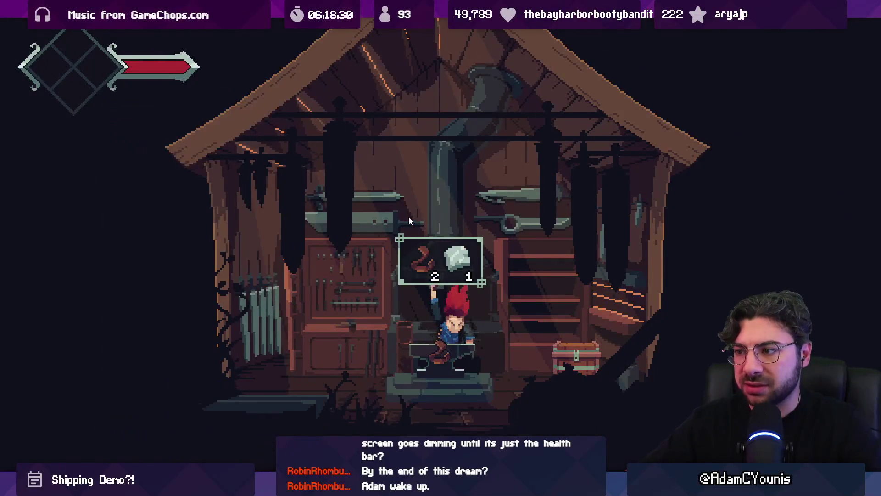
{"action": "key", "text": "s"}
{"action": "key", "text": "s"}
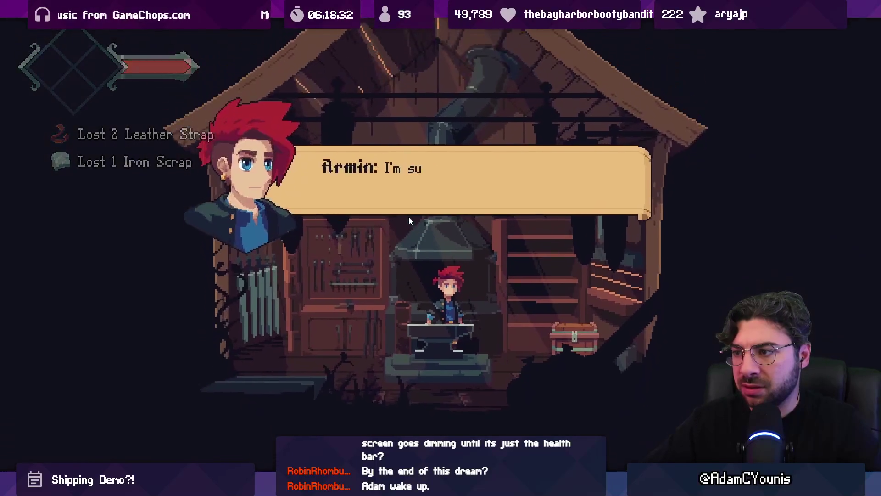
- Equip the Iron Pauldron from the journal's Equipment page, then close the journal
{"action": "key", "text": "s"}
{"action": "key", "text": "s"}
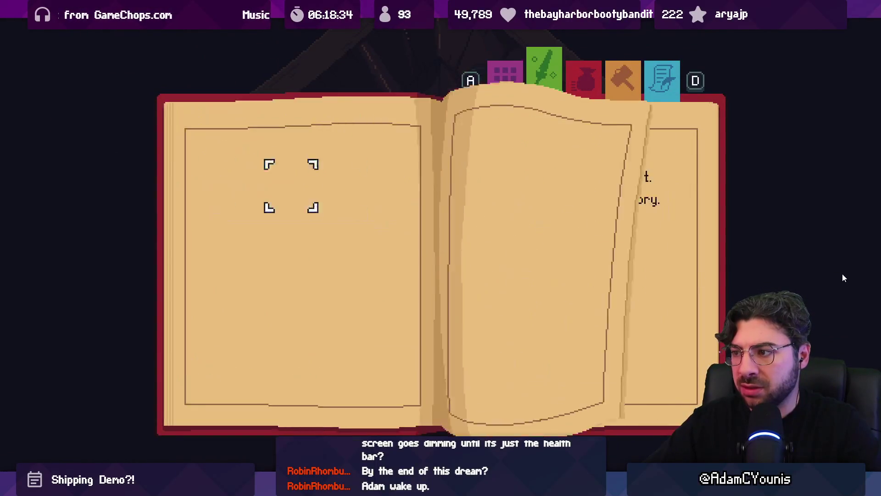
{"action": "key", "text": "s"}
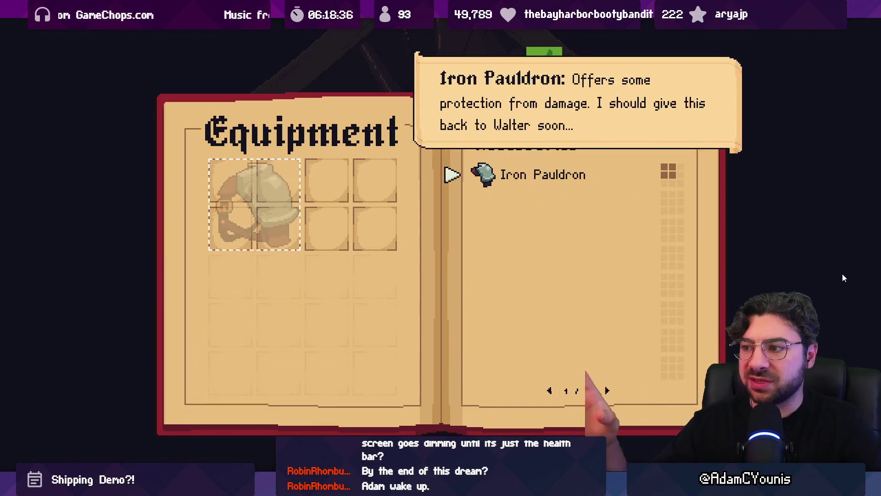
{"action": "key", "text": "s"}
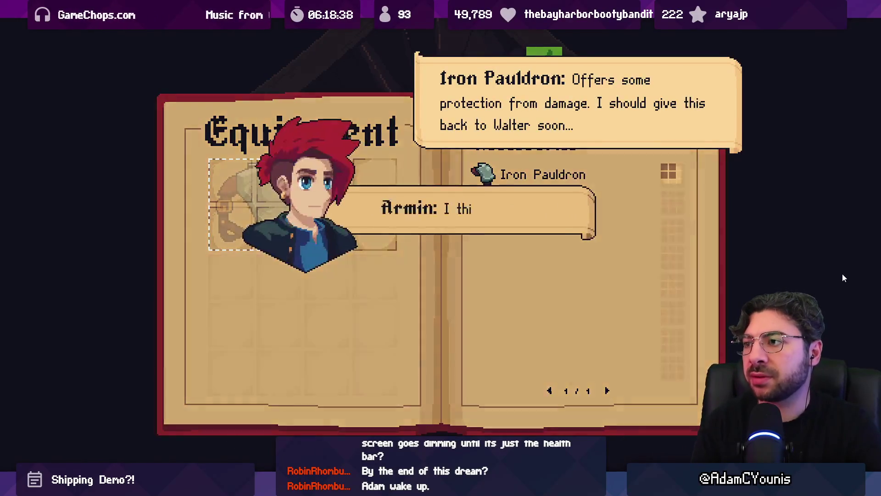
{"action": "key", "text": "s"}
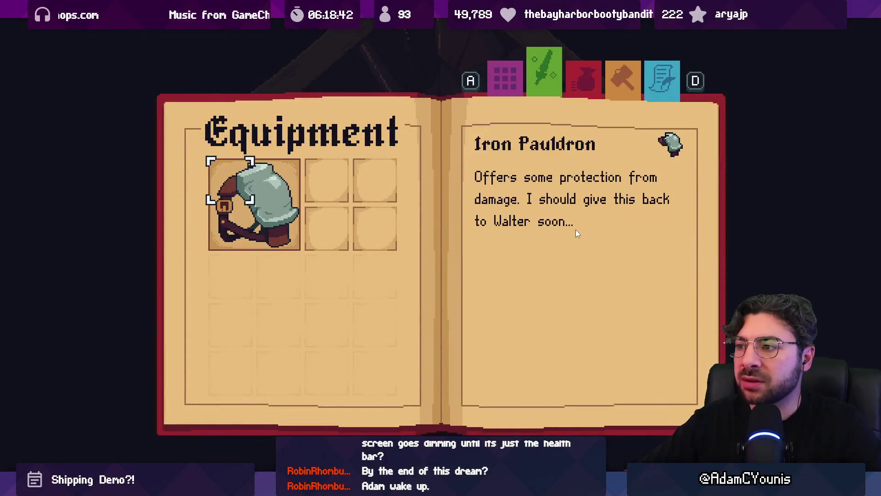
{"action": "key", "text": "space"}
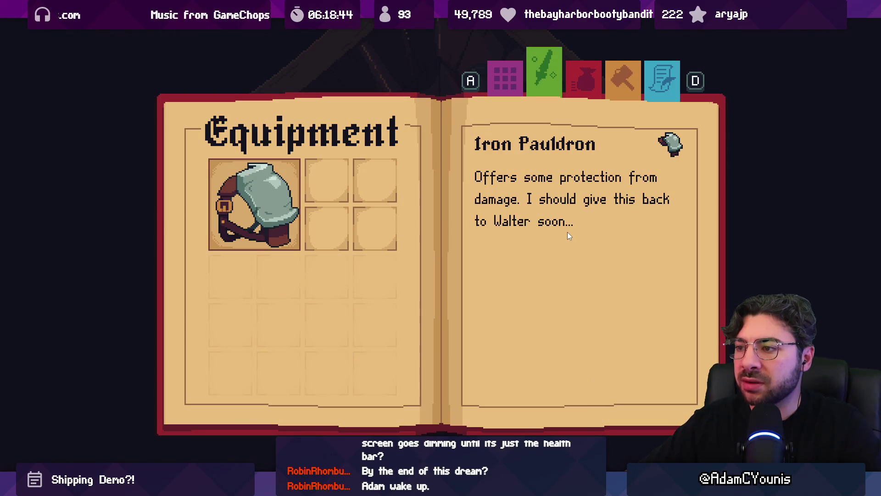
{"action": "key", "text": "Escape"}
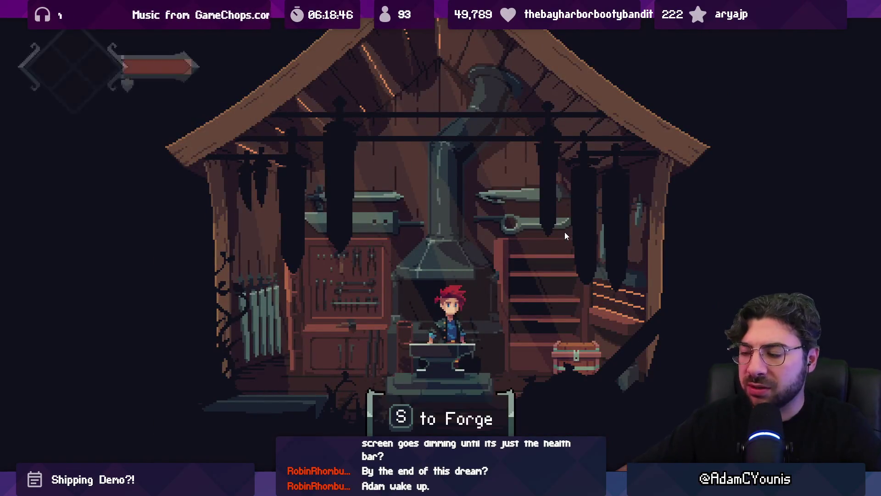
- Open the workshop chest and dismiss the Cooking Pot design message
{"action": "key", "text": "s"}
{"action": "key", "text": "s"}
{"action": "key", "text": "Left"}
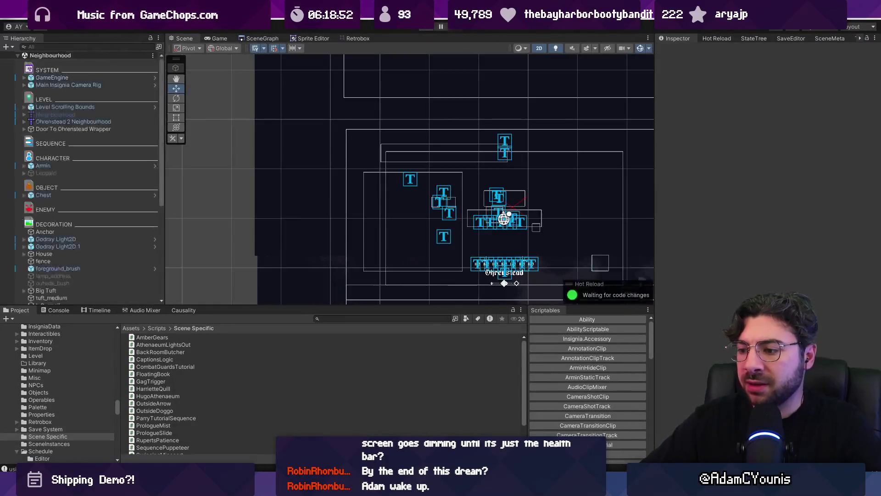
{"action": "key", "text": "alt+Tab"}
- Move the arrow marker onto the Guards timeline task and scale that card down to 0.43x
{"action": "scroll", "coordinate": [192, 289], "scroll_direction": "down", "scroll_amount": 1, "text": "ctrl"}
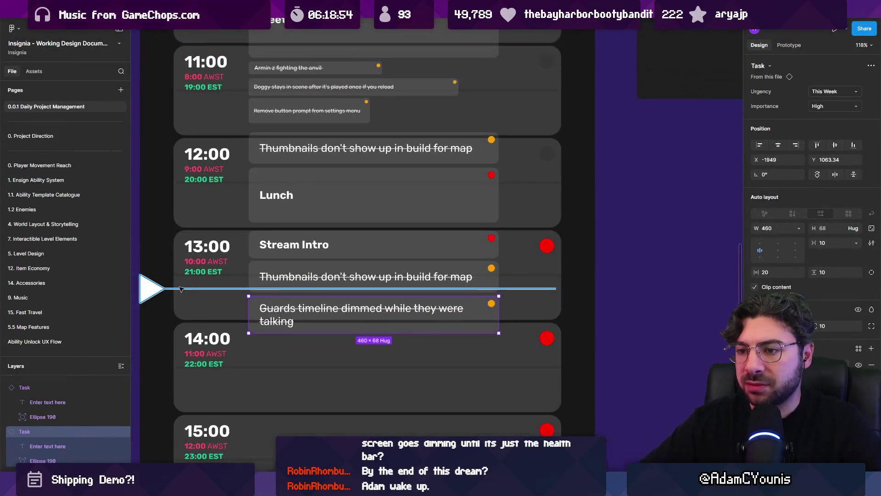
{"action": "left_click_drag", "start_coordinate": [163, 294], "coordinate": [163, 313]}
{"action": "left_click", "coordinate": [339, 327]}
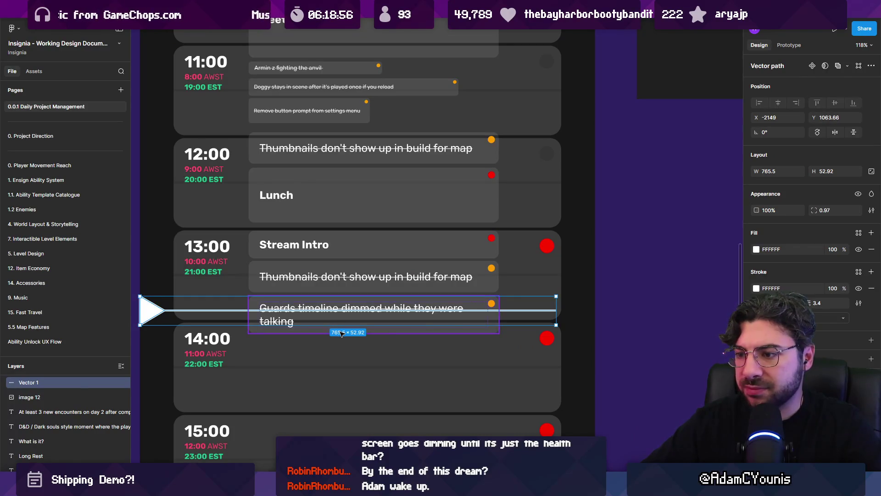
{"action": "left_click_drag", "start_coordinate": [341, 336], "coordinate": [334, 311]}
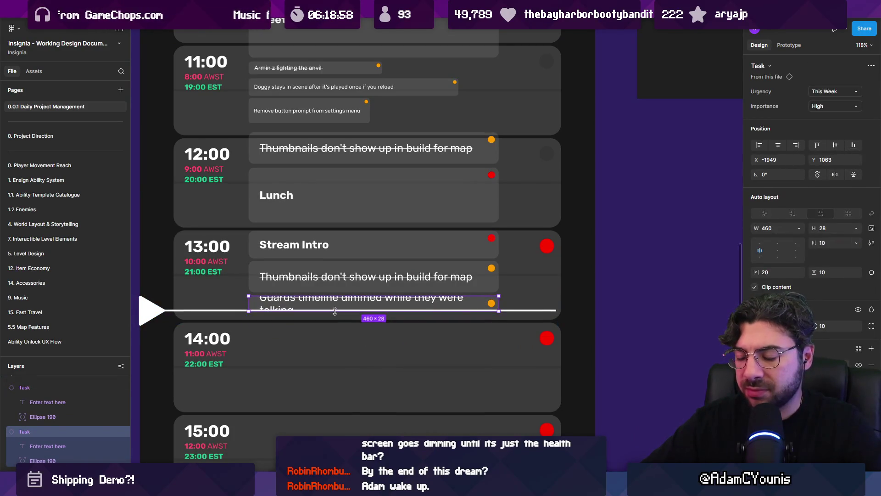
{"action": "key", "text": "ctrl+z"}
{"action": "key", "text": "k"}
{"action": "left_click_drag", "start_coordinate": [490, 330], "coordinate": [356, 299]}
{"action": "scroll", "coordinate": [306, 303], "scroll_direction": "down", "scroll_amount": 10}
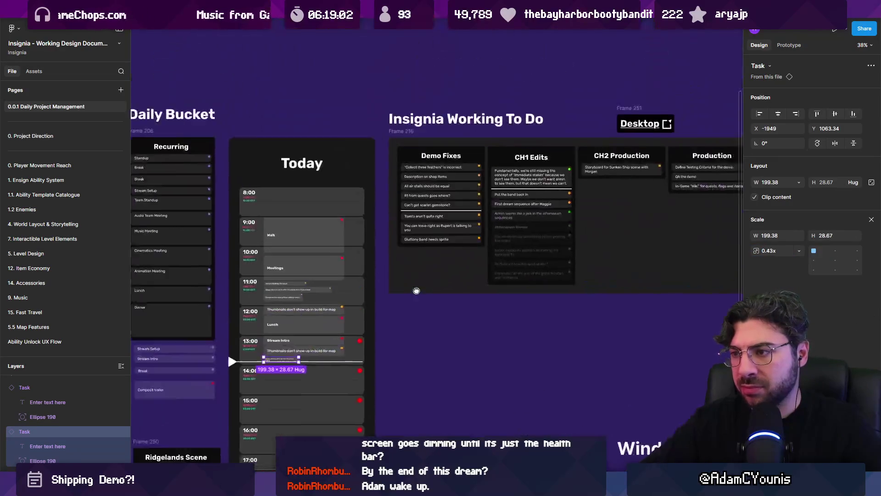
{"action": "scroll", "coordinate": [416, 195], "scroll_direction": "up", "scroll_amount": 8}
{"action": "key", "text": "Escape"}
- Move the 'Collect three feathers' task into Today's 13:00 slot and shrink it to fit the row
{"action": "scroll", "coordinate": [417, 194], "scroll_direction": "down", "scroll_amount": 3}
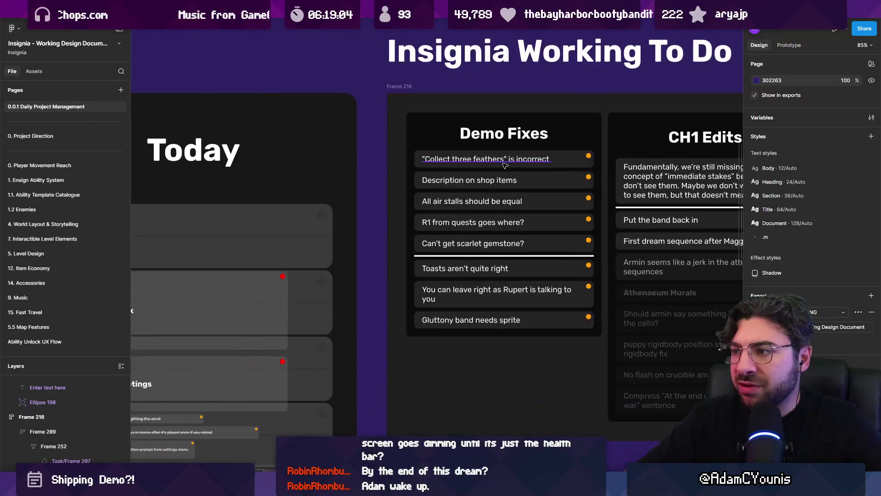
{"action": "left_click", "coordinate": [527, 154]}
{"action": "scroll", "coordinate": [530, 139], "scroll_direction": "down", "scroll_amount": 4}
{"action": "left_click_drag", "start_coordinate": [529, 139], "coordinate": [367, 339]}
{"action": "scroll", "coordinate": [367, 338], "scroll_direction": "up", "scroll_amount": 5}
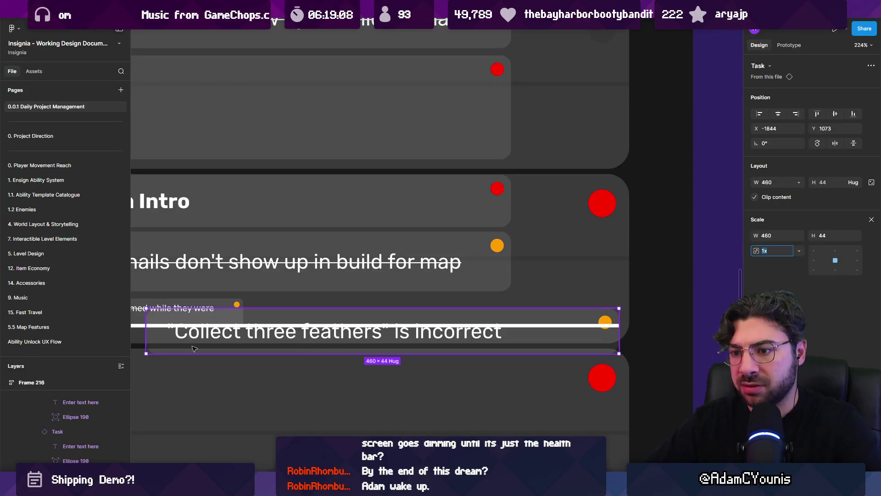
{"action": "mouse_move", "coordinate": [146, 353]}
{"action": "left_mouse_down"}
{"action": "mouse_move", "coordinate": [296, 334]}
{"action": "mouse_move", "coordinate": [289, 310]}
{"action": "left_mouse_up"}
{"action": "scroll", "coordinate": [289, 309], "scroll_direction": "down", "scroll_amount": 5}
{"action": "key", "text": "alt+Tab"}
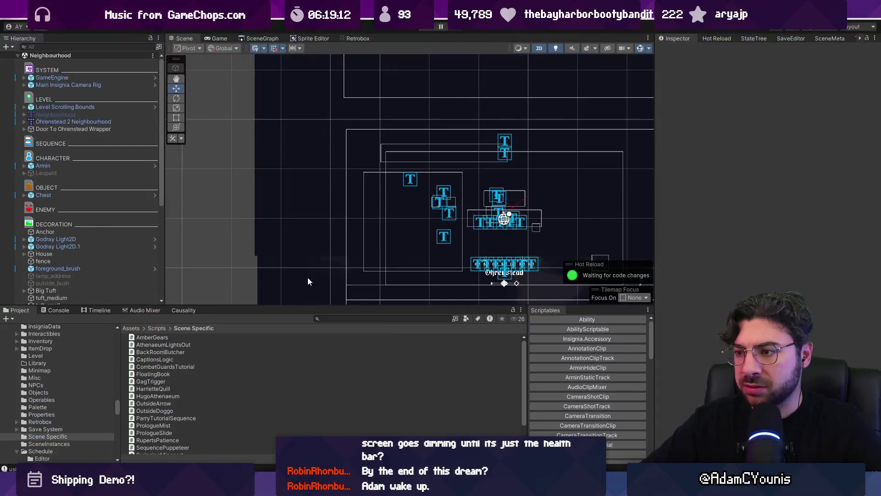
- Find and open the Meet Pillo - Crash Landing sequence in the Project
{"action": "left_click", "coordinate": [363, 319]}
{"action": "type", "text": "crash"}
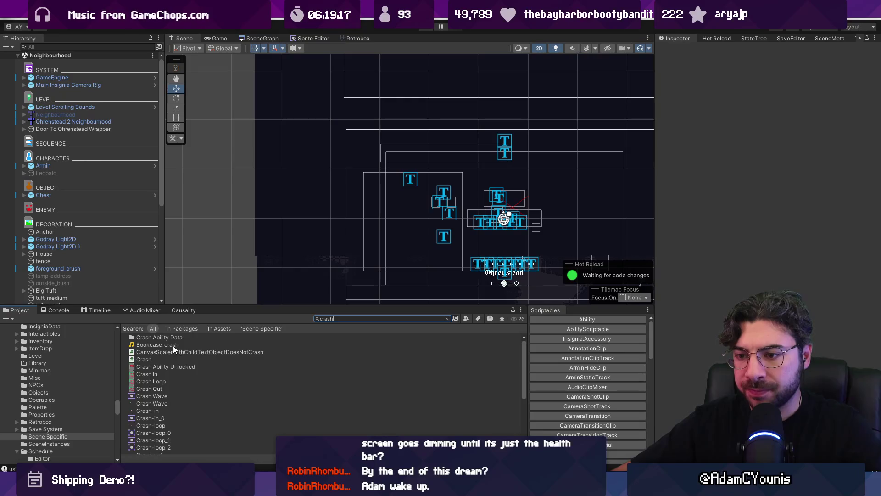
{"action": "type", "text": " lan"}
{"action": "left_click", "coordinate": [175, 339]}
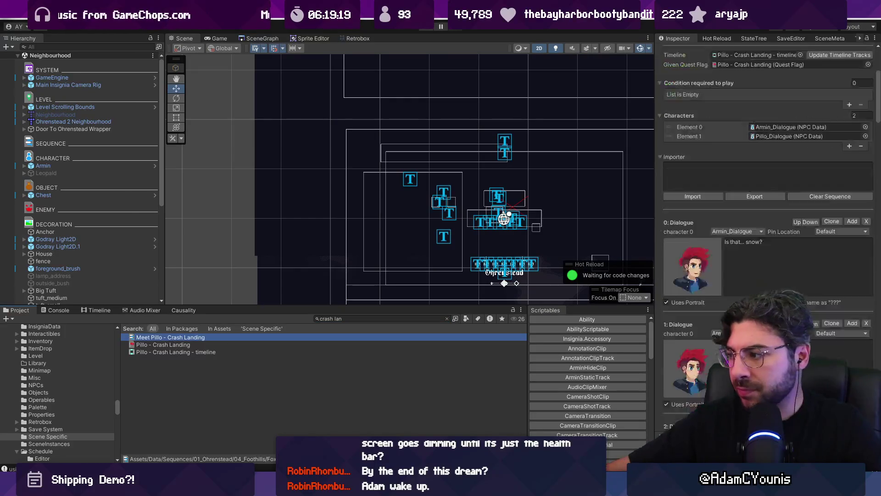
- Reword Dialogue 20's feathers line, replacing 'three feathers' with 'my feathers'
{"action": "scroll", "coordinate": [769, 207], "scroll_direction": "down", "scroll_amount": 20}
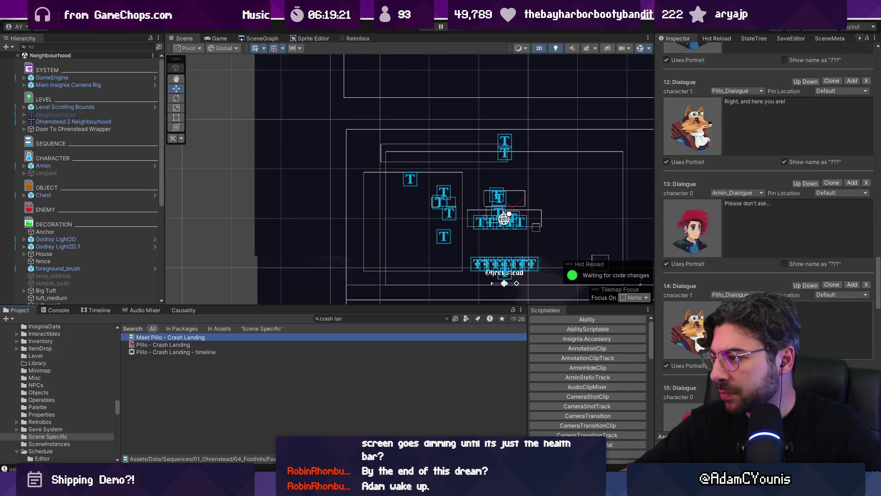
{"action": "scroll", "coordinate": [768, 206], "scroll_direction": "down", "scroll_amount": 12}
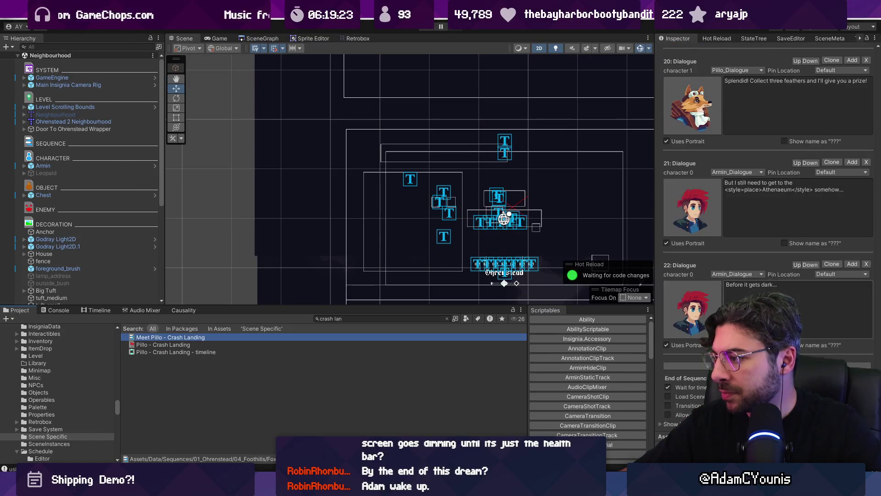
{"action": "scroll", "coordinate": [758, 274], "scroll_direction": "up", "scroll_amount": 4}
{"action": "left_click", "coordinate": [784, 180]}
{"action": "double_click", "coordinate": [783, 180]}
{"action": "type", "text": "my"}
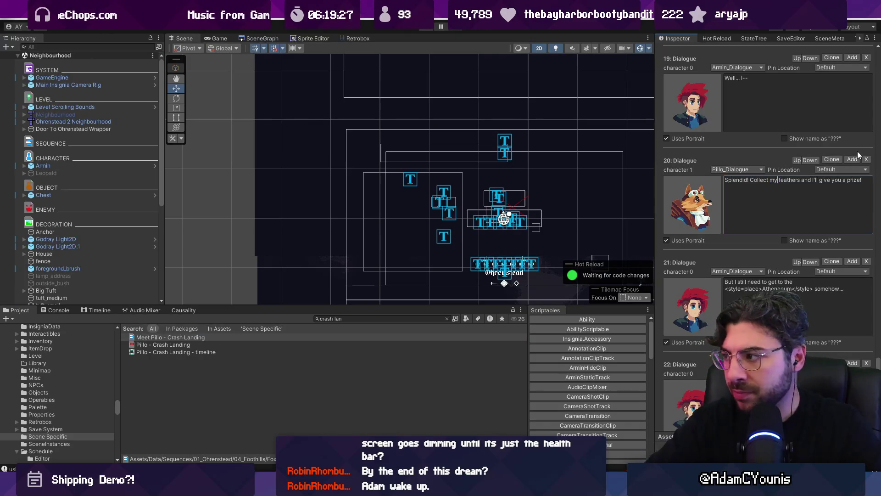
{"action": "key", "text": "ctrl+shift+Left"}
{"action": "type", "text": "a"}
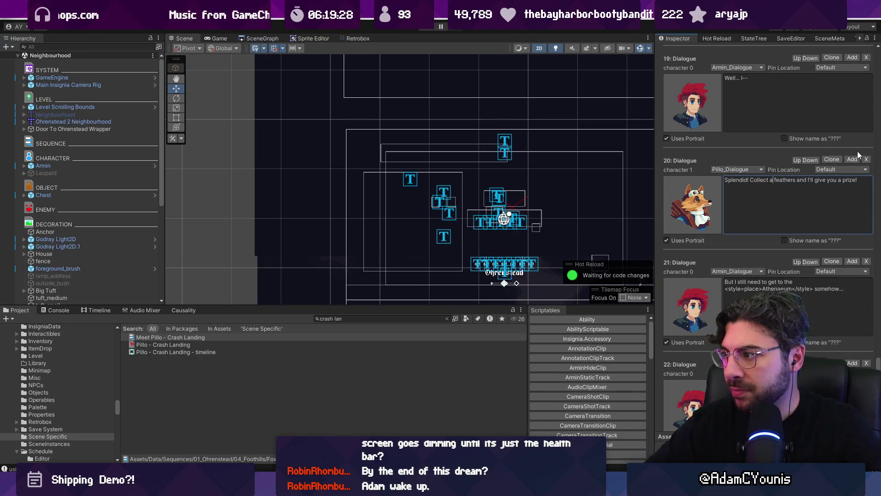
{"action": "key", "text": "ctrl+shift+Right"}
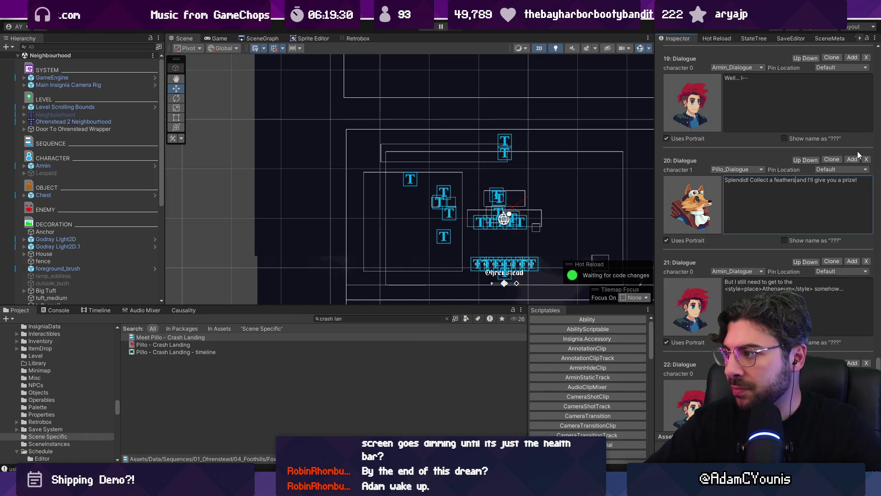
{"action": "key", "text": "Right"}
{"action": "key", "text": "BackSpace"}
{"action": "key", "text": "ctrl+shift+Left"}
{"action": "key", "text": "ctrl+shift+Left"}
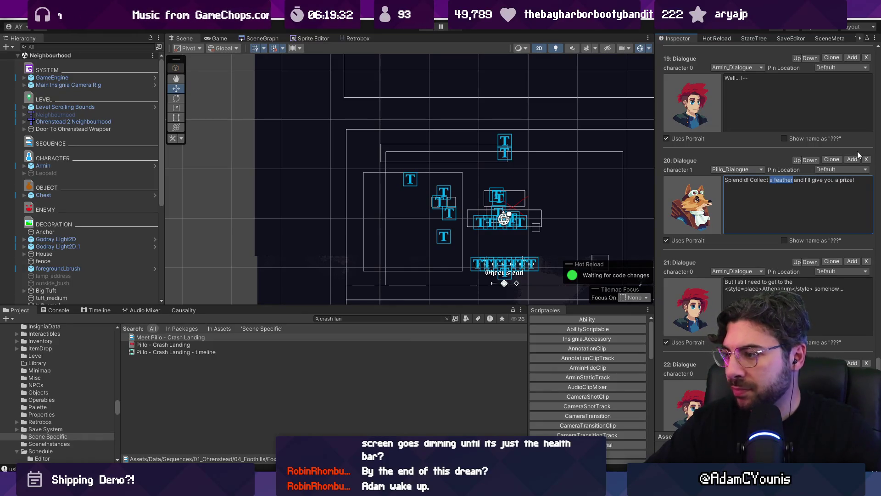
{"action": "type", "text": "my feathers"}
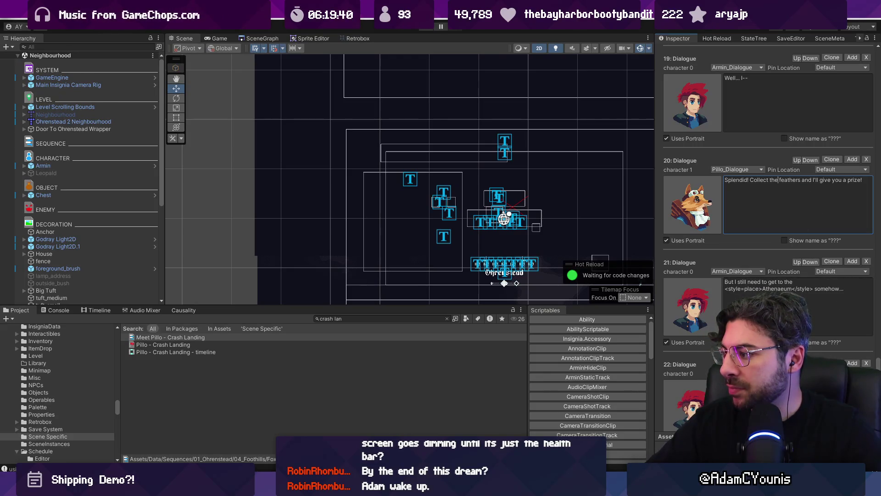
{"action": "key", "text": "Escape"}
- Review the end of Dialogue 20 and save the edited sequence
{"action": "scroll", "coordinate": [876, 349], "scroll_direction": "up", "scroll_amount": 3}
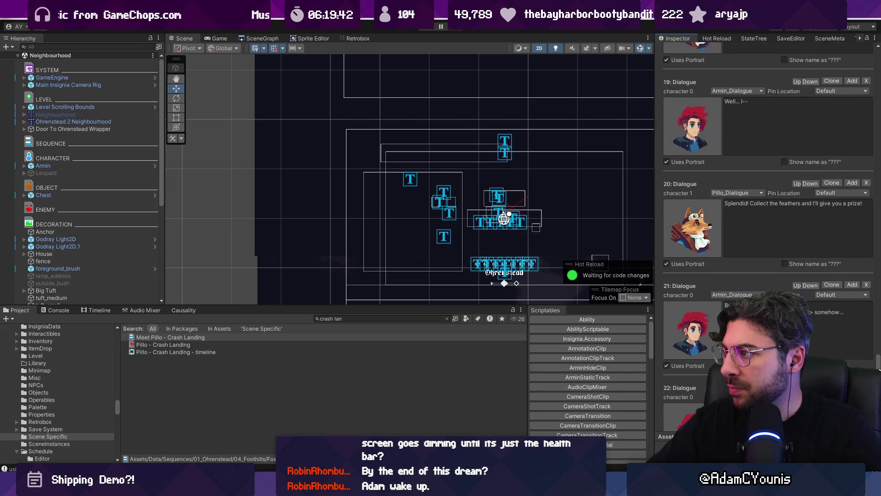
{"action": "left_click", "coordinate": [854, 225]}
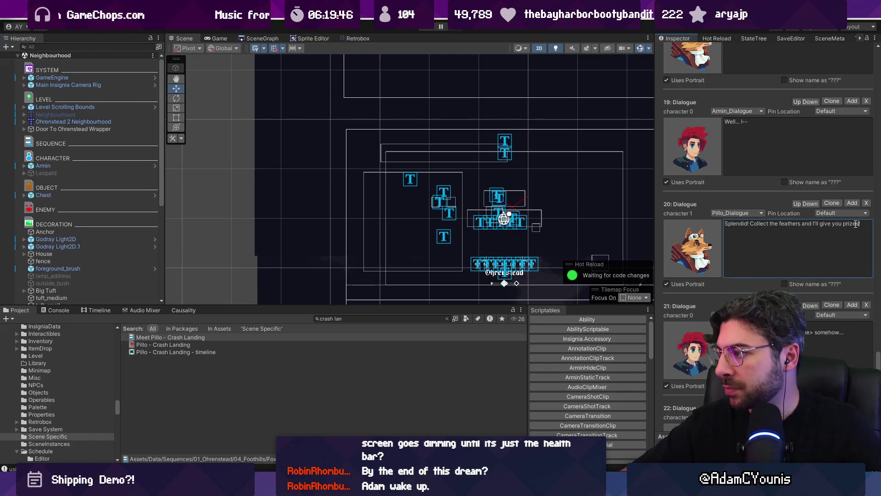
{"action": "type", "text": "s"}
{"action": "scroll", "coordinate": [735, 222], "scroll_direction": "up", "scroll_amount": 5}
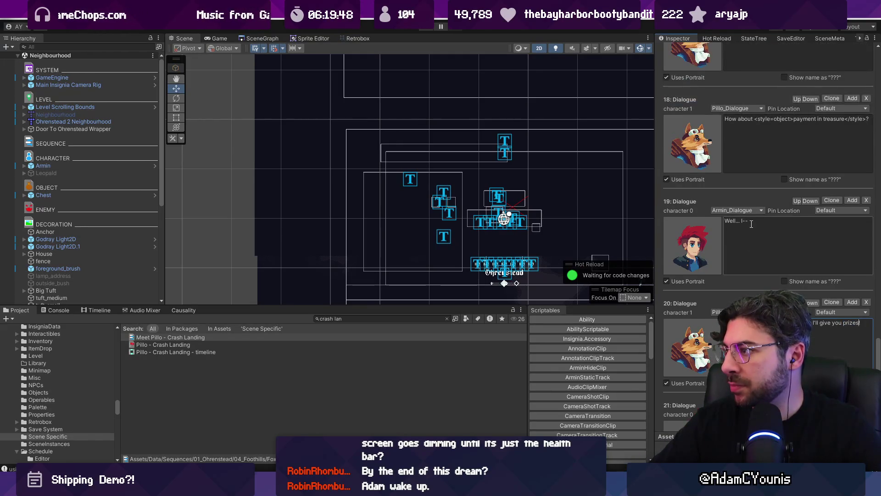
{"action": "left_click_drag", "start_coordinate": [879, 349], "coordinate": [877, 52]}
{"action": "left_click", "coordinate": [729, 185]}
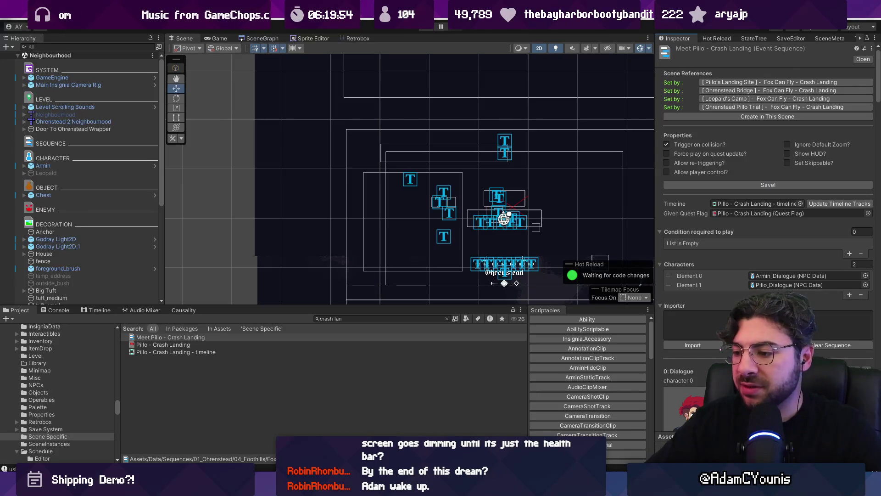
{"action": "key", "text": "alt+Tab"}
{"action": "scroll", "coordinate": [442, 81], "scroll_direction": "up", "scroll_amount": 5}
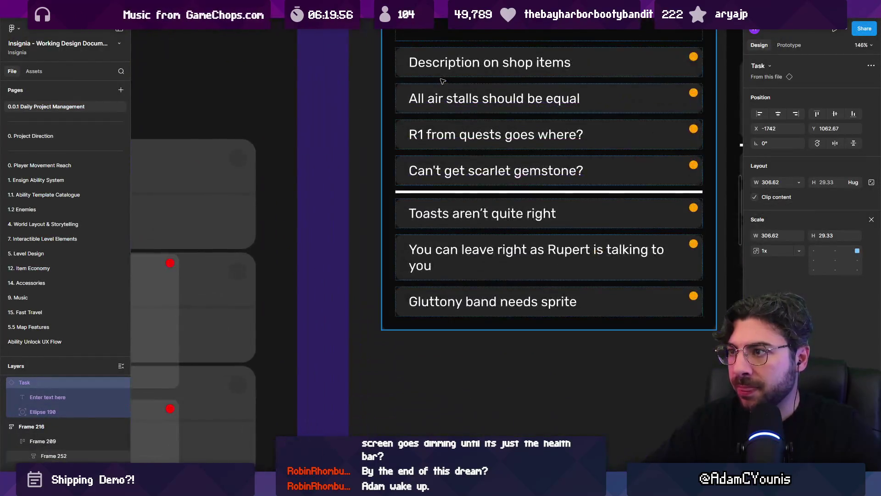
- Zoom to Figma's 13:00 row and adjust the height of the Thumbnails task
{"action": "left_click", "coordinate": [514, 71]}
{"action": "scroll", "coordinate": [516, 73], "scroll_direction": "down", "scroll_amount": 5}
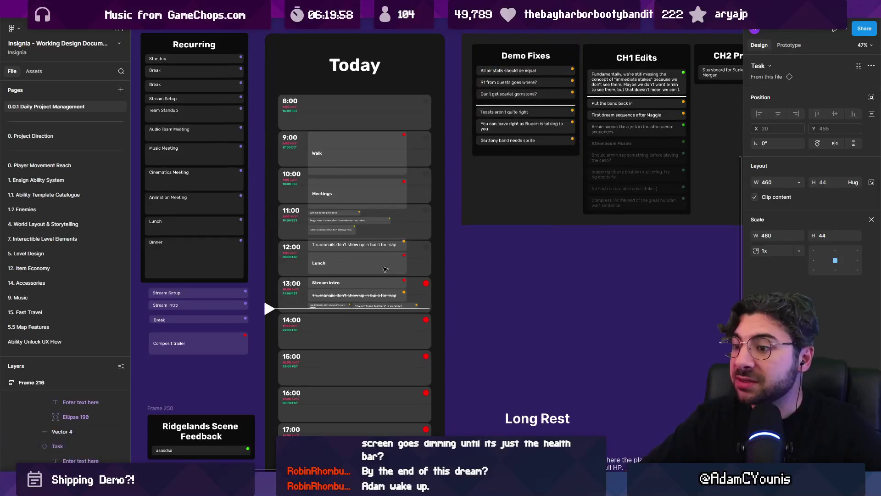
{"action": "scroll", "coordinate": [327, 315], "scroll_direction": "up", "scroll_amount": 5}
{"action": "left_click", "coordinate": [281, 276]}
{"action": "left_click", "coordinate": [427, 247]}
{"action": "left_click_drag", "start_coordinate": [427, 255], "coordinate": [412, 239]}
{"action": "key", "text": "ctrl+z"}
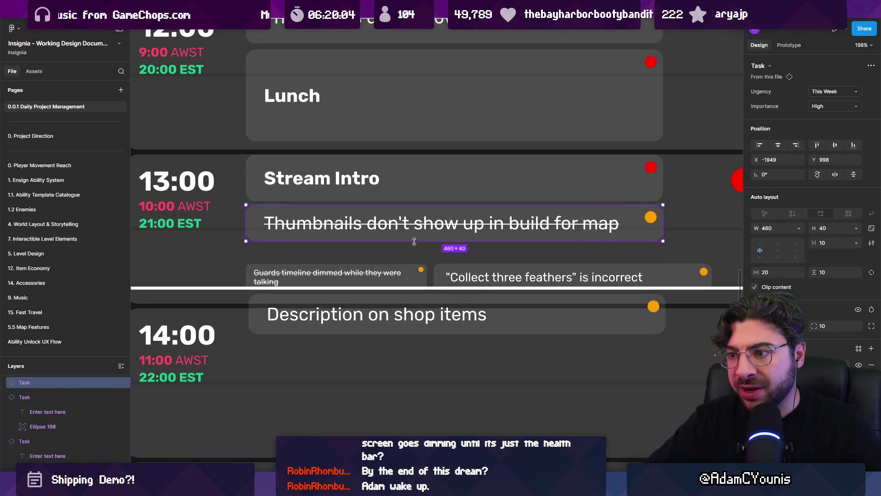
- Move the Guards timeline, feathers and shop-description tasks up beneath Thumbnails, then return to Unity
{"action": "left_click", "coordinate": [402, 274], "text": "shift"}
{"action": "left_click_drag", "start_coordinate": [400, 273], "coordinate": [400, 264]}
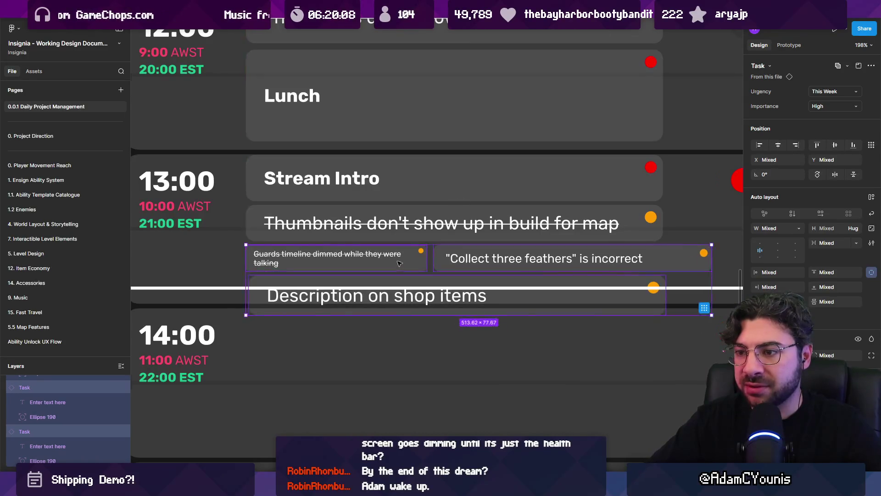
{"action": "key", "text": "alt+Tab"}
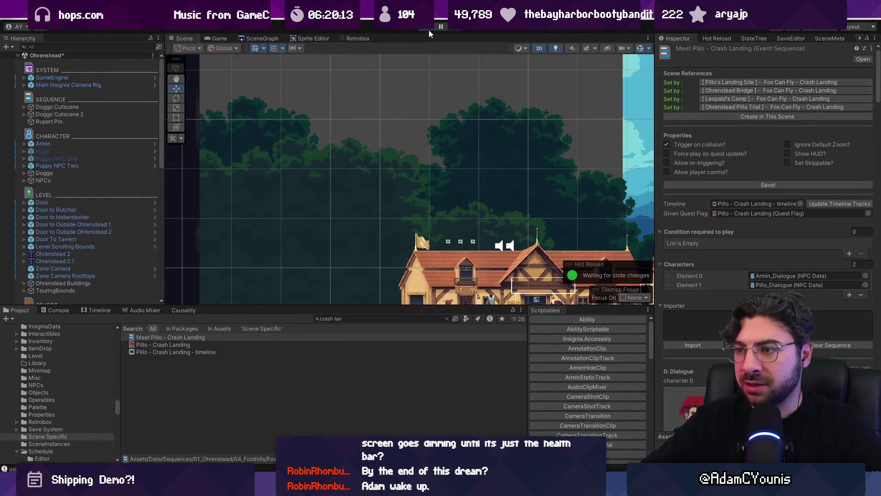
- Playtest Ohrenstead, browsing the Merchant's shop list back to Chocolate Bar, then stop play
{"action": "left_click", "coordinate": [429, 30]}
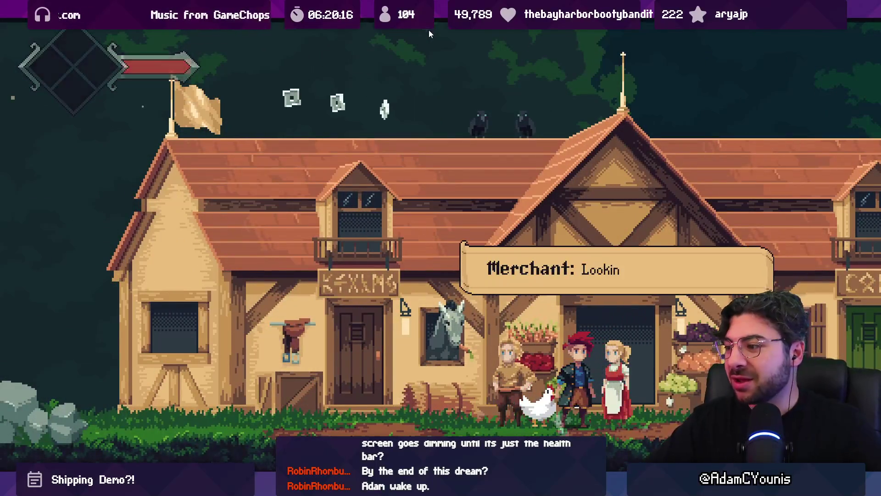
{"action": "key", "text": "space"}
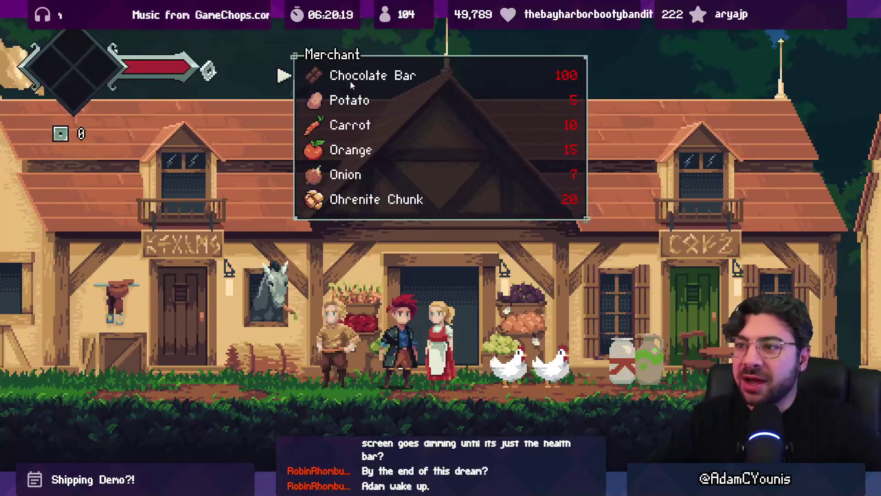
{"action": "key", "text": "Up"}
{"action": "key", "text": "Up"}
{"action": "key", "text": "Up"}
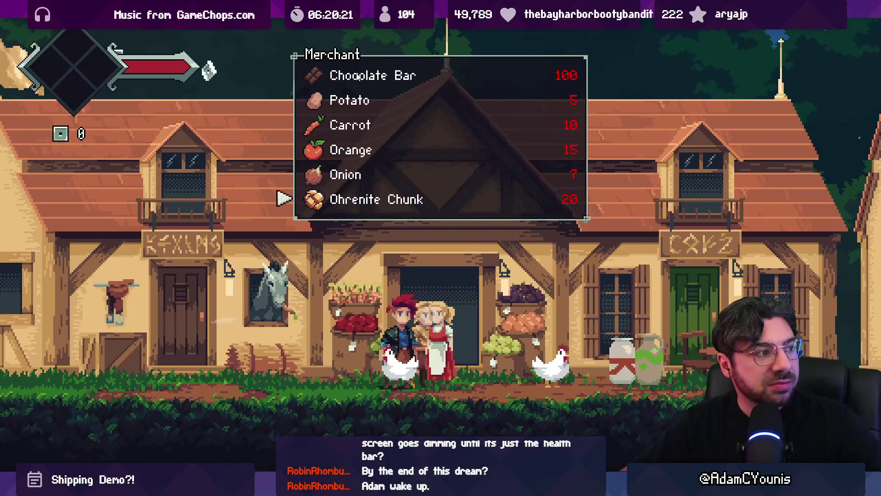
{"action": "key", "text": "Up"}
{"action": "key", "text": "Up"}
{"action": "key", "text": "Up"}
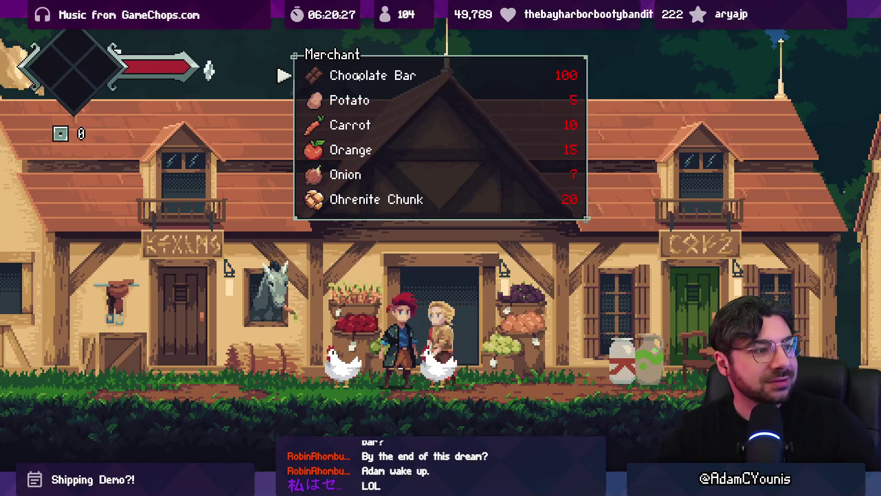
{"action": "key", "text": "Escape"}
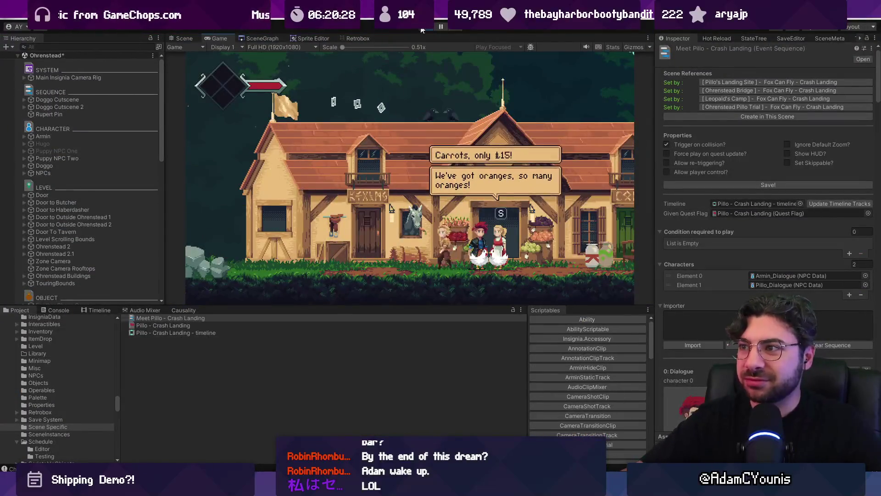
{"action": "left_click", "coordinate": [421, 29]}
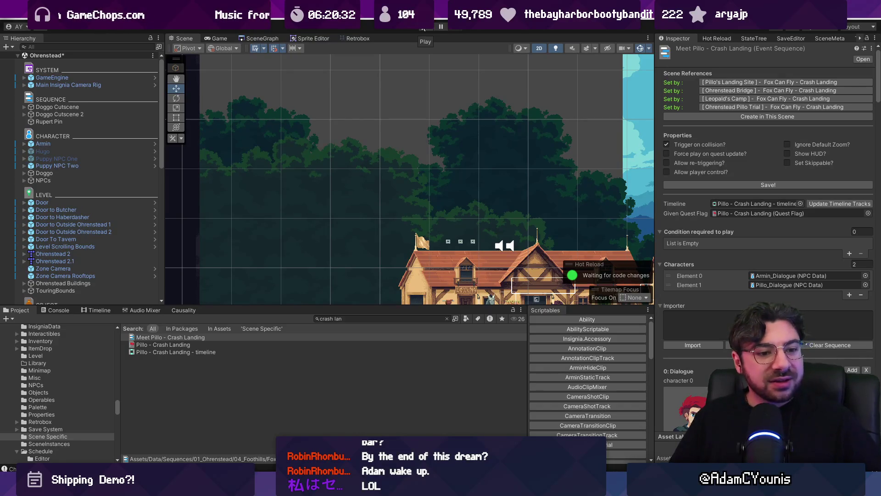
- Return to the scene graph overview of levels
{"action": "scroll", "coordinate": [453, 134], "scroll_direction": "down", "scroll_amount": 3}
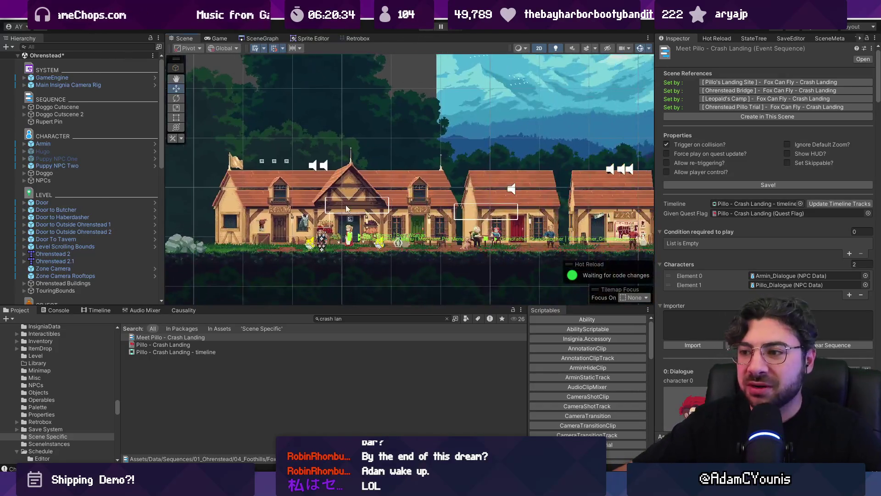
{"action": "scroll", "coordinate": [338, 189], "scroll_direction": "up", "scroll_amount": 5}
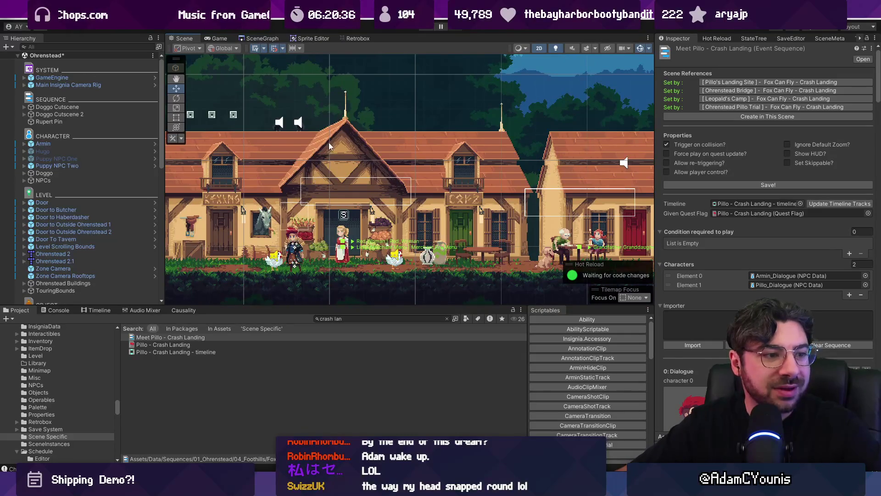
{"action": "left_click", "coordinate": [262, 39]}
- Open Magnus_Workshop from the scene graph without saving changes and start Play mode
{"action": "scroll", "coordinate": [344, 168], "scroll_direction": "down", "scroll_amount": 3}
{"action": "scroll", "coordinate": [369, 190], "scroll_direction": "up", "scroll_amount": 4}
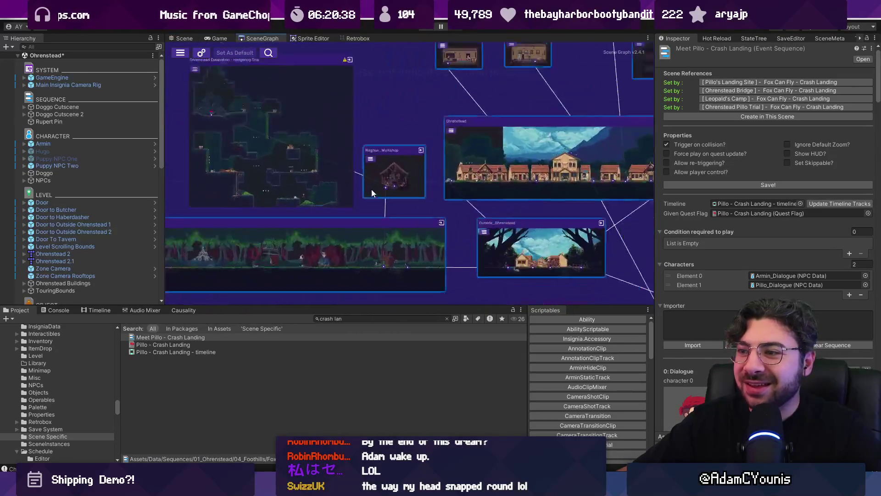
{"action": "double_click", "coordinate": [406, 162]}
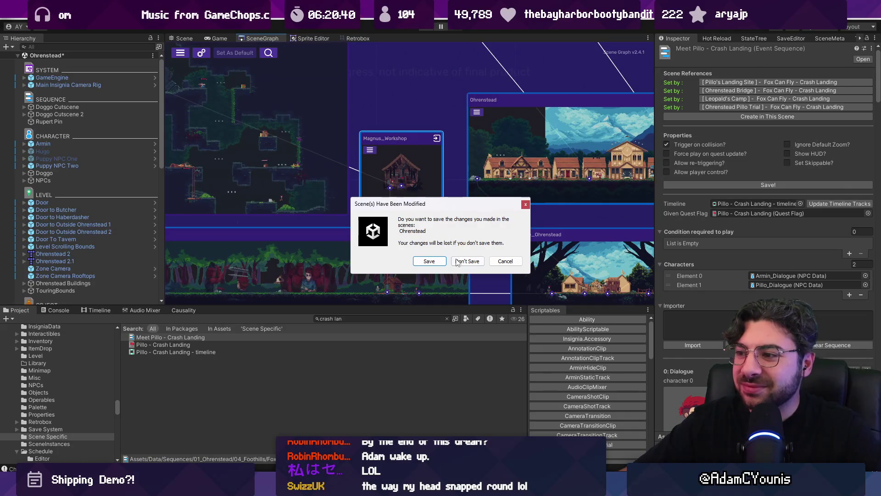
{"action": "left_click", "coordinate": [484, 262]}
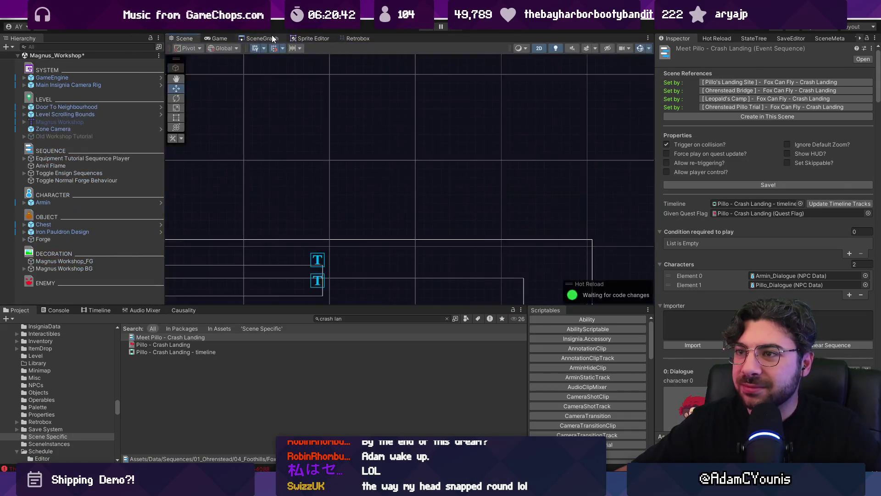
{"action": "double_click", "coordinate": [401, 227]}
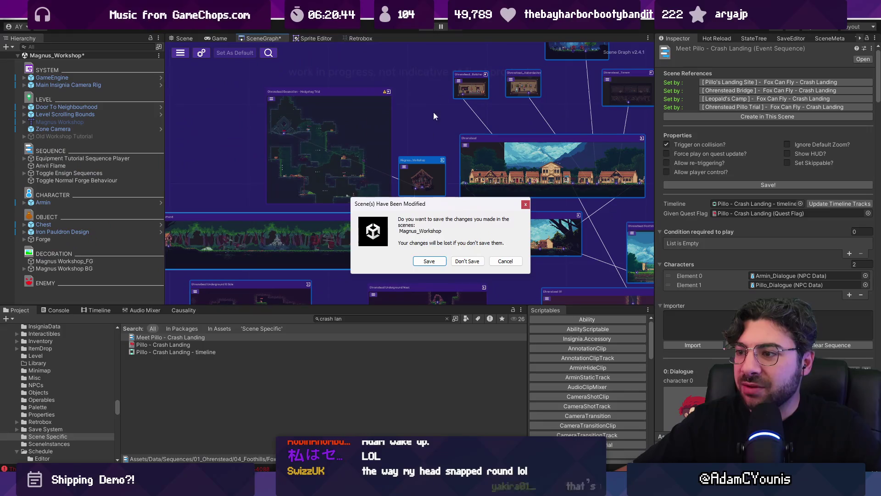
{"action": "left_click", "coordinate": [464, 260]}
{"action": "left_click", "coordinate": [422, 31]}
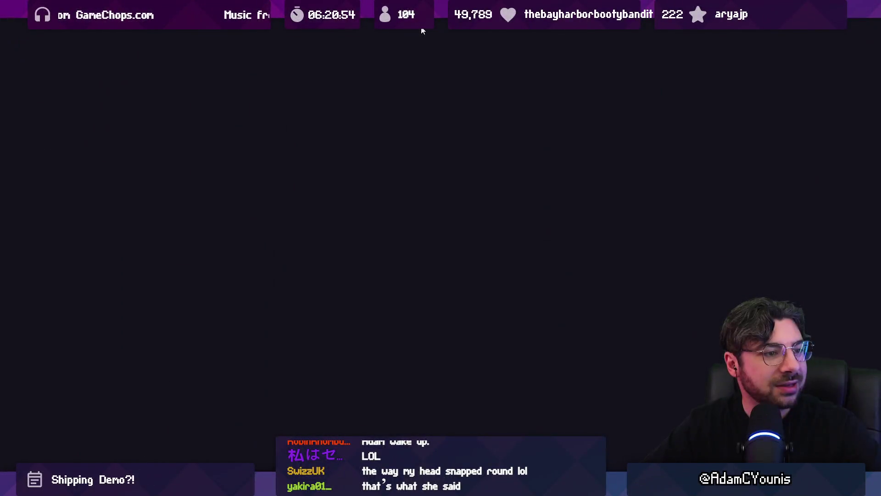
- Forge a design, advance Armin's dialogue, open the Journal's Equipment page, then stop play
{"action": "key", "text": "s"}
{"action": "key", "text": "s"}
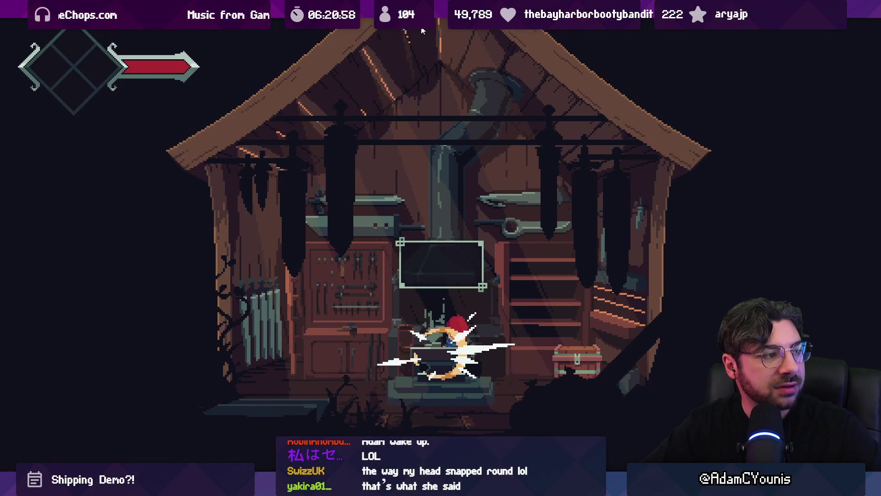
{"action": "key", "text": "space"}
{"action": "key", "text": "space"}
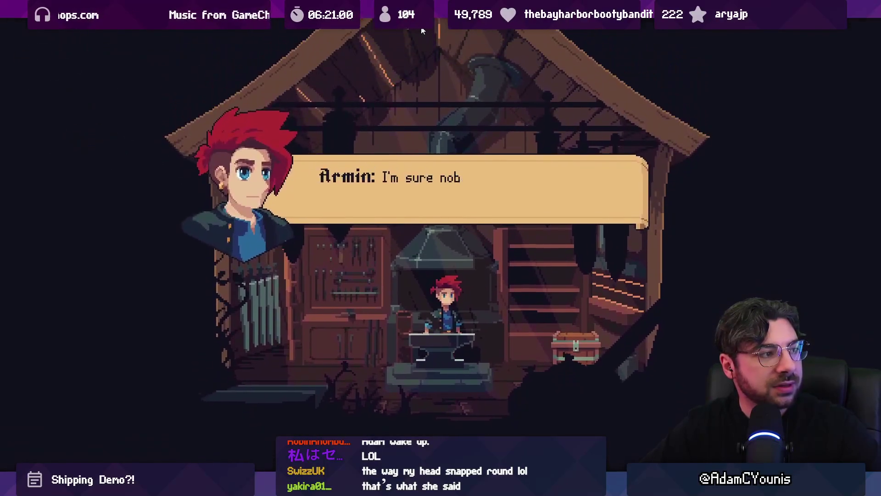
{"action": "key", "text": "Escape"}
{"action": "key", "text": "space"}
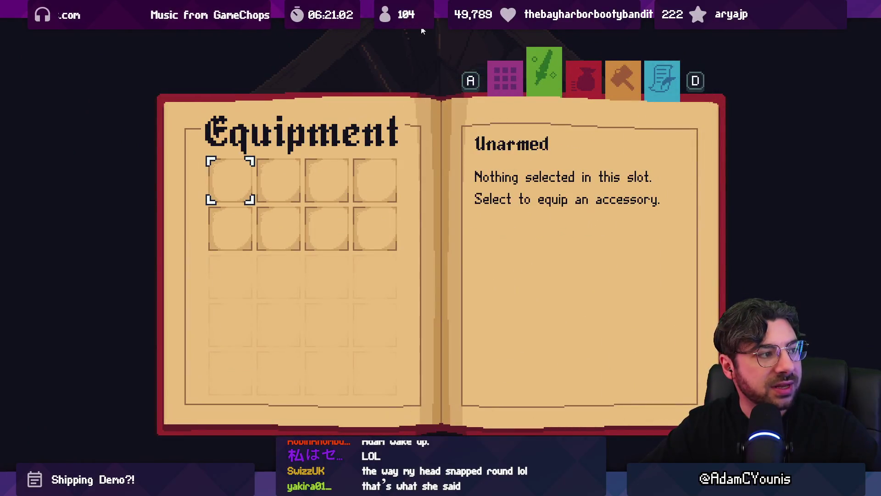
{"action": "key", "text": "space"}
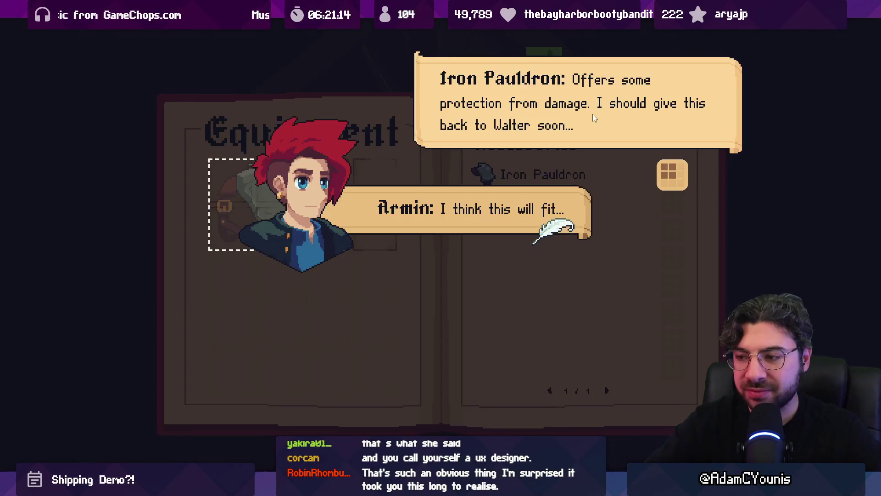
{"action": "key", "text": "shift+space"}
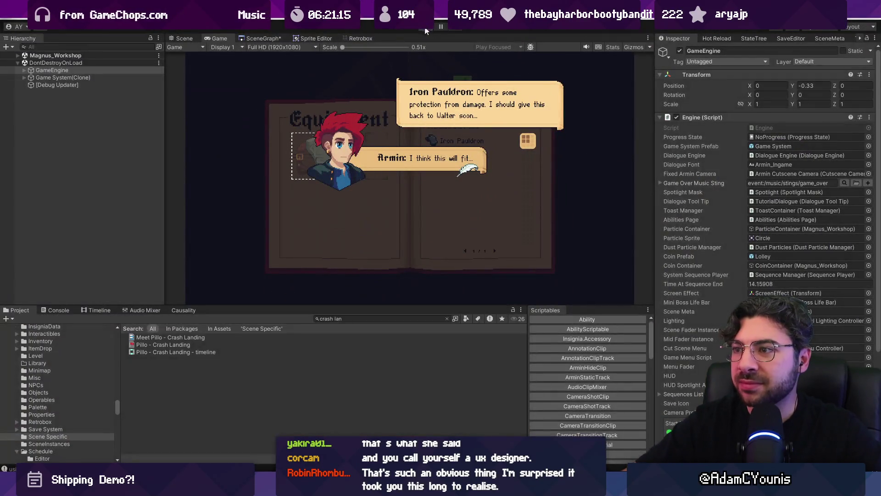
{"action": "left_click", "coordinate": [425, 31]}
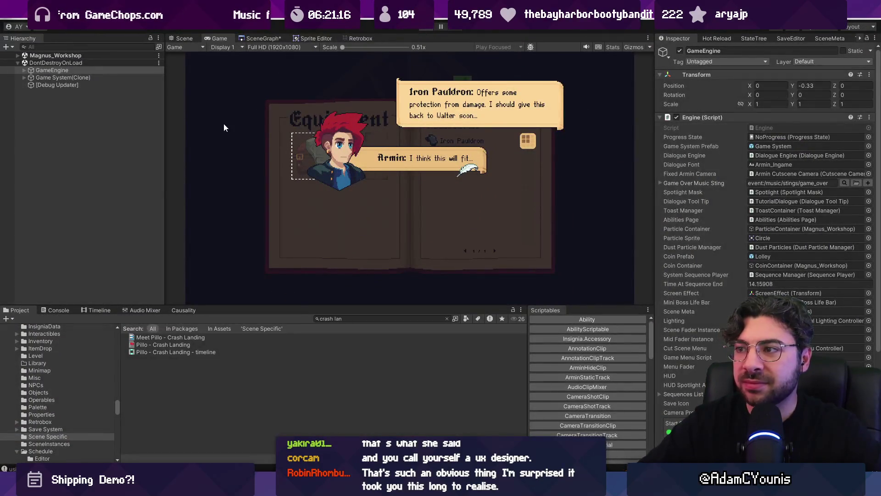
- Reopen Magnus_Workshop from the scene graph without saving and expand Old Workshop Tutorial
{"action": "left_click", "coordinate": [270, 37]}
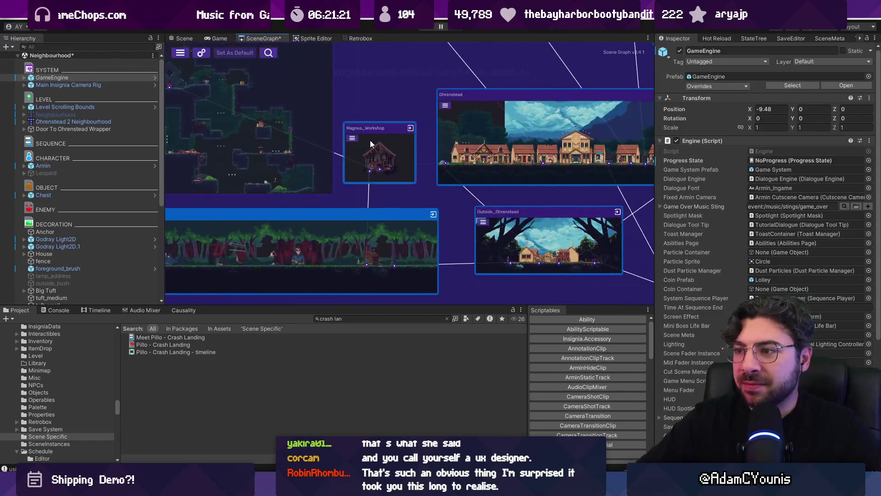
{"action": "left_click", "coordinate": [410, 128]}
{"action": "left_click", "coordinate": [466, 260]}
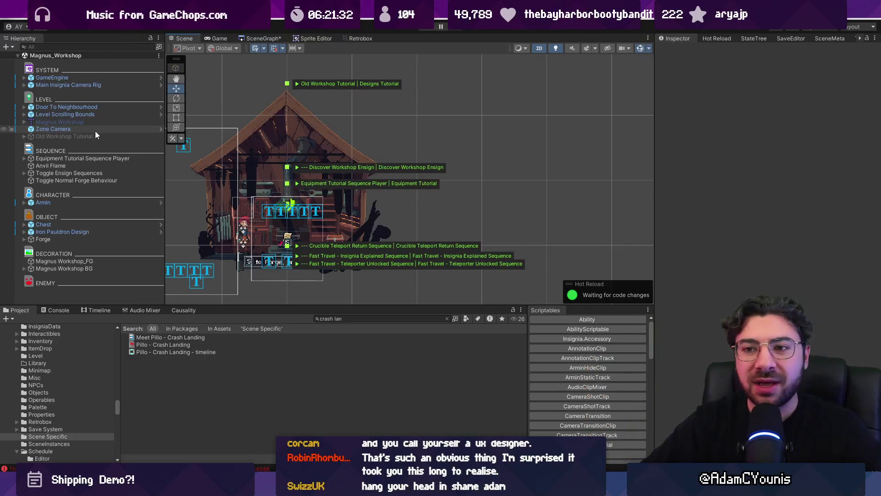
{"action": "left_click", "coordinate": [25, 137]}
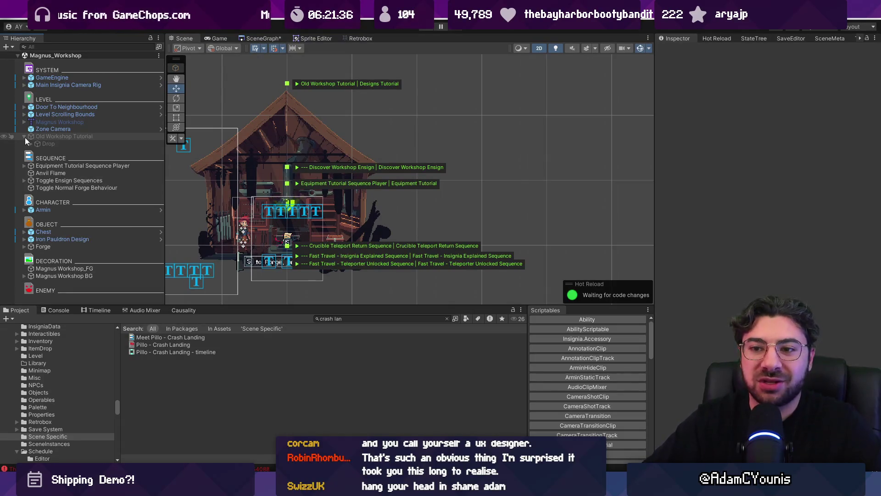
{"action": "scroll", "coordinate": [244, 180], "scroll_direction": "up", "scroll_amount": 1}
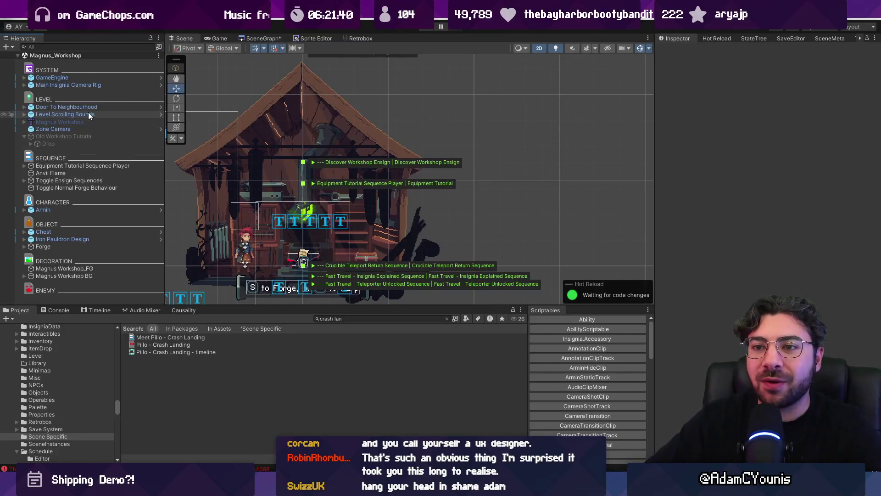
- Search the Hierarchy for 'forge', then clear both the Hierarchy and Project searches
{"action": "left_click", "coordinate": [69, 47]}
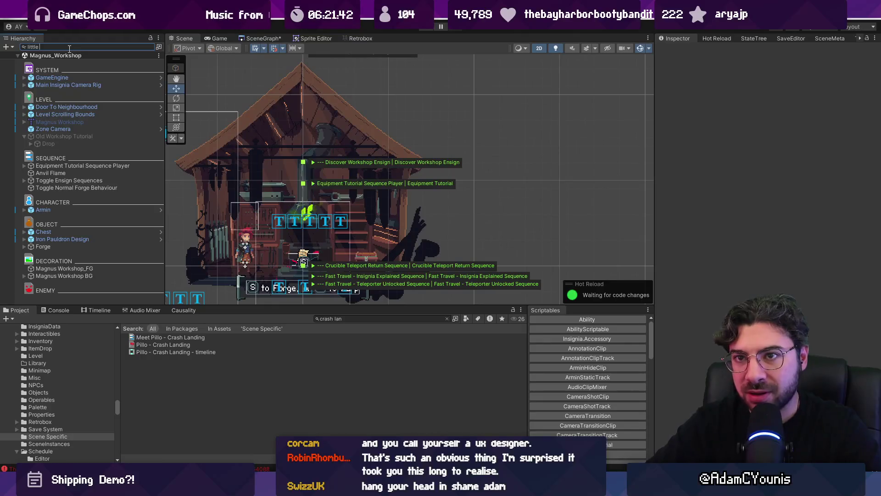
{"action": "type", "text": "forge"}
{"action": "key", "text": "Escape"}
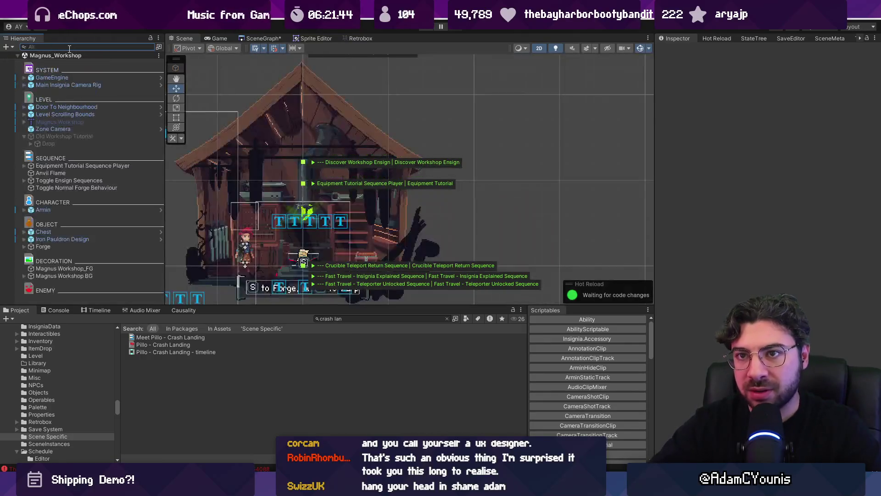
{"action": "left_click", "coordinate": [344, 318]}
{"action": "key", "text": "BackSpace"}
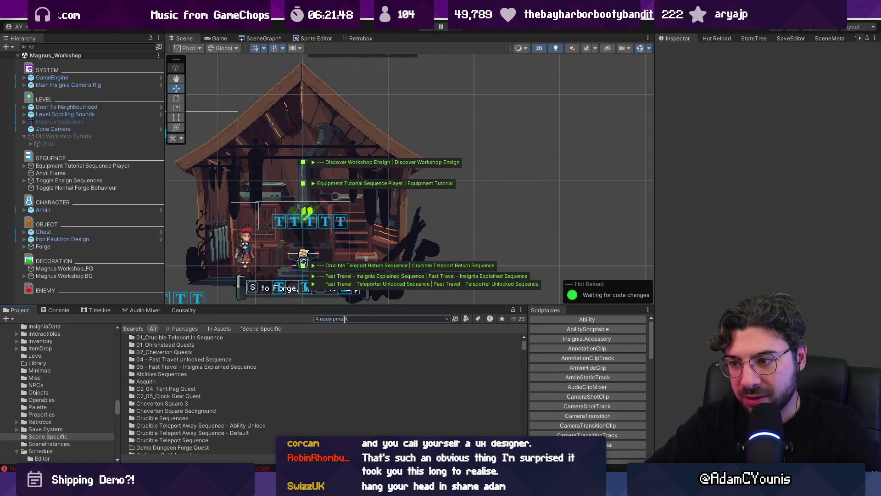
- Open the Equipment Menu Tetris prefab and expand its contents
{"action": "double_click", "coordinate": [344, 319]}
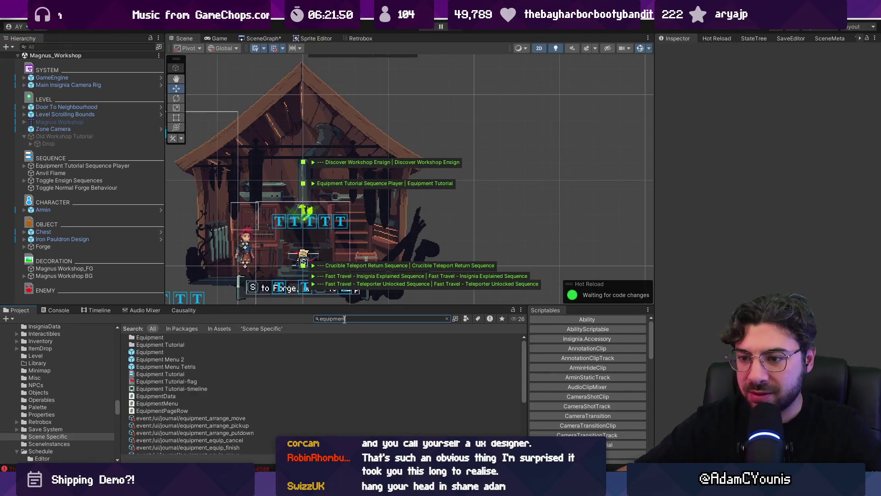
{"action": "left_click", "coordinate": [181, 354]}
{"action": "double_click", "coordinate": [192, 365]}
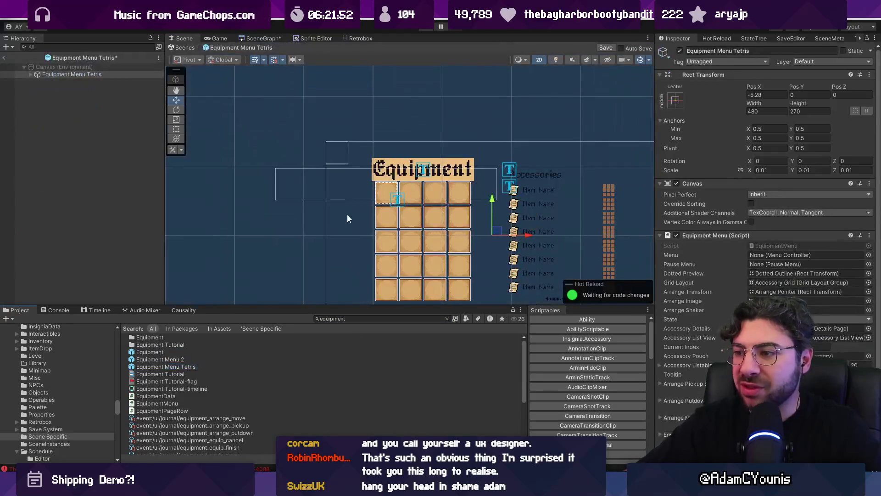
{"action": "left_click", "coordinate": [30, 74]}
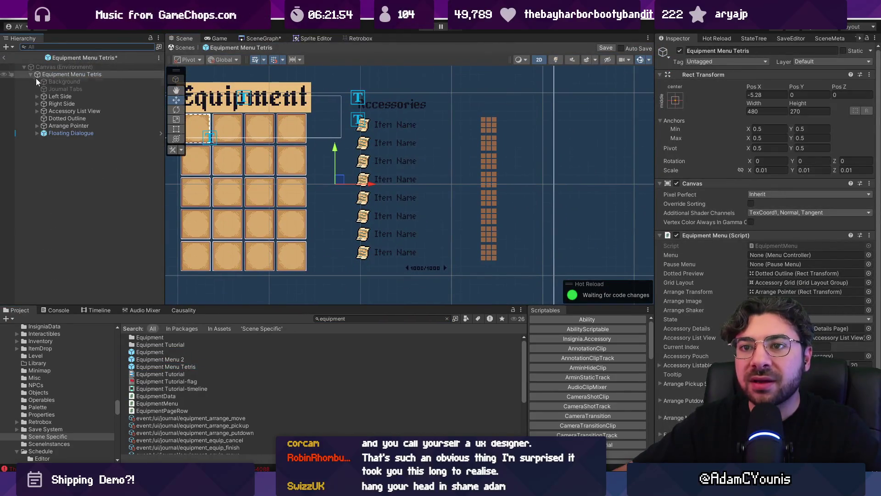
{"action": "left_click", "coordinate": [63, 90]}
- Browse the prefab's Right Side, Title, Description and Floating Dialogue objects in the Hierarchy
{"action": "key", "text": "Down"}
{"action": "key", "text": "Down"}
{"action": "key", "text": "Down"}
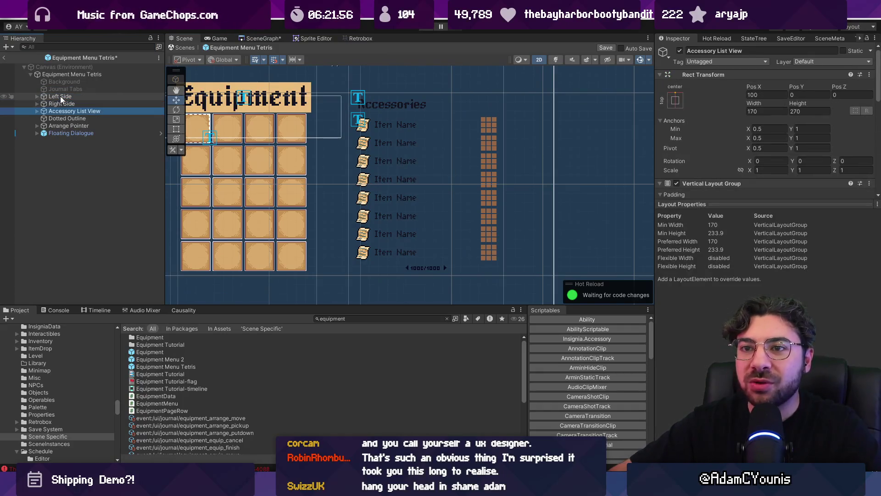
{"action": "key", "text": "Up"}
{"action": "key", "text": "Up"}
{"action": "key", "text": "Right"}
{"action": "key", "text": "Down"}
{"action": "key", "text": "Down"}
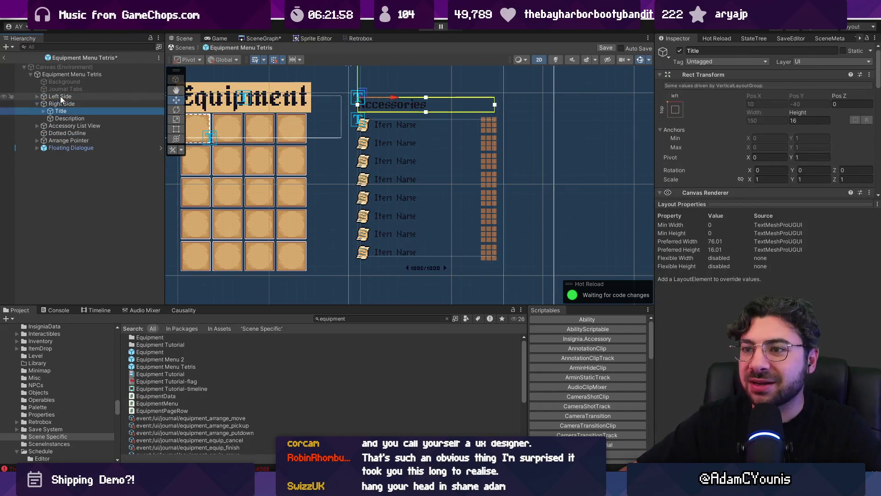
{"action": "key", "text": "Up"}
{"action": "key", "text": "Right"}
{"action": "key", "text": "Down"}
{"action": "key", "text": "Down"}
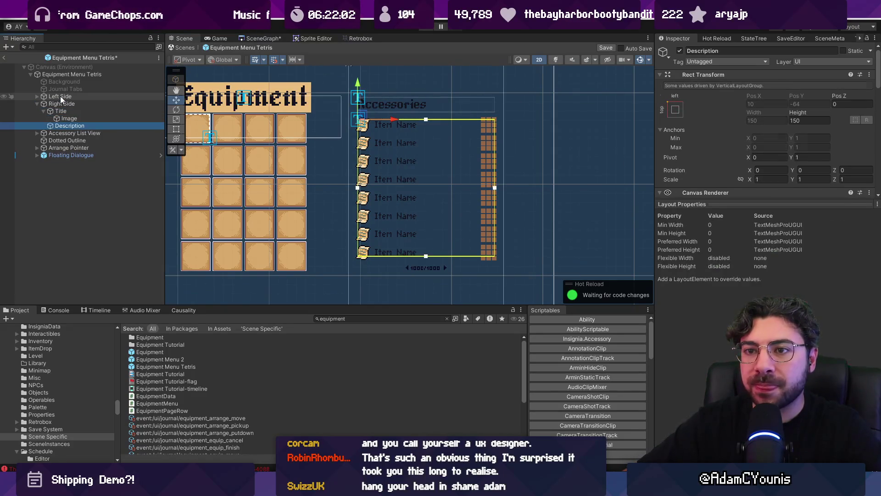
{"action": "key", "text": "Up"}
{"action": "key", "text": "Up"}
{"action": "key", "text": "Left"}
{"action": "key", "text": "Down"}
{"action": "key", "text": "Down"}
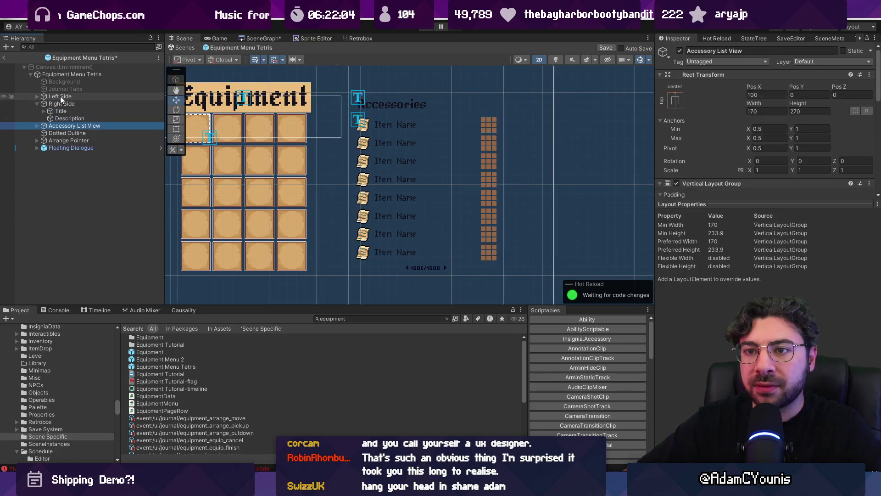
{"action": "key", "text": "Down"}
{"action": "key", "text": "Down"}
{"action": "key", "text": "Down"}
{"action": "key", "text": "Right"}
{"action": "key", "text": "Down"}
{"action": "key", "text": "Down"}
{"action": "key", "text": "Up"}
{"action": "key", "text": "Up"}
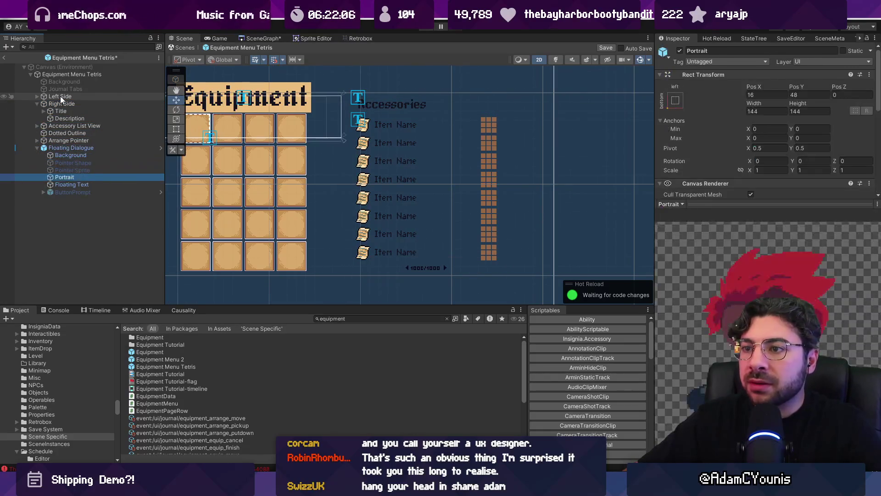
{"action": "key", "text": "Down"}
{"action": "key", "text": "Down"}
{"action": "key", "text": "Down"}
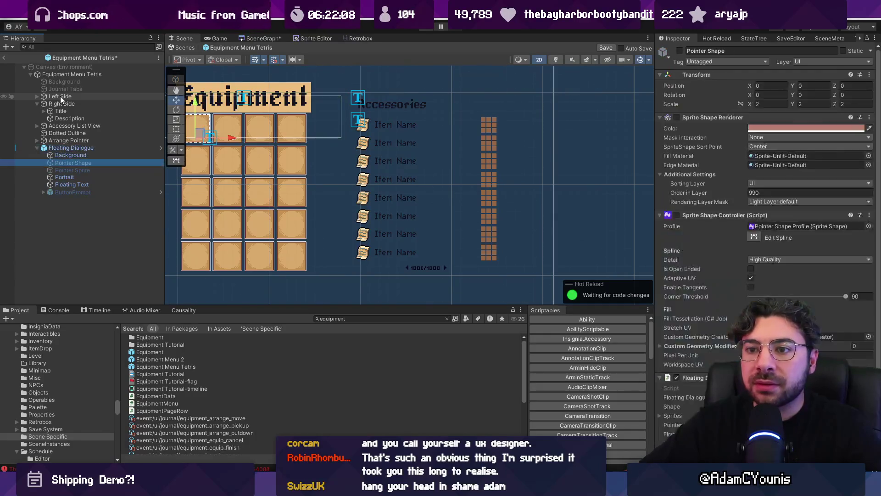
- Frame Floating Dialogue, inspect Accessory List View, then leave the prefab via the modified-prefab prompt
{"action": "double_click", "coordinate": [76, 155]}
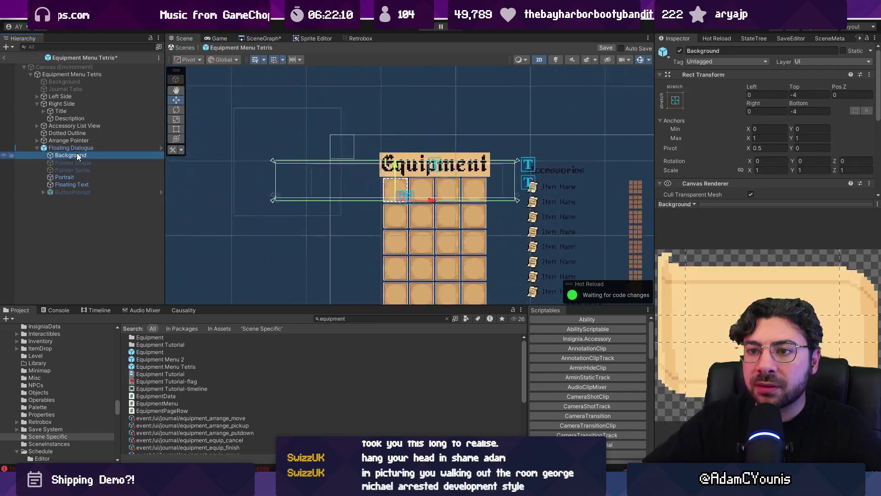
{"action": "left_click", "coordinate": [81, 148]}
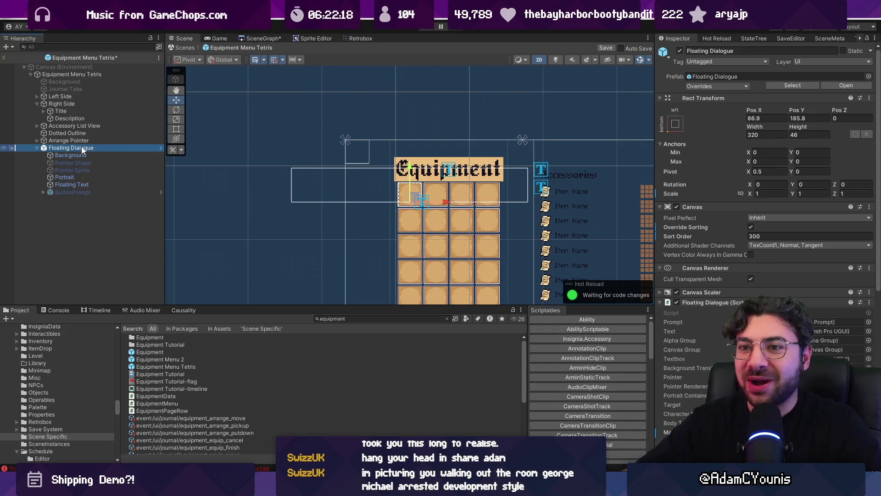
{"action": "key", "text": "Up"}
{"action": "key", "text": "Up"}
{"action": "key", "text": "Up"}
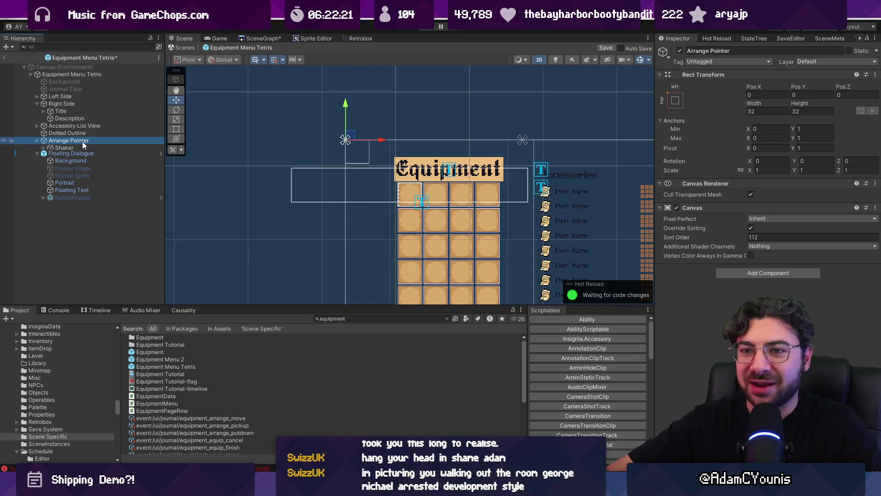
{"action": "key", "text": "Right"}
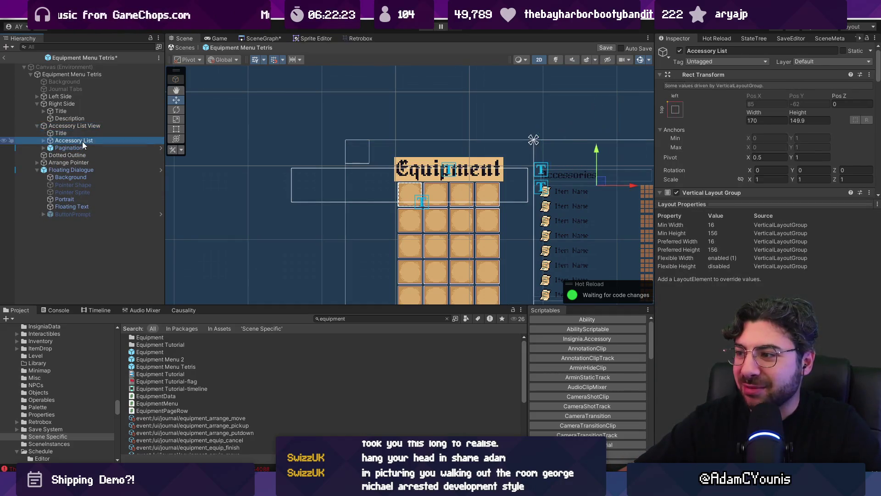
{"action": "key", "text": "Left"}
{"action": "key", "text": "Left"}
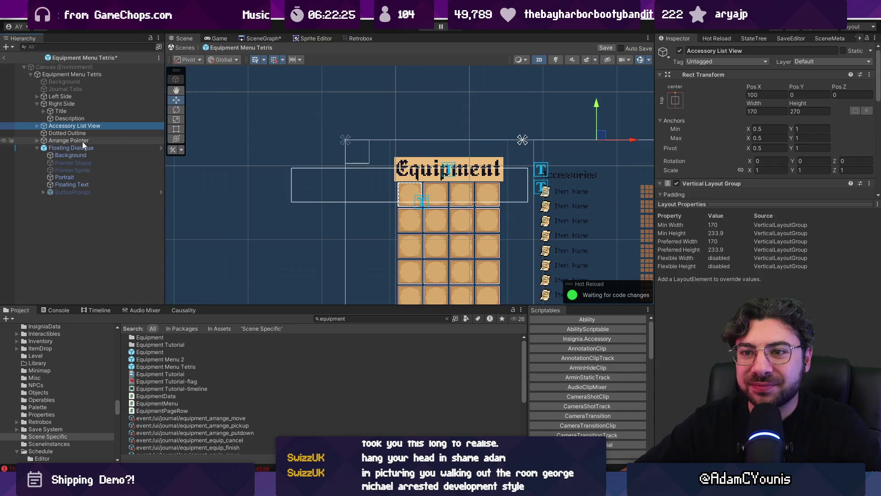
{"action": "key", "text": "Down"}
{"action": "key", "text": "Down"}
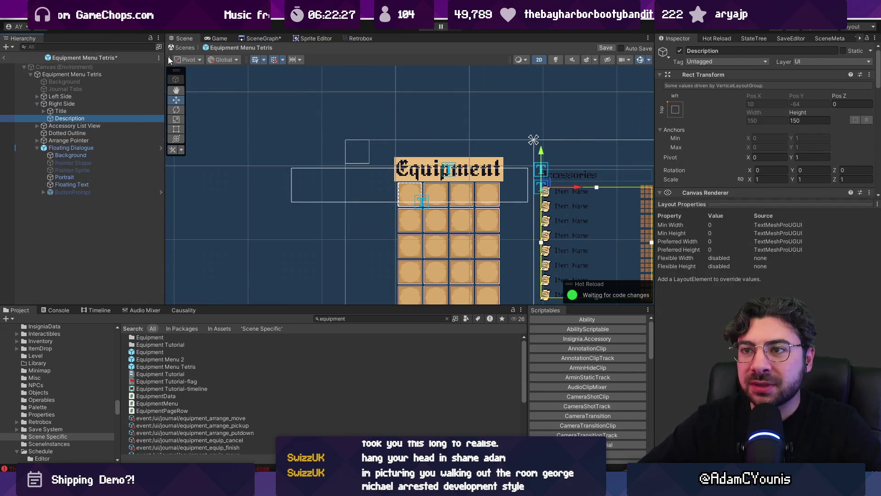
{"action": "key", "text": "ctrl+p"}
{"action": "left_click", "coordinate": [466, 257]}
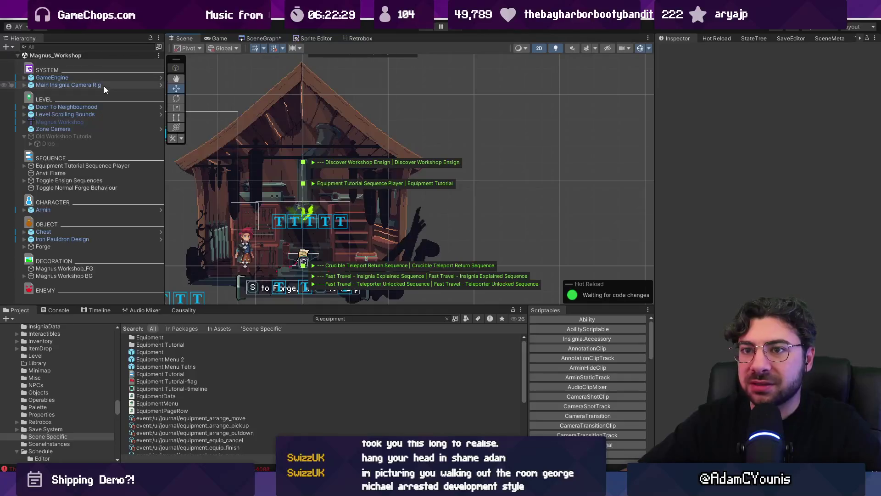
- Set GameEngine's Progress State to '01 - Demo Updates - Charge Unlocked'
{"action": "left_click", "coordinate": [91, 78]}
{"action": "left_click", "coordinate": [868, 161]}
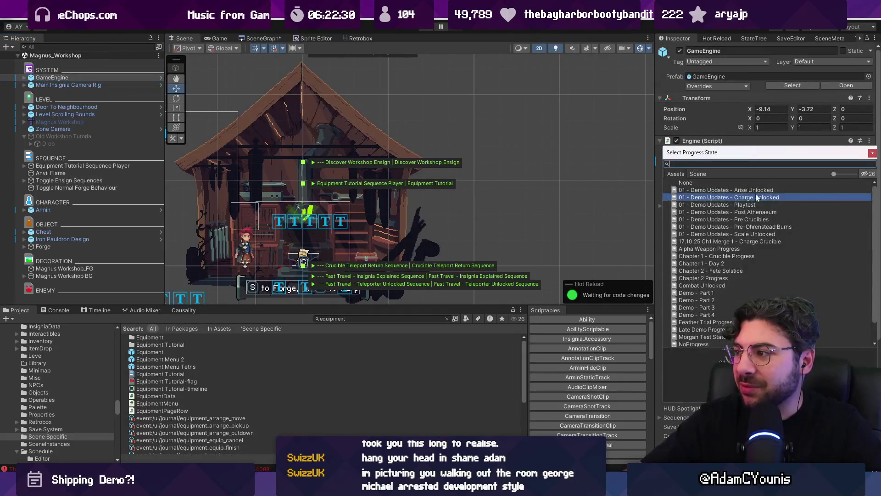
{"action": "double_click", "coordinate": [749, 198]}
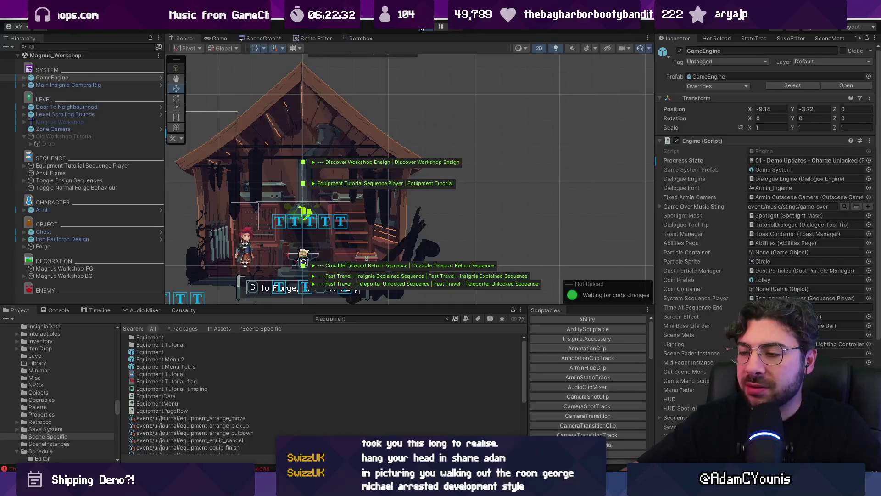
- Playtest the Equipment page and pick up the Graile Sword to show its tooltip
{"action": "left_click", "coordinate": [422, 29]}
{"action": "key", "text": "z"}
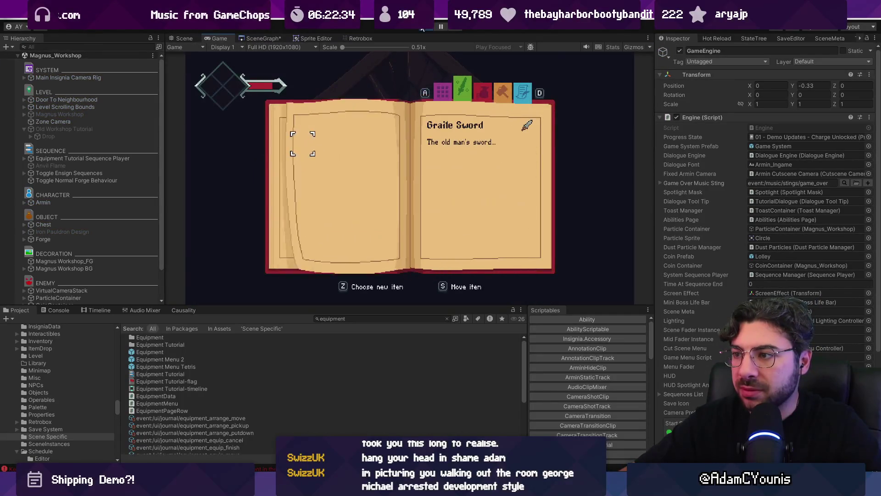
{"action": "key", "text": "z"}
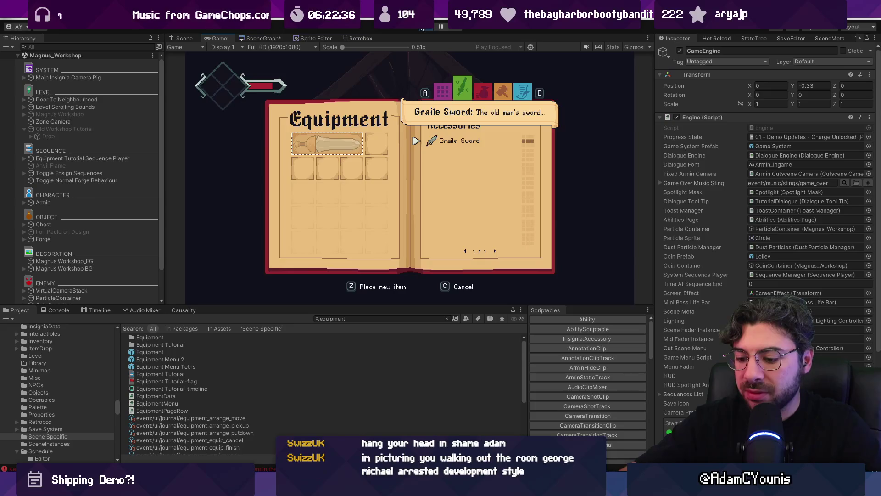
{"action": "key", "text": "shift+space"}
{"action": "key", "text": "ctrl+p"}
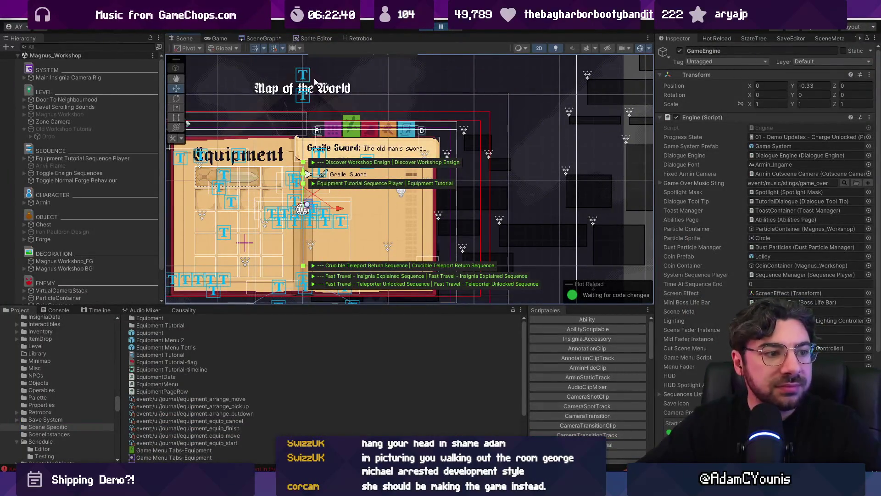
- Cycle through the tooltip's Portrait and Background objects and nudge Floating Dialogue slightly higher
{"action": "scroll", "coordinate": [359, 149], "scroll_direction": "up", "scroll_amount": 3}
{"action": "left_click", "coordinate": [360, 148]}
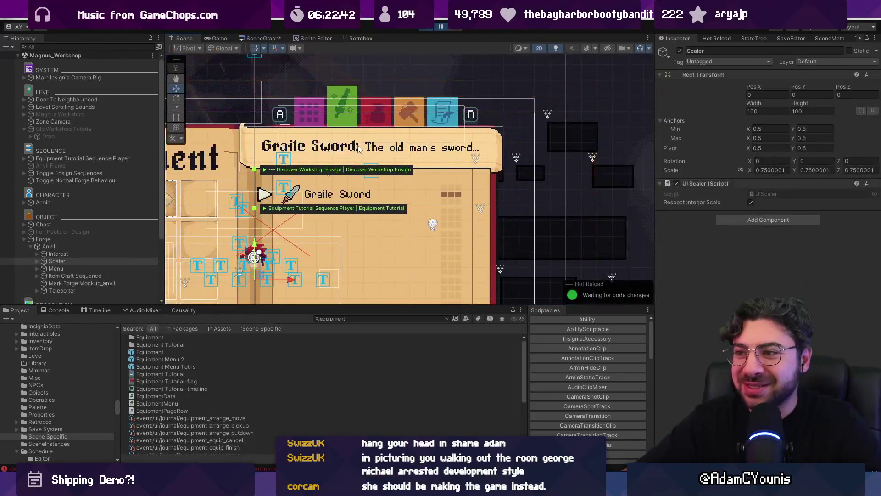
{"action": "left_click", "coordinate": [359, 148]}
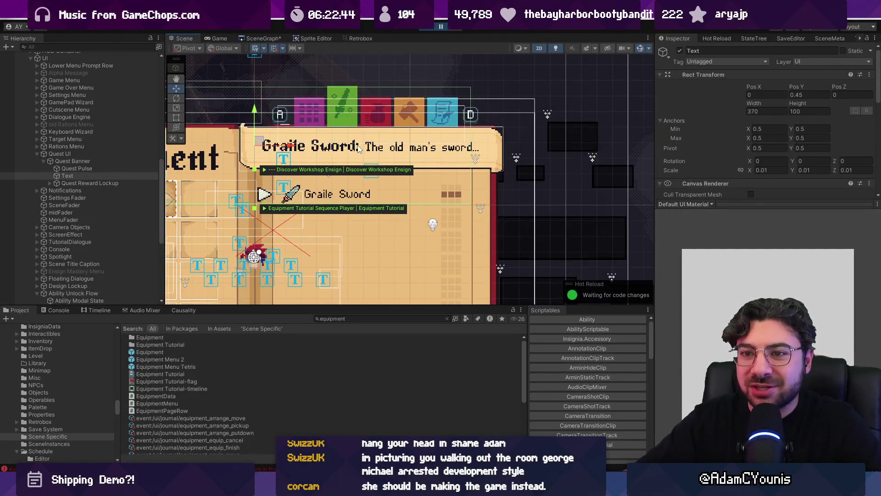
{"action": "left_click", "coordinate": [301, 142]}
{"action": "left_click", "coordinate": [323, 143]}
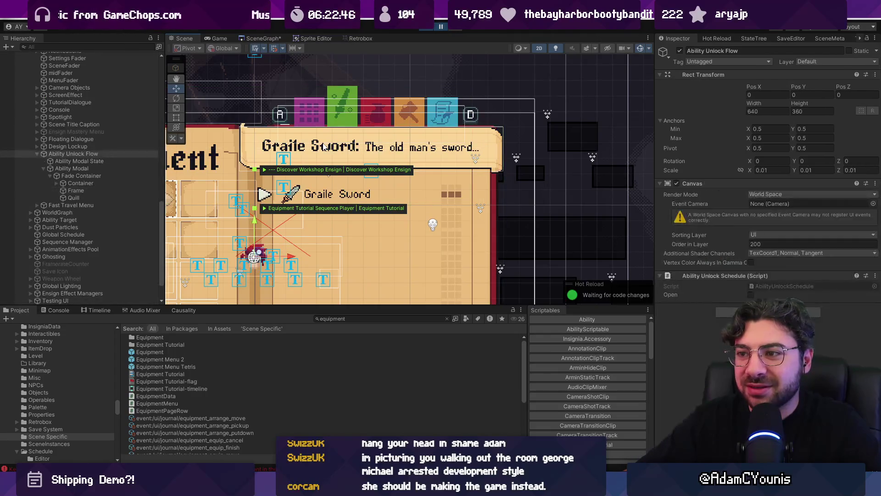
{"action": "left_click", "coordinate": [323, 143]}
{"action": "left_click", "coordinate": [323, 145]}
{"action": "left_click", "coordinate": [323, 145]}
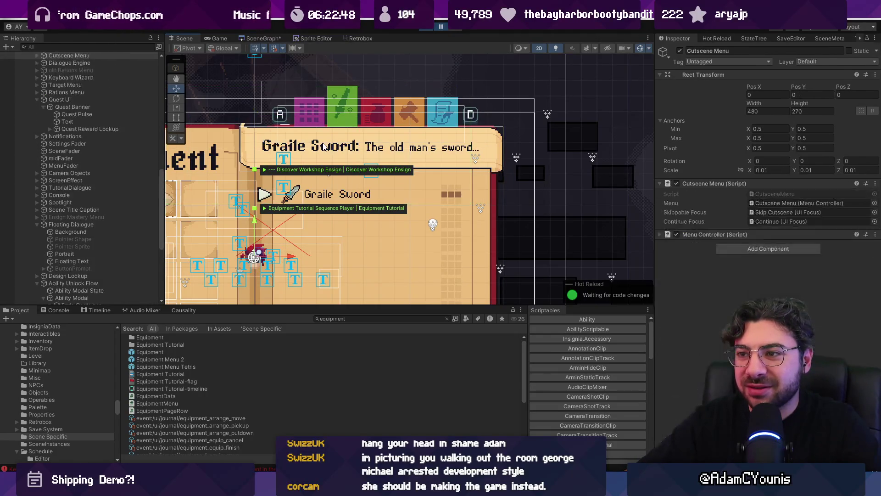
{"action": "left_click", "coordinate": [323, 146]}
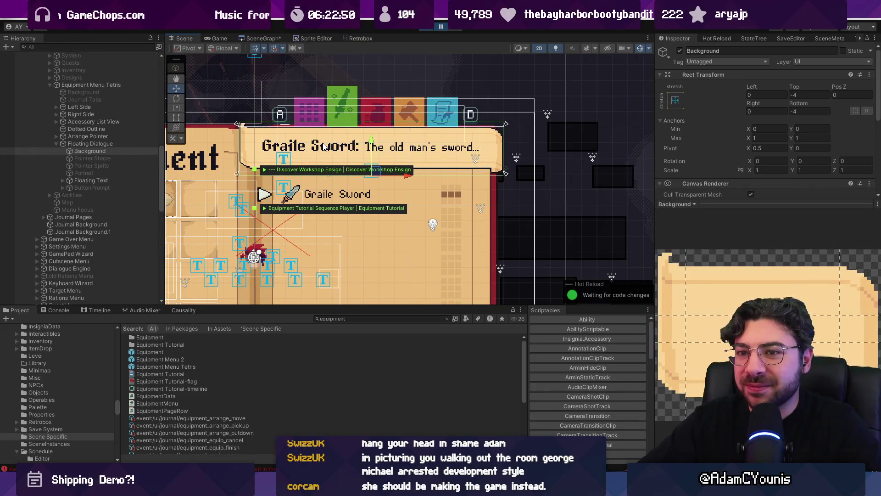
{"action": "left_click", "coordinate": [89, 142]}
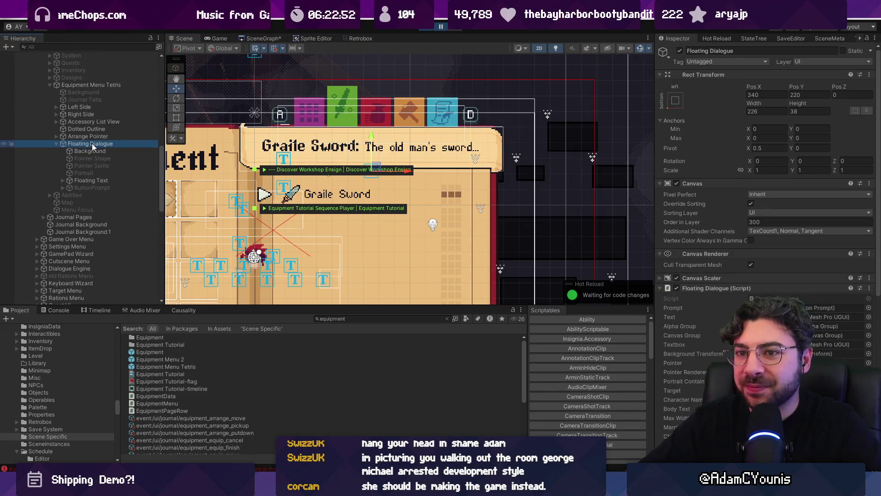
{"action": "left_click_drag", "start_coordinate": [369, 161], "coordinate": [364, 146]}
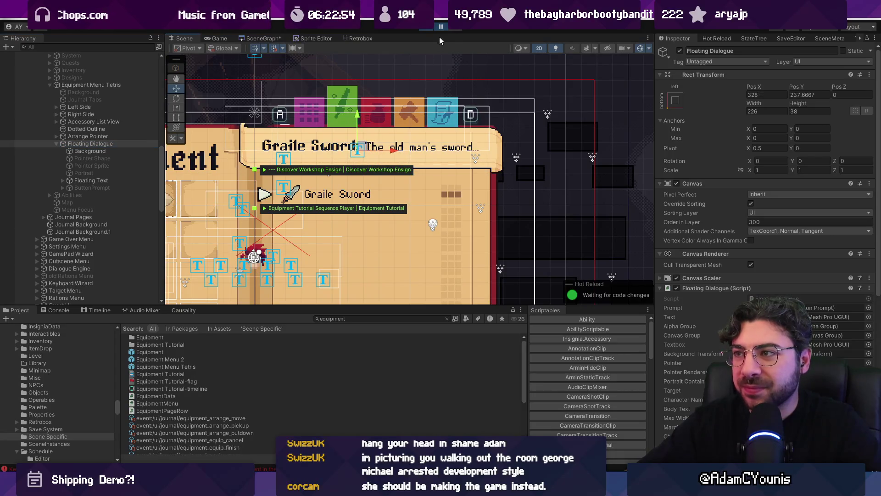
- Inspect the tooltip's Background, Floating Text and TMP SubMeshUI renderer settings
{"action": "left_click", "coordinate": [109, 150]}
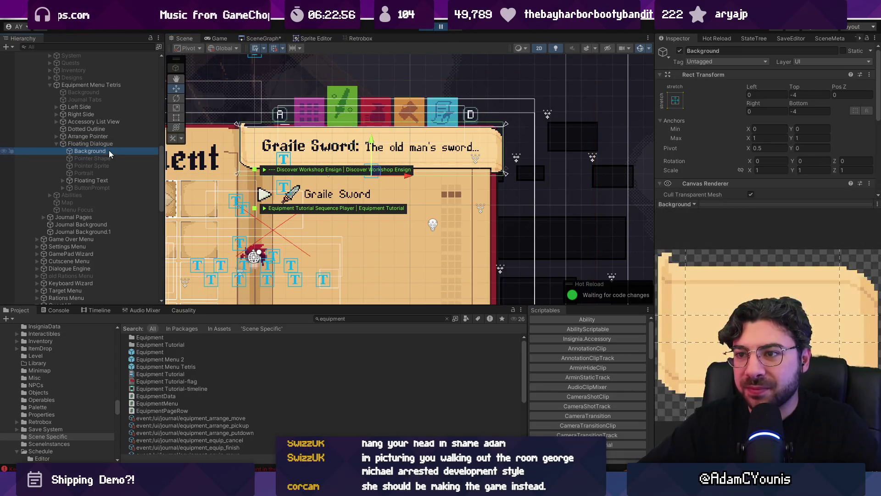
{"action": "left_click", "coordinate": [82, 180]}
{"action": "left_click", "coordinate": [63, 180]}
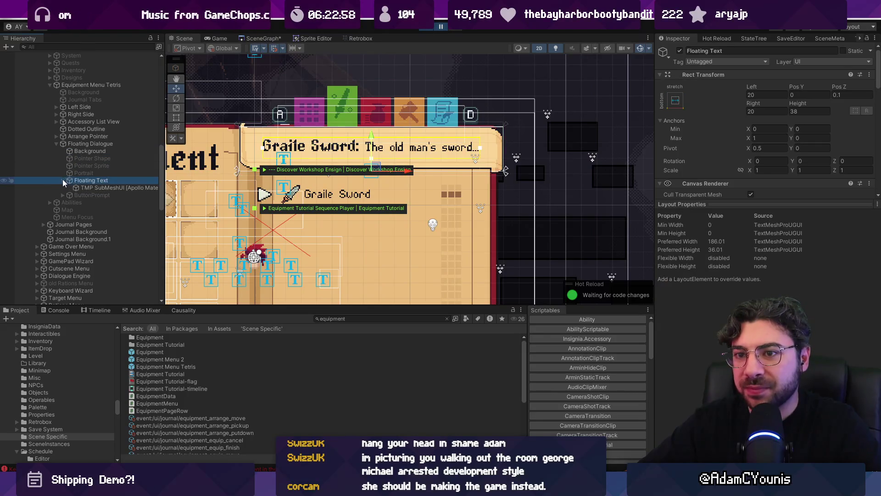
{"action": "left_click", "coordinate": [86, 187]}
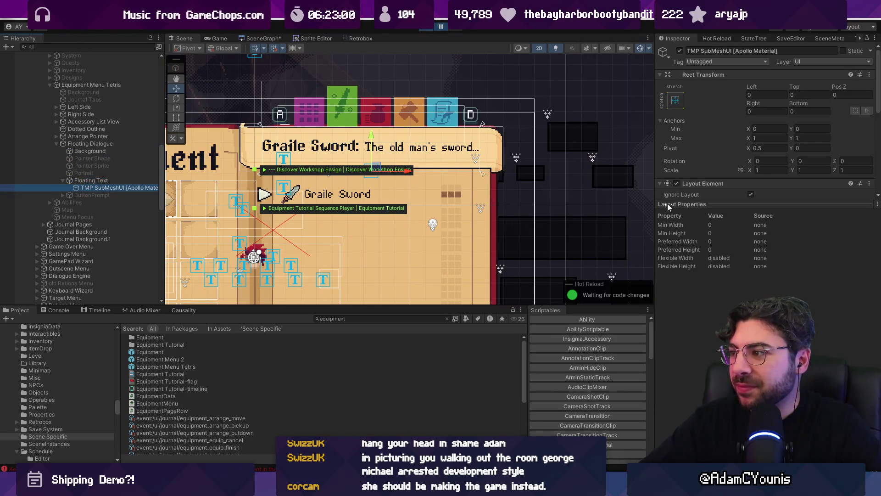
{"action": "left_click_drag", "start_coordinate": [667, 206], "coordinate": [667, 389]}
{"action": "left_click", "coordinate": [670, 389]}
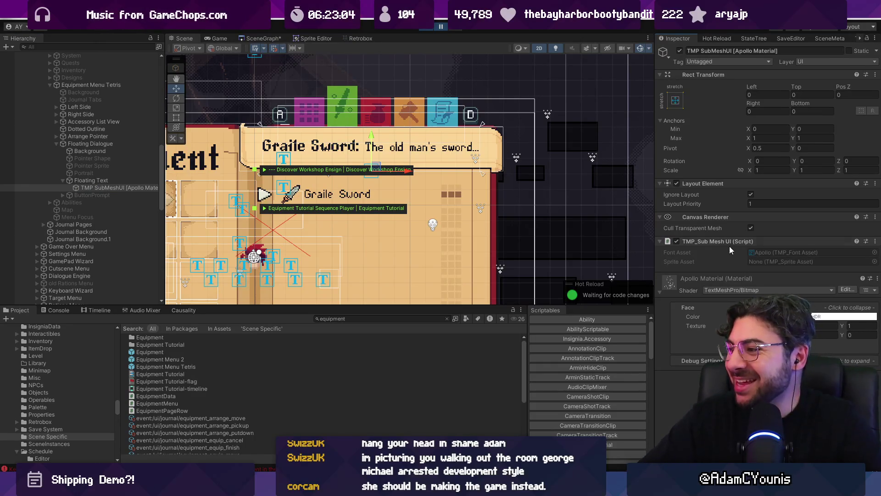
{"action": "left_click", "coordinate": [108, 180]}
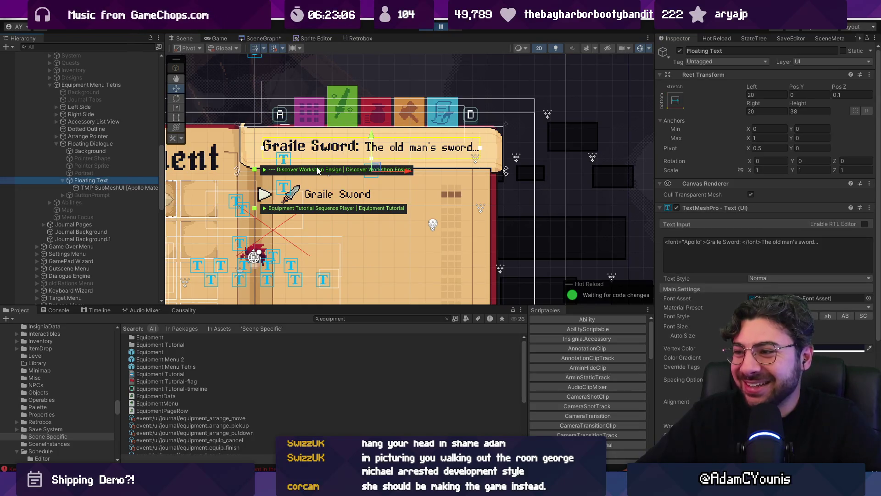
{"action": "left_click", "coordinate": [82, 143]}
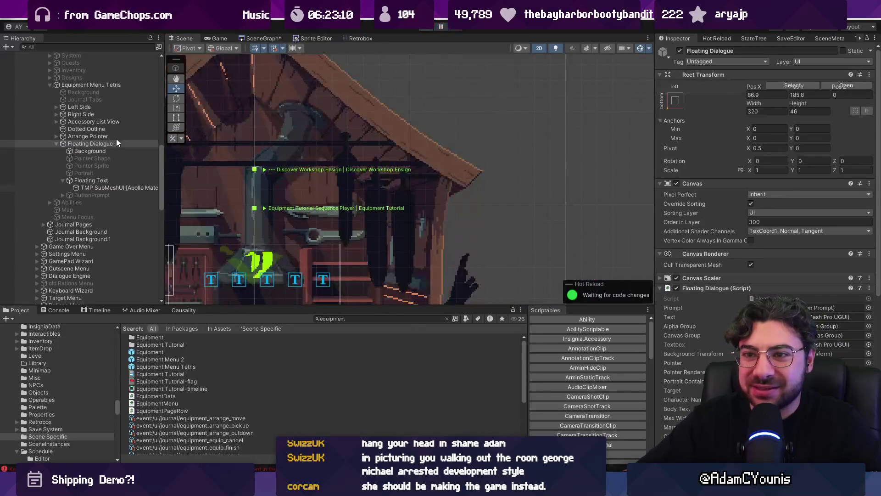
- Stop the playtest and return to the Equipment Menu Tetris prefab's hierarchy
{"action": "left_click", "coordinate": [117, 139]}
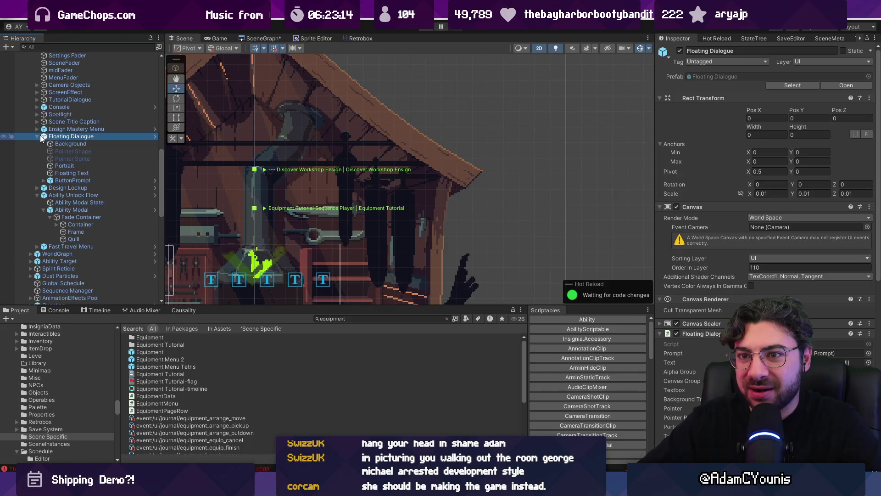
{"action": "scroll", "coordinate": [50, 137], "scroll_direction": "down", "scroll_amount": 3}
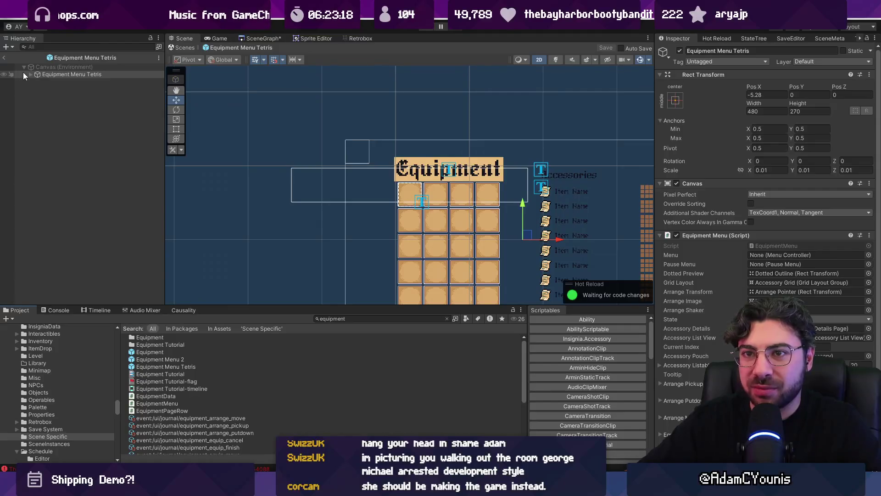
- Expand the prefab, select Floating Dialogue and search the Project for 'floating di'
{"action": "left_click", "coordinate": [30, 74]}
{"action": "left_click", "coordinate": [50, 133]}
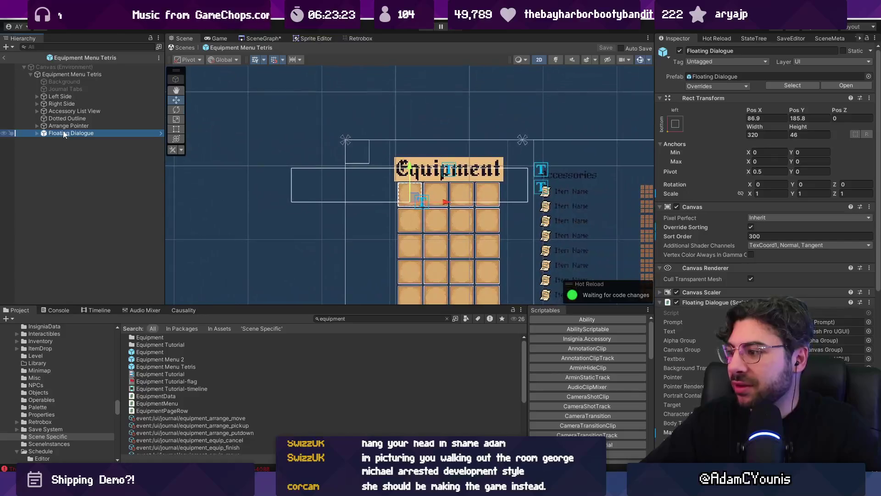
{"action": "left_click", "coordinate": [167, 220]}
{"action": "key", "text": "ctrl+a"}
{"action": "type", "text": "floating di"}
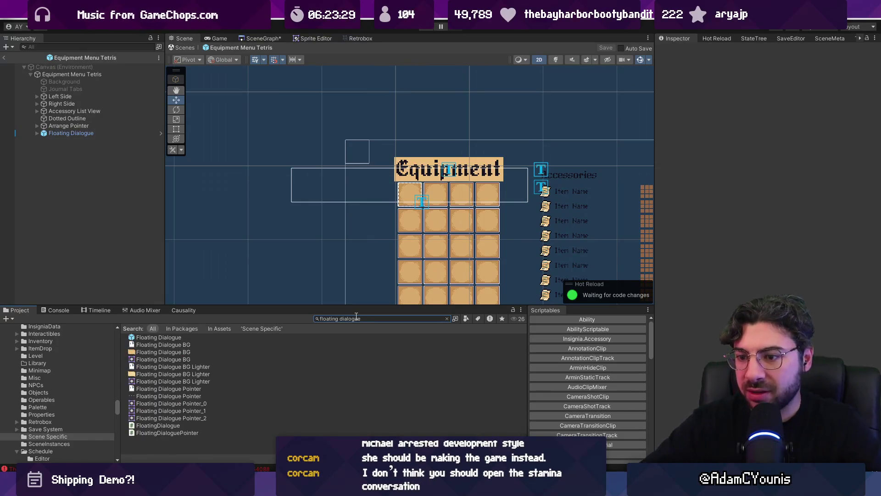
- Inspect Floating Dialogue's Portrait, Floating Text and Background sprite in the Inspector
{"action": "left_click", "coordinate": [69, 132]}
{"action": "left_click", "coordinate": [36, 133]}
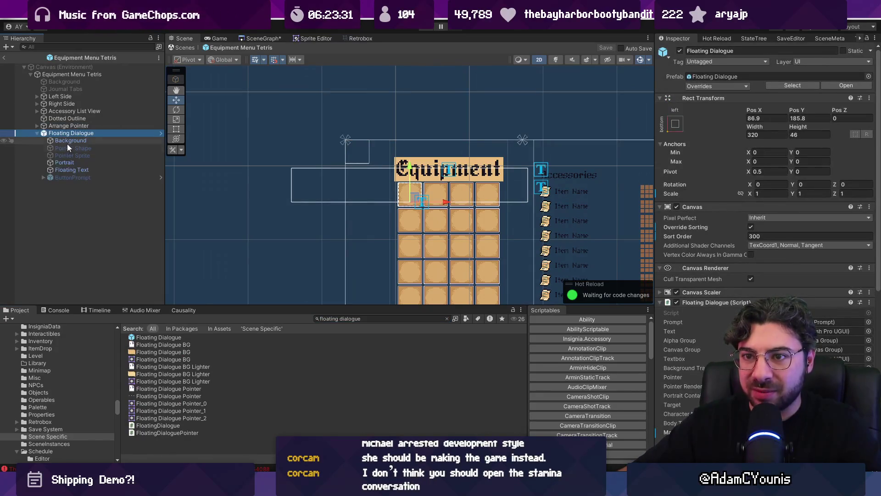
{"action": "left_click", "coordinate": [70, 161]}
{"action": "left_click", "coordinate": [76, 169]}
{"action": "left_click", "coordinate": [77, 163]}
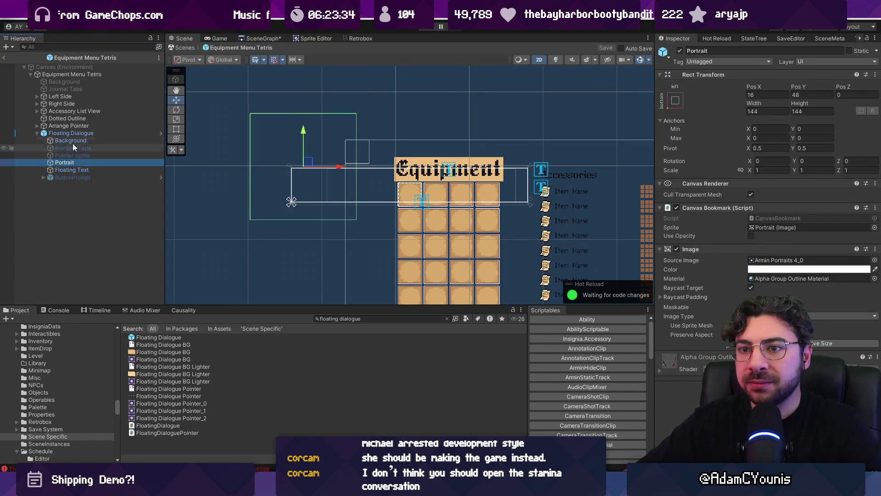
{"action": "left_click", "coordinate": [74, 142]}
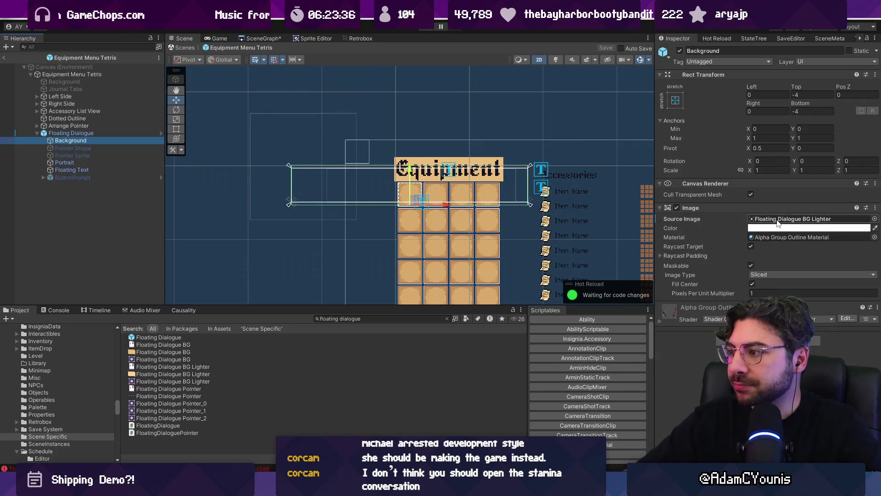
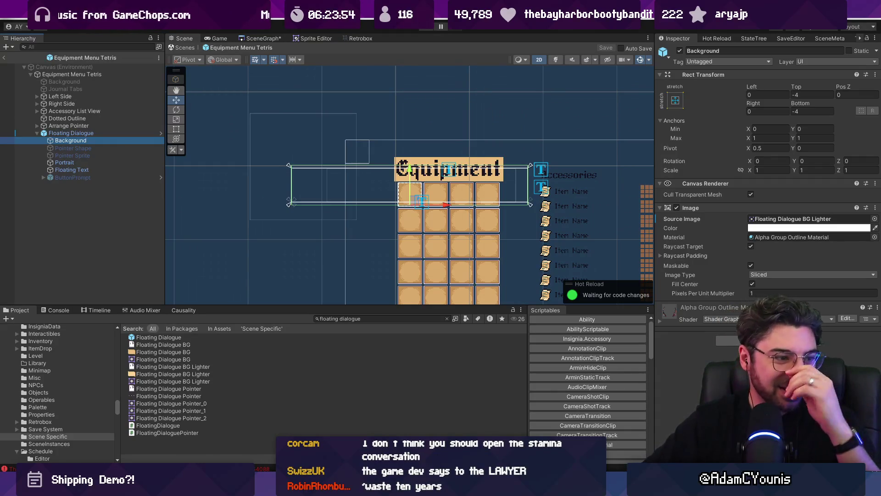
- Leave prefab mode and open the Ohrenstead scene from the SceneGraph
{"action": "left_click", "coordinate": [185, 47]}
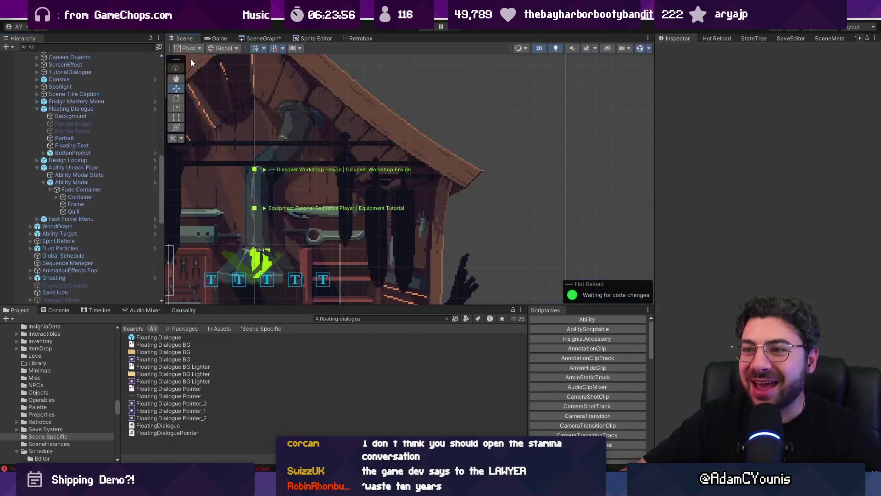
{"action": "left_click", "coordinate": [274, 39]}
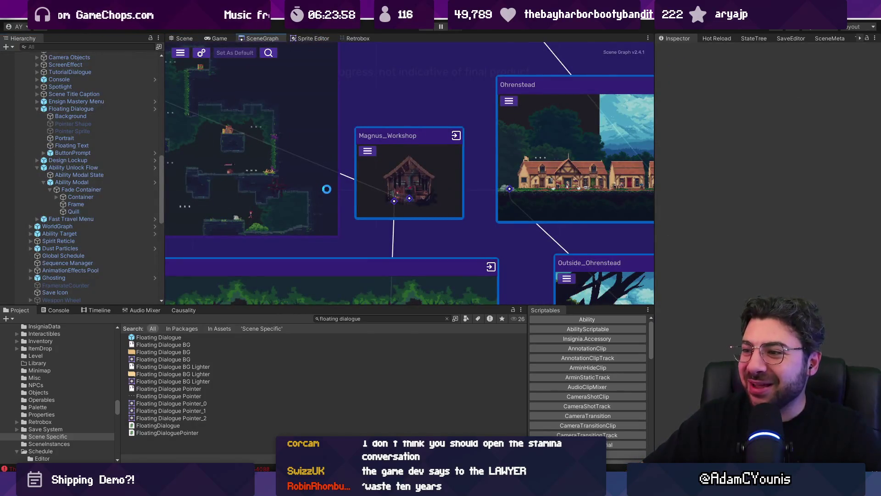
{"action": "scroll", "coordinate": [337, 189], "scroll_direction": "down", "scroll_amount": 3}
{"action": "scroll", "coordinate": [505, 190], "scroll_direction": "up", "scroll_amount": 5}
{"action": "scroll", "coordinate": [371, 175], "scroll_direction": "down", "scroll_amount": 2}
{"action": "double_click", "coordinate": [284, 168]}
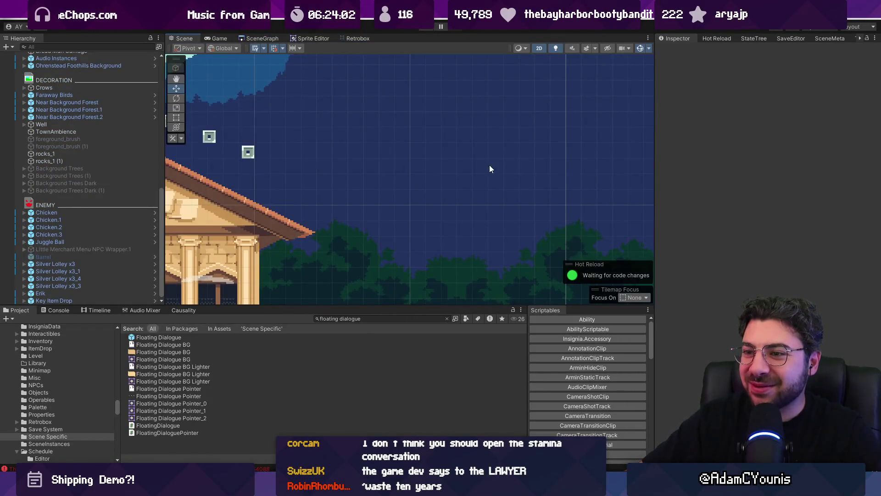
- Zoom to the Red Woman's house and select her Little Merchant Menu NPC Wrapper
{"action": "scroll", "coordinate": [505, 156], "scroll_direction": "down", "scroll_amount": 5}
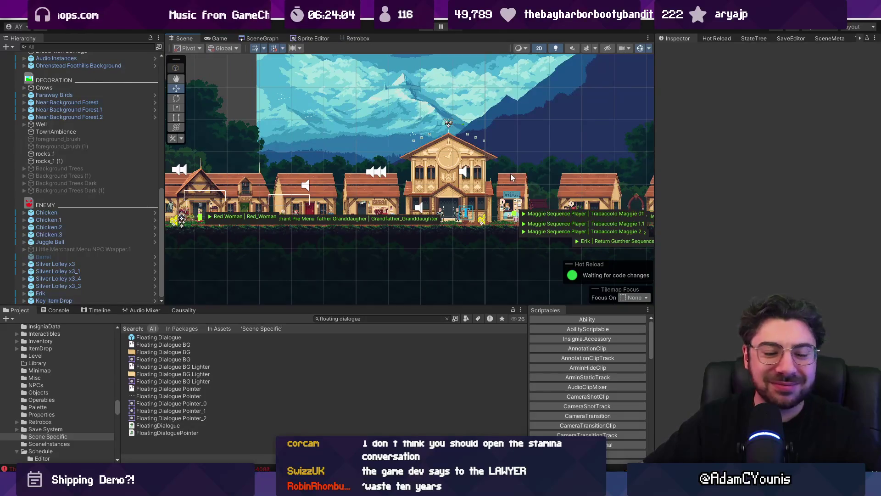
{"action": "scroll", "coordinate": [346, 196], "scroll_direction": "up", "scroll_amount": 5}
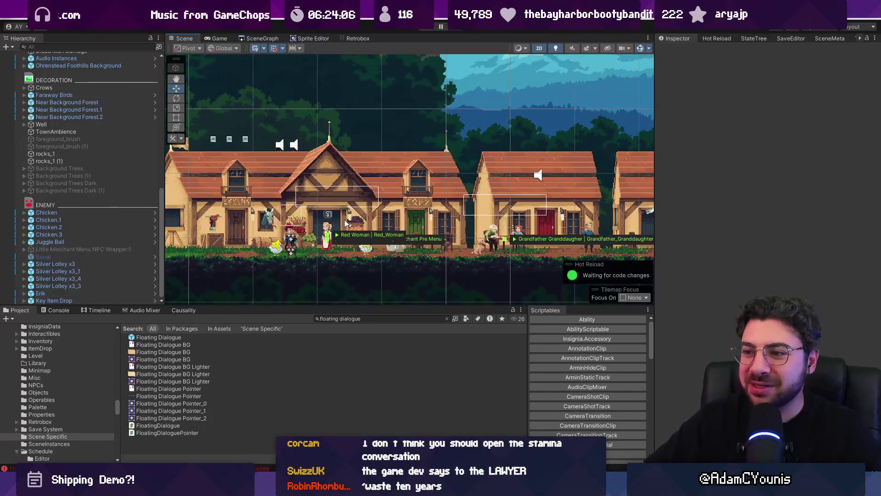
{"action": "scroll", "coordinate": [345, 222], "scroll_direction": "up", "scroll_amount": 4}
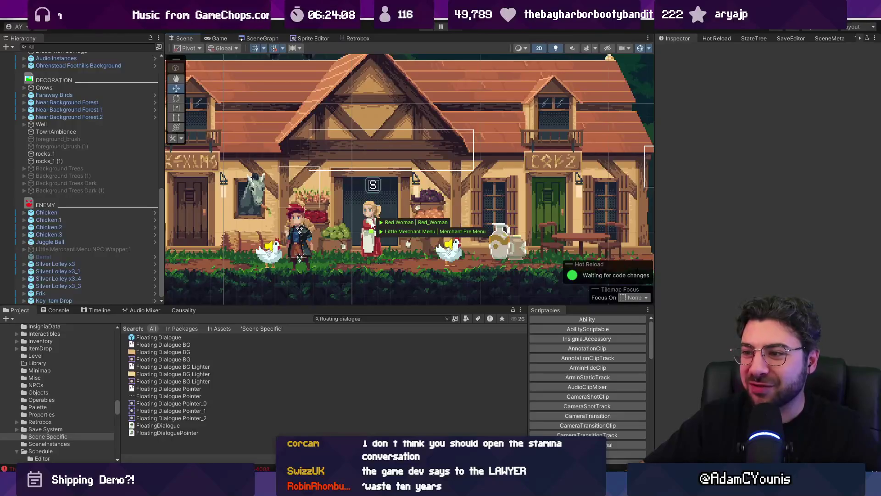
{"action": "left_click", "coordinate": [372, 224]}
{"action": "scroll", "coordinate": [85, 137], "scroll_direction": "up", "scroll_amount": 3}
{"action": "left_click", "coordinate": [30, 136]}
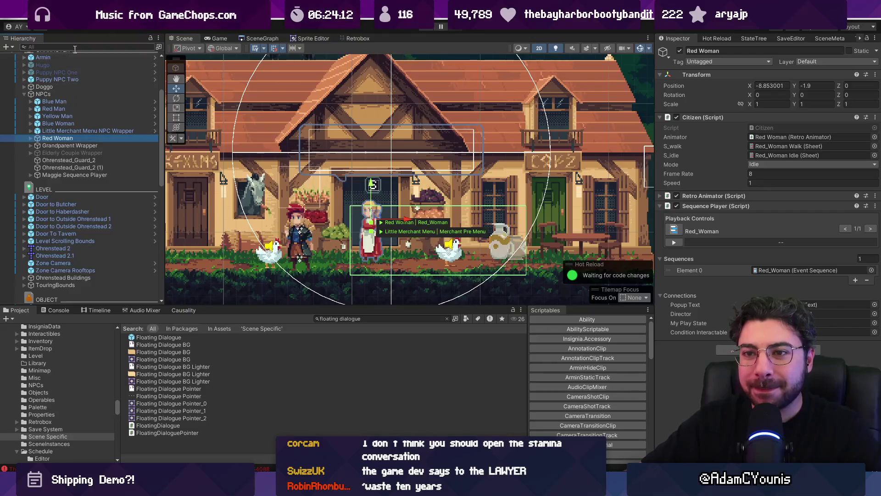
{"action": "left_click", "coordinate": [79, 130]}
- Open the Little Merchant Menu NPC Wrapper in prefab mode and inspect its Little Merchant Menu hierarchy
{"action": "left_click", "coordinate": [155, 131]}
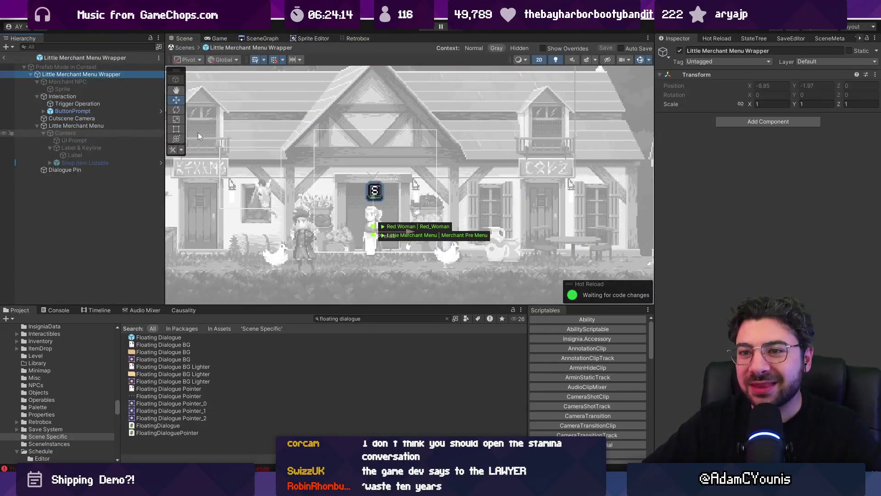
{"action": "key", "text": "f"}
{"action": "left_click", "coordinate": [37, 81]}
{"action": "left_click", "coordinate": [38, 89]}
{"action": "left_click", "coordinate": [37, 103]}
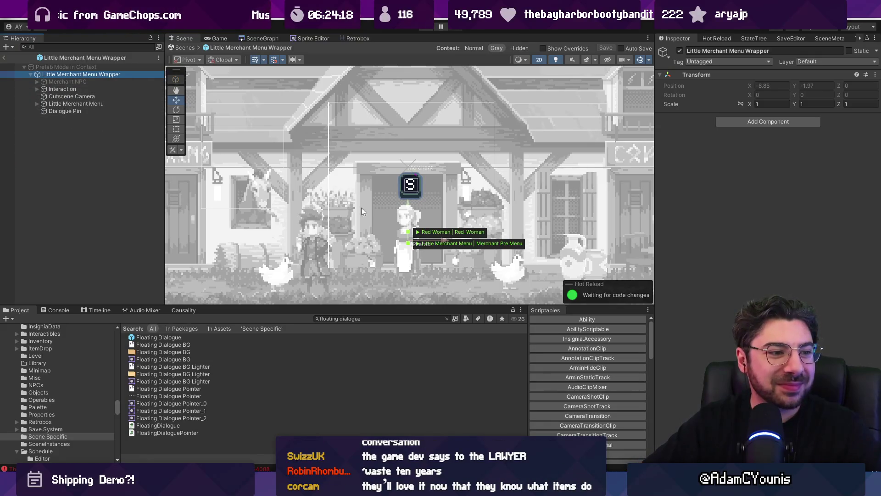
{"action": "scroll", "coordinate": [344, 206], "scroll_direction": "down", "scroll_amount": 4}
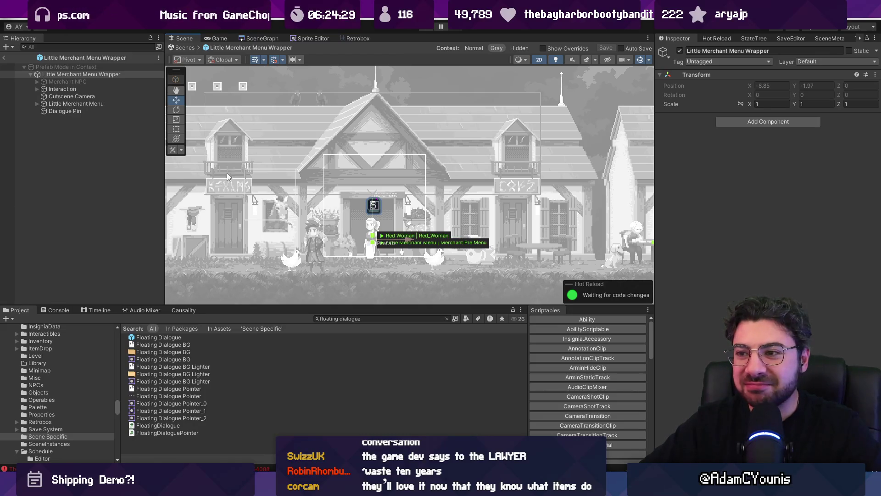
{"action": "left_click", "coordinate": [38, 81]}
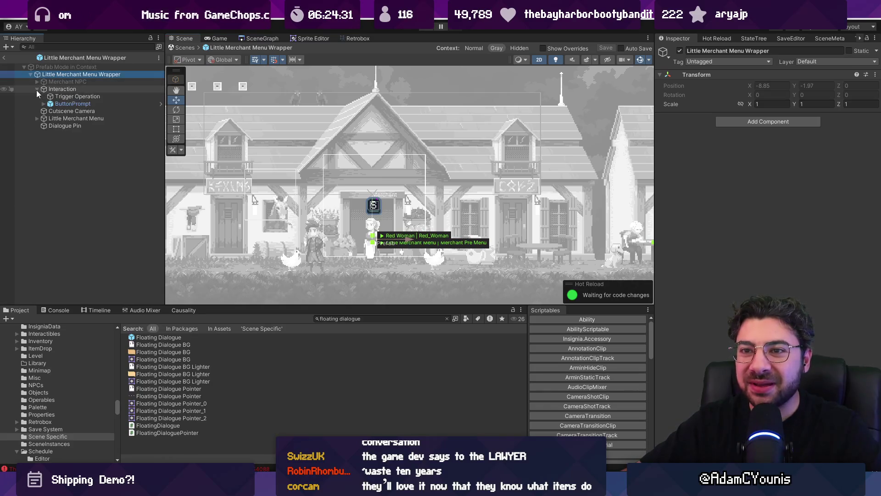
{"action": "left_click", "coordinate": [53, 89]}
{"action": "left_click", "coordinate": [55, 104]}
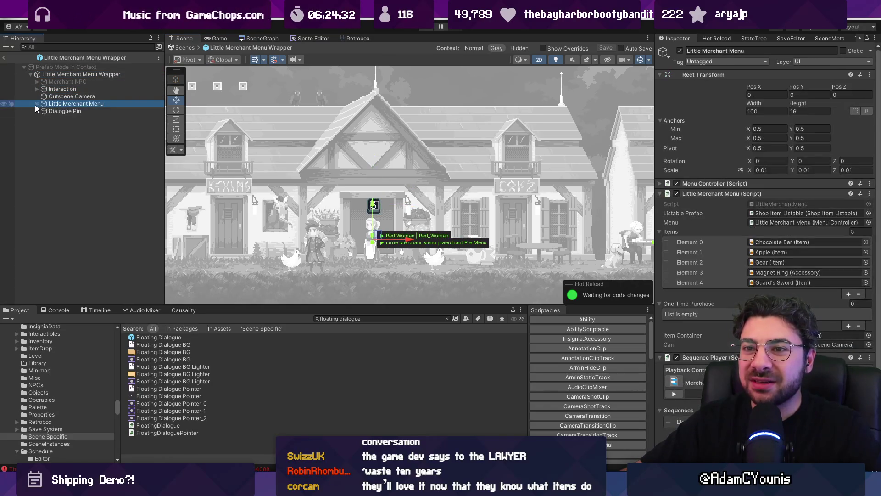
{"action": "left_click", "coordinate": [37, 104]}
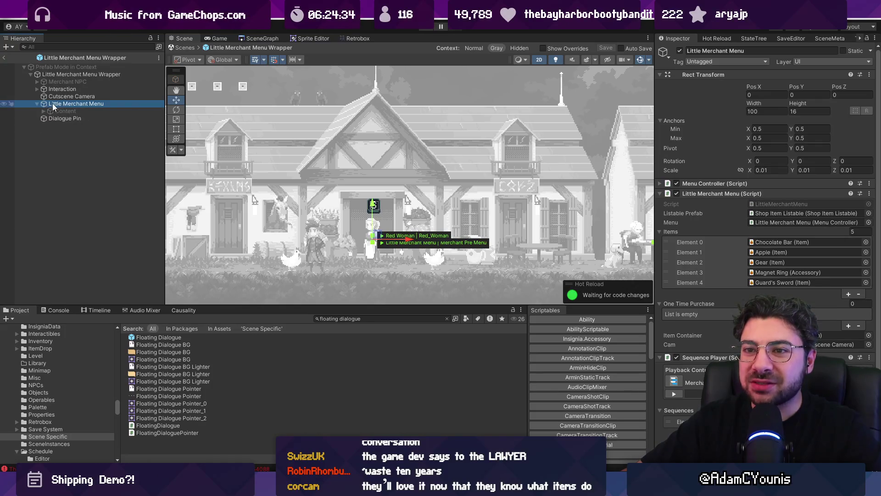
- Open the wrapper prefab in isolation from the Prefabs/UI/Menu folder
{"action": "left_click", "coordinate": [359, 317]}
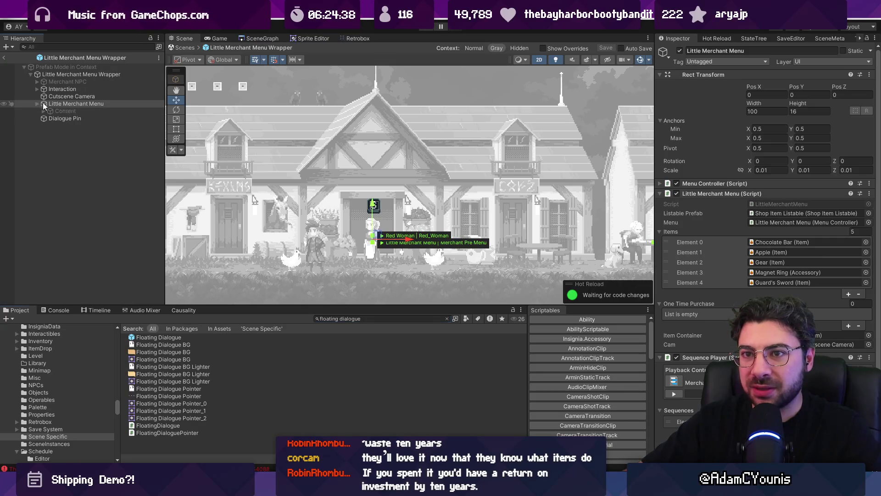
{"action": "left_click", "coordinate": [72, 58]}
{"action": "double_click", "coordinate": [190, 400]}
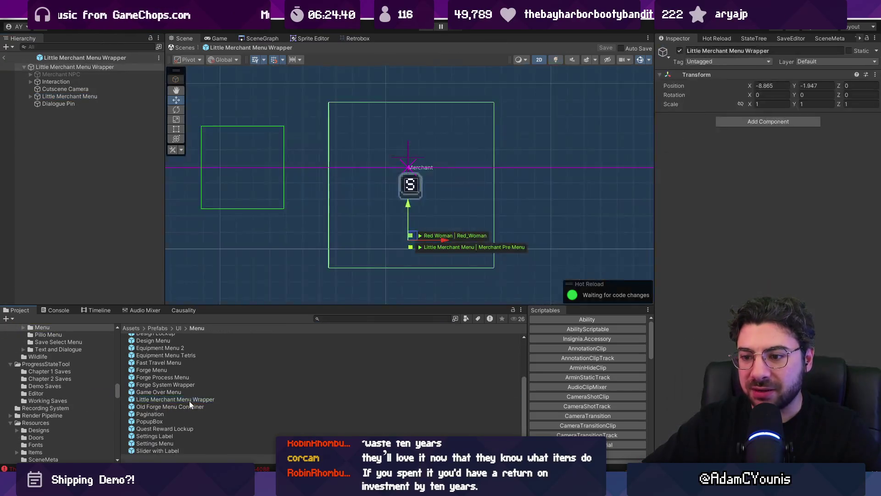
- Activate the Little Merchant Menu's Content object so the Merchant panel with Item Name shows
{"action": "double_click", "coordinate": [69, 96]}
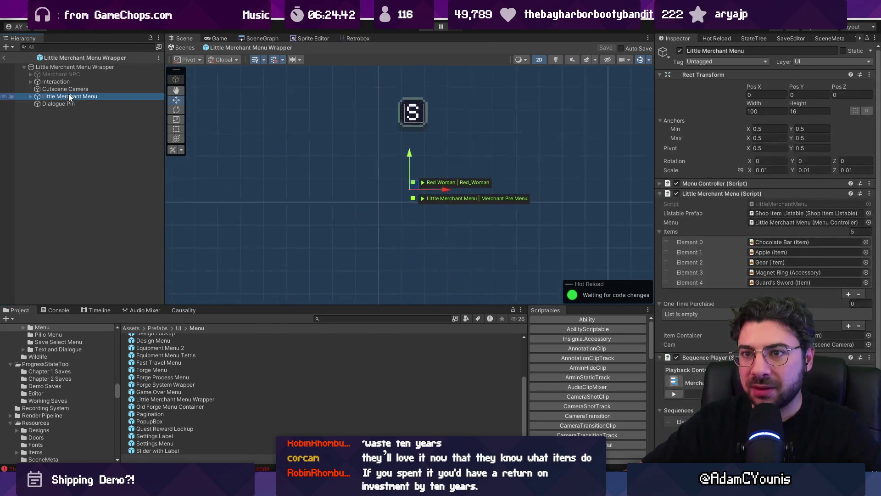
{"action": "left_click", "coordinate": [31, 96]}
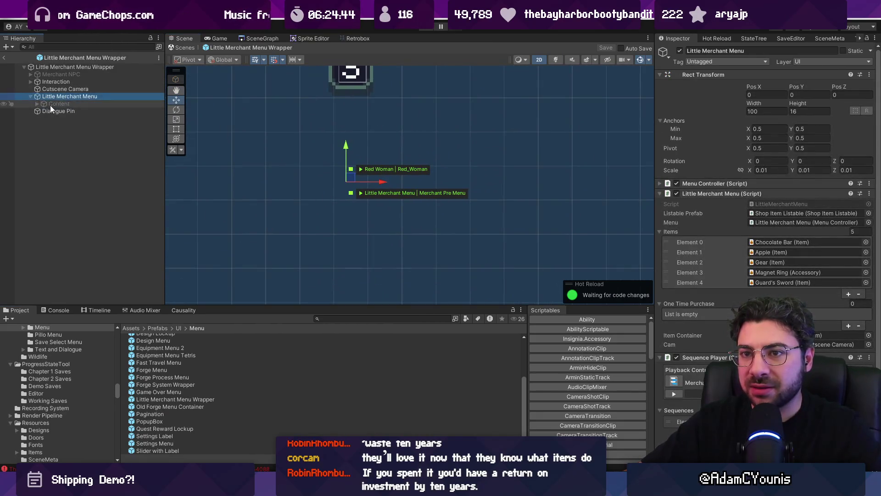
{"action": "left_click", "coordinate": [53, 103]}
{"action": "left_click", "coordinate": [679, 50]}
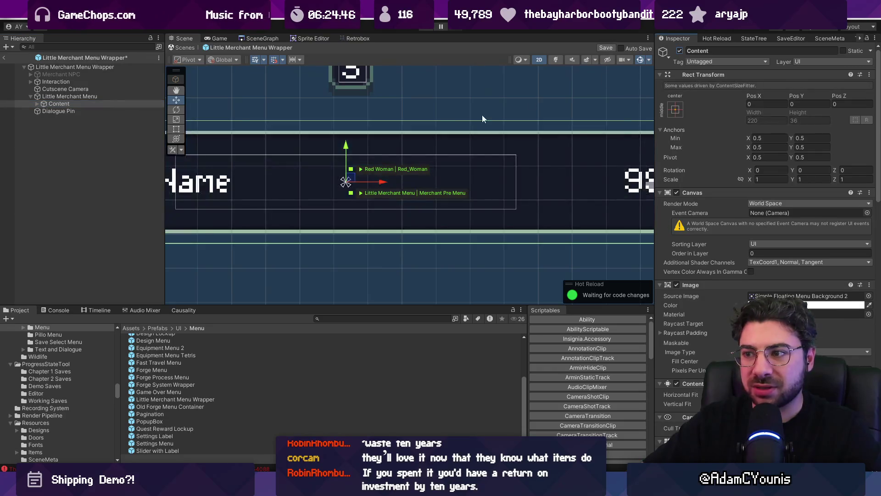
{"action": "scroll", "coordinate": [426, 123], "scroll_direction": "down", "scroll_amount": 3}
{"action": "scroll", "coordinate": [408, 136], "scroll_direction": "down", "scroll_amount": 1}
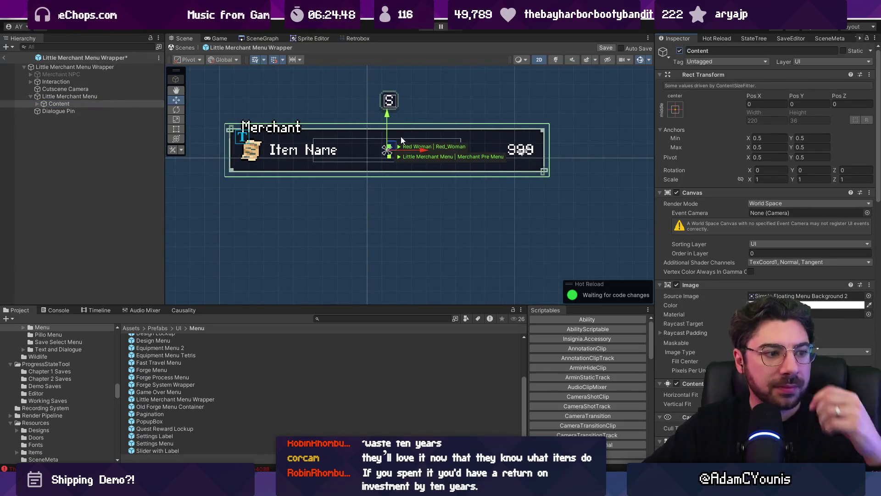
{"action": "scroll", "coordinate": [351, 164], "scroll_direction": "down", "scroll_amount": 2}
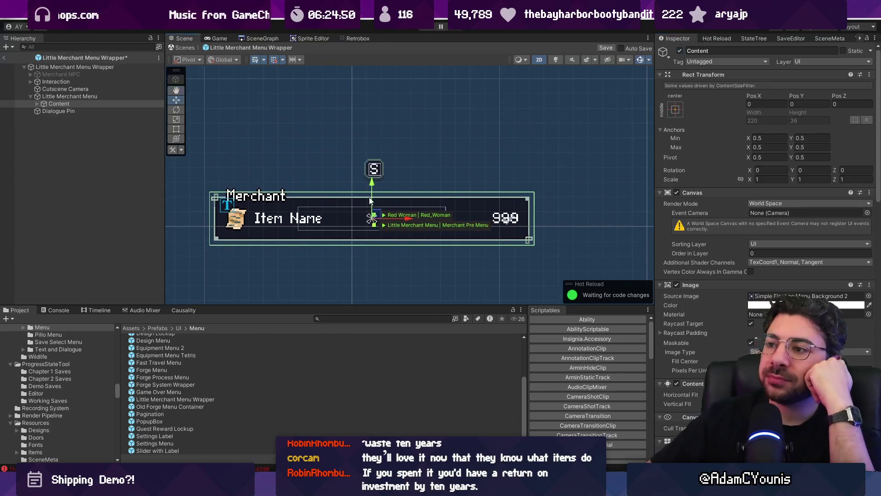
{"action": "scroll", "coordinate": [351, 165], "scroll_direction": "down", "scroll_amount": 2}
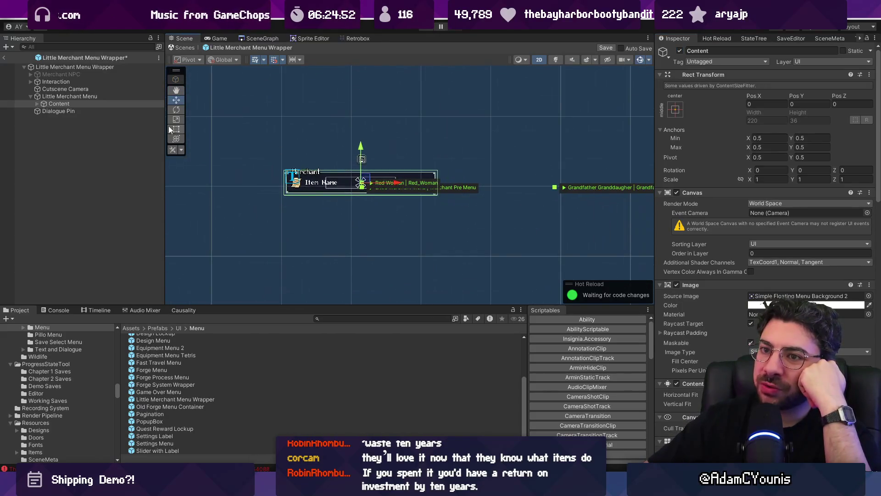
{"action": "left_click", "coordinate": [84, 101]}
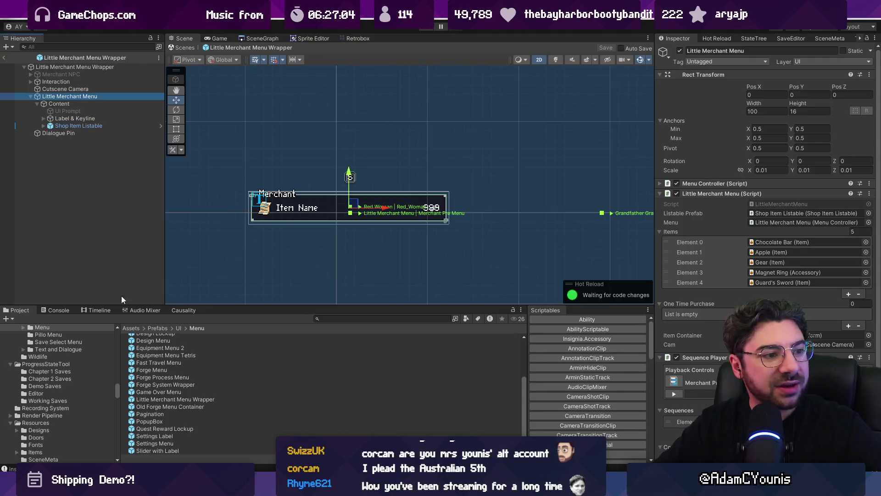
- Restart Snaz's Chrono Up timer from 0:43:15 and go back to Unity
{"action": "key", "text": "alt+Tab"}
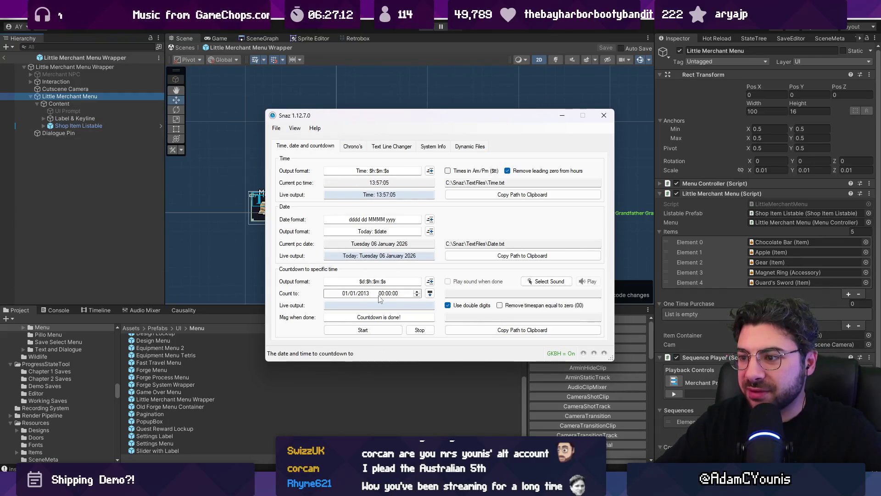
{"action": "left_click", "coordinate": [365, 149]}
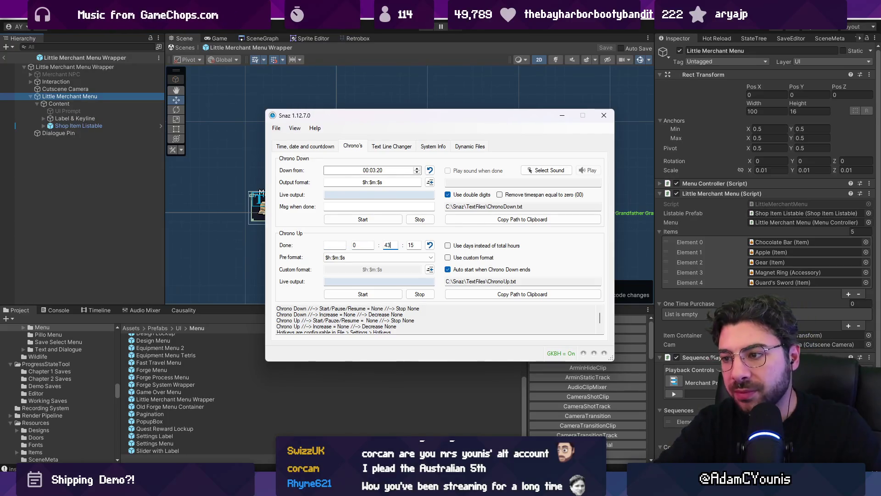
{"action": "left_click", "coordinate": [391, 61]}
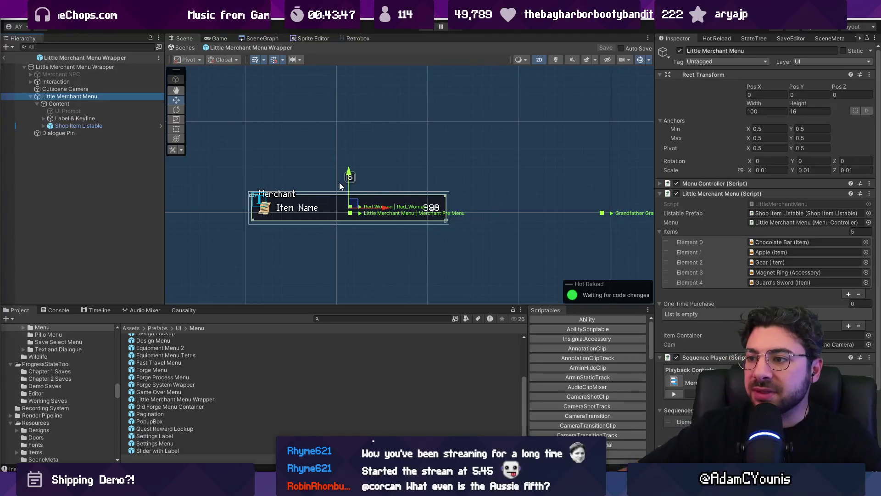
- Inspect the menu's Content, Label & Keyline and Shop Item Listable objects
{"action": "scroll", "coordinate": [510, 206], "scroll_direction": "down", "scroll_amount": 2}
{"action": "scroll", "coordinate": [344, 187], "scroll_direction": "up", "scroll_amount": 4}
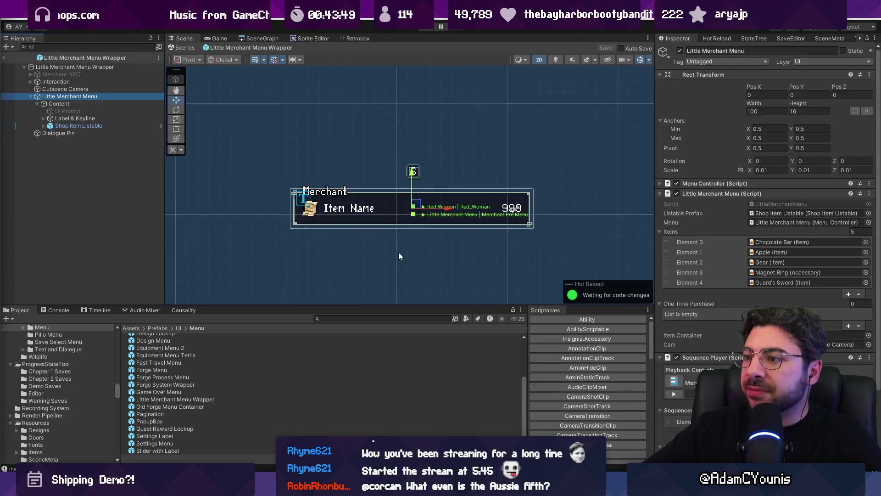
{"action": "scroll", "coordinate": [397, 261], "scroll_direction": "up", "scroll_amount": 2}
{"action": "left_click", "coordinate": [710, 195]}
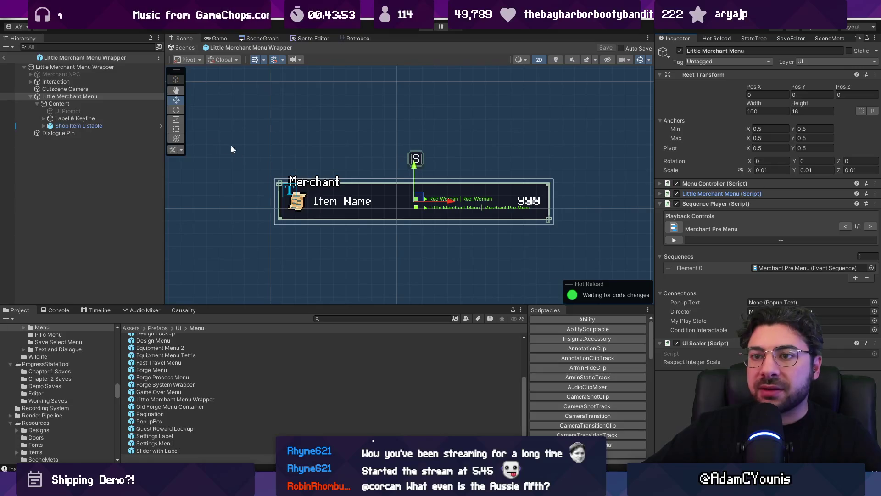
{"action": "left_click", "coordinate": [99, 104]}
{"action": "left_click", "coordinate": [101, 118]}
{"action": "left_click", "coordinate": [102, 126]}
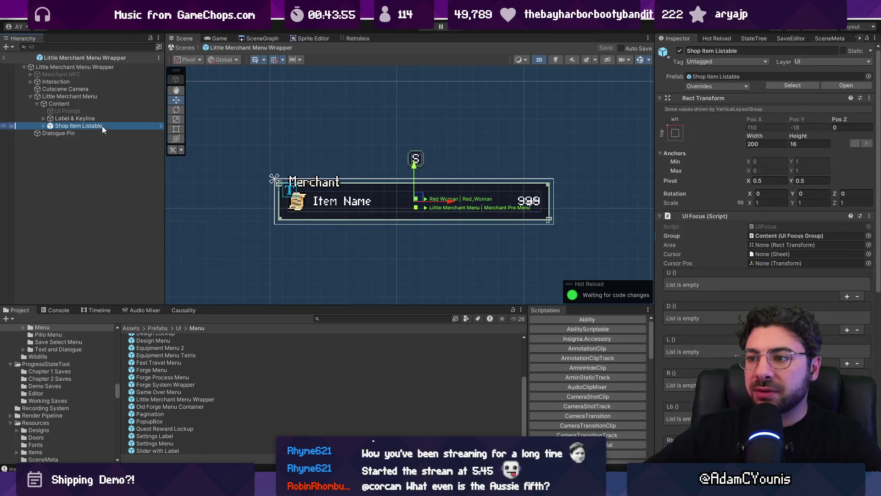
{"action": "left_click", "coordinate": [103, 119]}
{"action": "left_click", "coordinate": [100, 104]}
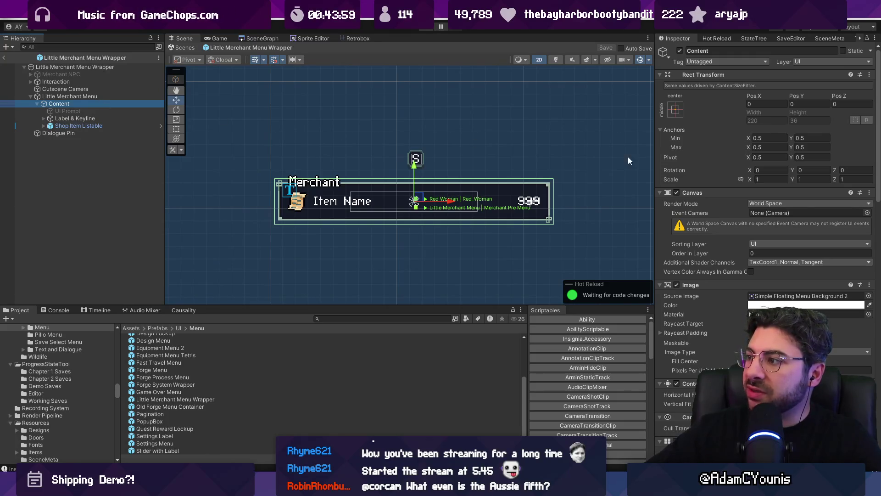
{"action": "scroll", "coordinate": [372, 156], "scroll_direction": "down", "scroll_amount": 5}
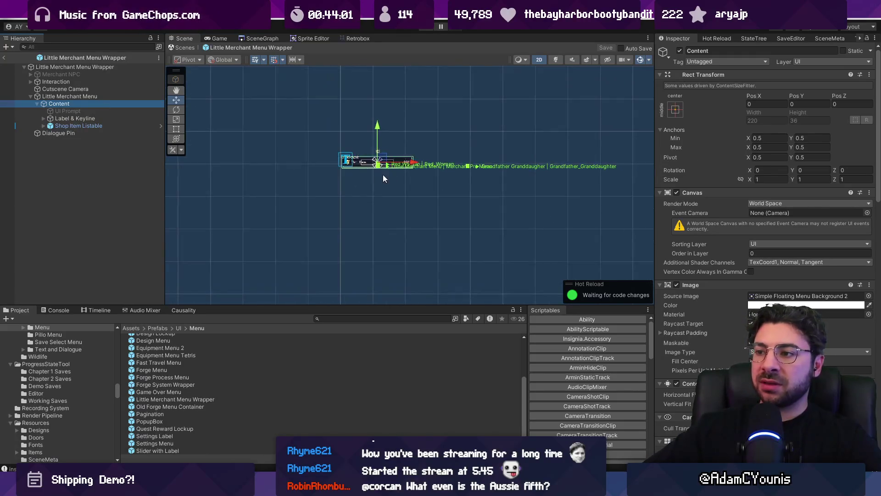
- Frame the whole wrapper and then the Cutscene Camera in the Scene view
{"action": "left_click", "coordinate": [98, 68]}
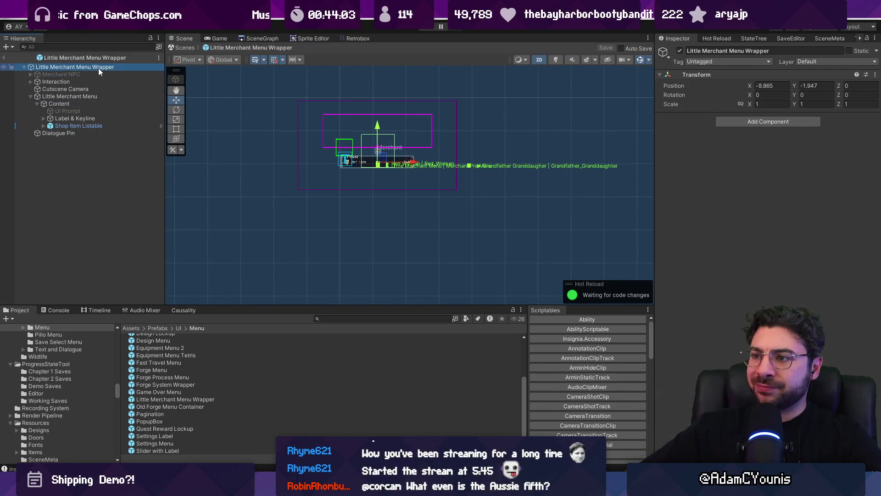
{"action": "double_click", "coordinate": [98, 68]}
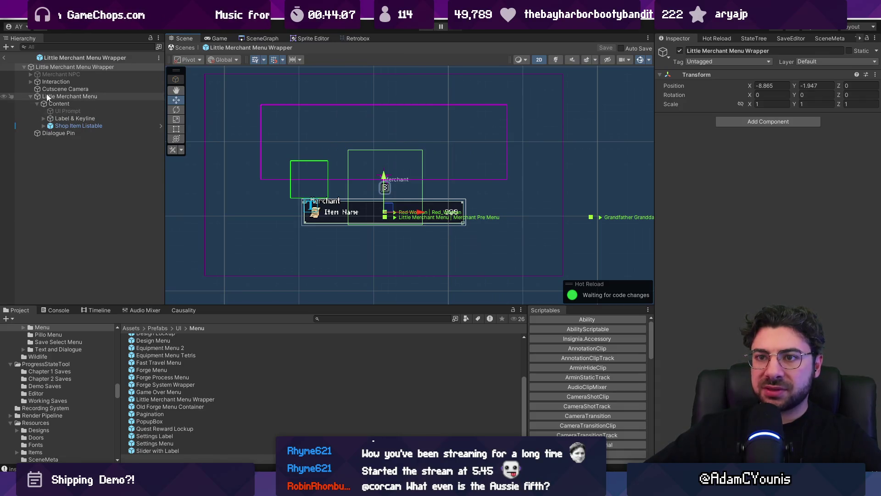
{"action": "left_click", "coordinate": [30, 82]}
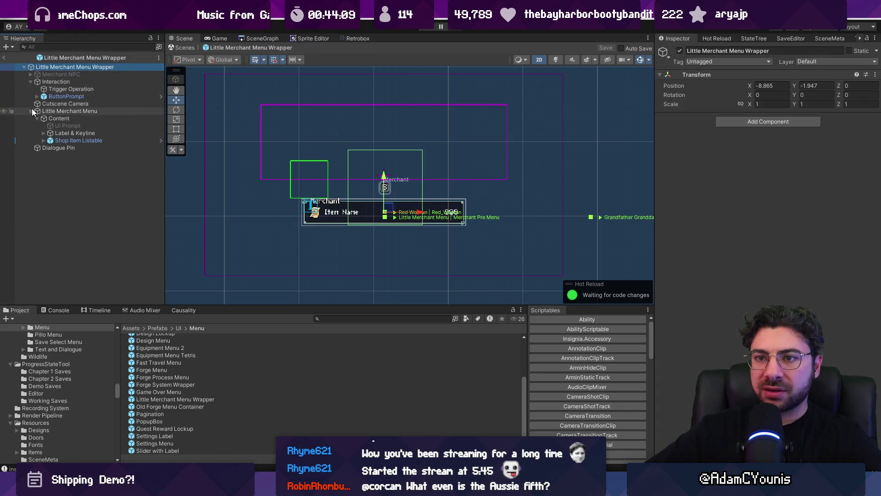
{"action": "left_click", "coordinate": [55, 104]}
{"action": "key", "text": "f"}
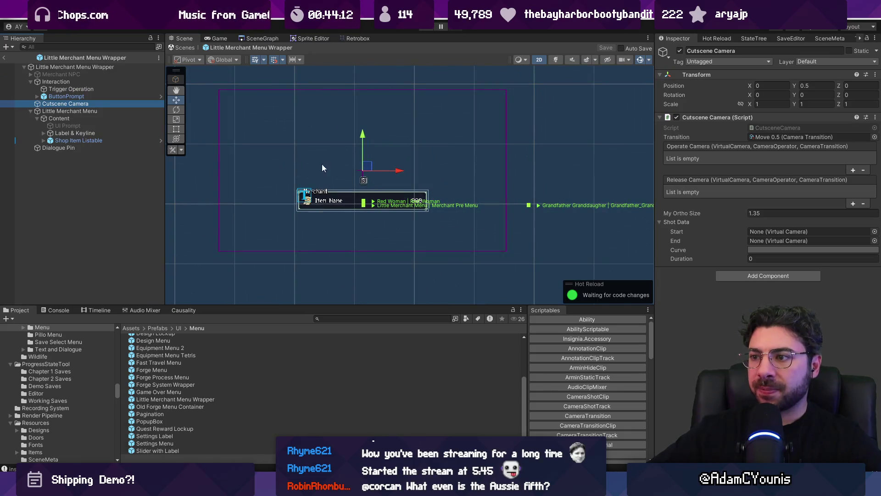
- Locate the LittleMerchantMenu script from its component and open it in the code editor
{"action": "left_click", "coordinate": [60, 111]}
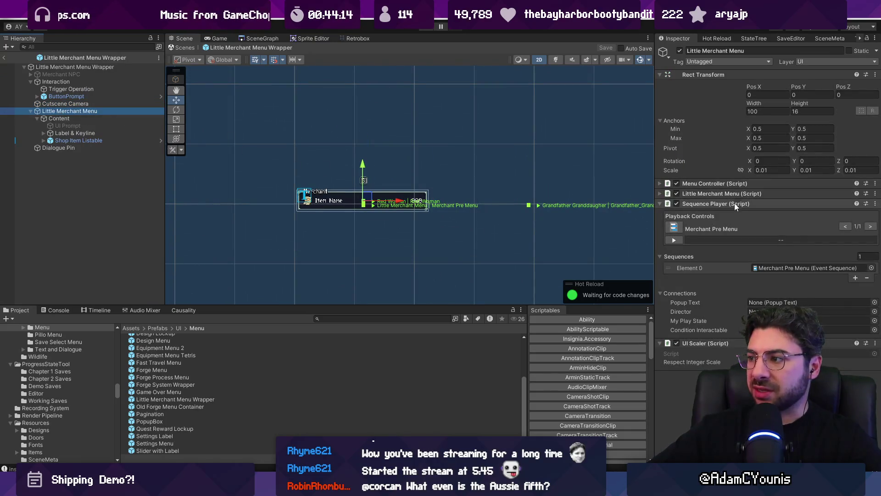
{"action": "left_click", "coordinate": [752, 193]}
{"action": "left_click", "coordinate": [774, 205]}
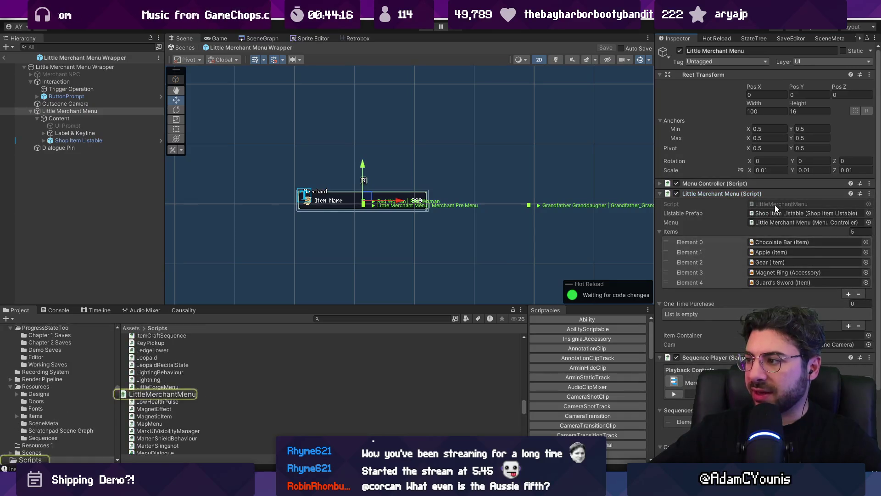
{"action": "double_click", "coordinate": [774, 205]}
- Search LittleMerchantMenu.cs for transform.position, then return to Unity
{"action": "key", "text": "ctrl+f"}
{"action": "type", "text": "tr"}
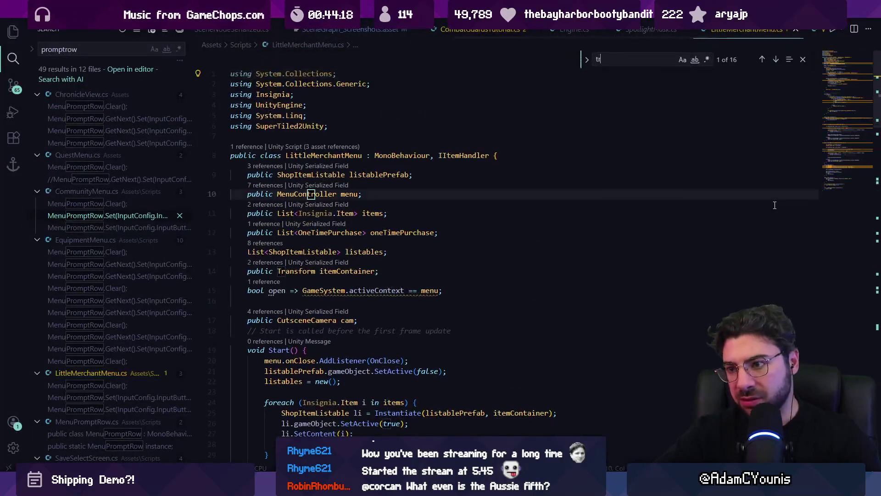
{"action": "type", "text": "ansform.position"}
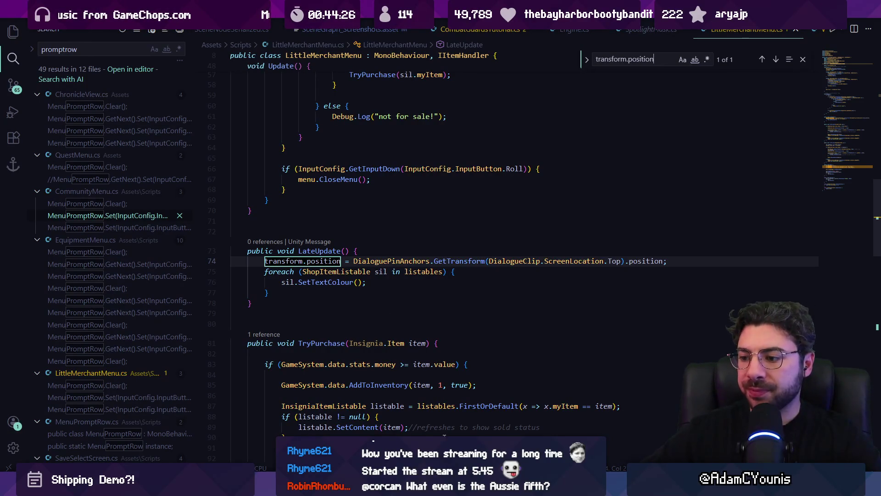
{"action": "key", "text": "alt+Tab"}
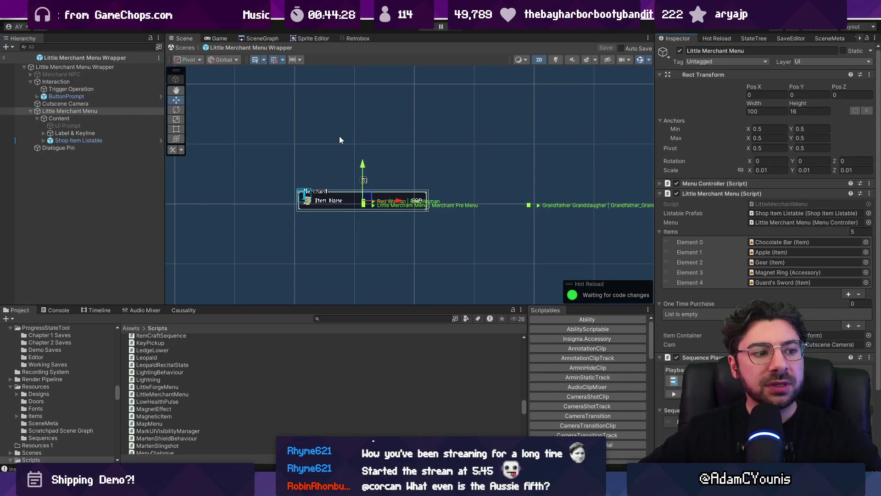
- Check where the Little Merchant Menu sits within the Cutscene Camera's frame
{"action": "scroll", "coordinate": [339, 136], "scroll_direction": "down", "scroll_amount": 3}
{"action": "scroll", "coordinate": [338, 136], "scroll_direction": "up", "scroll_amount": 3}
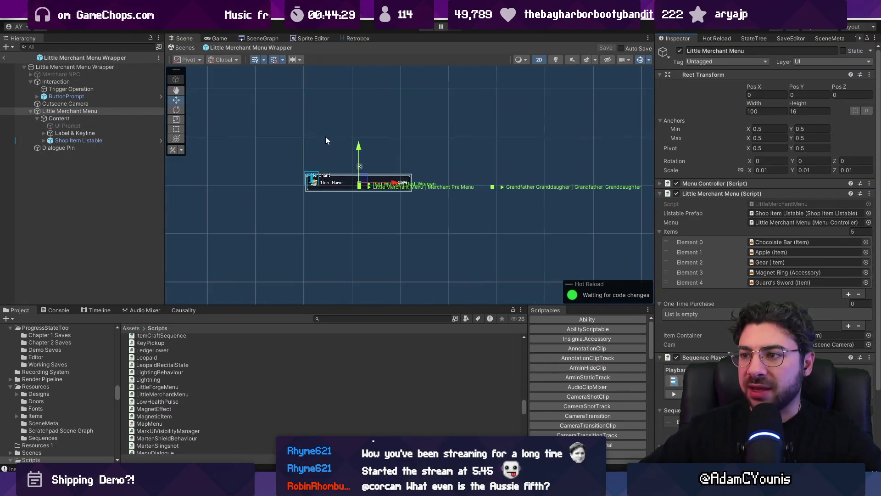
{"action": "left_click", "coordinate": [92, 118]}
{"action": "left_click", "coordinate": [91, 111]}
{"action": "left_click", "coordinate": [85, 89]}
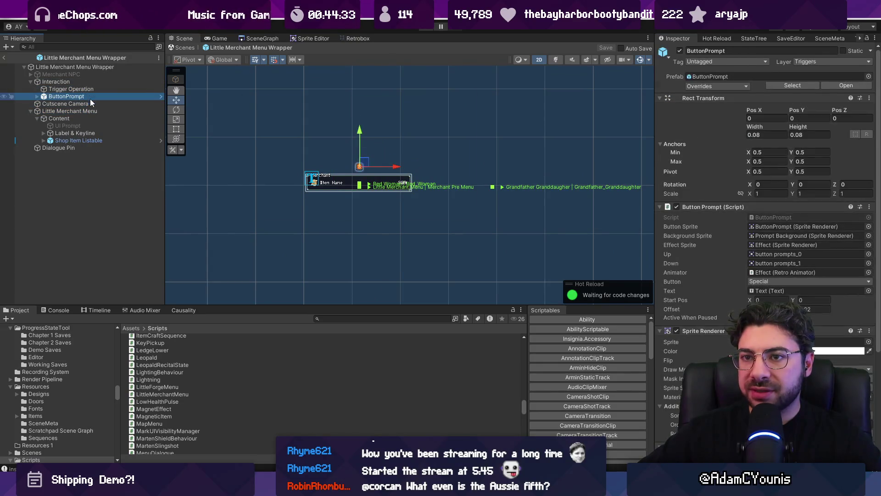
{"action": "left_click", "coordinate": [90, 103]}
{"action": "scroll", "coordinate": [337, 180], "scroll_direction": "up", "scroll_amount": 2}
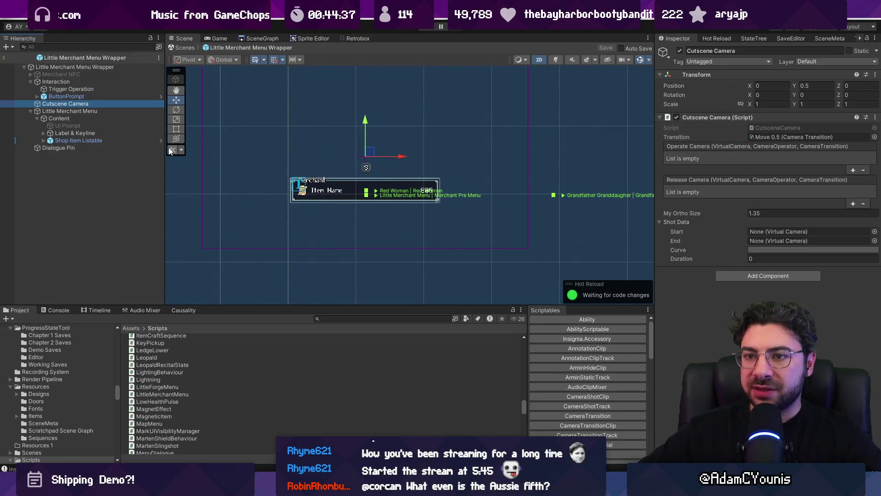
{"action": "left_click", "coordinate": [81, 112]}
{"action": "left_click_drag", "start_coordinate": [369, 182], "coordinate": [370, 209]}
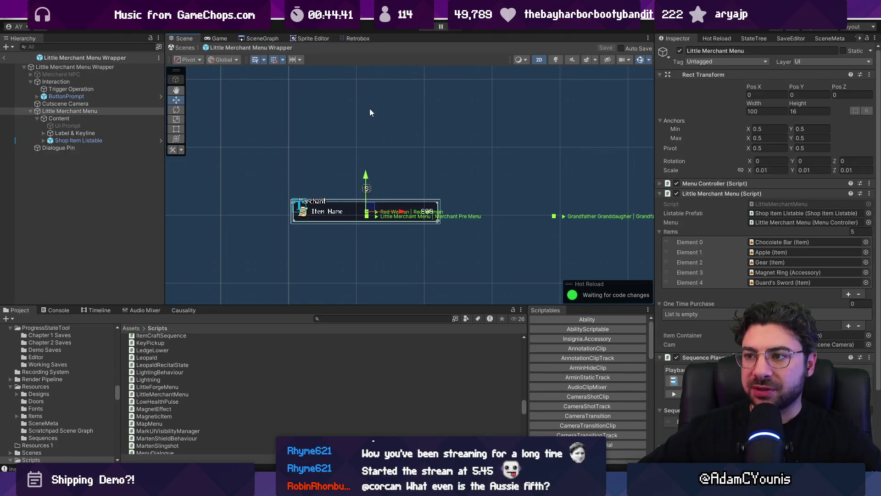
{"action": "left_click_drag", "start_coordinate": [370, 106], "coordinate": [370, 124]}
{"action": "left_click", "coordinate": [100, 103]}
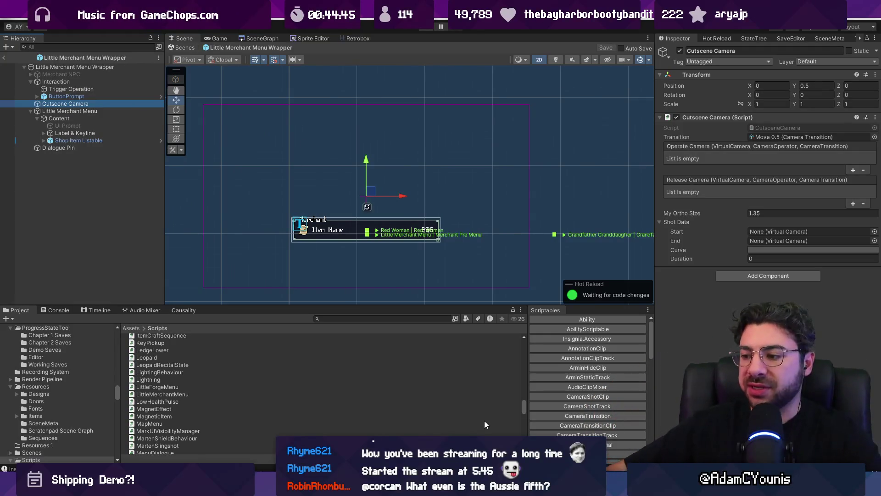
- Launch the 'leonardo' drawing app from the Start menu
{"action": "key", "text": "super"}
{"action": "type", "text": "leonardo"}
{"action": "key", "text": "Return"}
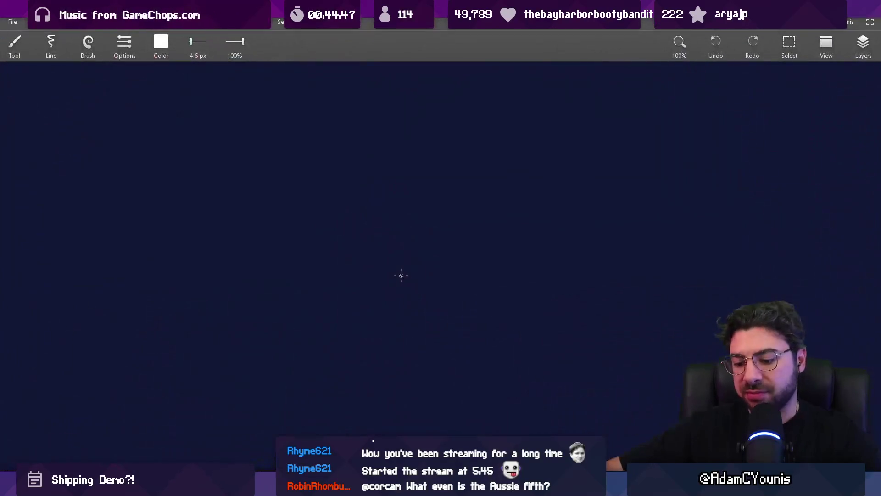
- Sketch a screen frame with a 3×3 grid of marks and a centred inner box
{"action": "mouse_move", "coordinate": [289, 148]}
{"action": "left_mouse_down"}
{"action": "mouse_move", "coordinate": [289, 346]}
{"action": "mouse_move", "coordinate": [597, 354]}
{"action": "mouse_move", "coordinate": [613, 140]}
{"action": "mouse_move", "coordinate": [290, 145]}
{"action": "left_mouse_up"}
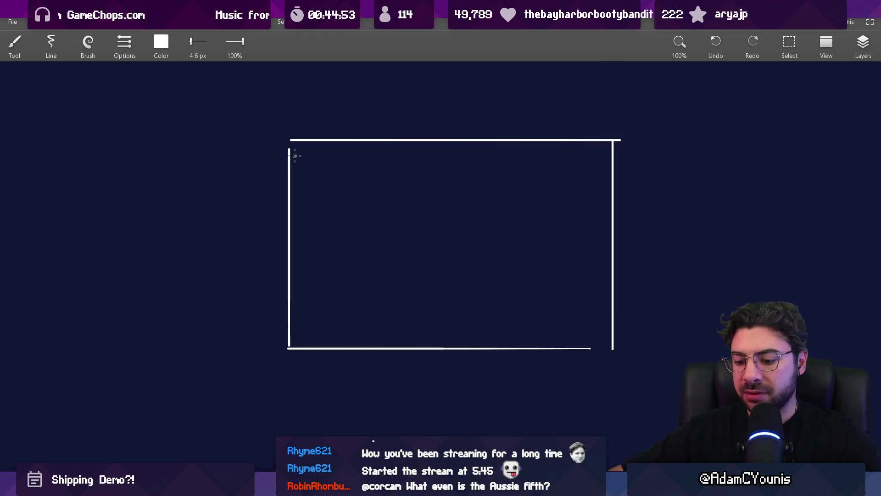
{"action": "key", "text": "s"}
{"action": "left_click_drag", "start_coordinate": [222, 111], "coordinate": [717, 246]}
{"action": "left_click_drag", "start_coordinate": [548, 208], "coordinate": [540, 228]}
{"action": "key", "text": "Escape"}
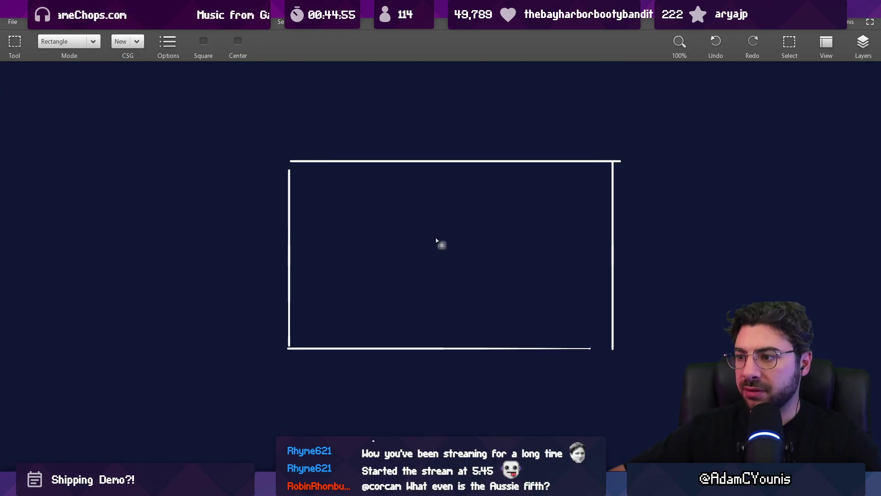
{"action": "key", "text": "b"}
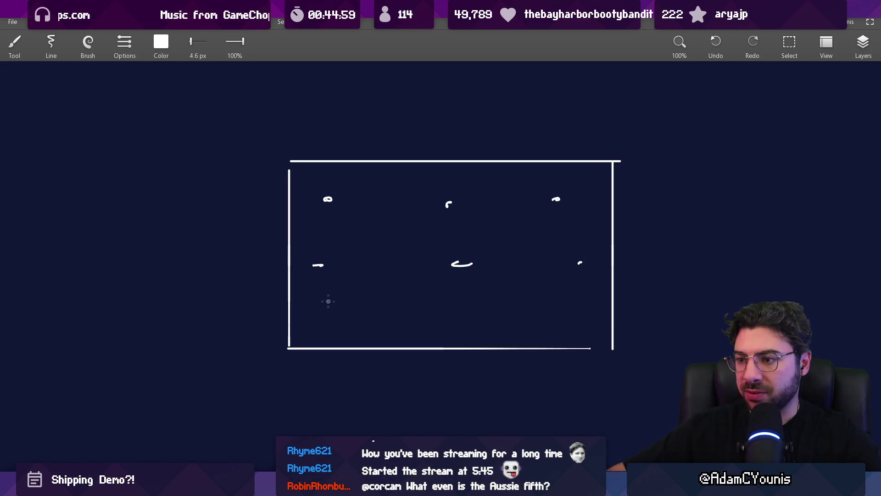
{"action": "key", "text": "e"}
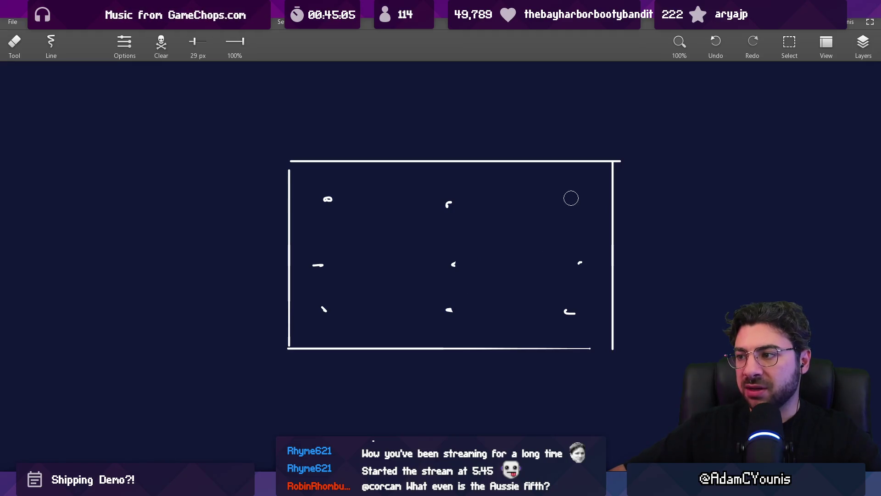
{"action": "key", "text": "b"}
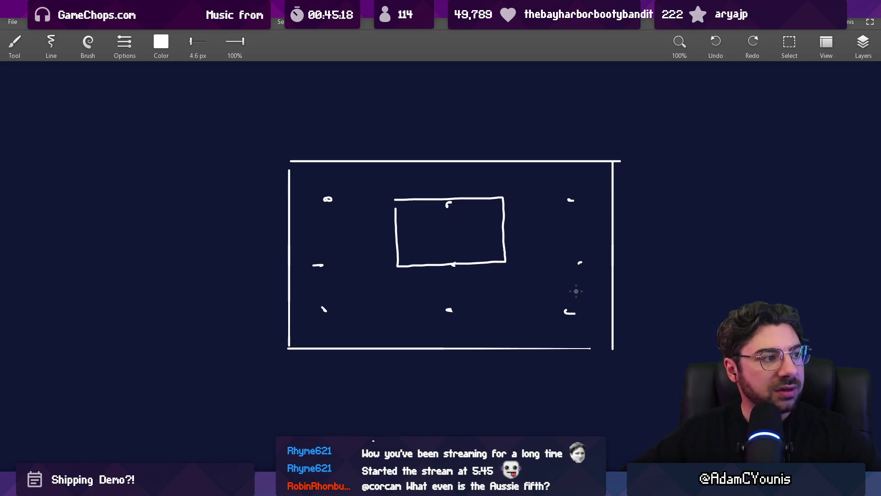
{"action": "key", "text": "alt+Tab"}
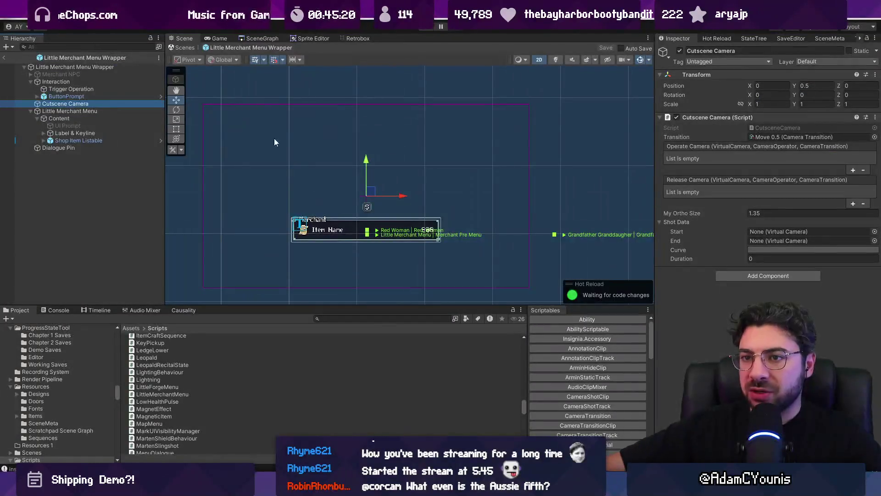
- Give the Little Merchant Menu a Pivot Y of 1
{"action": "left_click", "coordinate": [97, 111]}
{"action": "key", "text": "f"}
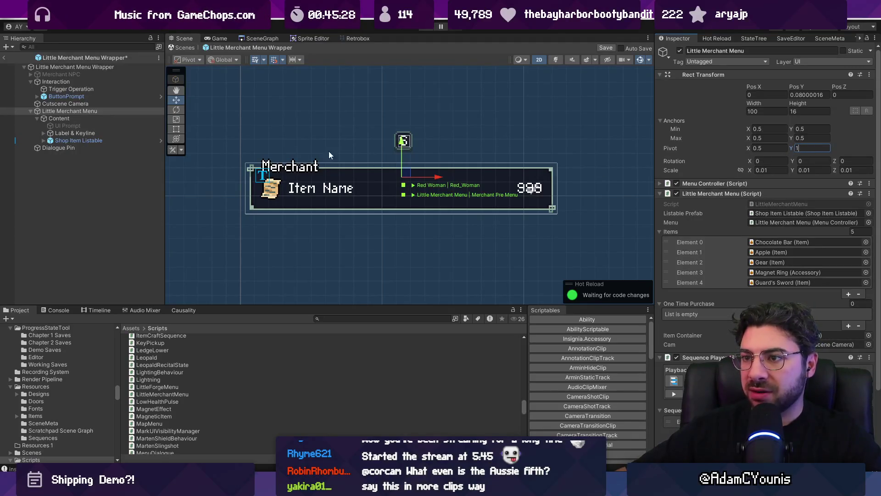
{"action": "left_click", "coordinate": [81, 111]}
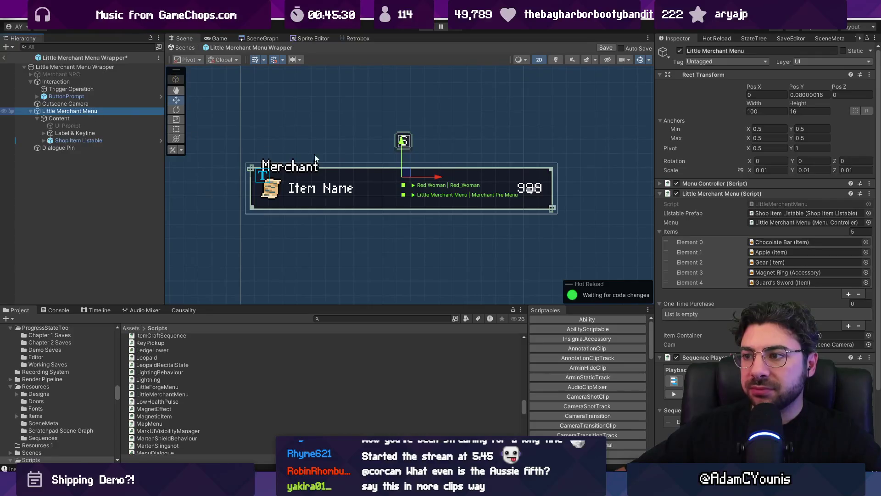
{"action": "scroll", "coordinate": [764, 234], "scroll_direction": "down", "scroll_amount": 3}
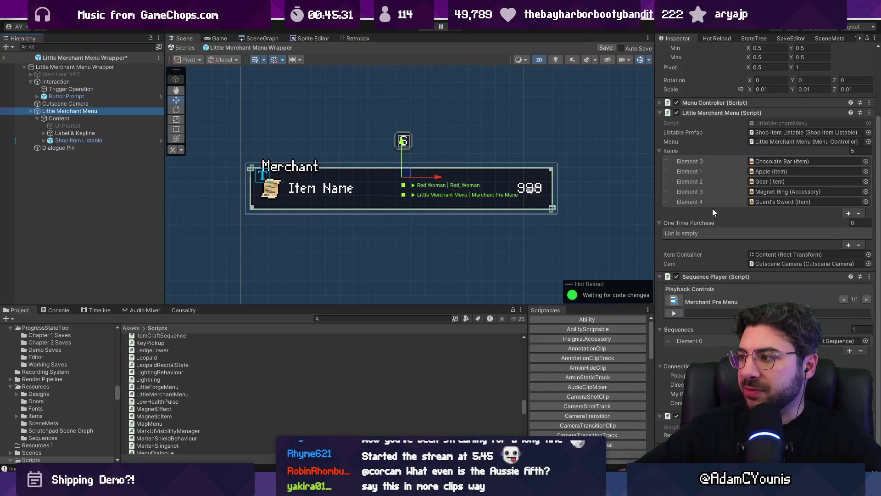
- Anchor Content to the top centre at Pos Y 0 and duplicate the Shop Item Listable row
{"action": "left_click", "coordinate": [70, 118]}
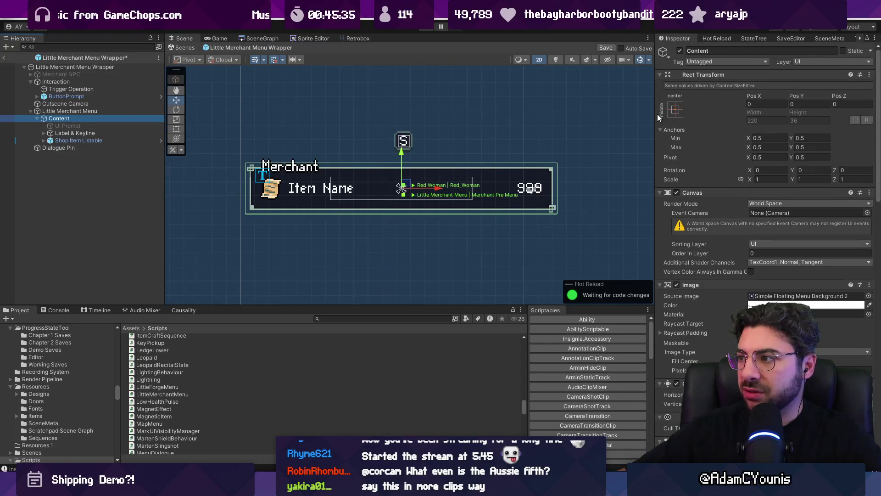
{"action": "left_click", "coordinate": [680, 108]}
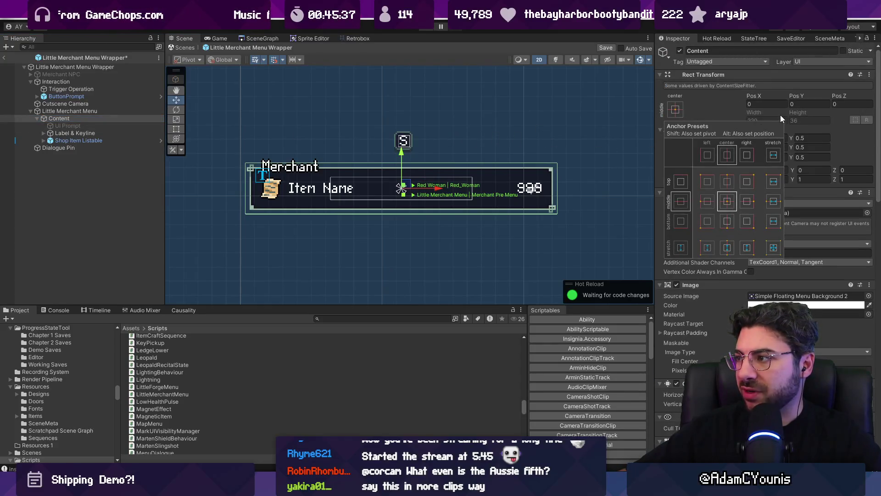
{"action": "left_click", "coordinate": [726, 180]}
{"action": "left_click", "coordinate": [803, 104]}
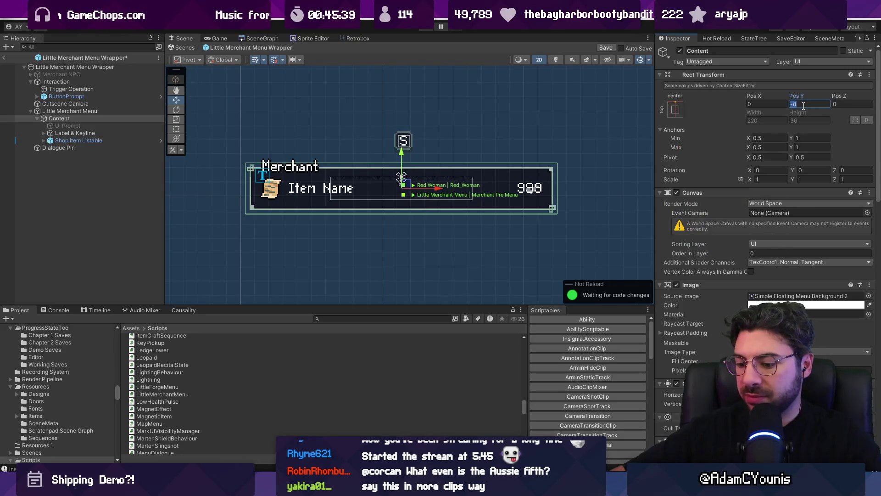
{"action": "type", "text": "0"}
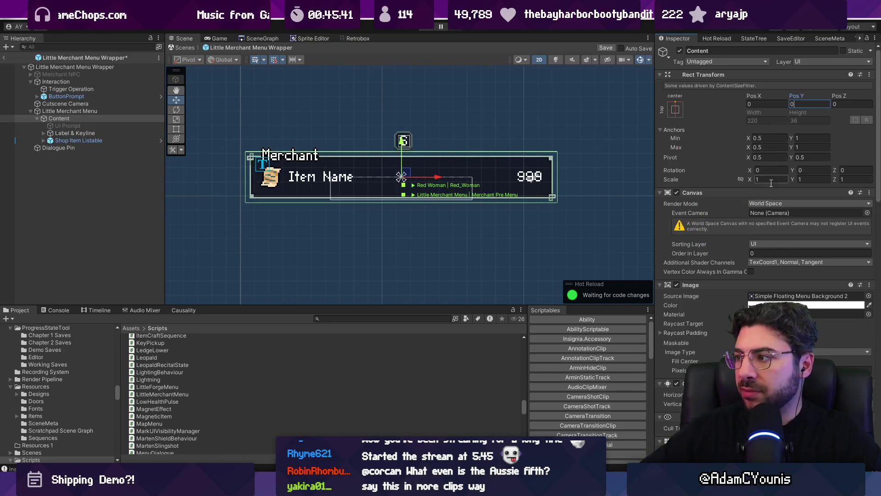
{"action": "scroll", "coordinate": [760, 195], "scroll_direction": "down", "scroll_amount": 3}
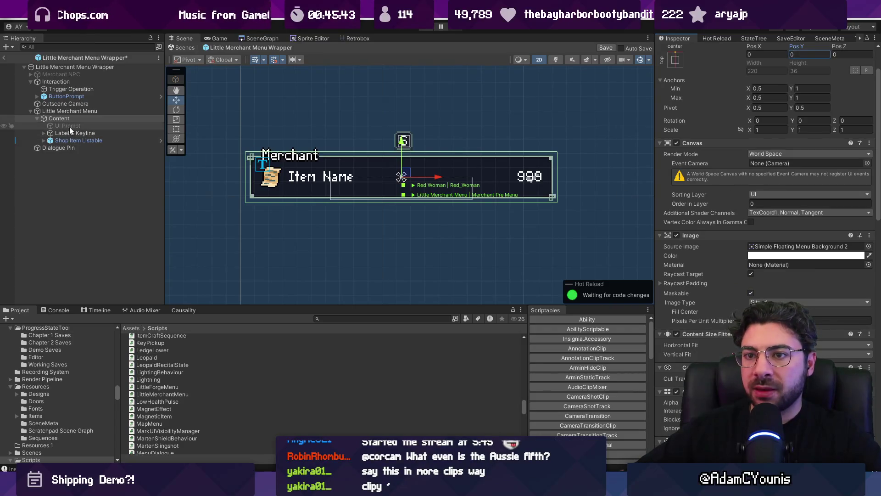
{"action": "left_click", "coordinate": [79, 140]}
{"action": "key", "text": "ctrl+d"}
{"action": "key", "text": "ctrl+d"}
{"action": "key", "text": "ctrl+d"}
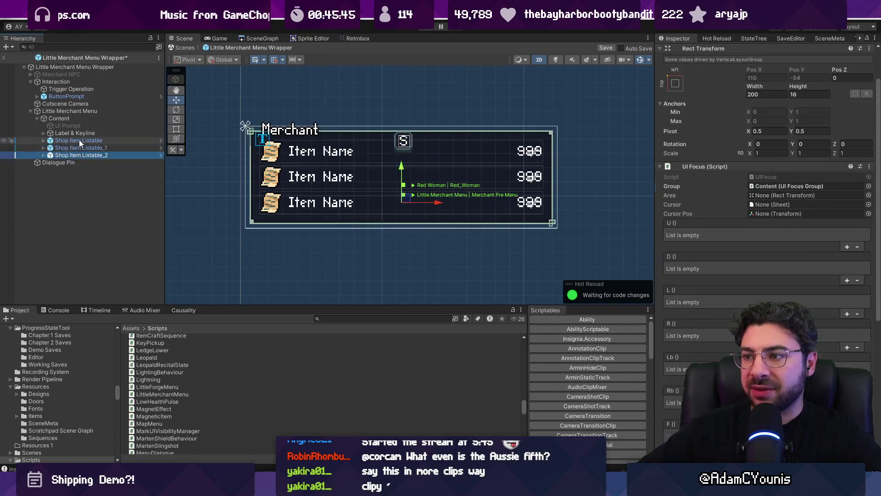
- Remove the duplicate rows, set Content's Pivot Y to 1 and Pos Y to 0, and save
{"action": "key", "text": "ctrl+z"}
{"action": "key", "text": "ctrl+z"}
{"action": "key", "text": "ctrl+z"}
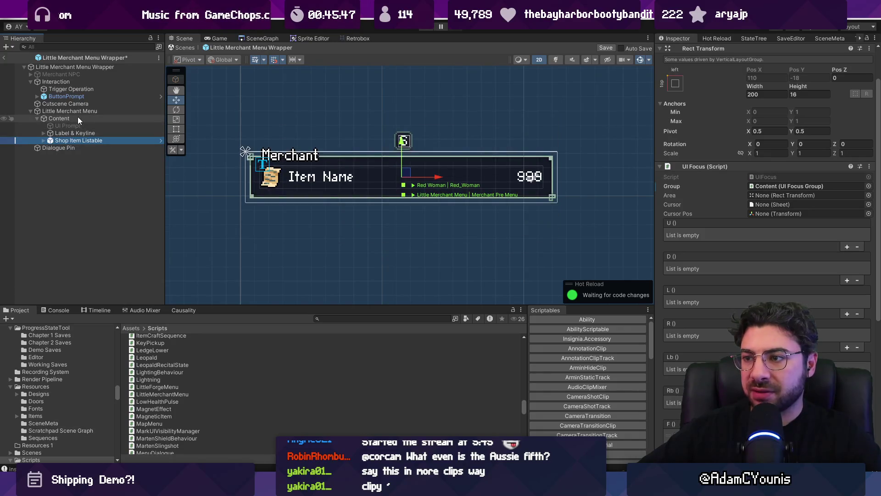
{"action": "left_click", "coordinate": [79, 117]}
{"action": "scroll", "coordinate": [733, 252], "scroll_direction": "down", "scroll_amount": 10}
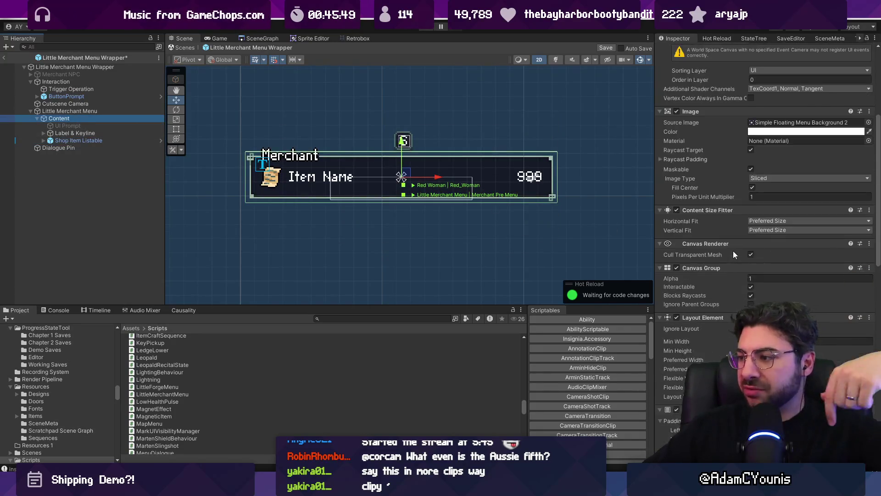
{"action": "scroll", "coordinate": [730, 252], "scroll_direction": "down", "scroll_amount": 1}
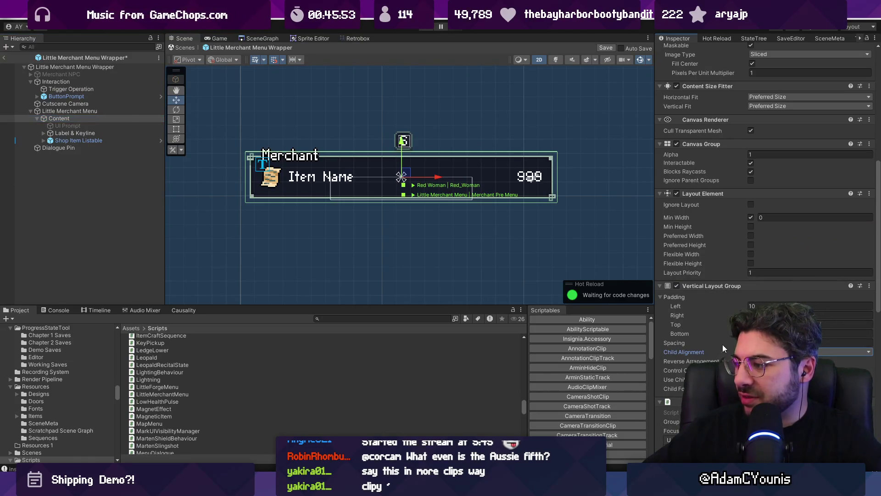
{"action": "scroll", "coordinate": [733, 288], "scroll_direction": "up", "scroll_amount": 12}
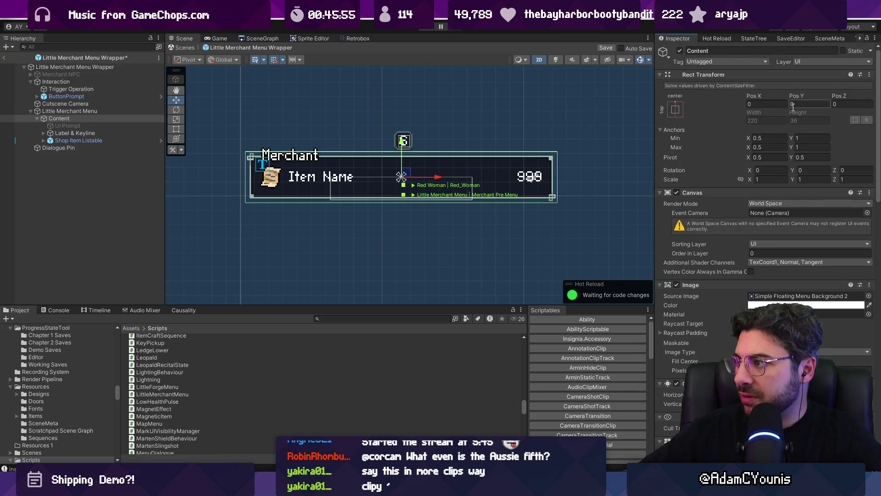
{"action": "left_click", "coordinate": [812, 157]}
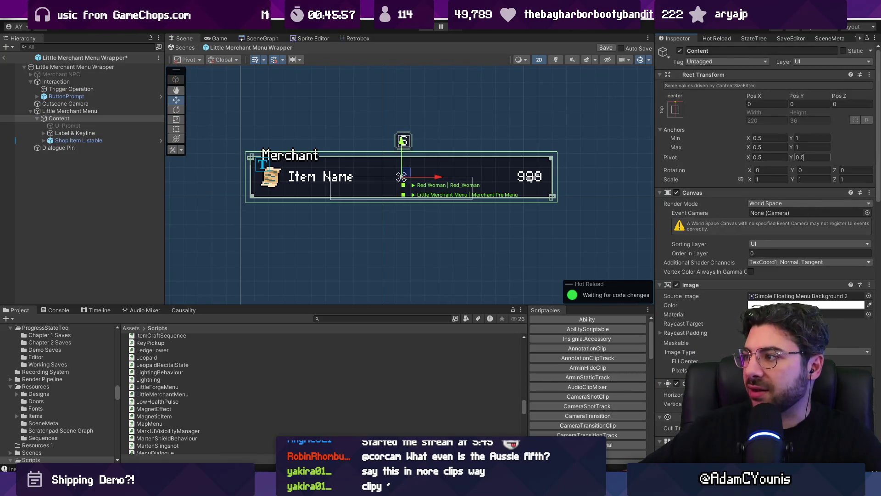
{"action": "type", "text": "1"}
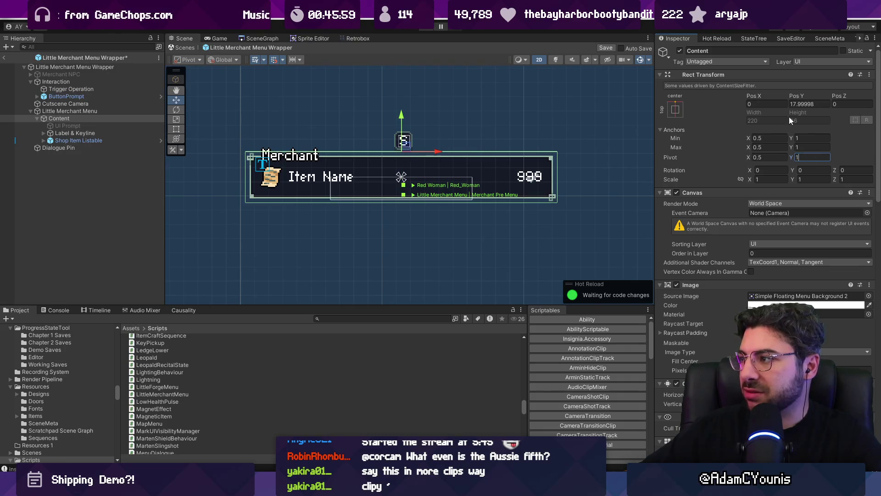
{"action": "left_click", "coordinate": [806, 104]}
{"action": "type", "text": "0"}
{"action": "key", "text": "ctrl+s"}
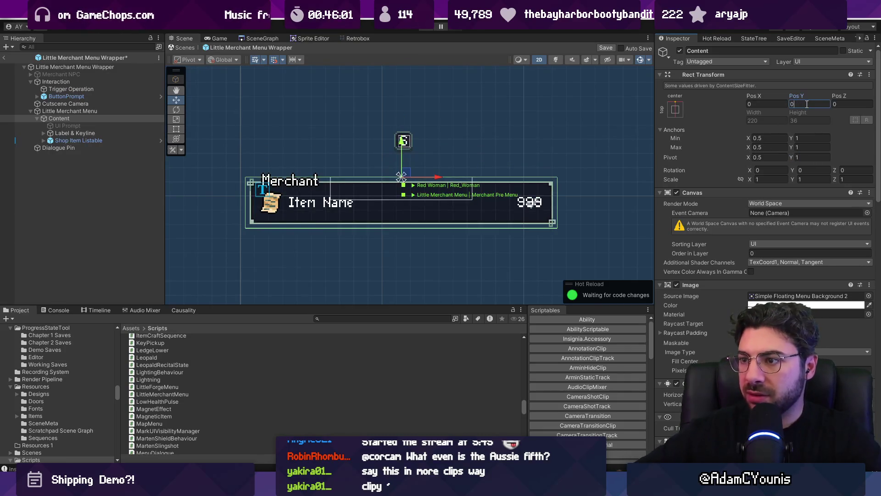
- Set the Little Merchant Menu's Pos Y to 0 and save the prefab
{"action": "left_click", "coordinate": [92, 112]}
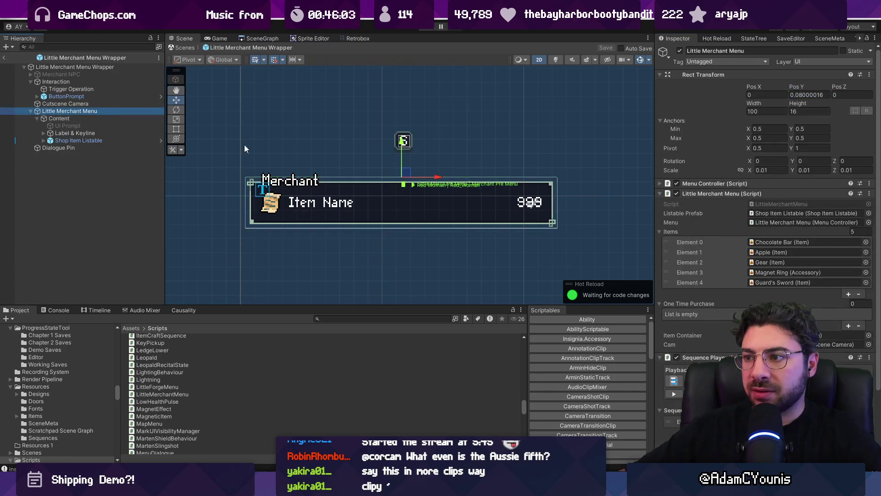
{"action": "scroll", "coordinate": [378, 155], "scroll_direction": "down", "scroll_amount": 2}
{"action": "left_click", "coordinate": [808, 94]}
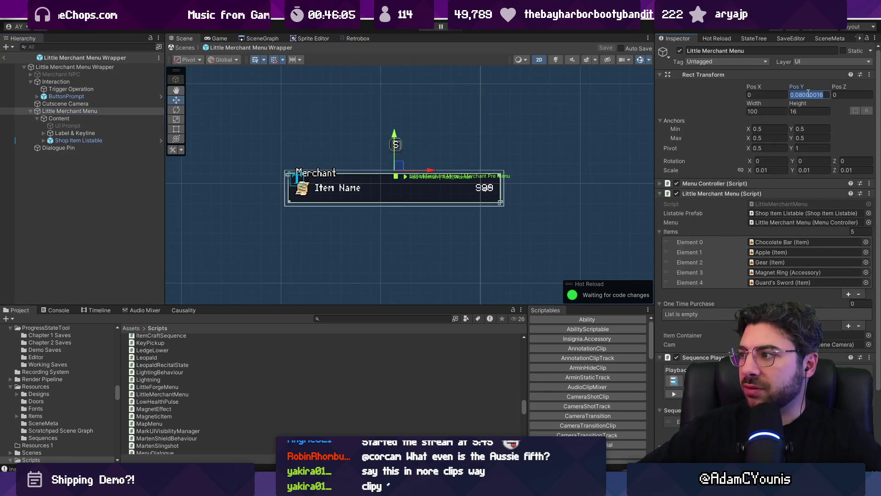
{"action": "type", "text": "0"}
{"action": "key", "text": "ctrl+s"}
- Preview a duplicated Shop Item Listable row, then undo it
{"action": "left_click", "coordinate": [109, 118]}
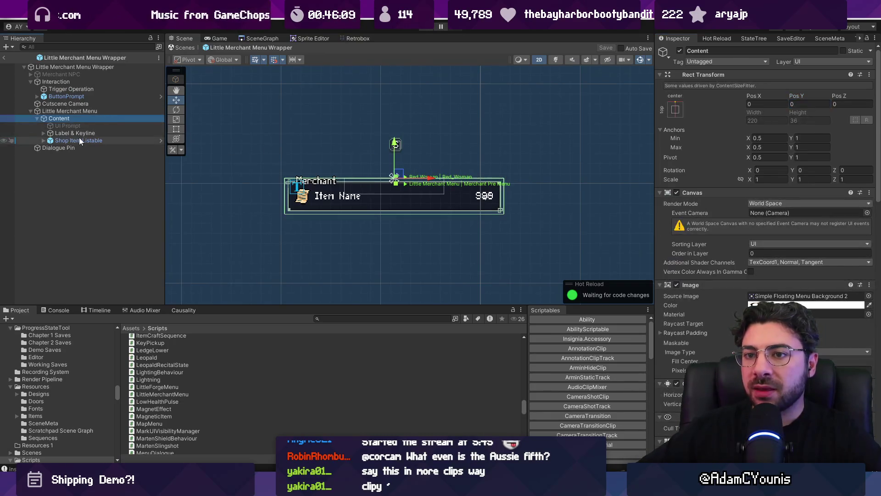
{"action": "left_click", "coordinate": [56, 139]}
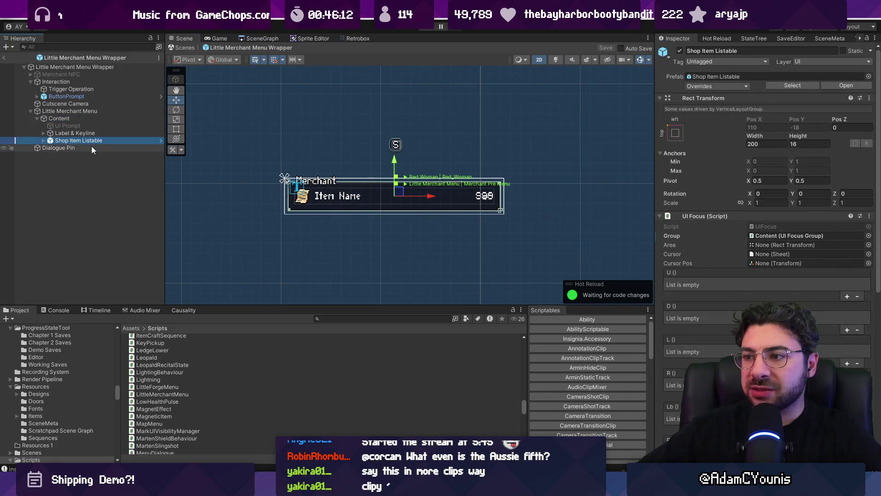
{"action": "key", "text": "ctrl+d"}
{"action": "key", "text": "ctrl+d"}
{"action": "key", "text": "ctrl+d"}
{"action": "key", "text": "ctrl+z"}
{"action": "key", "text": "ctrl+z"}
{"action": "key", "text": "ctrl+z"}
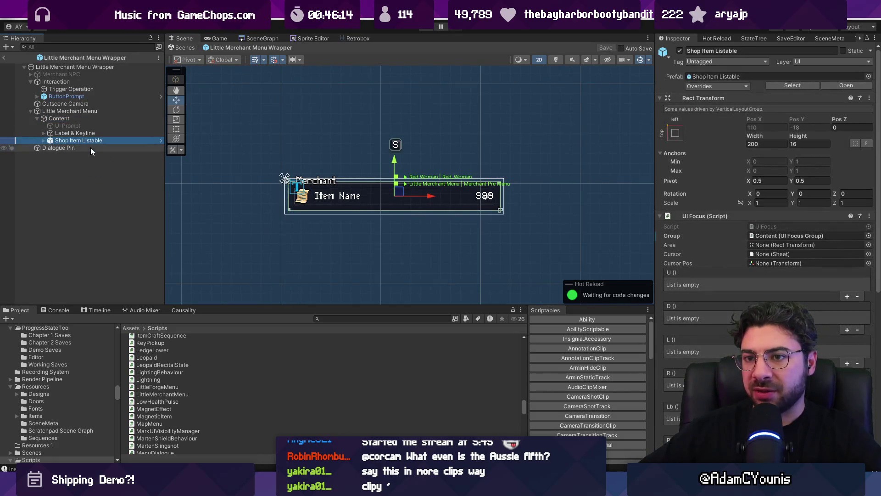
{"action": "scroll", "coordinate": [376, 165], "scroll_direction": "down", "scroll_amount": 1}
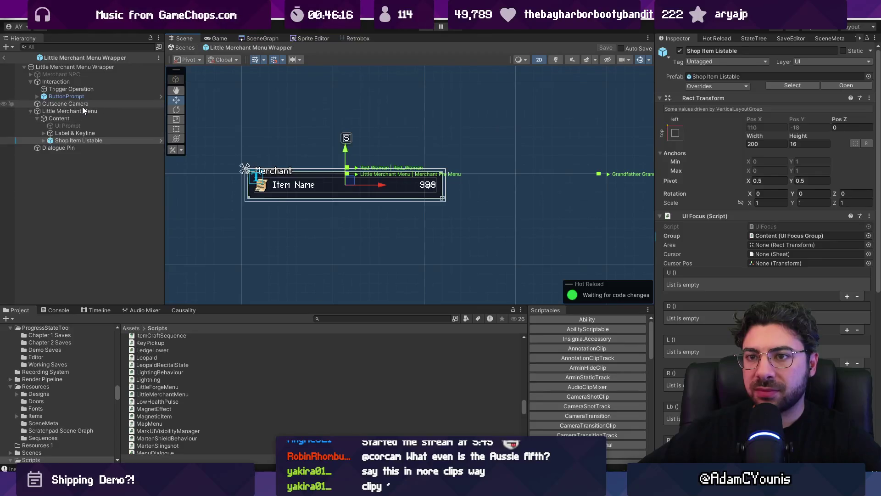
{"action": "left_click", "coordinate": [83, 106]}
{"action": "left_click", "coordinate": [83, 111]}
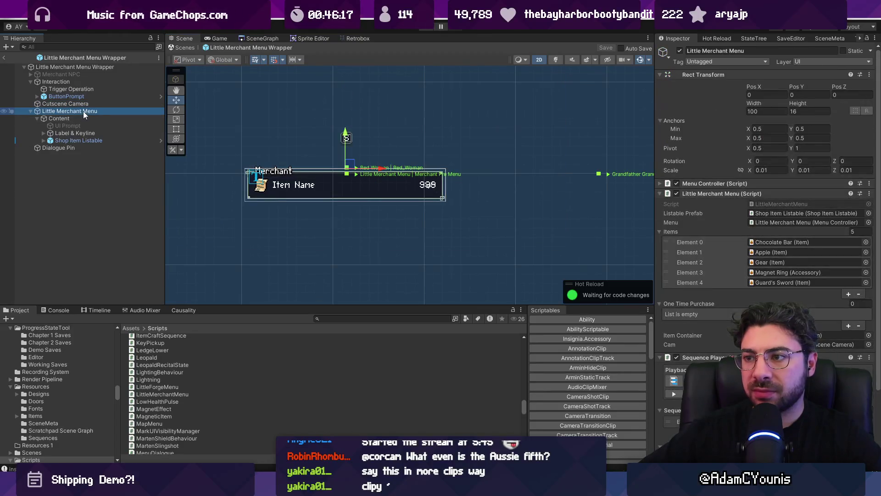
- Deactivate the menu wrapper's Content object so the shop menu starts hidden
{"action": "left_click", "coordinate": [181, 47]}
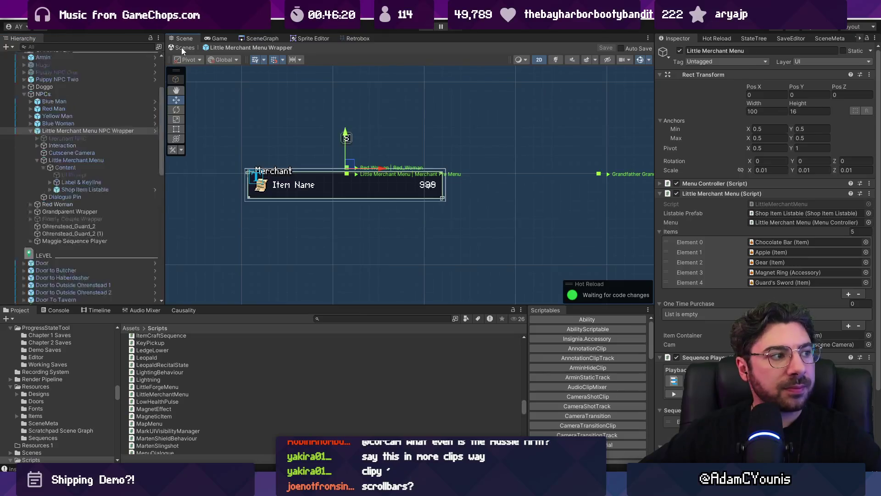
{"action": "left_click", "coordinate": [155, 131]}
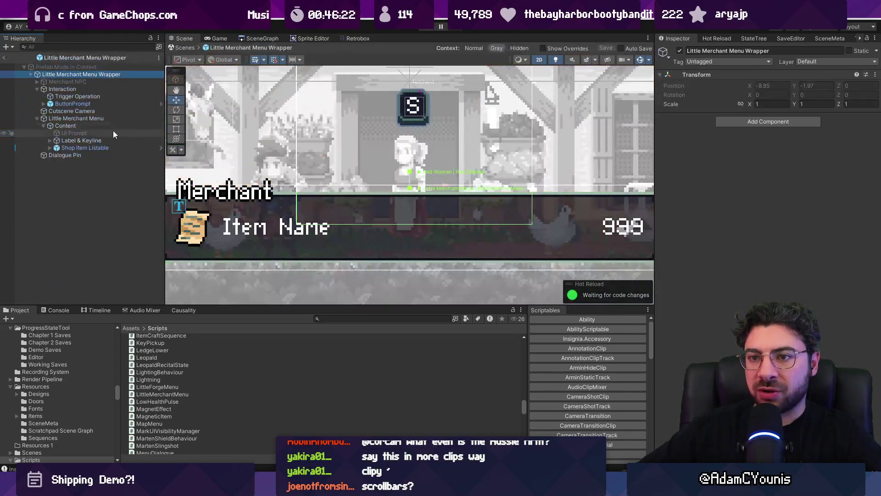
{"action": "left_click", "coordinate": [138, 127]}
{"action": "left_click", "coordinate": [679, 51]}
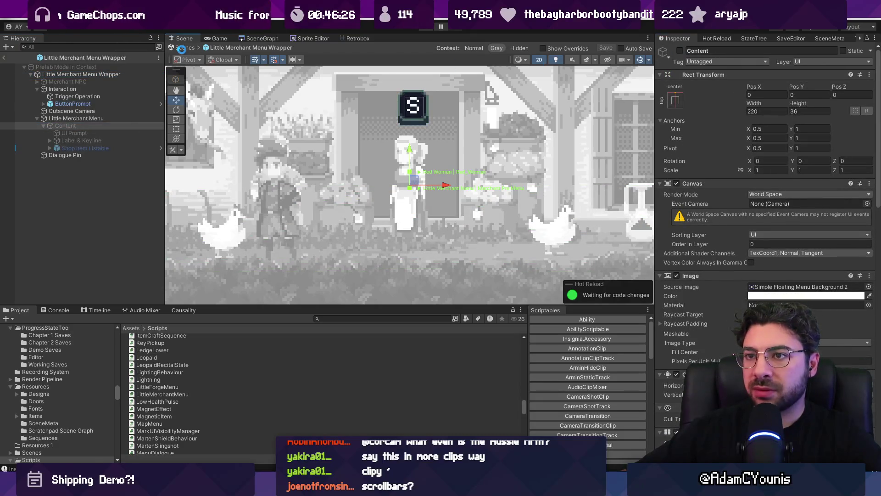
{"action": "left_click", "coordinate": [182, 47]}
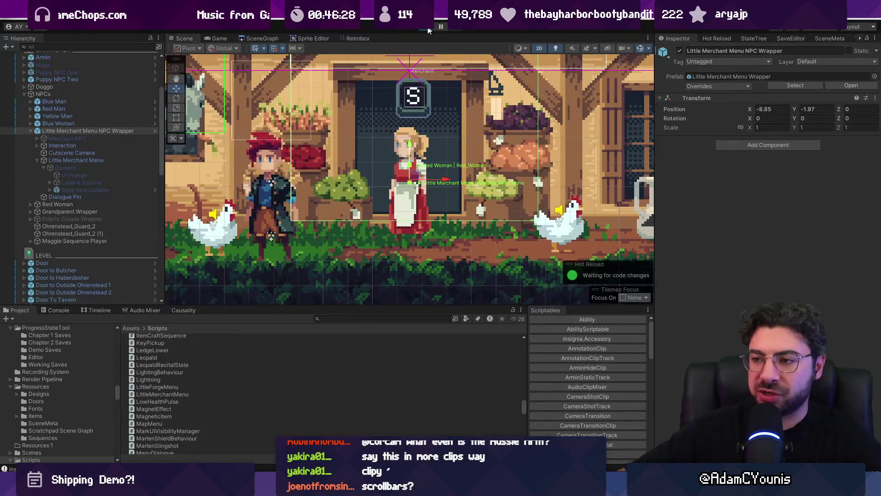
- Play-test the shop, then open the Little Merchant Menu Wrapper prefab on its own from Prefabs/UI/Menu
{"action": "left_click", "coordinate": [427, 29]}
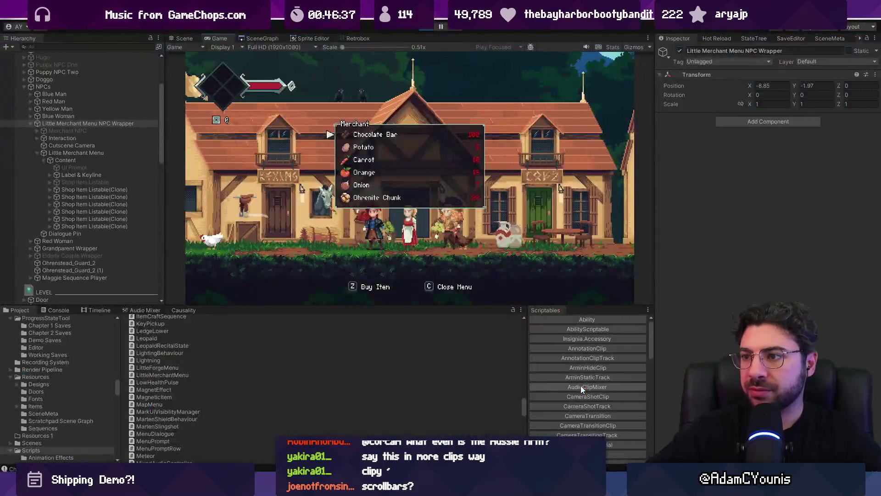
{"action": "left_click", "coordinate": [426, 28]}
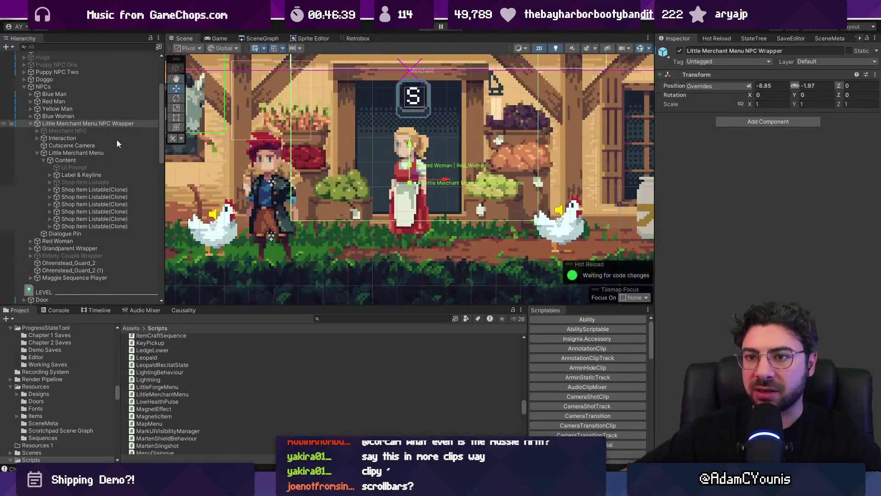
{"action": "left_click", "coordinate": [160, 123]}
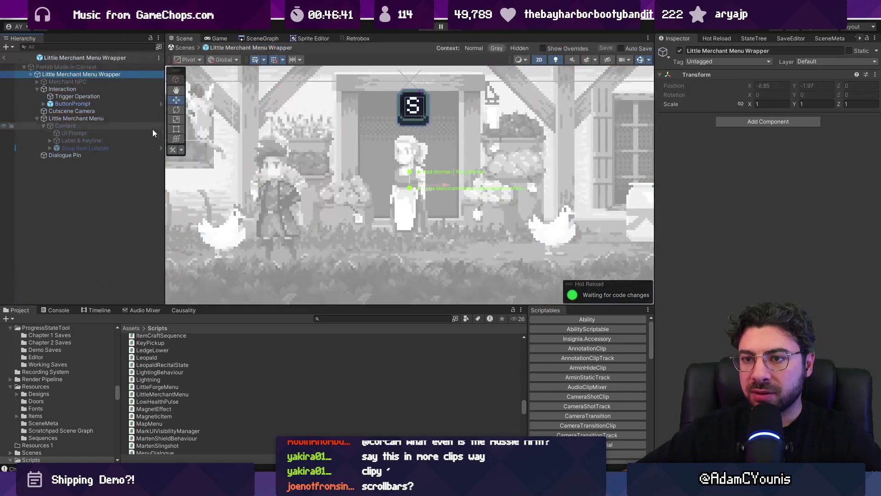
{"action": "left_click", "coordinate": [83, 119]}
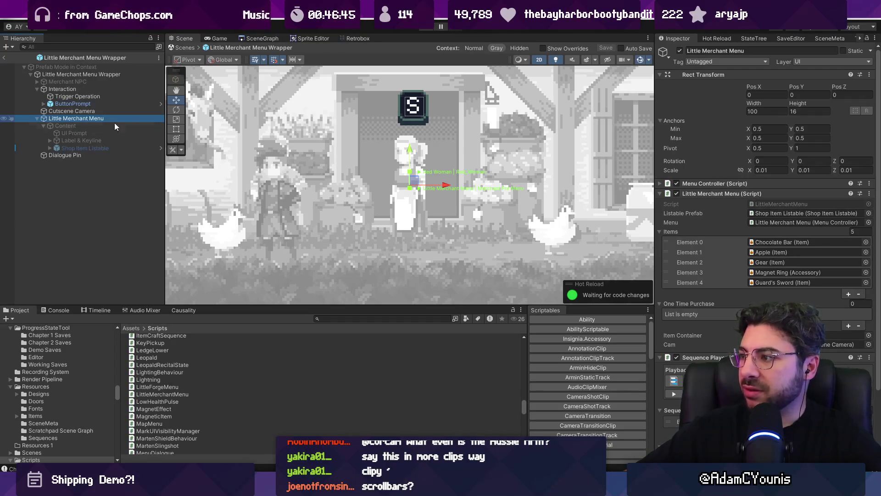
{"action": "left_click", "coordinate": [74, 126]}
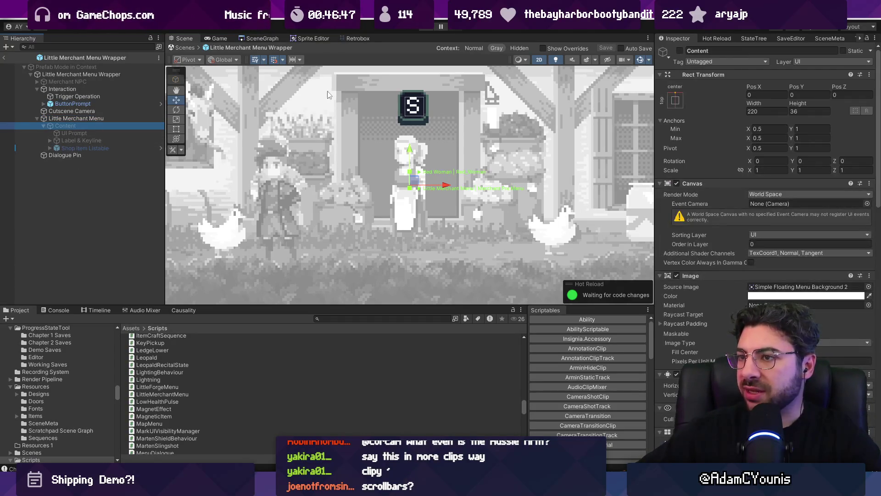
{"action": "left_click", "coordinate": [123, 58]}
{"action": "double_click", "coordinate": [170, 399]}
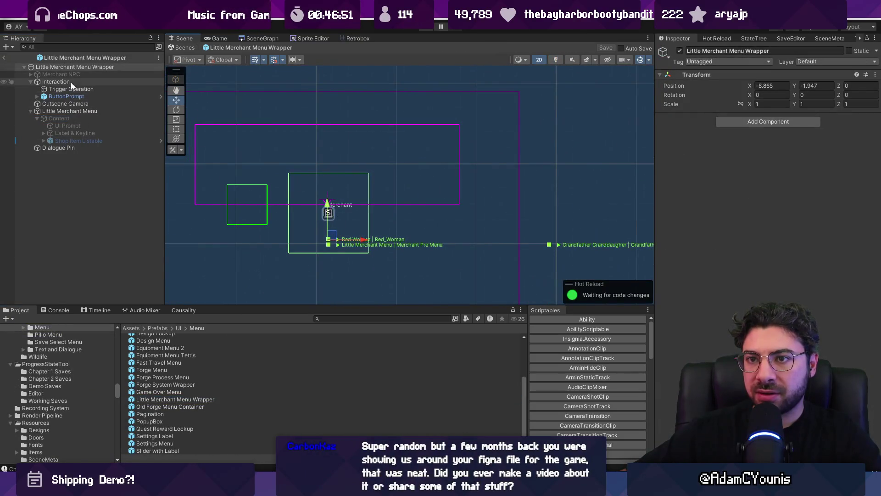
- Change Content's Rect Transform Pos Y from 50 to 30 and save the menu wrapper prefab
{"action": "left_click", "coordinate": [73, 119]}
{"action": "left_click", "coordinate": [800, 94]}
{"action": "type", "text": "50"}
{"action": "key", "text": "BackSpace"}
{"action": "key", "text": "BackSpace"}
{"action": "type", "text": "30"}
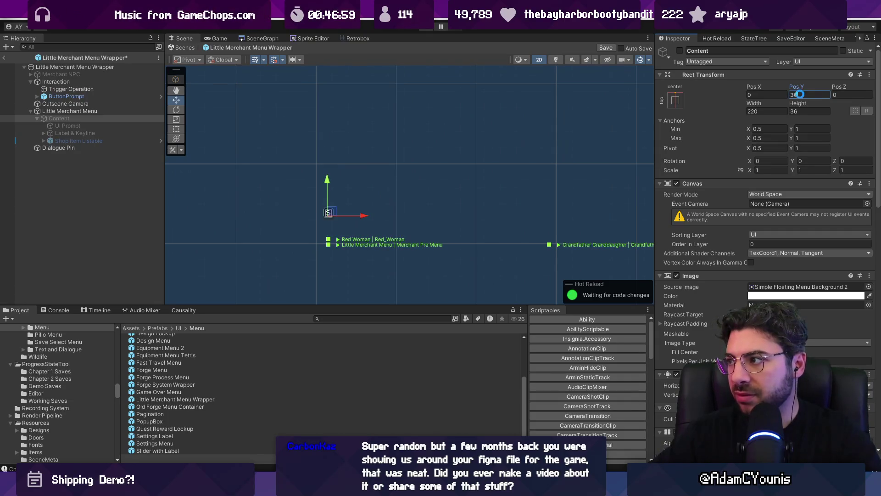
{"action": "key", "text": "ctrl+s"}
{"action": "left_click", "coordinate": [185, 47]}
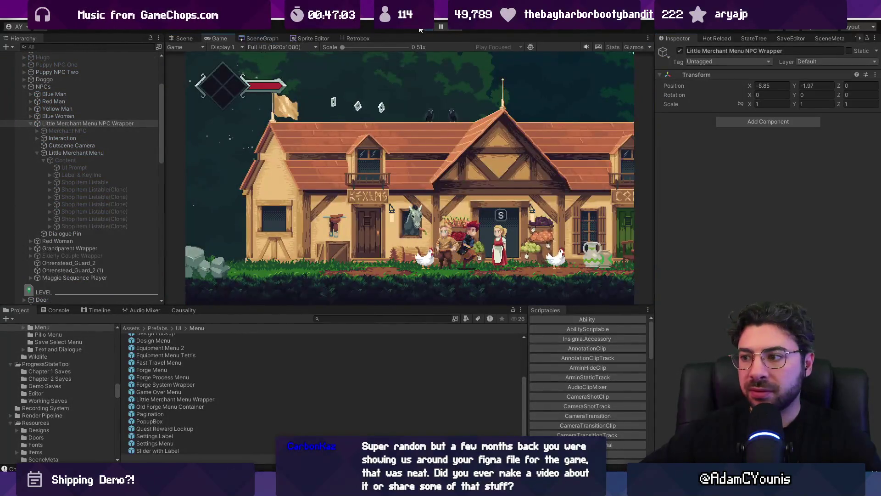
- Talk to the merchant to open the shop in the running game, then stop playing
{"action": "key", "text": "z"}
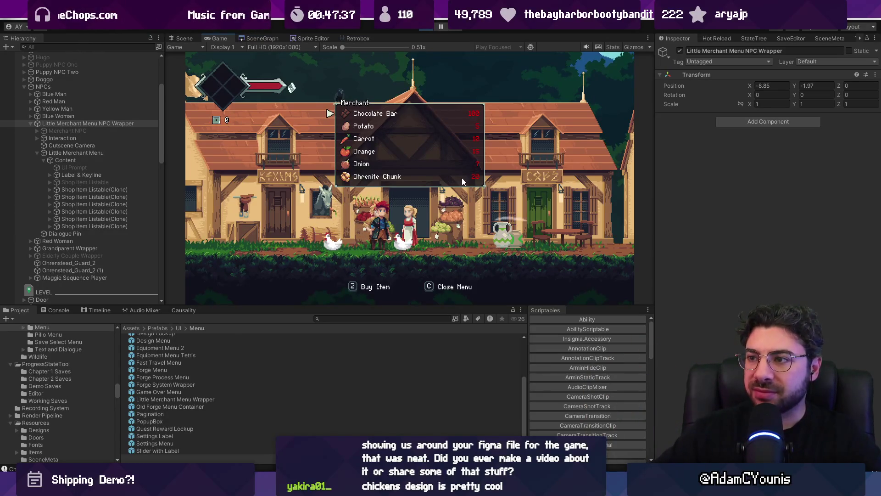
{"action": "key", "text": "ctrl+p"}
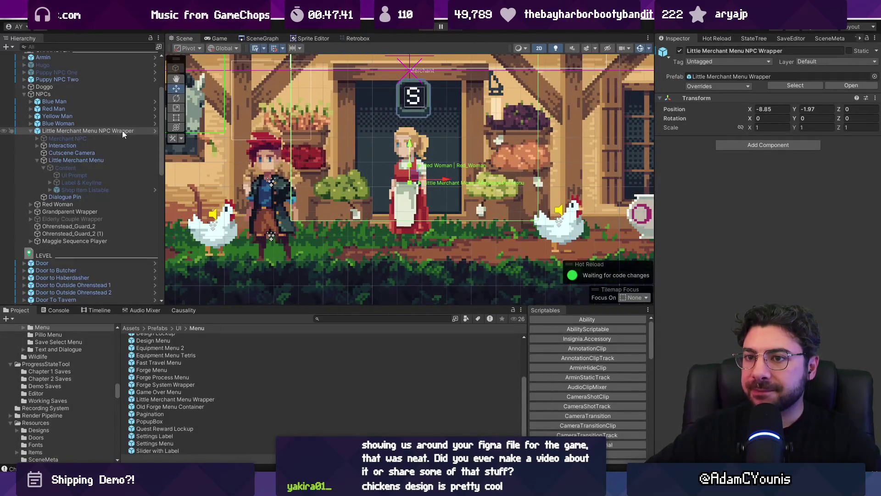
{"action": "left_click", "coordinate": [150, 131]}
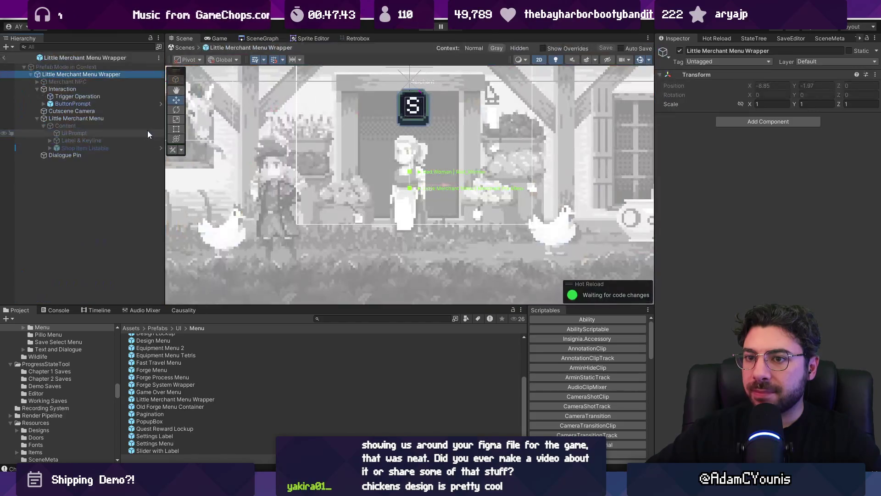
{"action": "double_click", "coordinate": [95, 125]}
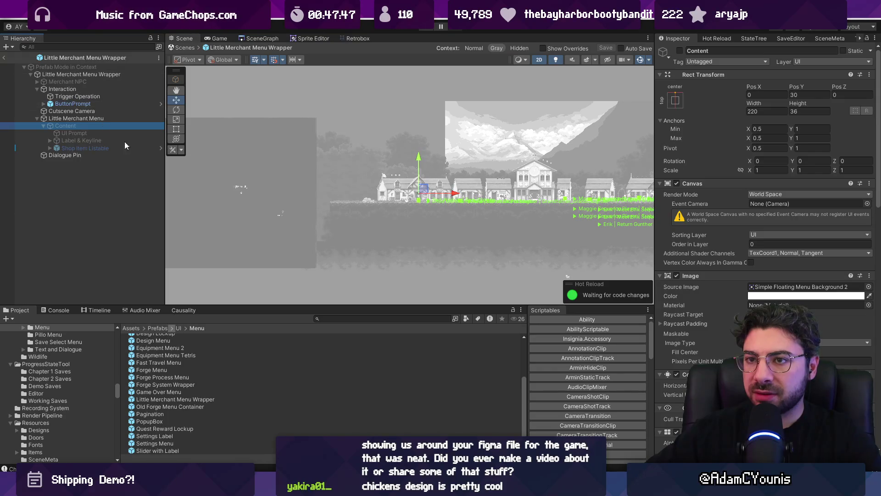
{"action": "double_click", "coordinate": [165, 400]}
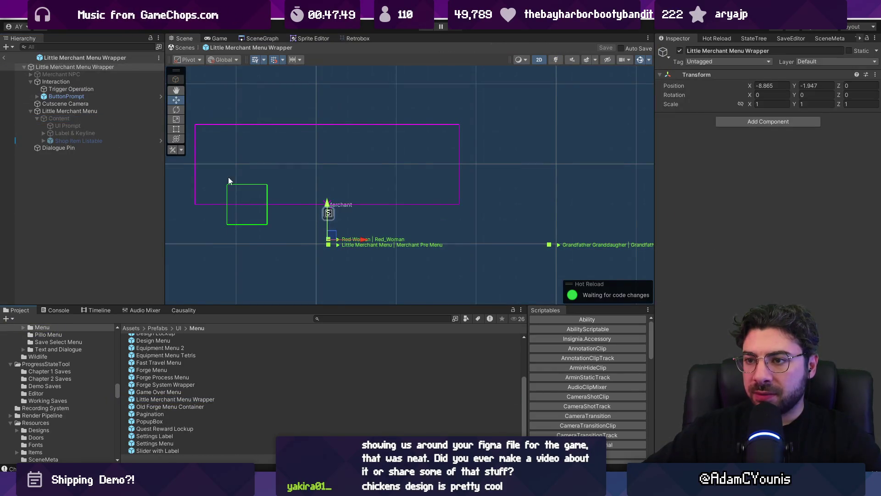
{"action": "left_click", "coordinate": [101, 115]}
{"action": "left_click", "coordinate": [680, 50]}
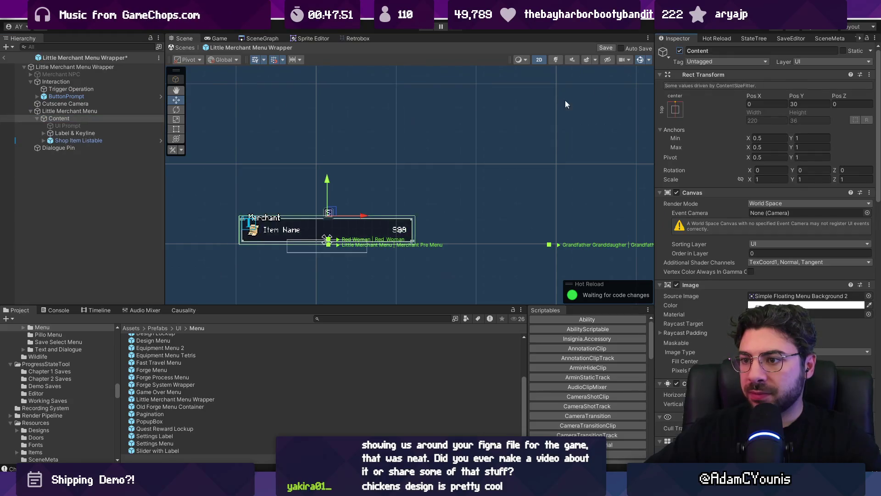
{"action": "scroll", "coordinate": [312, 183], "scroll_direction": "up", "scroll_amount": 2}
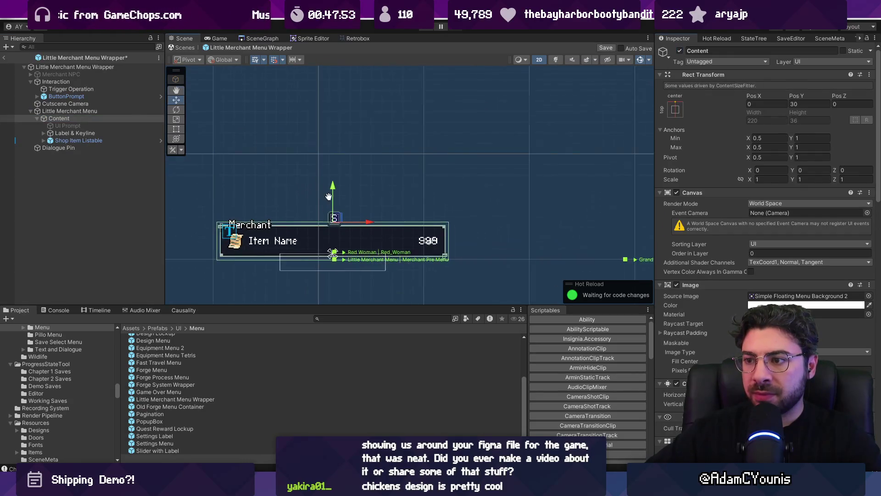
{"action": "left_click_drag", "start_coordinate": [323, 201], "coordinate": [367, 175]}
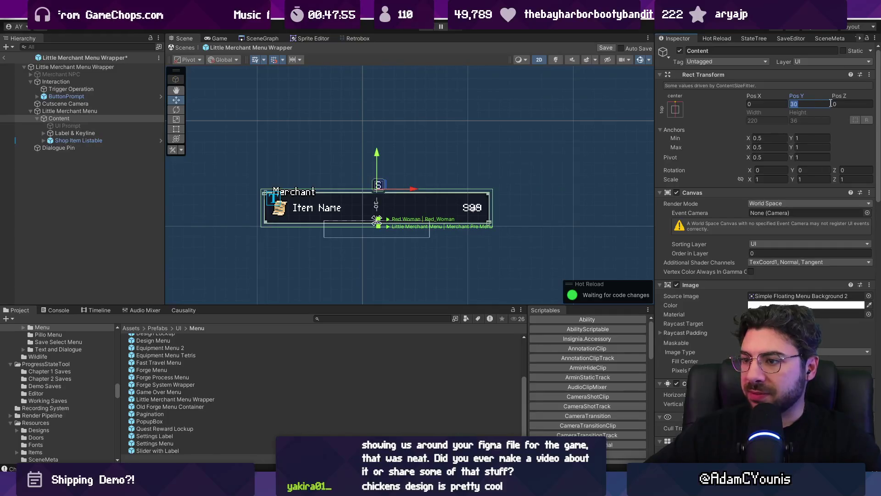
{"action": "type", "text": "50"}
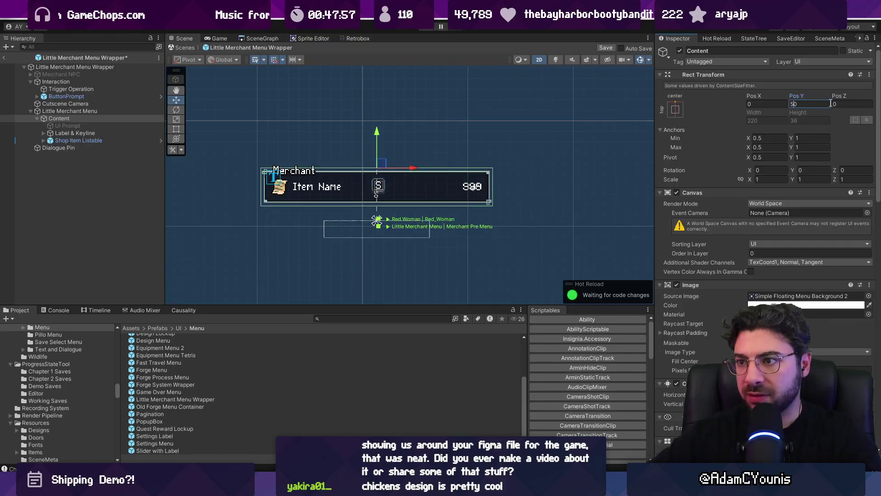
{"action": "left_click", "coordinate": [119, 125]}
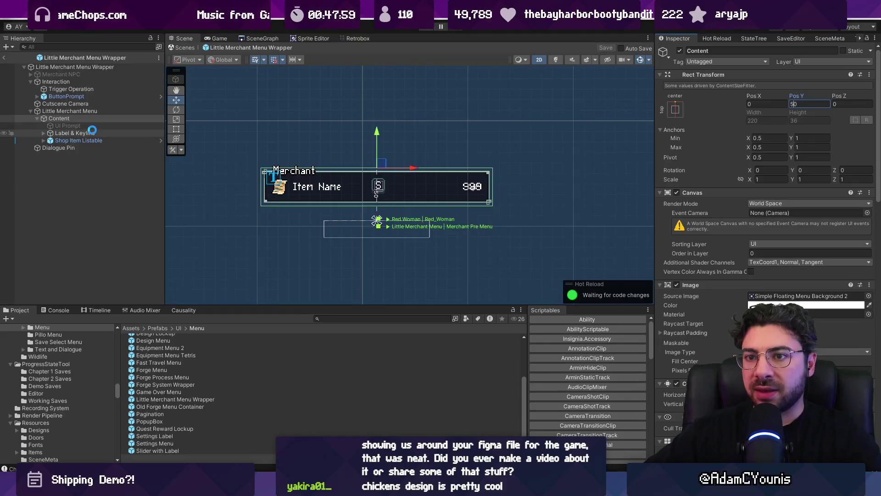
{"action": "left_click", "coordinate": [94, 134]}
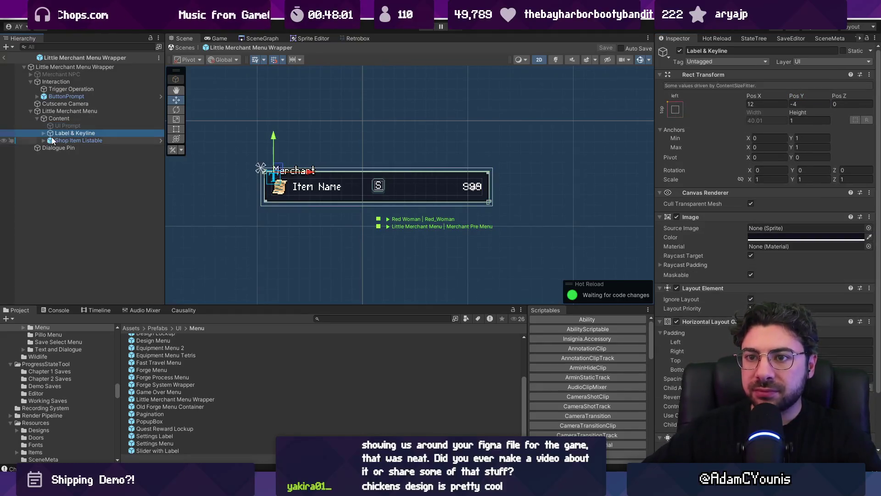
{"action": "left_click", "coordinate": [45, 132]}
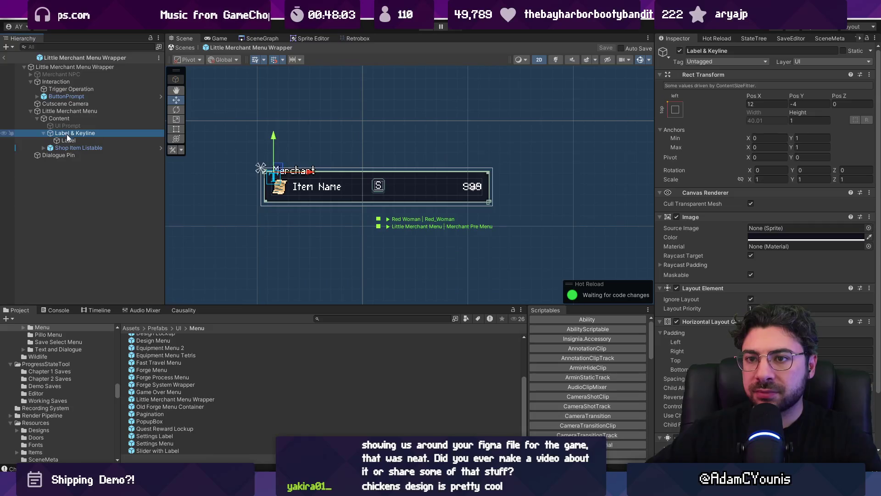
{"action": "left_click", "coordinate": [43, 132]}
{"action": "left_click", "coordinate": [60, 139]}
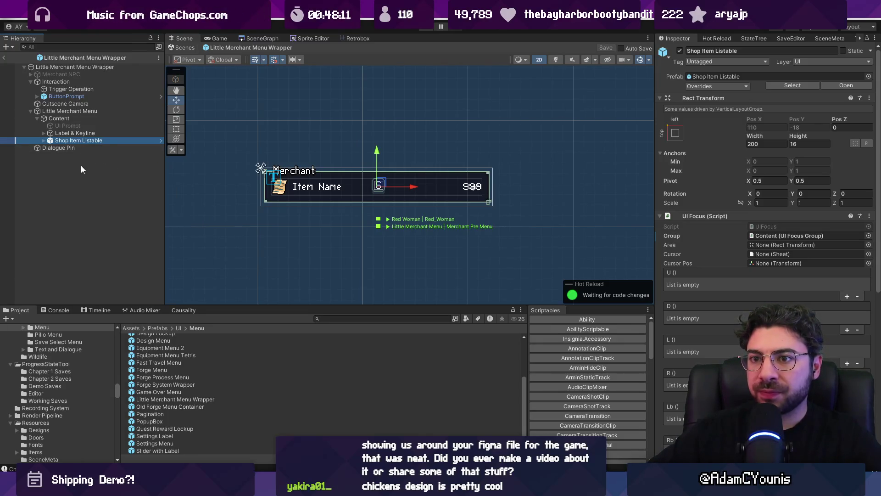
- Create an empty object under Content after Shop Item Listable and name it keyline
{"action": "right_click", "coordinate": [81, 144]}
{"action": "mouse_move", "coordinate": [159, 271]}
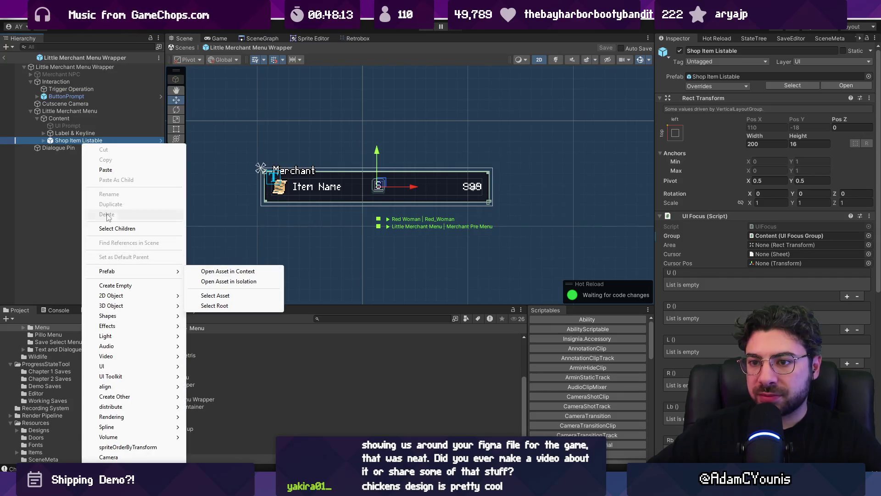
{"action": "left_click", "coordinate": [115, 286]}
{"action": "left_click_drag", "start_coordinate": [44, 159], "coordinate": [68, 149]}
{"action": "key", "text": "F2"}
{"action": "type", "text": "keyline"}
{"action": "key", "text": "Return"}
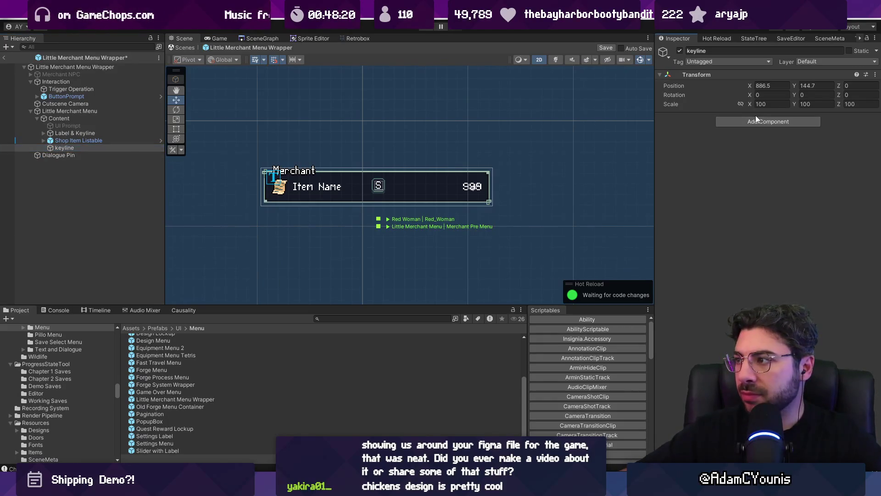
- Give keyline an Image component with height 1 and scale 1
{"action": "left_click", "coordinate": [758, 121]}
{"action": "type", "text": "image"}
{"action": "key", "text": "Return"}
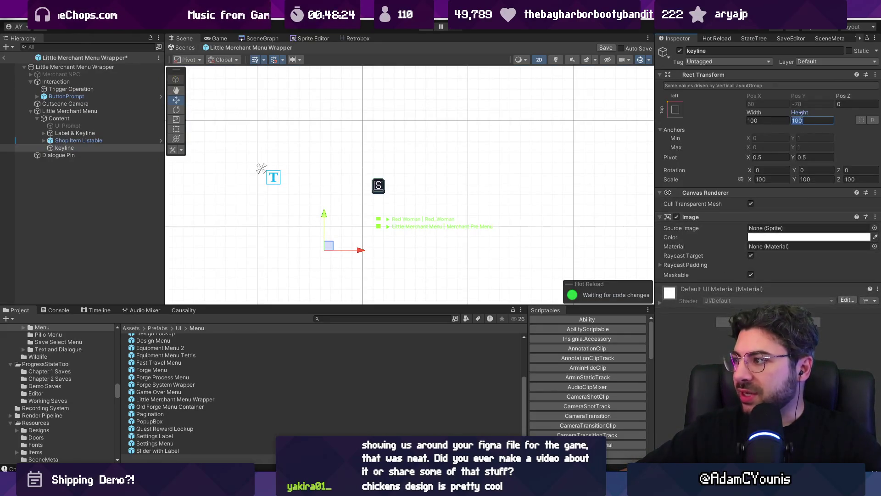
{"action": "type", "text": "1"}
{"action": "left_click", "coordinate": [770, 179]}
{"action": "type", "text": "1"}
{"action": "key", "text": "Tab"}
{"action": "type", "text": "1"}
- Stretch keyline horizontally across its parent using the anchor presets
{"action": "scroll", "coordinate": [417, 210], "scroll_direction": "up", "scroll_amount": 5}
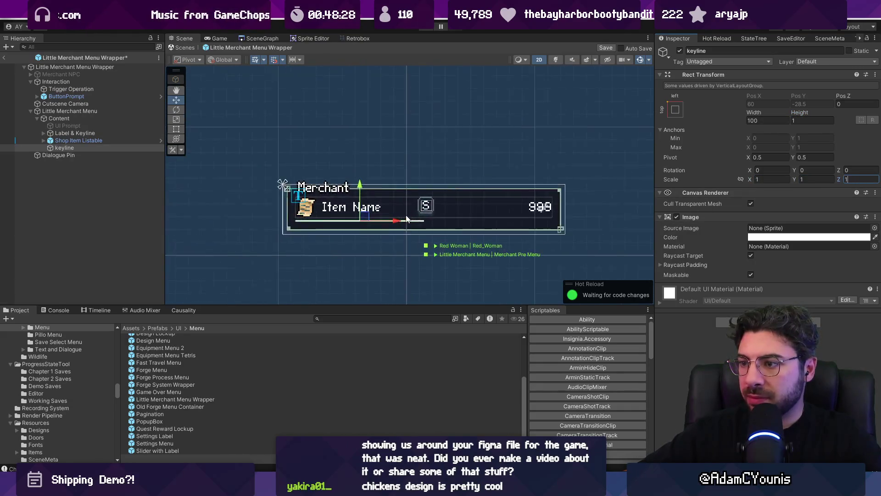
{"action": "left_click", "coordinate": [675, 110]}
{"action": "left_click", "coordinate": [772, 152]}
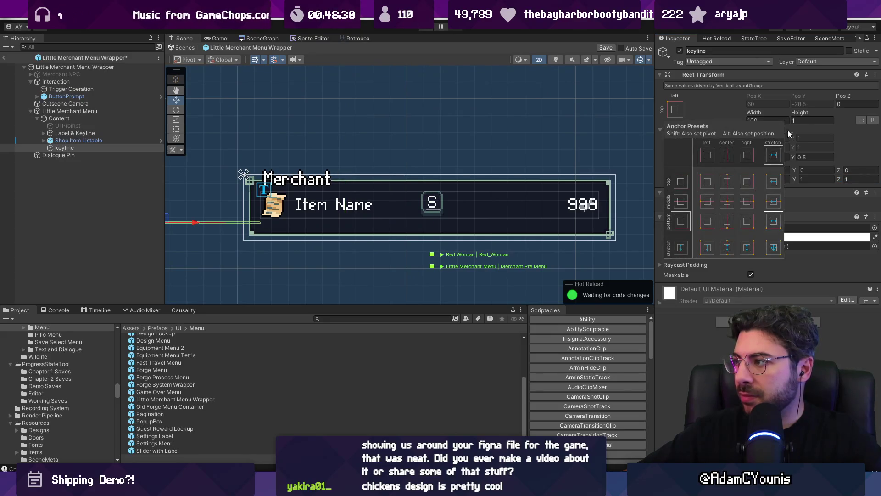
{"action": "left_click", "coordinate": [769, 119]}
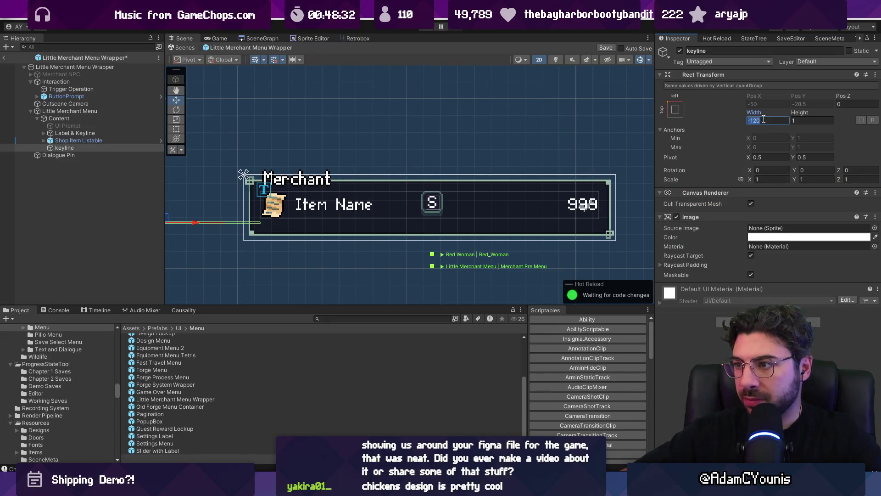
{"action": "left_click", "coordinate": [675, 109]}
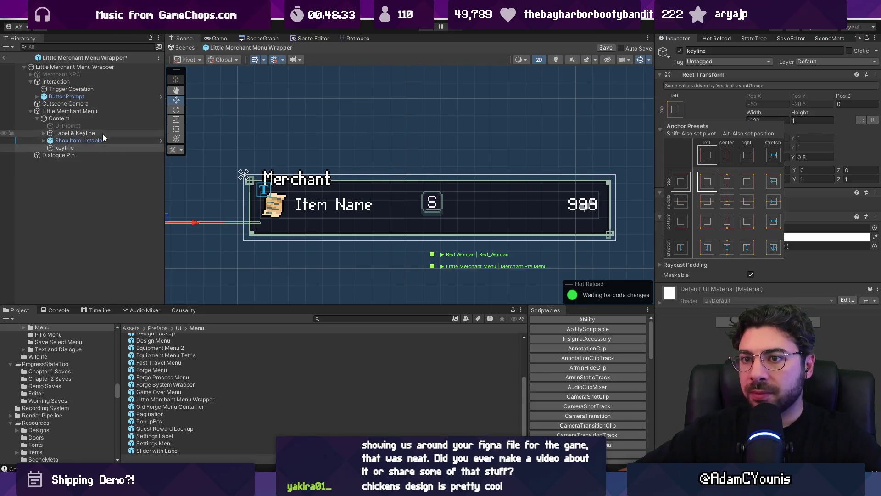
{"action": "left_click", "coordinate": [429, 259]}
{"action": "scroll", "coordinate": [766, 229], "scroll_direction": "down", "scroll_amount": 10}
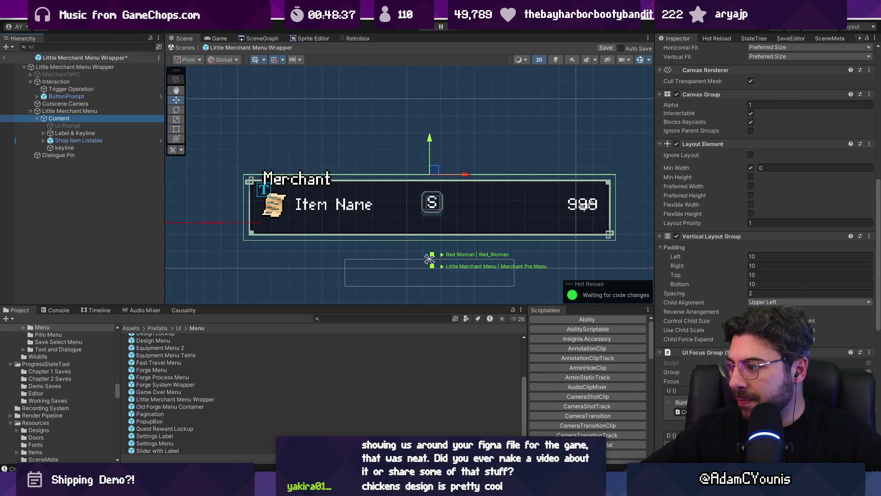
- Set the keyline's width to 200 after reviewing Content's layout settings
{"action": "left_click", "coordinate": [65, 148]}
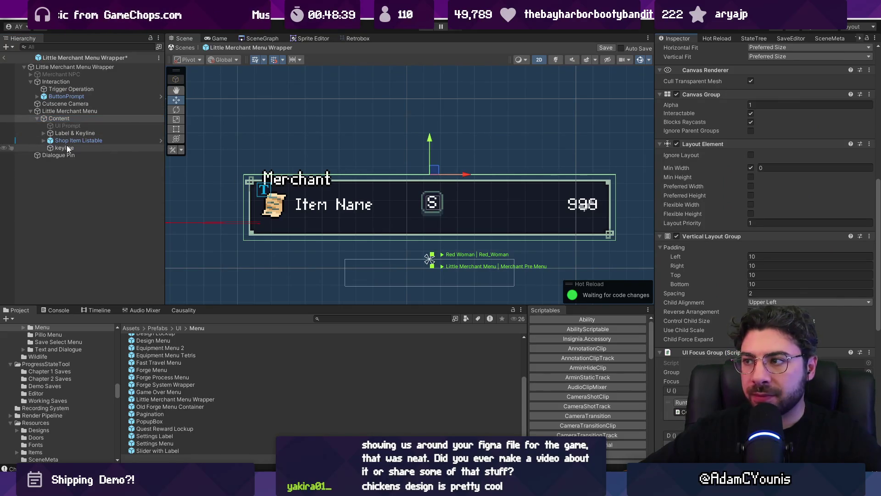
{"action": "left_click", "coordinate": [754, 120]}
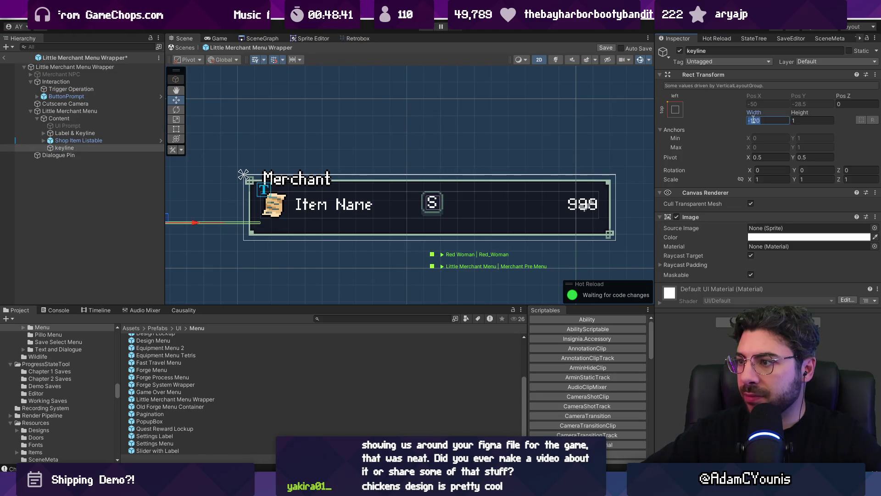
{"action": "left_click", "coordinate": [83, 119]}
{"action": "scroll", "coordinate": [729, 341], "scroll_direction": "down", "scroll_amount": 3}
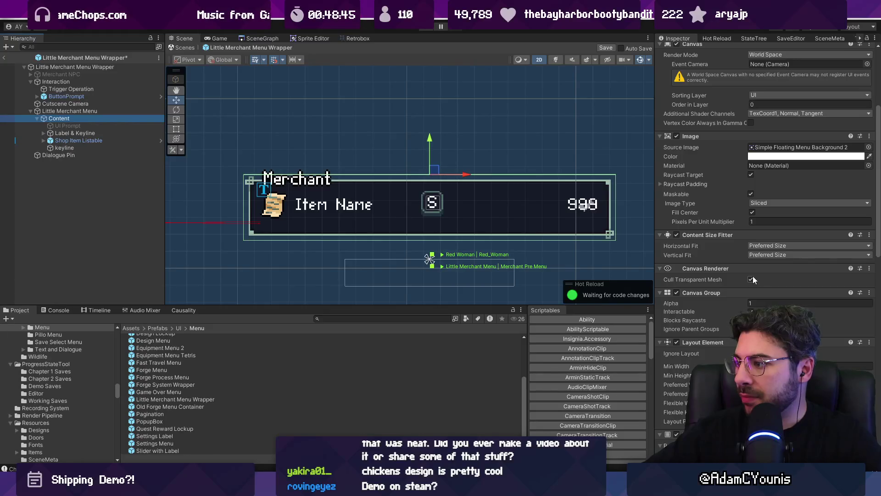
{"action": "scroll", "coordinate": [752, 276], "scroll_direction": "down", "scroll_amount": 2}
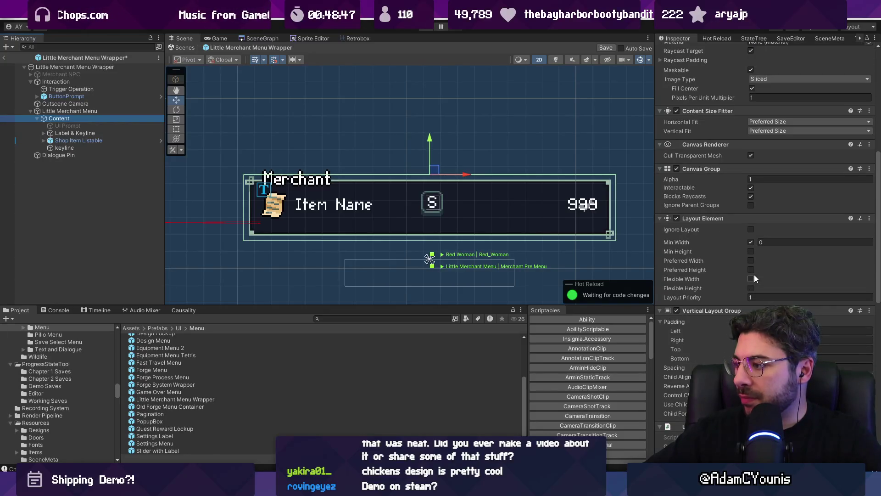
{"action": "scroll", "coordinate": [753, 275], "scroll_direction": "down", "scroll_amount": 1}
{"action": "scroll", "coordinate": [754, 274], "scroll_direction": "down", "scroll_amount": 1}
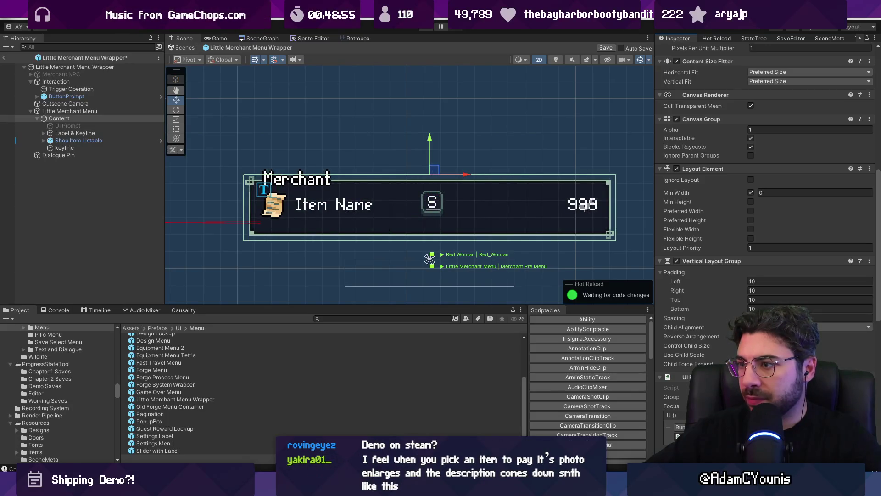
{"action": "scroll", "coordinate": [554, 204], "scroll_direction": "down", "scroll_amount": 2}
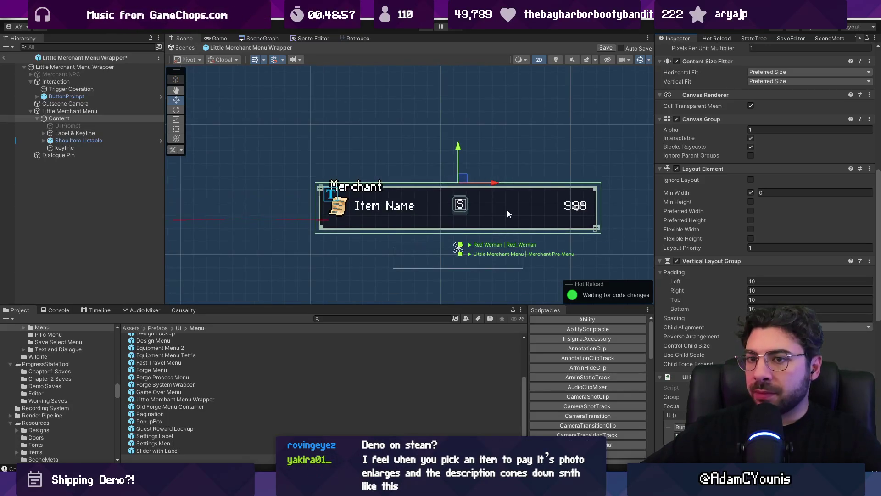
{"action": "left_click", "coordinate": [101, 149]}
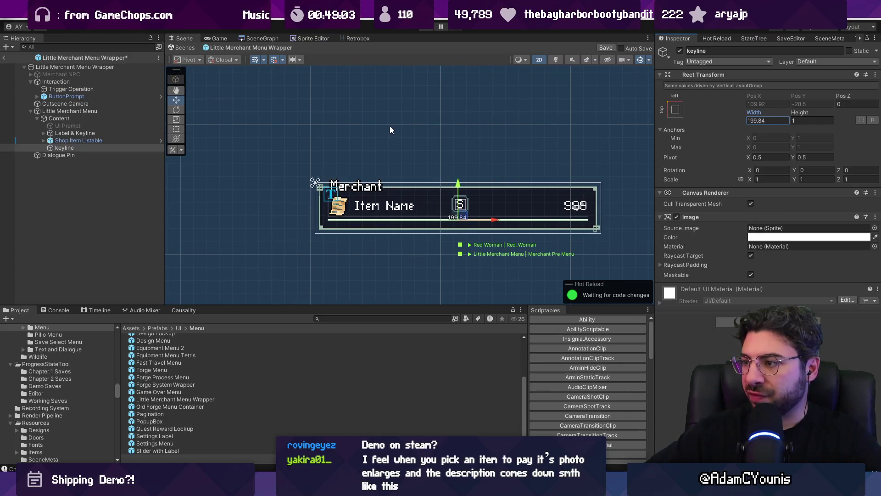
{"action": "type", "text": "200"}
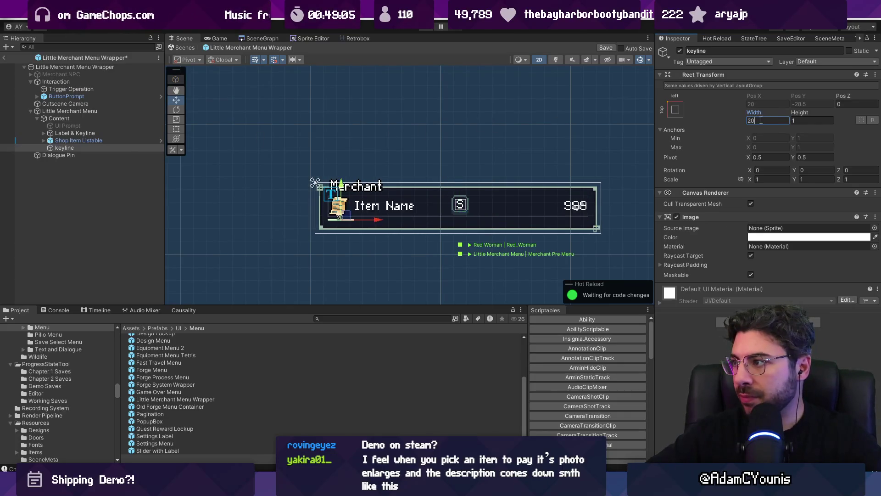
- Recheck Content's layout group, recentre the scene view, and start a Project search for floating assets
{"action": "left_click", "coordinate": [75, 121]}
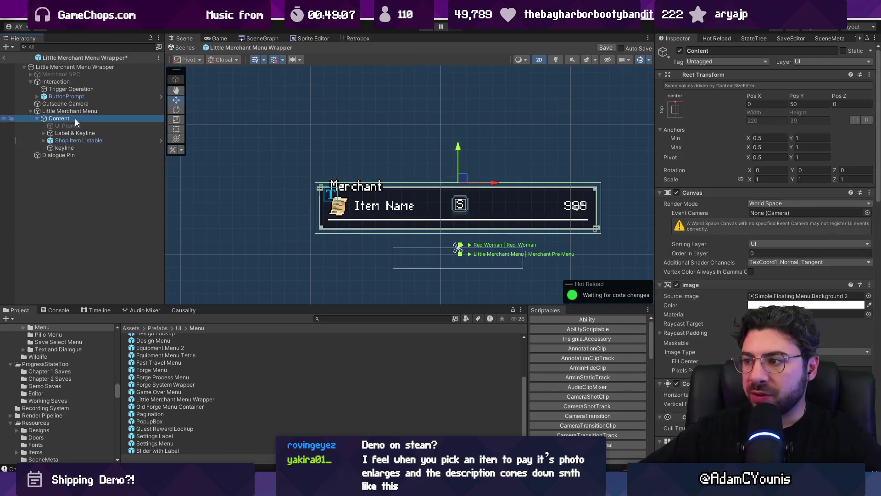
{"action": "scroll", "coordinate": [766, 184], "scroll_direction": "down", "scroll_amount": 5}
{"action": "scroll", "coordinate": [767, 183], "scroll_direction": "up", "scroll_amount": 3}
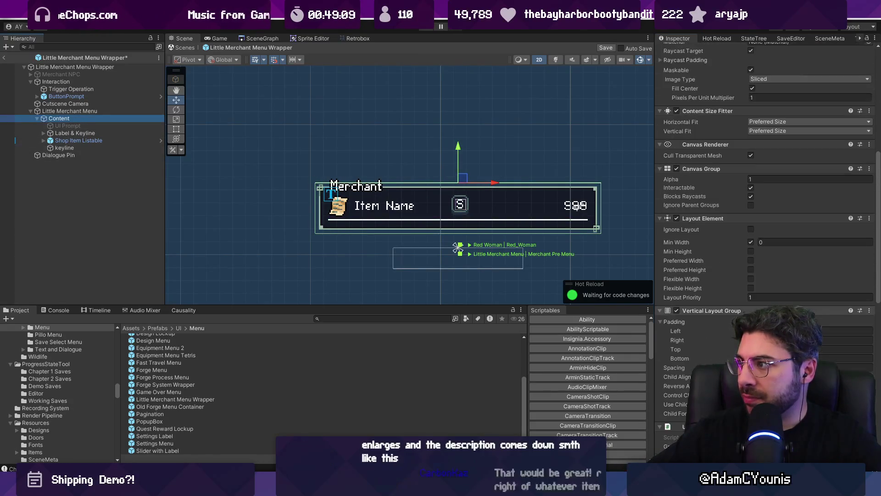
{"action": "scroll", "coordinate": [767, 183], "scroll_direction": "up", "scroll_amount": 7}
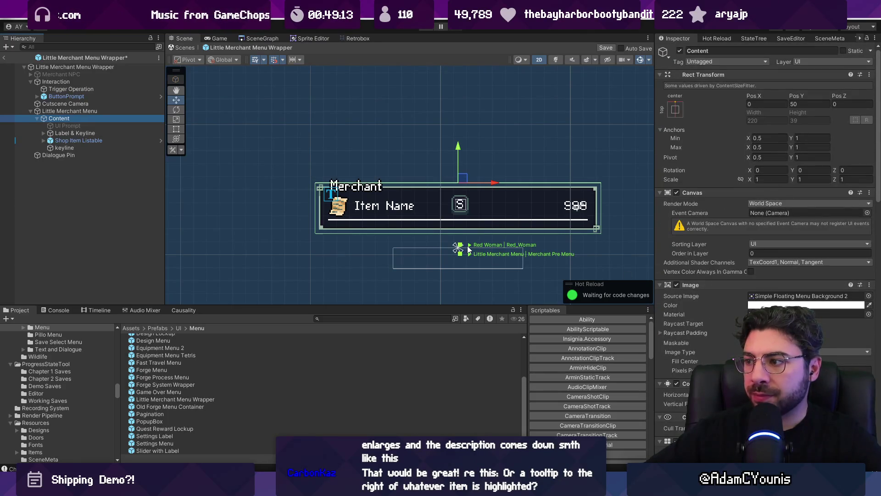
{"action": "mouse_move", "coordinate": [475, 190]}
{"action": "left_mouse_down"}
{"action": "mouse_move", "coordinate": [460, 163]}
{"action": "mouse_move", "coordinate": [401, 159]}
{"action": "left_mouse_up"}
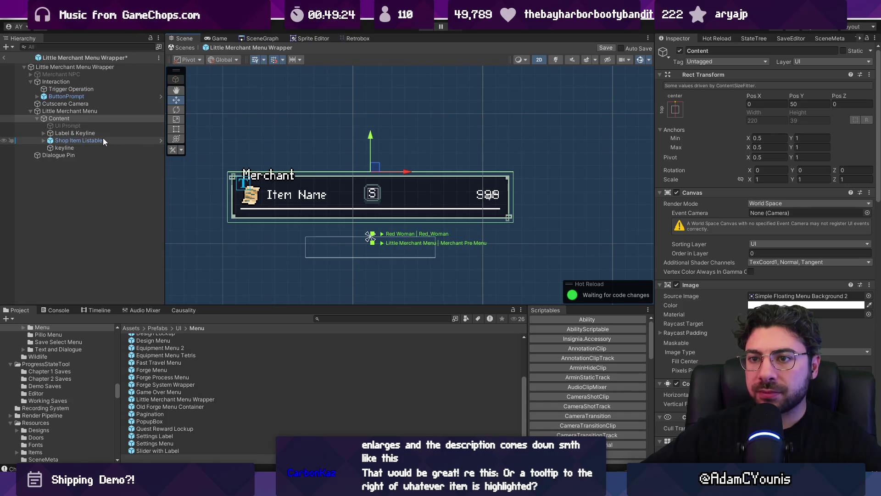
{"action": "left_click", "coordinate": [85, 140]}
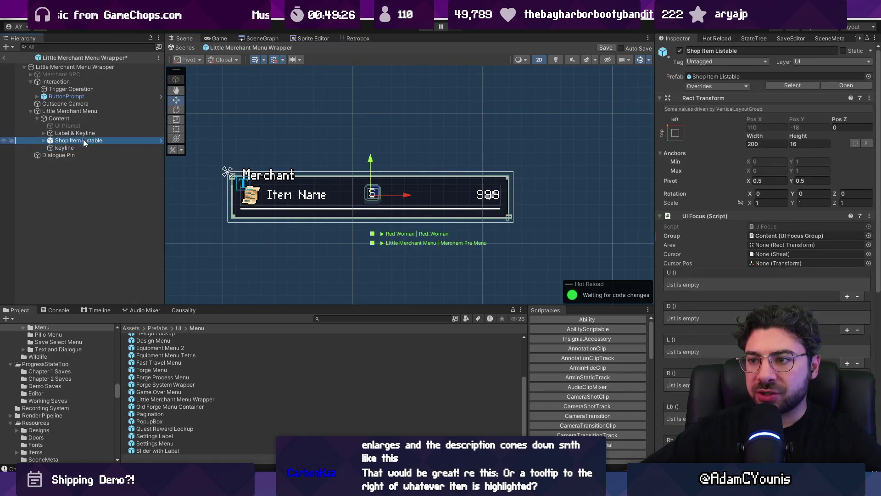
{"action": "left_click", "coordinate": [325, 319]}
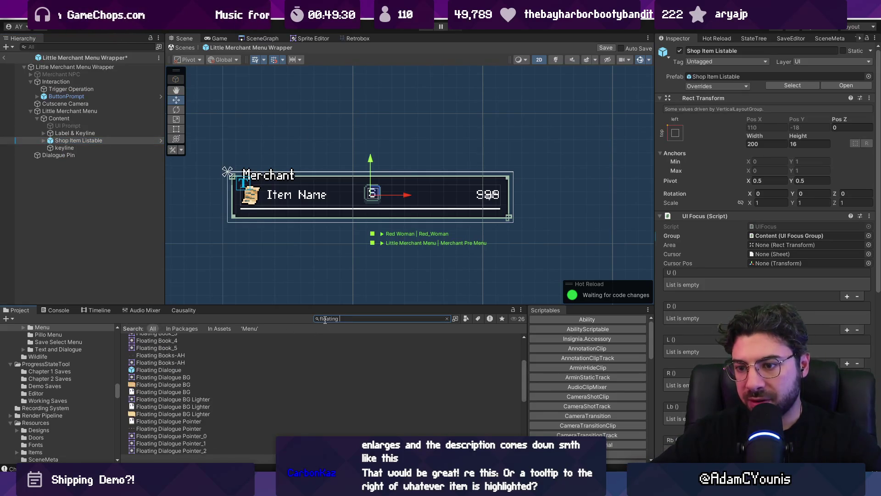
- Drag a Floating Dialogue prefab from the search results into the menu Content
{"action": "type", "text": "dialogue"}
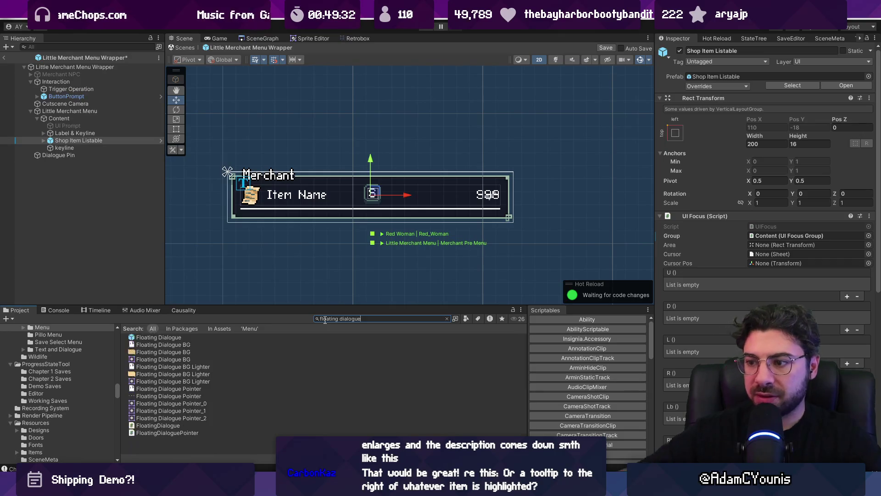
{"action": "mouse_move", "coordinate": [178, 337]}
{"action": "left_mouse_down"}
{"action": "mouse_move", "coordinate": [263, 252]}
{"action": "mouse_move", "coordinate": [95, 152]}
{"action": "mouse_move", "coordinate": [68, 150]}
{"action": "left_mouse_up"}
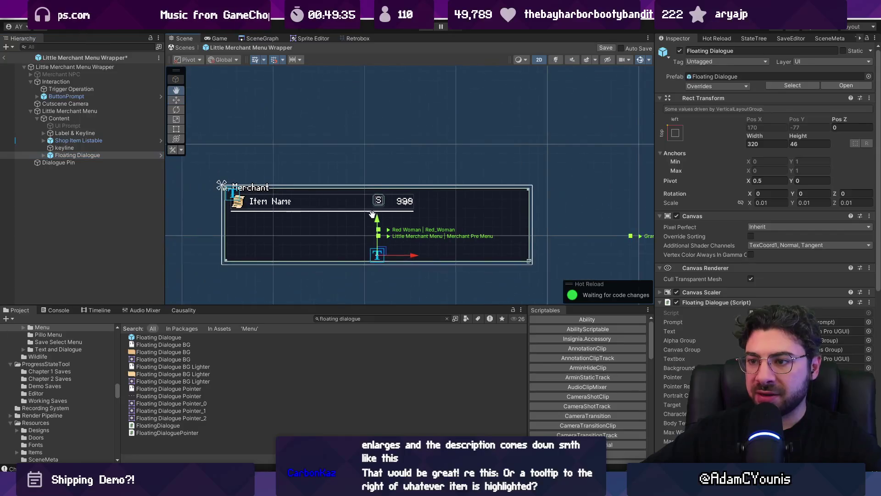
{"action": "left_click", "coordinate": [43, 150]}
{"action": "left_click", "coordinate": [43, 156]}
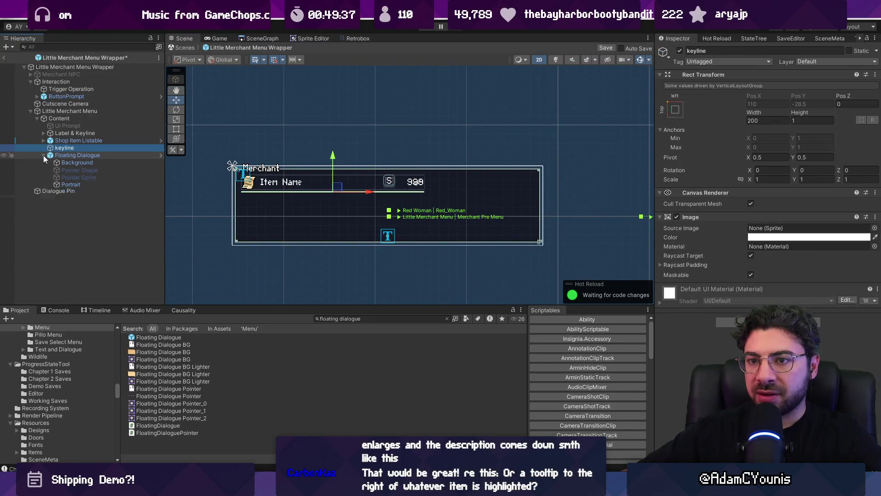
{"action": "left_click", "coordinate": [53, 156]}
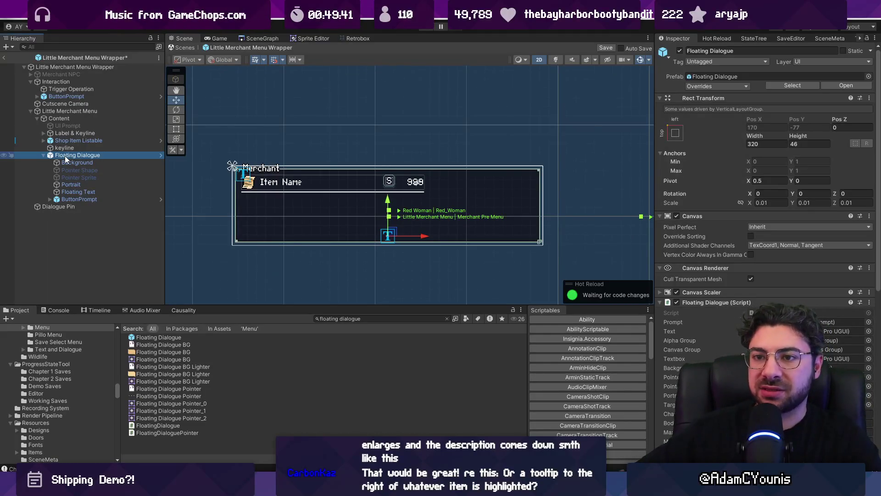
- Delete the Floating Dialogue and select the Value price text inside Shop Item Listable
{"action": "key", "text": "Delete"}
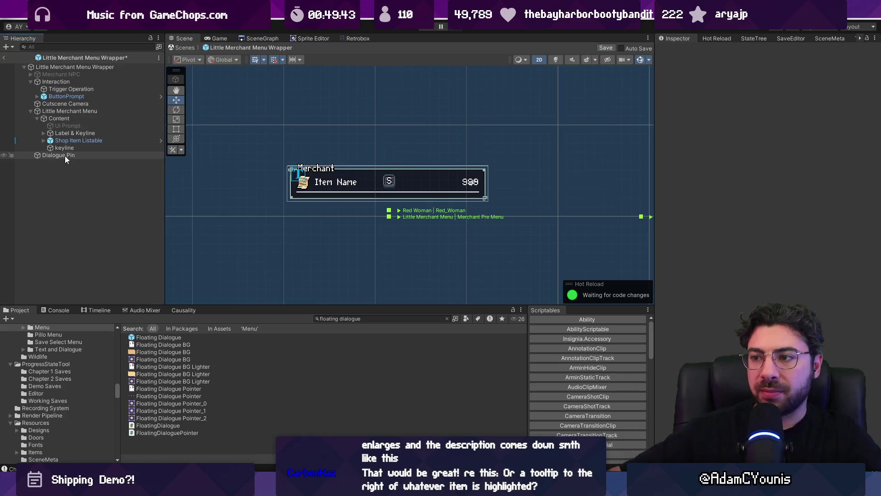
{"action": "left_click", "coordinate": [53, 141]}
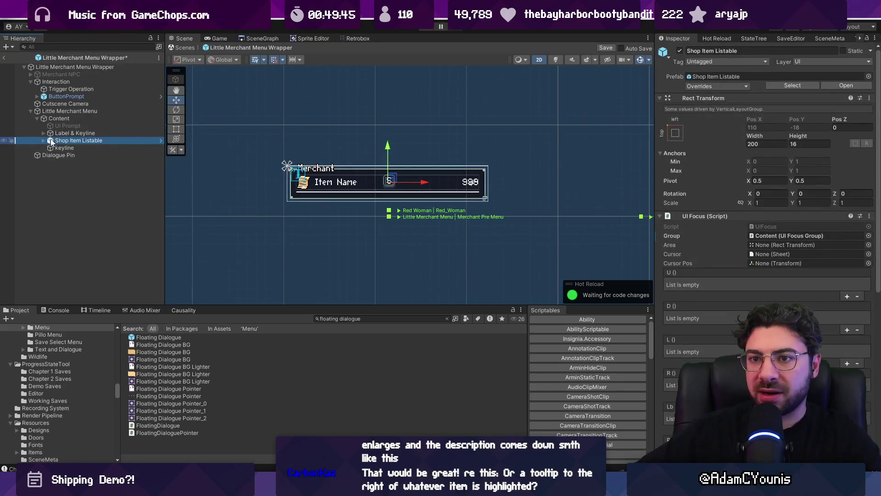
{"action": "left_click", "coordinate": [78, 163]}
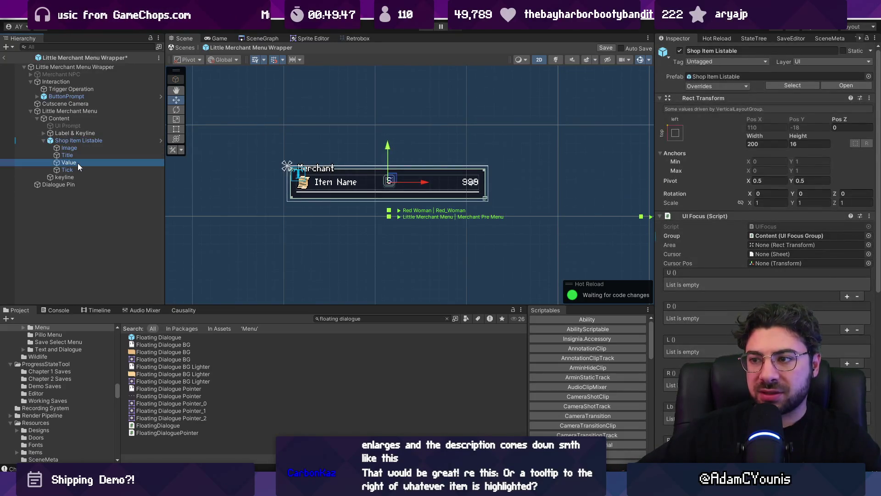
- Create an empty child under Content and name it Item Description
{"action": "left_click", "coordinate": [43, 139]}
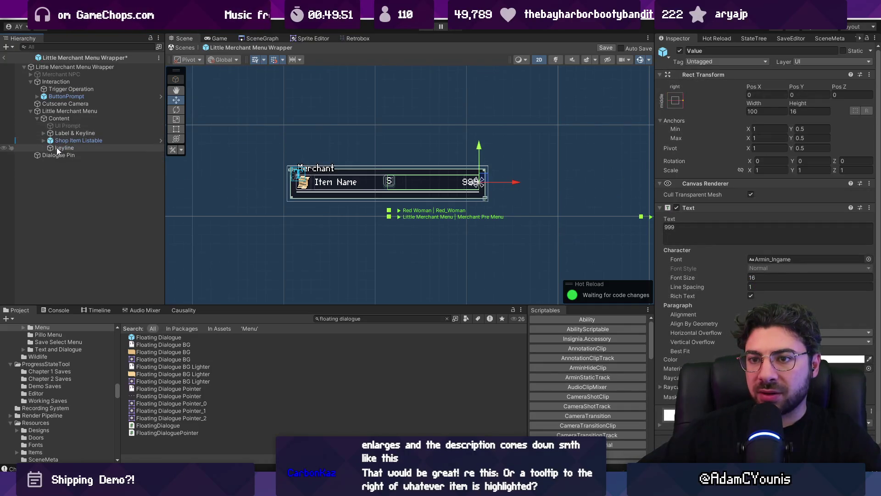
{"action": "right_click", "coordinate": [55, 118]}
{"action": "left_click", "coordinate": [120, 221]}
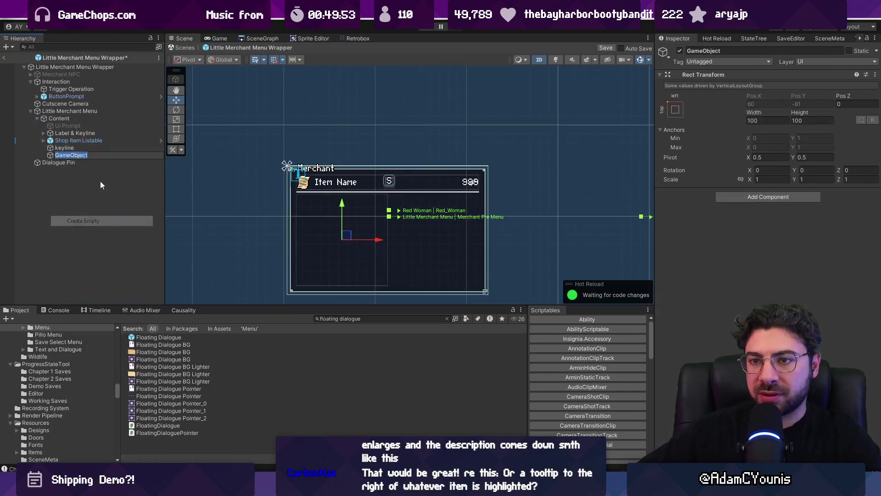
{"action": "type", "text": "Text"}
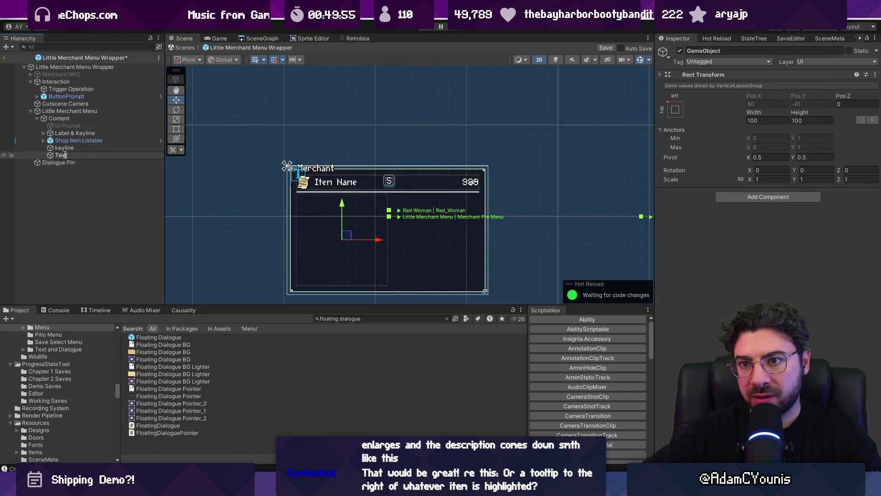
{"action": "key", "text": "Home"}
{"action": "type", "text": "Item"}
{"action": "key", "text": "Return"}
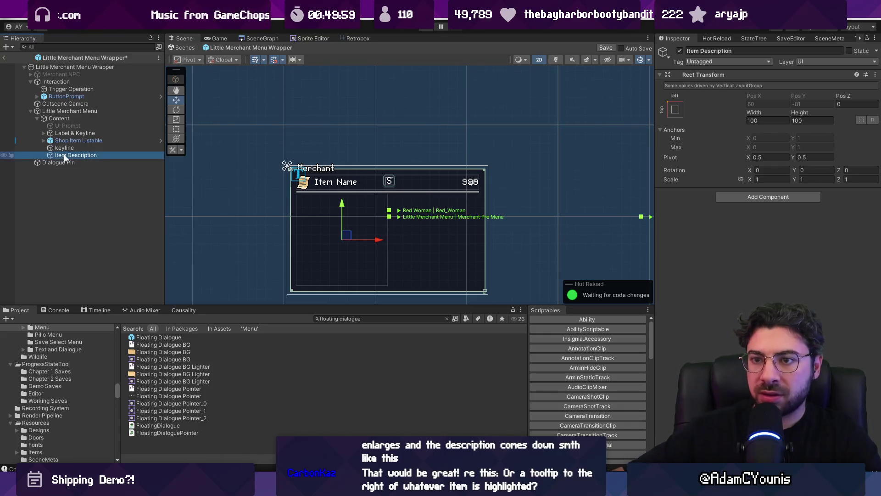
- Apply the stretch anchor preset to Item Description
{"action": "left_click", "coordinate": [675, 109]}
{"action": "left_click", "coordinate": [774, 249]}
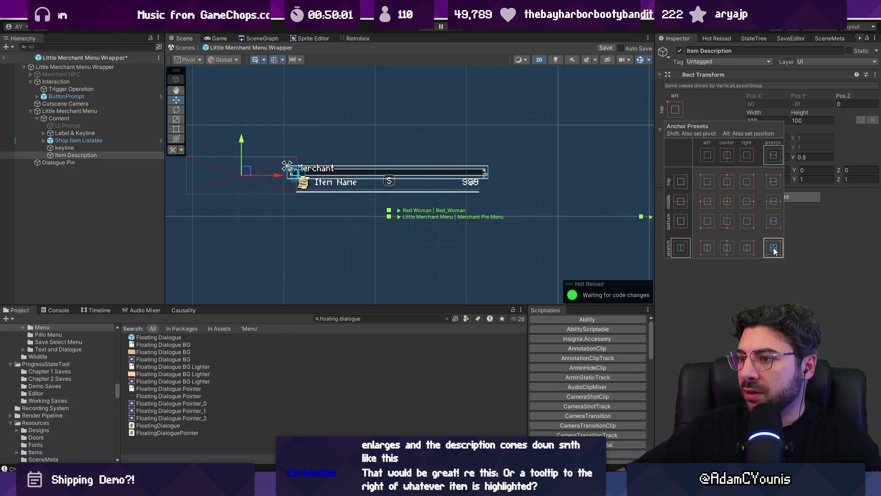
{"action": "left_click", "coordinate": [770, 223]}
- Size Item Description to width 200 and height 20, comparing it with the keyline
{"action": "left_click", "coordinate": [765, 118]}
{"action": "type", "text": "220"}
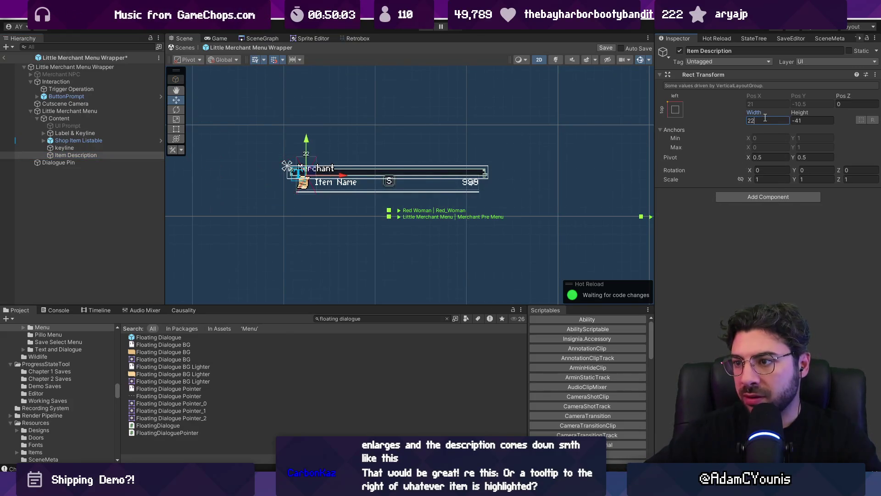
{"action": "left_click", "coordinate": [800, 121]}
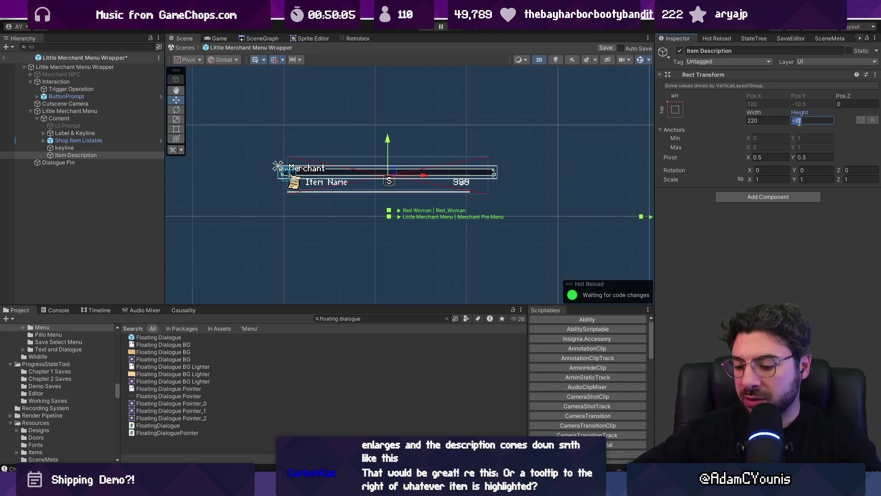
{"action": "type", "text": "100"}
{"action": "key", "text": "BackSpace"}
{"action": "key", "text": "BackSpace"}
{"action": "key", "text": "BackSpace"}
{"action": "type", "text": "20"}
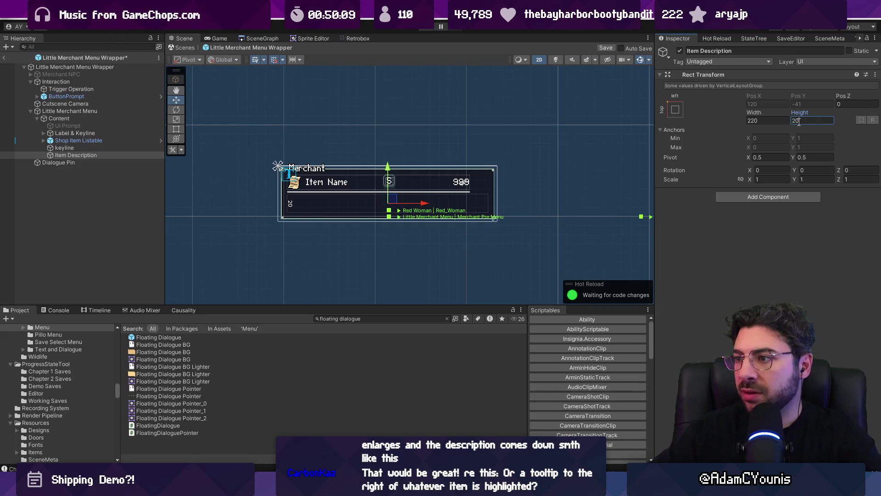
{"action": "scroll", "coordinate": [421, 181], "scroll_direction": "up", "scroll_amount": 3}
{"action": "left_click", "coordinate": [754, 120]}
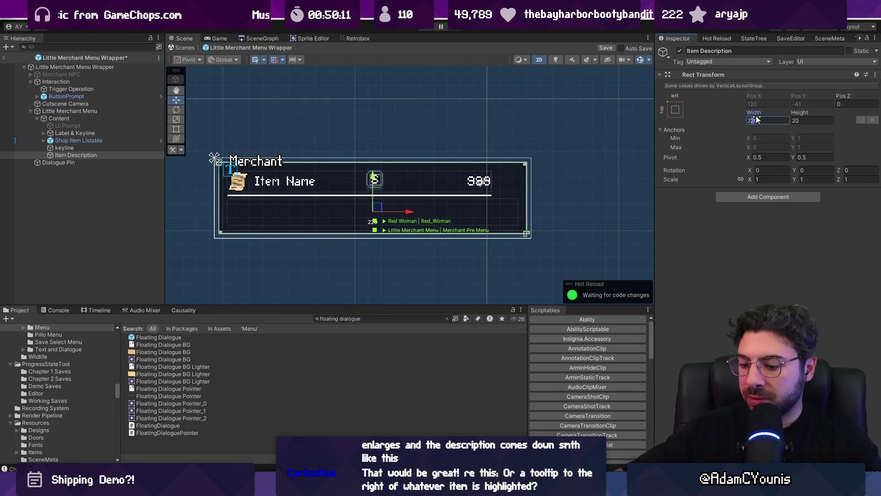
{"action": "type", "text": "200"}
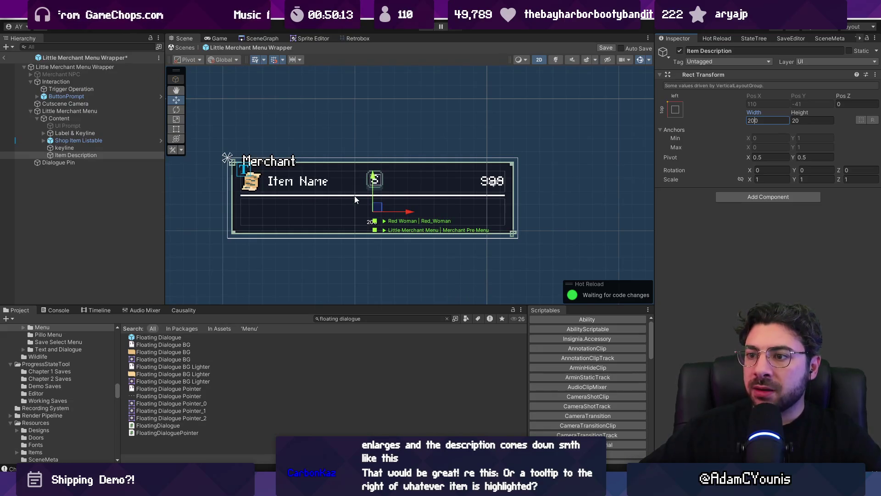
{"action": "left_click", "coordinate": [101, 147]}
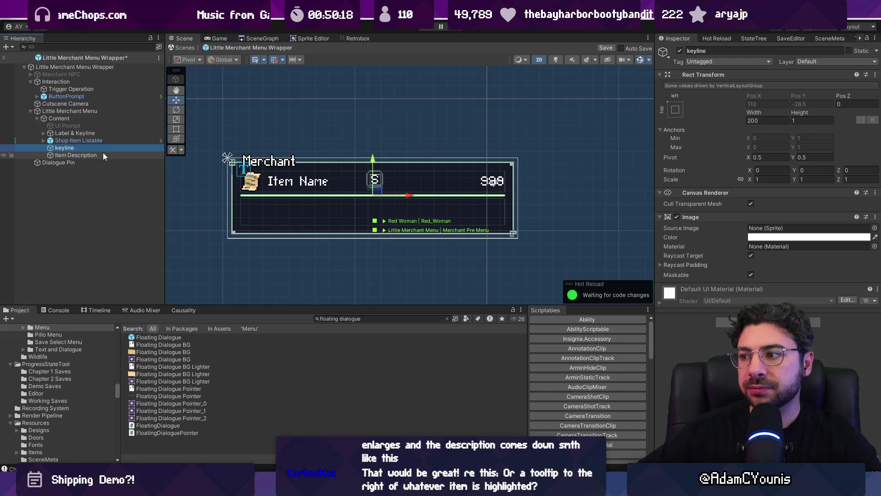
{"action": "left_click", "coordinate": [103, 154]}
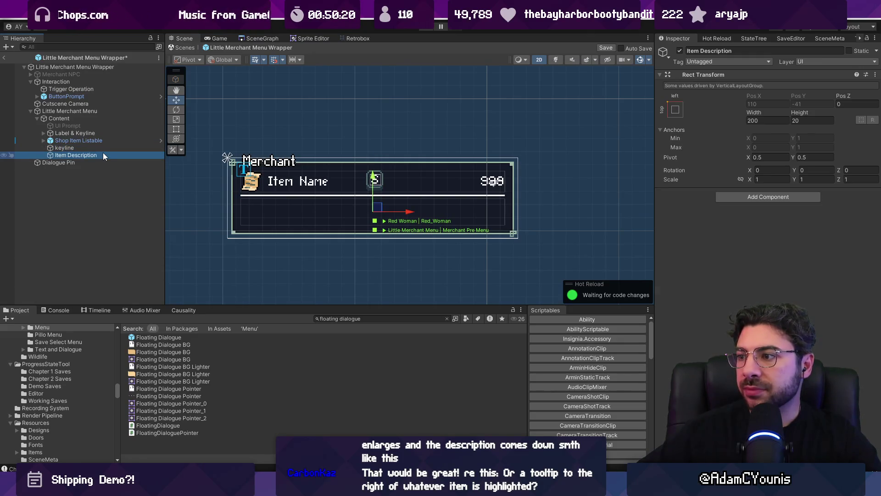
- Add a TextMeshPro - Text (UI) component to Item Description
{"action": "left_click", "coordinate": [727, 197]}
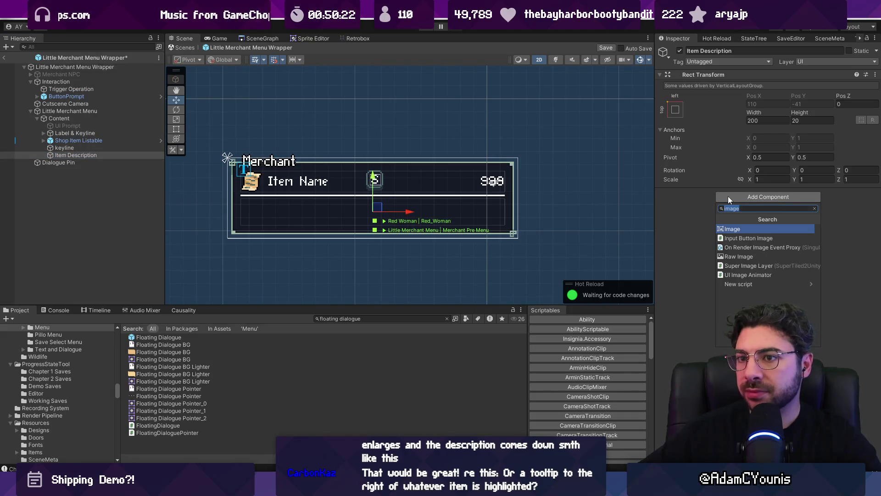
{"action": "type", "text": "tm"}
{"action": "key", "text": "BackSpace"}
{"action": "type", "text": "ext"}
{"action": "key", "text": "Down"}
{"action": "key", "text": "Down"}
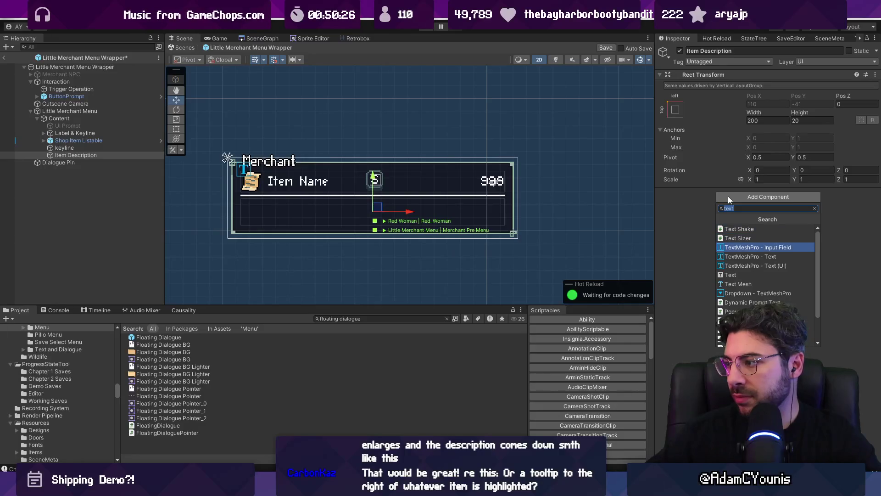
{"action": "key", "text": "Down"}
{"action": "key", "text": "Down"}
{"action": "key", "text": "Return"}
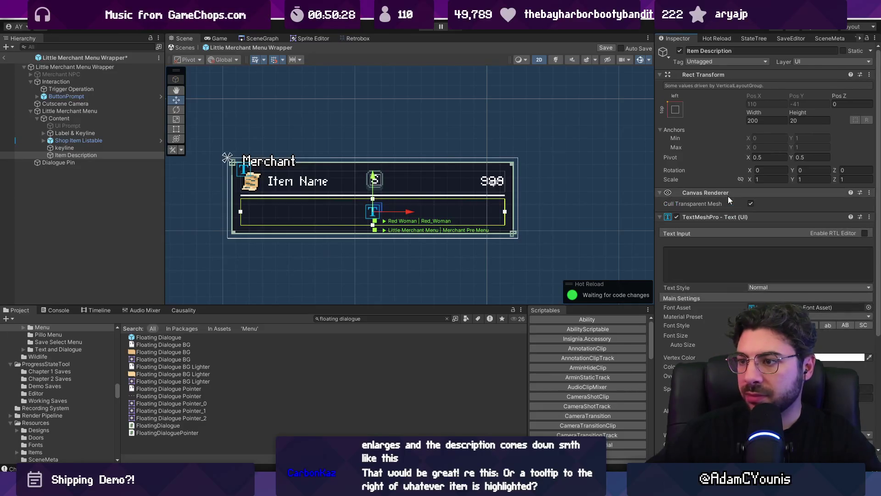
- Enter placeholder text, set font size 18, and choose the Ohrenstead font asset
{"action": "left_click", "coordinate": [744, 252]}
{"action": "type", "text": "asdasdsasadasd"}
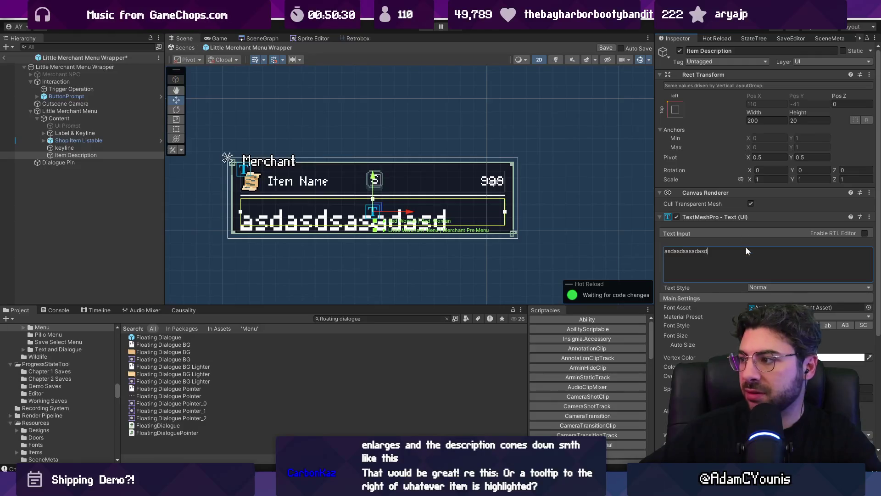
{"action": "left_click", "coordinate": [780, 335]}
{"action": "type", "text": "18"}
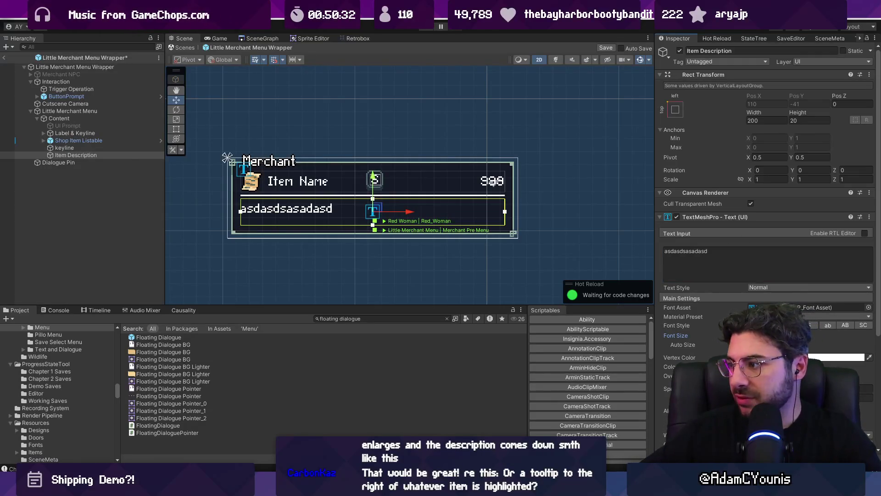
{"action": "left_click", "coordinate": [868, 307]}
{"action": "type", "text": "ohren"}
{"action": "key", "text": "Down"}
{"action": "key", "text": "Return"}
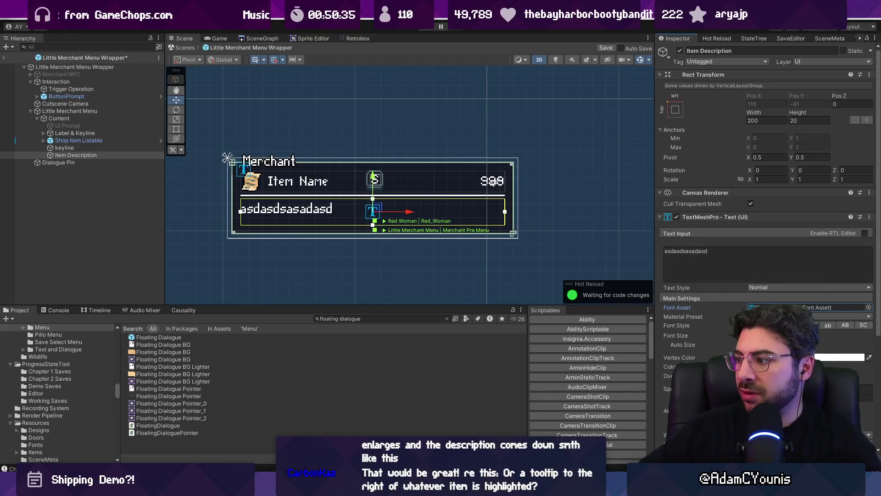
- Colour the text light green and replace the placeholder with the item description sentence
{"action": "left_click", "coordinate": [840, 357]}
{"action": "mouse_move", "coordinate": [856, 312]}
{"action": "left_mouse_down"}
{"action": "mouse_move", "coordinate": [773, 292]}
{"action": "mouse_move", "coordinate": [776, 285]}
{"action": "mouse_move", "coordinate": [796, 300]}
{"action": "left_mouse_up"}
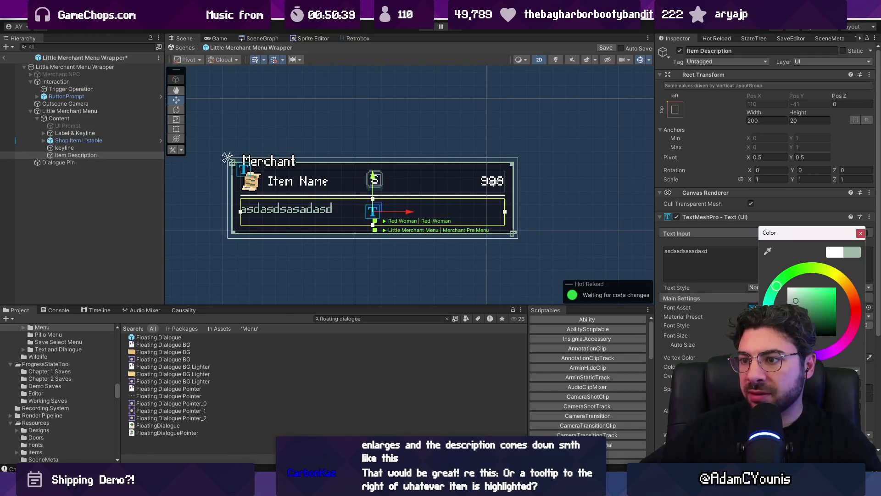
{"action": "left_click", "coordinate": [860, 233]}
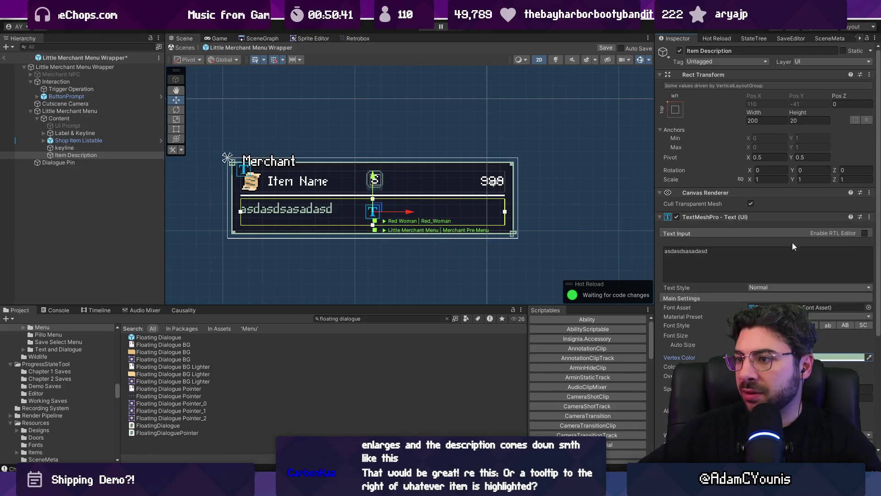
{"action": "double_click", "coordinate": [684, 258]}
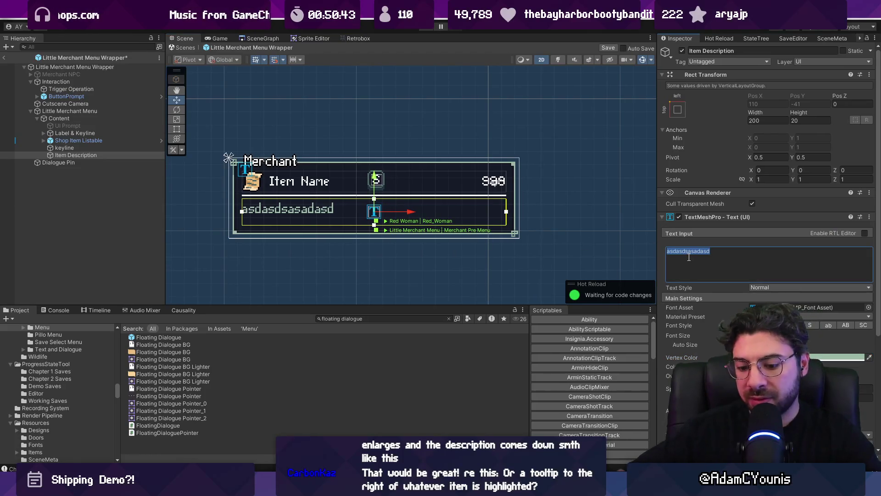
{"action": "type", "text": "This is ch"}
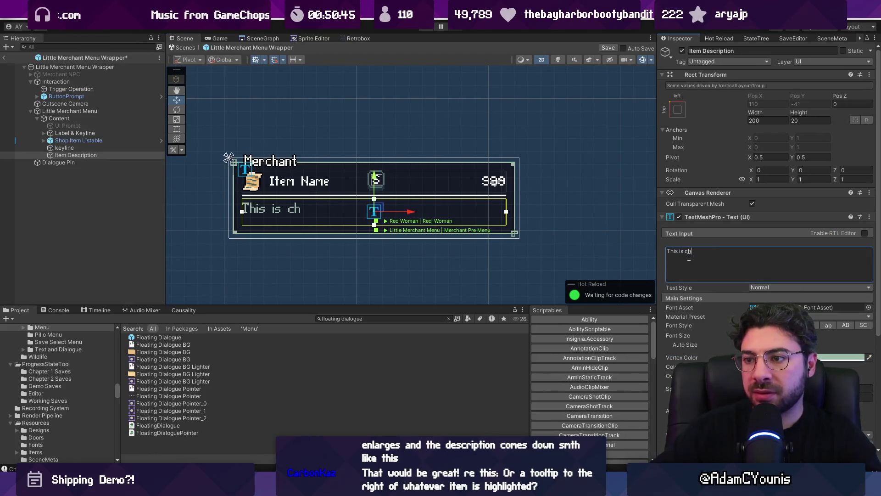
{"action": "type", "text": "Nutri"}
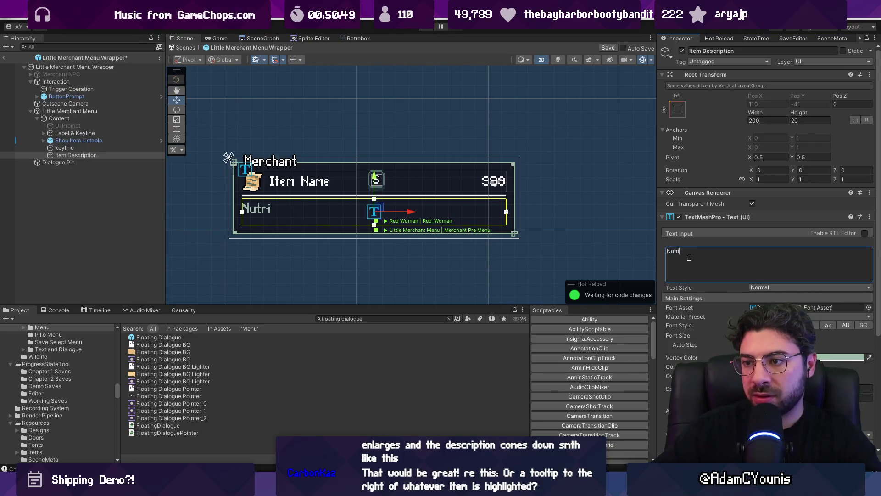
{"action": "type", "text": "iou and cheap!"}
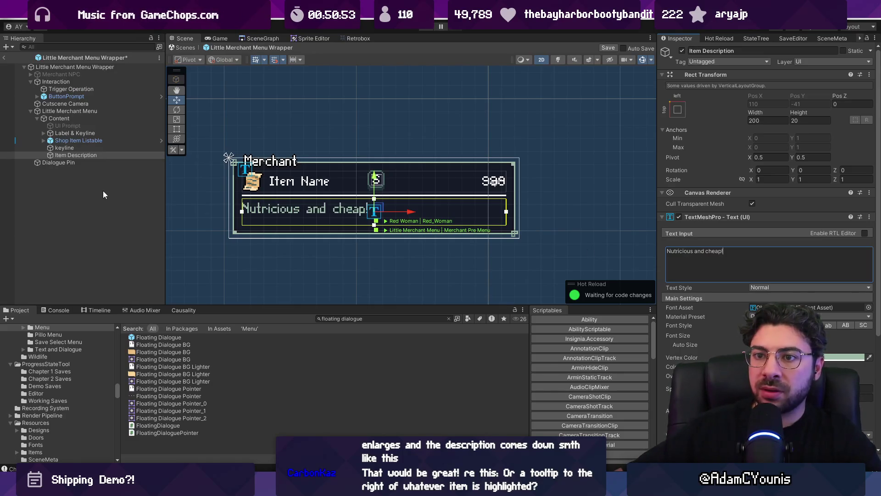
{"action": "left_click", "coordinate": [103, 190]}
{"action": "double_click", "coordinate": [111, 149]}
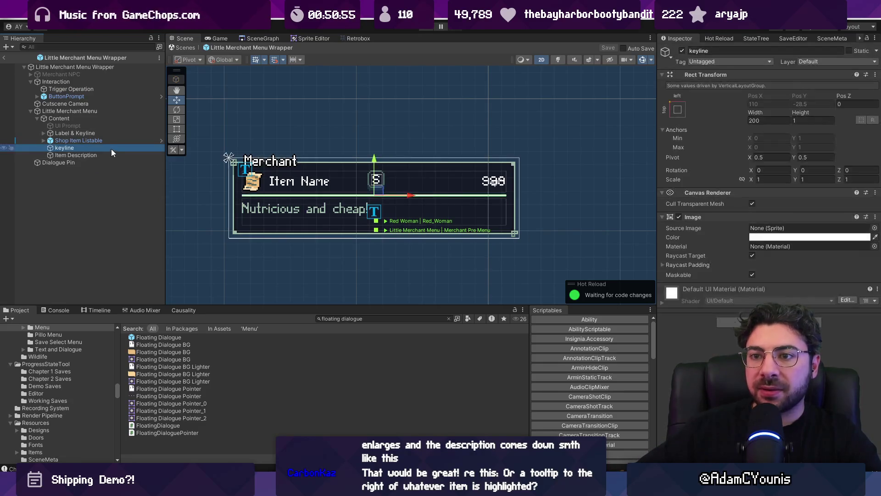
{"action": "left_click", "coordinate": [113, 154]}
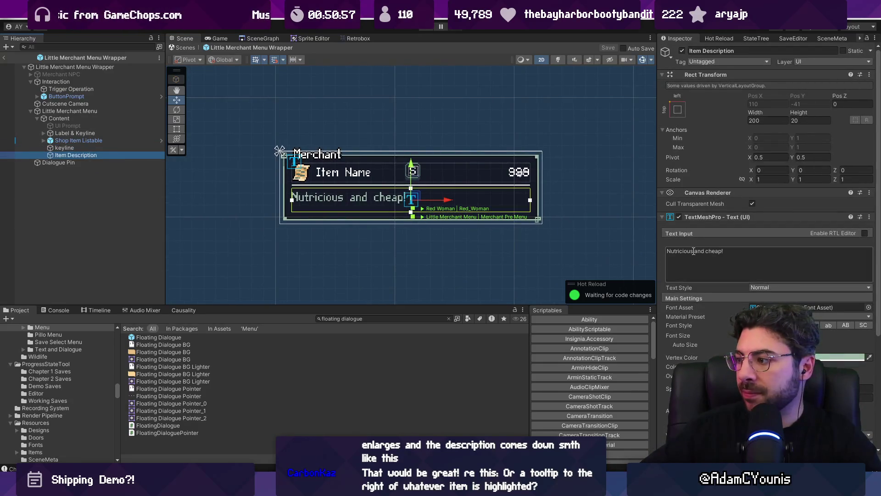
{"action": "scroll", "coordinate": [780, 340], "scroll_direction": "down", "scroll_amount": 5}
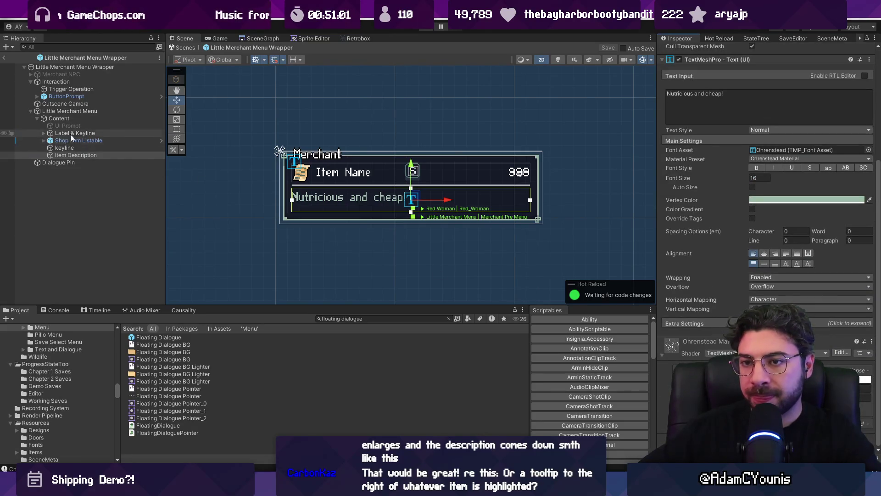
- Enable Control Child Height on Content's layout group and review its children's sizes
{"action": "left_click", "coordinate": [71, 118]}
{"action": "scroll", "coordinate": [794, 277], "scroll_direction": "up", "scroll_amount": 3}
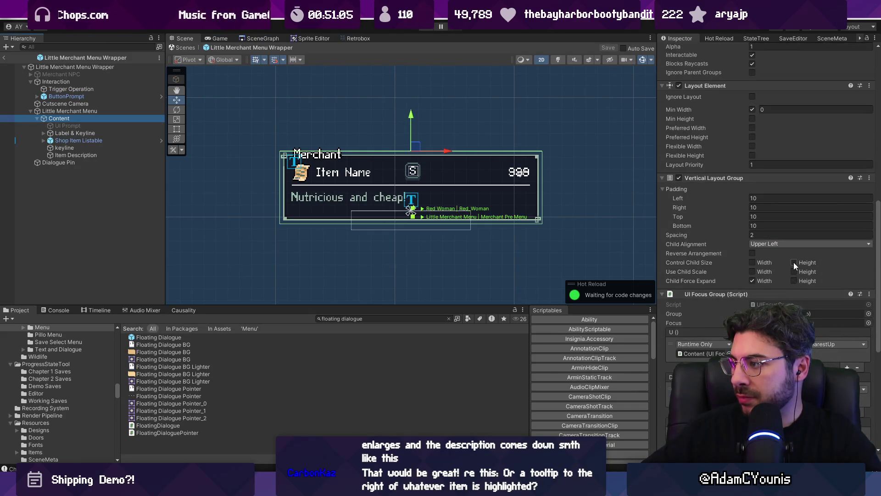
{"action": "left_click", "coordinate": [793, 262]}
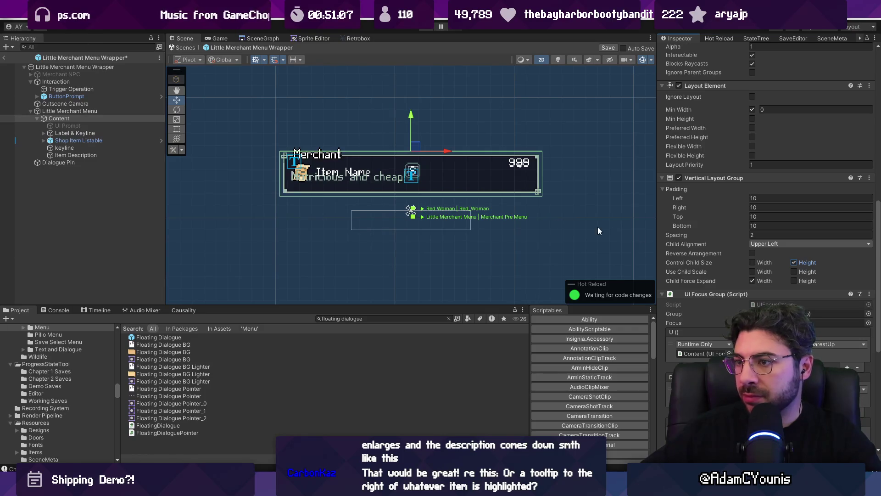
{"action": "left_click", "coordinate": [122, 135]}
{"action": "left_click", "coordinate": [123, 140]}
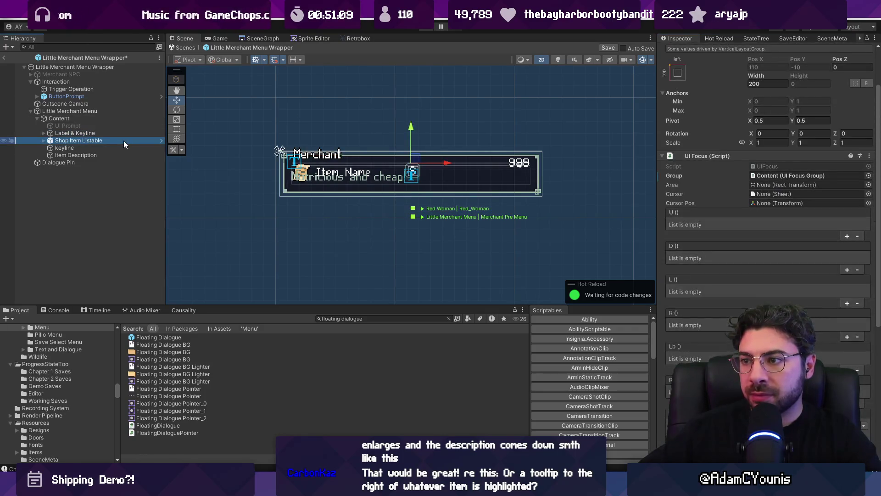
{"action": "left_click", "coordinate": [123, 146]}
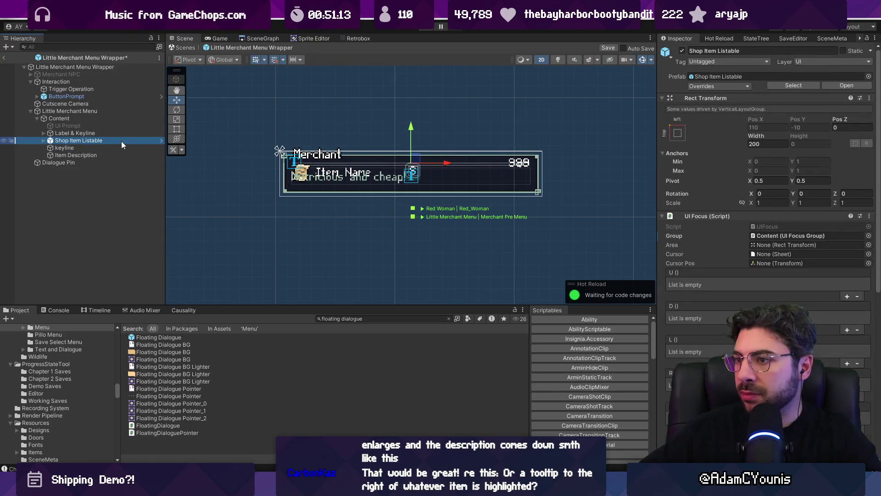
- Save the prefab, fold away Content's Canvas and Image components, and select Item Description
{"action": "key", "text": "ctrl+s"}
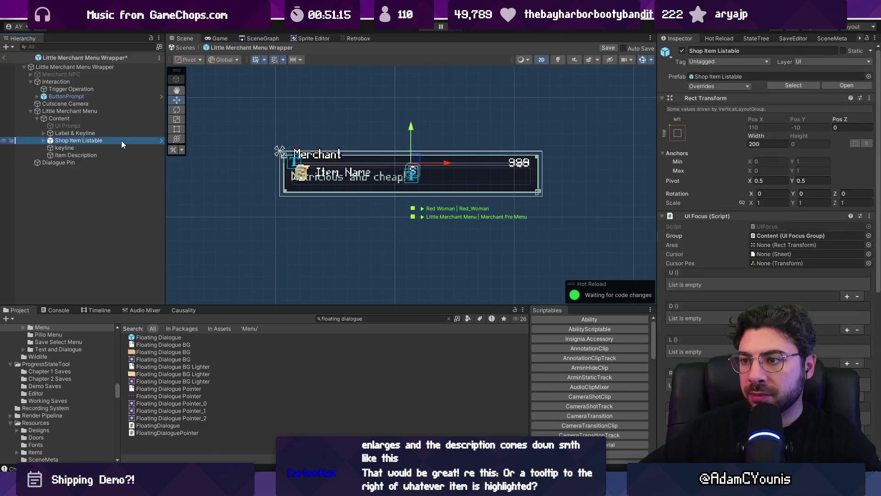
{"action": "key", "text": "Left"}
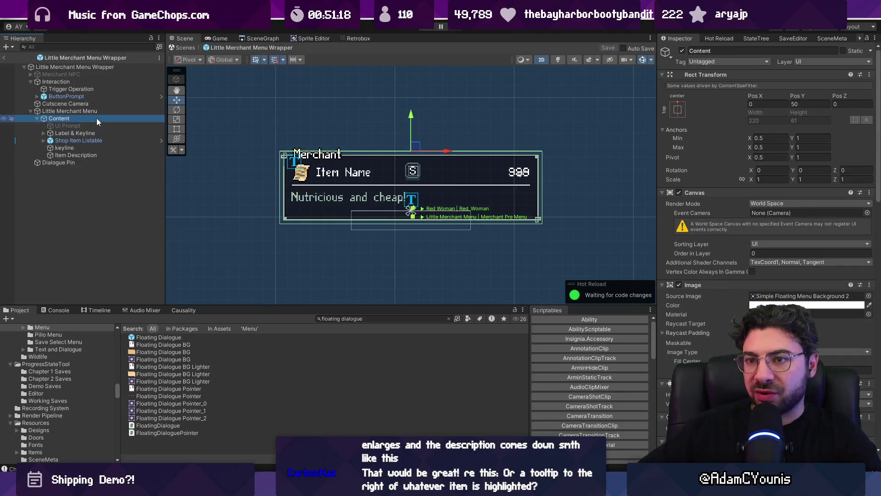
{"action": "left_click", "coordinate": [708, 191]}
{"action": "left_click", "coordinate": [704, 203]}
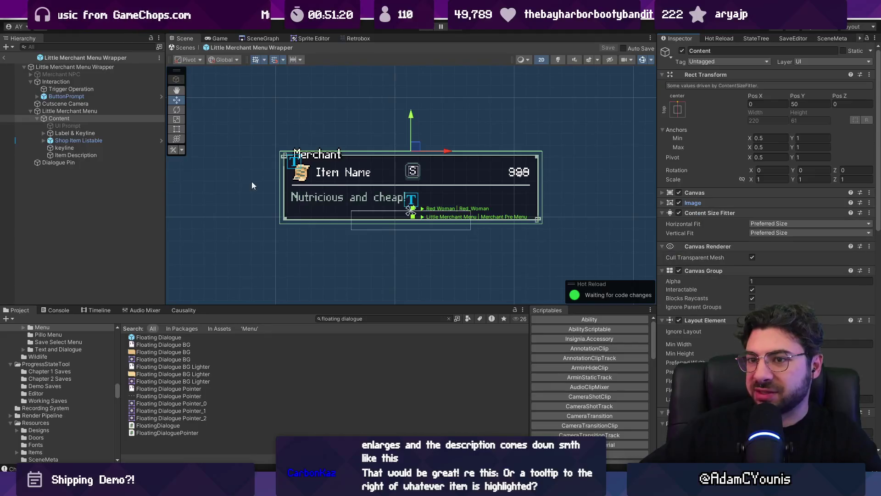
{"action": "left_click", "coordinate": [121, 156]}
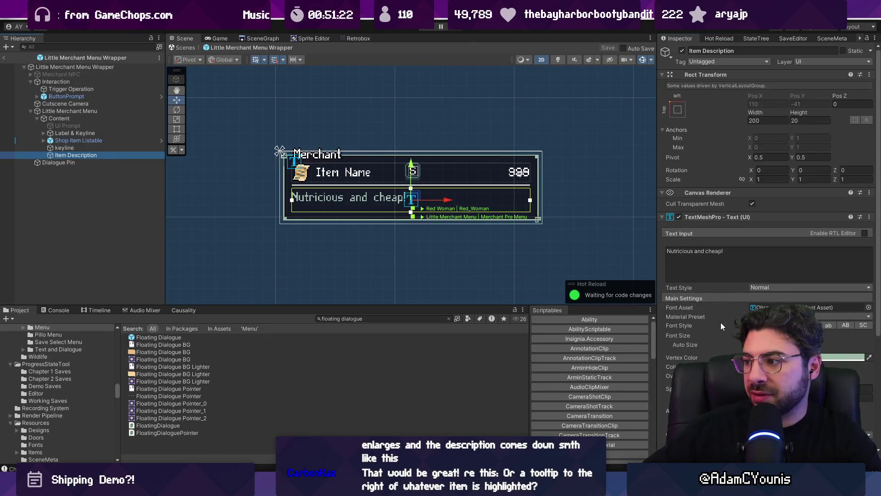
- Set Item Description's Content Size Fitter Vertical Fit to Preferred Size and save
{"action": "scroll", "coordinate": [766, 230], "scroll_direction": "down", "scroll_amount": 5}
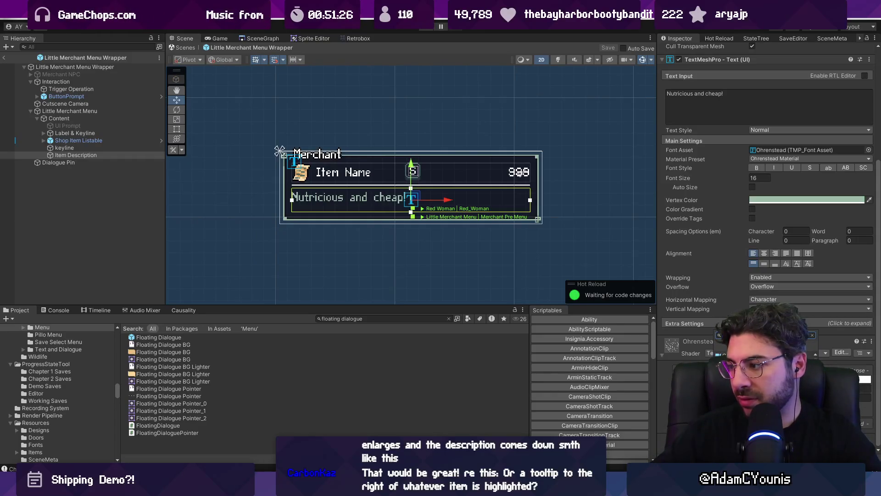
{"action": "scroll", "coordinate": [767, 207], "scroll_direction": "down", "scroll_amount": 2}
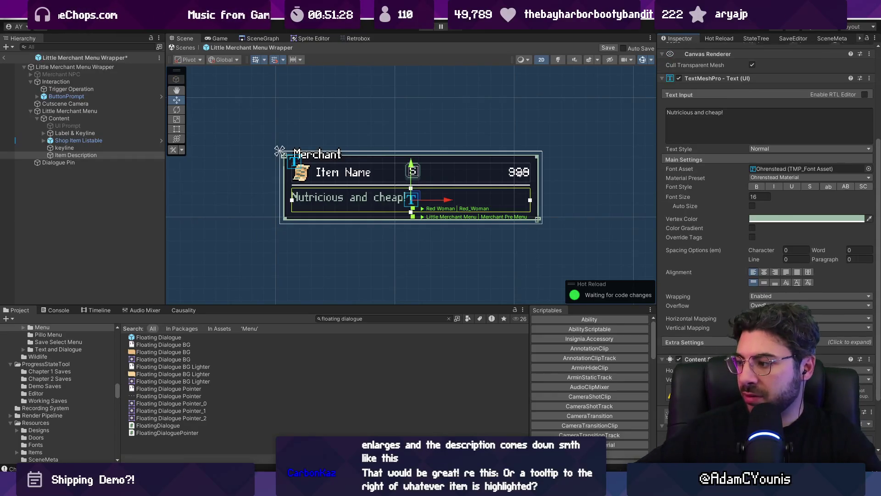
{"action": "left_click", "coordinate": [780, 324]}
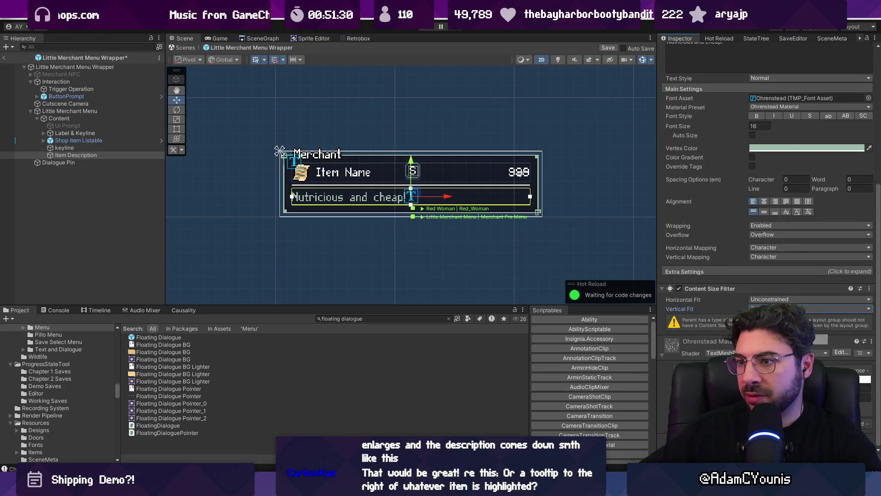
{"action": "key", "text": "ctrl+s"}
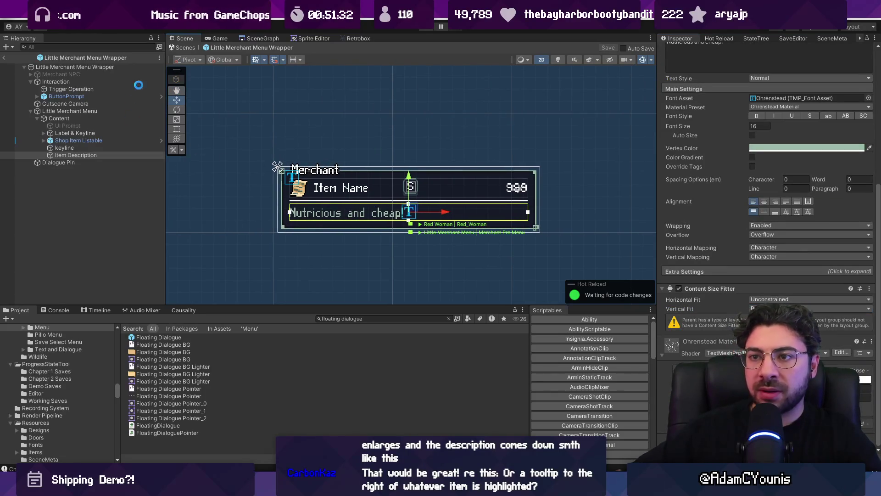
- Change the keyline's Image colour to dark blue and save the prefab
{"action": "scroll", "coordinate": [362, 202], "scroll_direction": "up", "scroll_amount": 4}
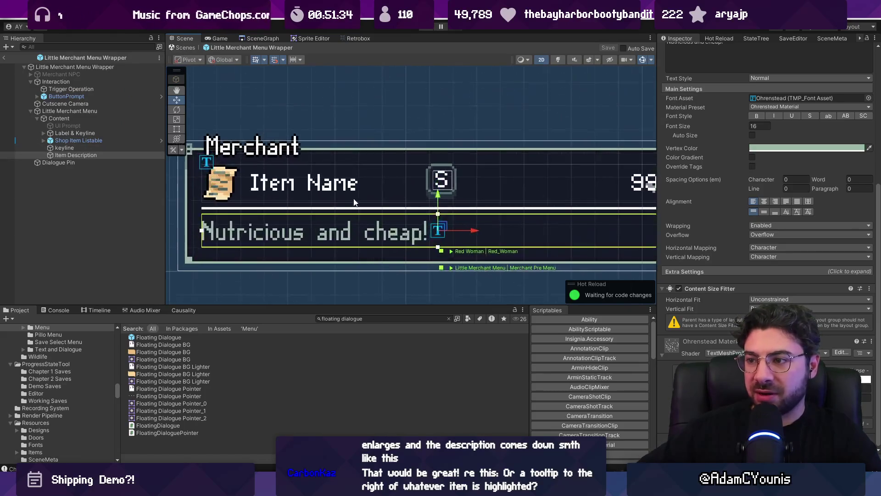
{"action": "left_click", "coordinate": [348, 209]}
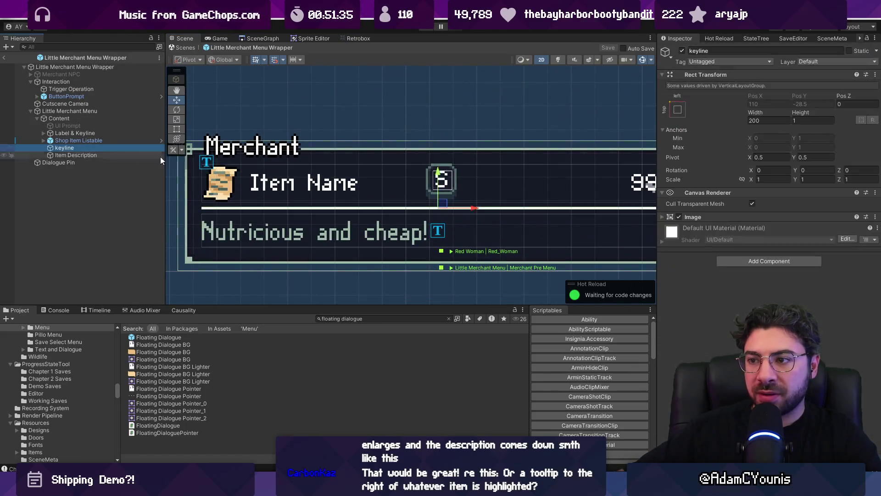
{"action": "left_click", "coordinate": [692, 217]}
{"action": "left_click", "coordinate": [753, 236]}
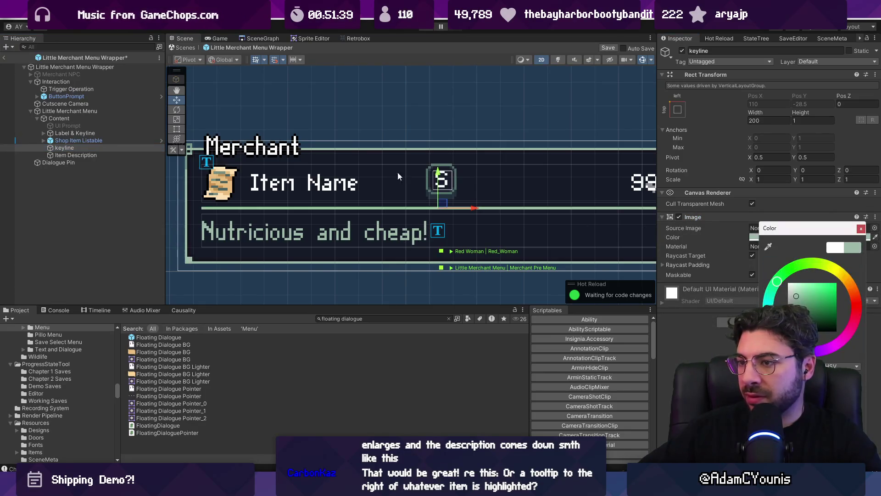
{"action": "scroll", "coordinate": [382, 188], "scroll_direction": "down", "scroll_amount": 4}
{"action": "key", "text": "ctrl+s"}
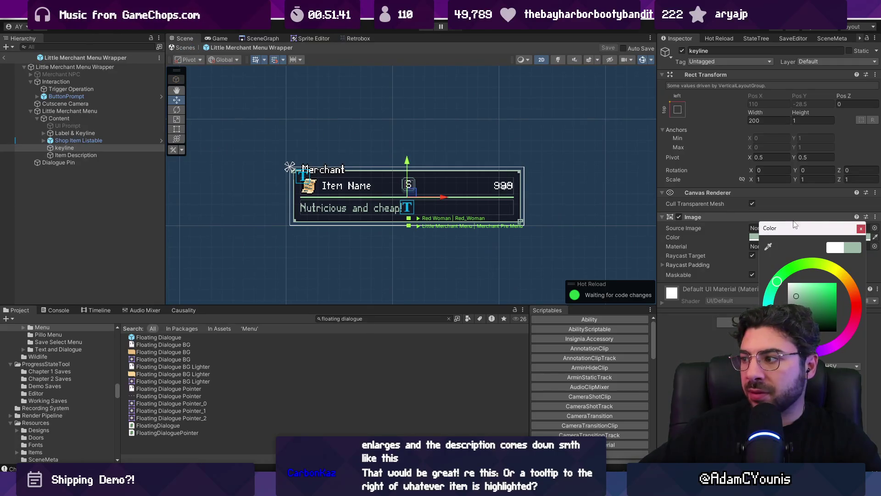
{"action": "key", "text": "ctrl+v"}
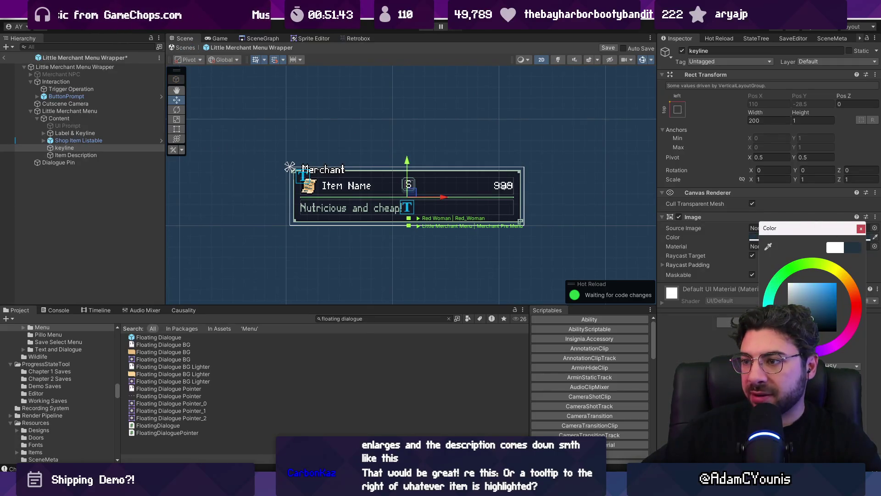
- Save the merchant menu prefab and return from Prefab Mode to the full scene
{"action": "left_click", "coordinate": [861, 228]}
{"action": "left_click", "coordinate": [550, 250]}
{"action": "key", "text": "ctrl+s"}
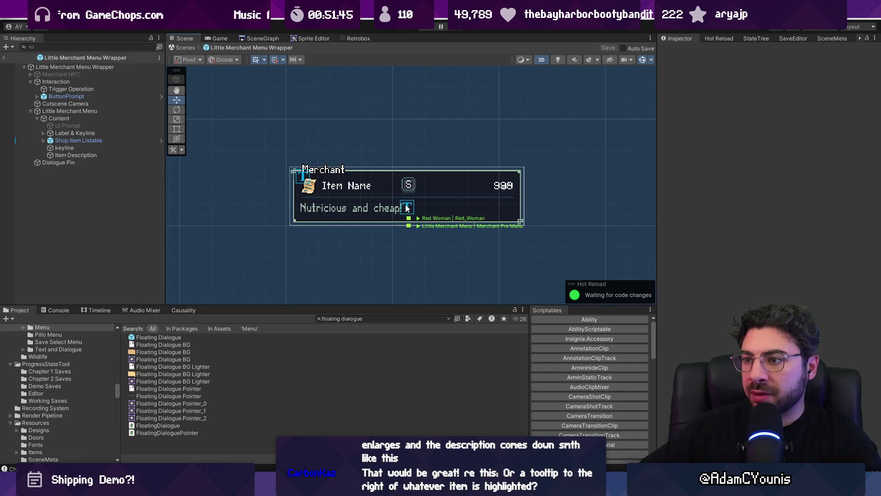
{"action": "left_click", "coordinate": [183, 48]}
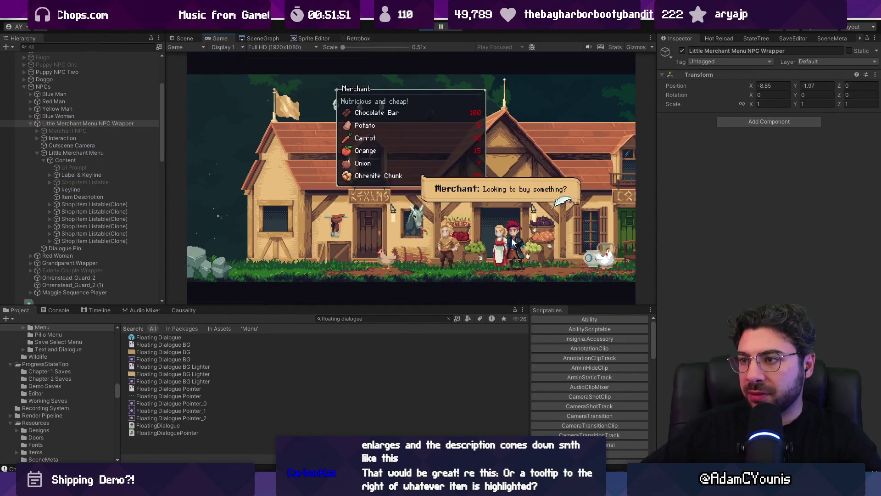
- Play-test the shop menu in a maximized game view, then stop Play mode
{"action": "key", "text": "shift+space"}
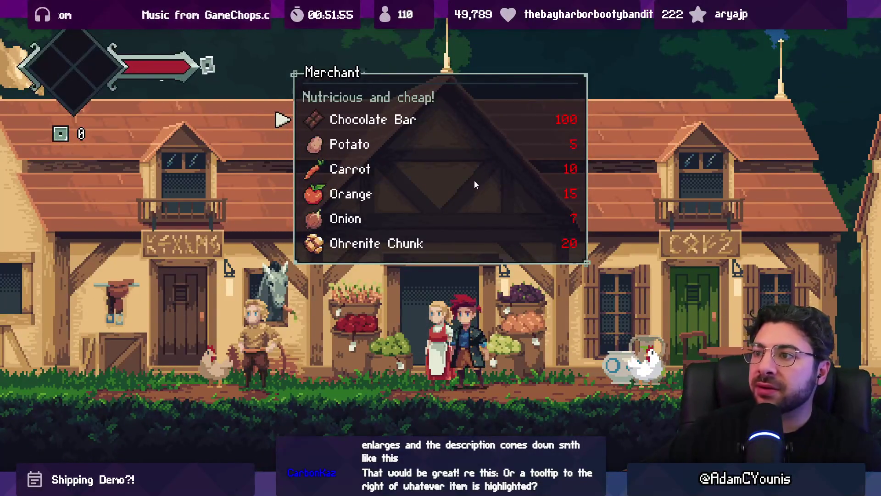
{"action": "key", "text": "shift+space"}
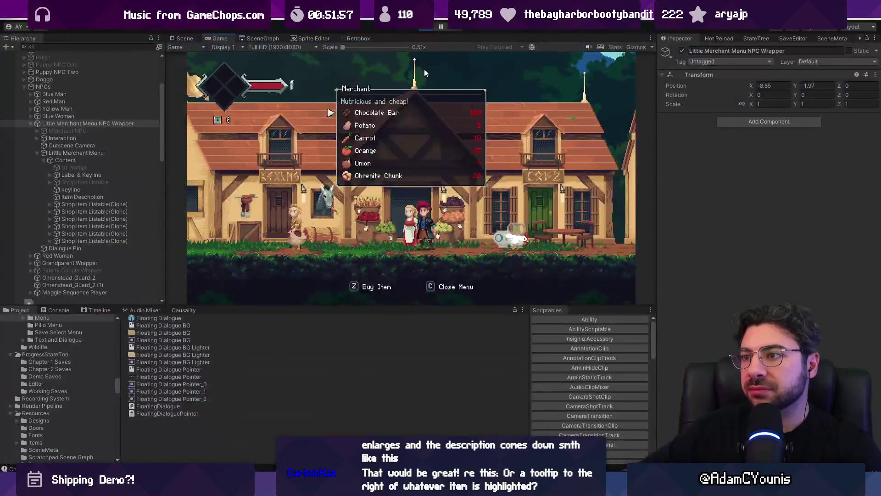
{"action": "left_click", "coordinate": [426, 26]}
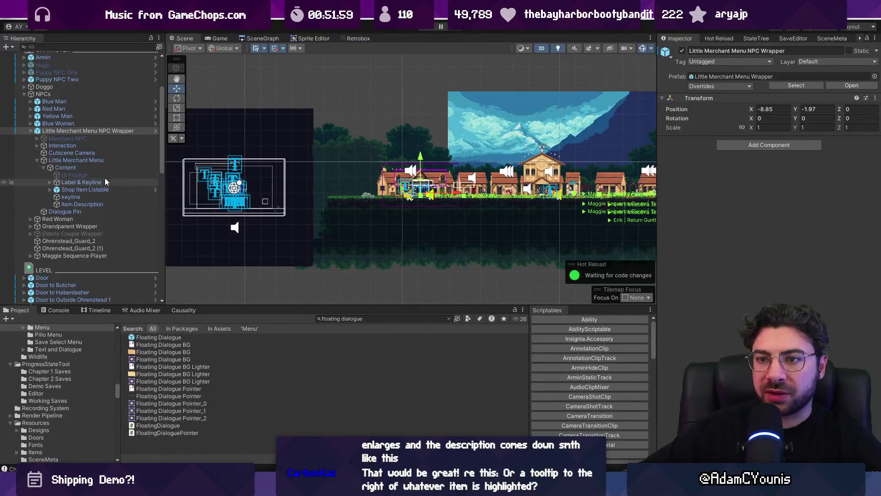
- In the merchant menu prefab, move keyline and Item Description directly under Content
{"action": "left_click", "coordinate": [82, 169]}
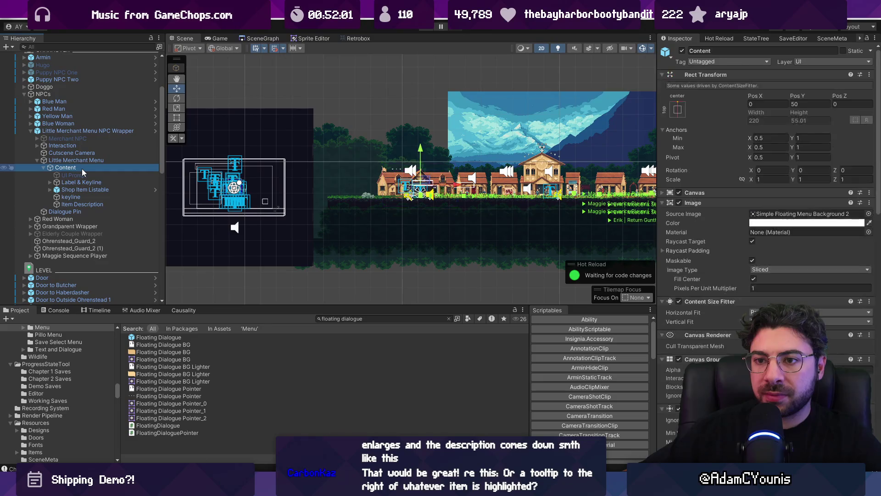
{"action": "left_click", "coordinate": [82, 198]}
{"action": "left_click", "coordinate": [82, 202], "text": "shift"}
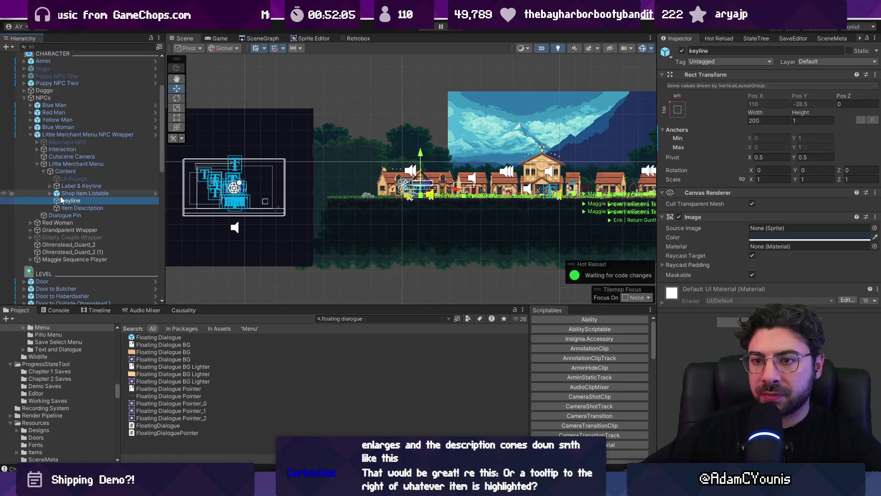
{"action": "left_click", "coordinate": [138, 135]}
{"action": "left_click", "coordinate": [155, 134]}
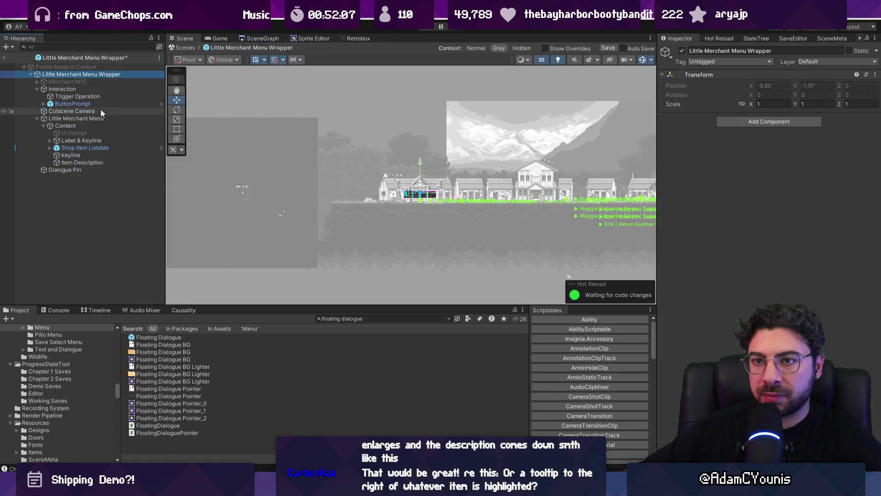
{"action": "left_click", "coordinate": [79, 126]}
{"action": "left_click", "coordinate": [79, 154]}
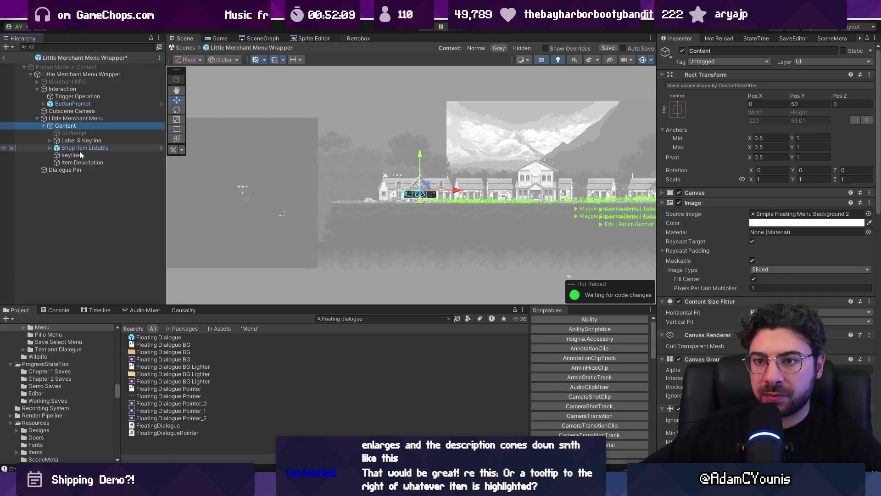
{"action": "left_click", "coordinate": [81, 161], "text": "shift"}
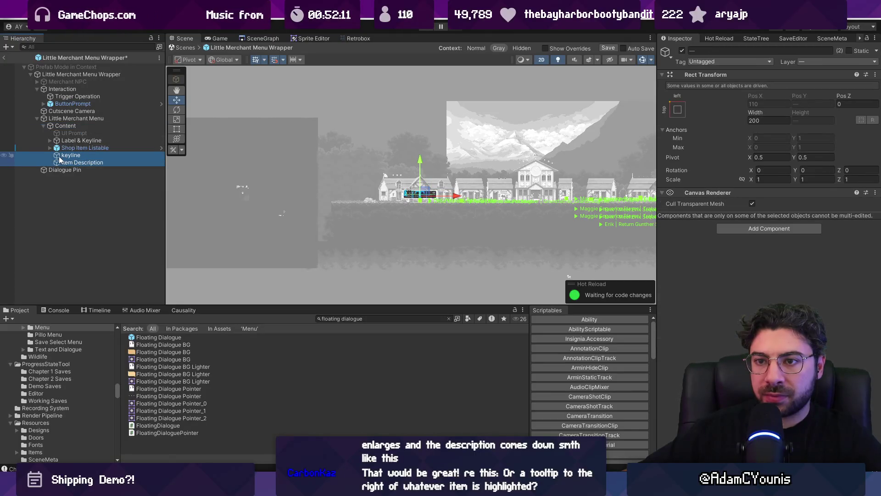
{"action": "left_click_drag", "start_coordinate": [58, 157], "coordinate": [48, 170]}
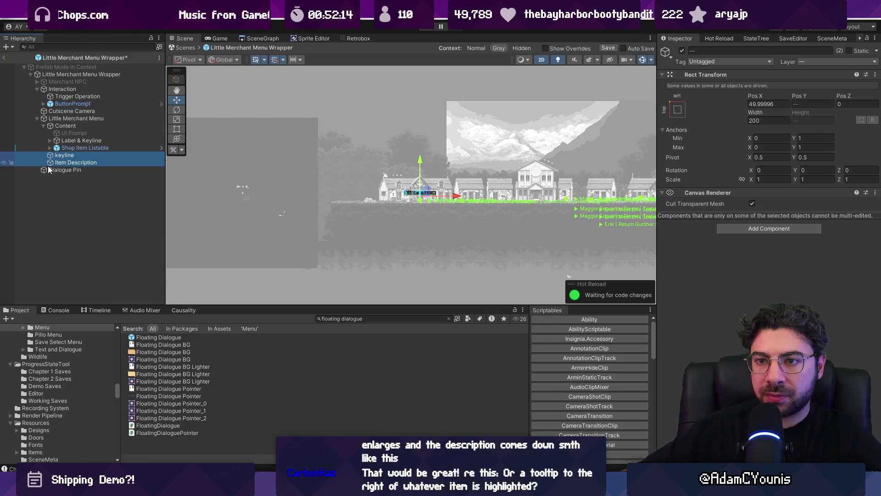
- In the Little Merchant Menu Wrapper prefab, place keyline and Item Description under Content after Shop Item Listable
{"action": "left_click", "coordinate": [54, 120]}
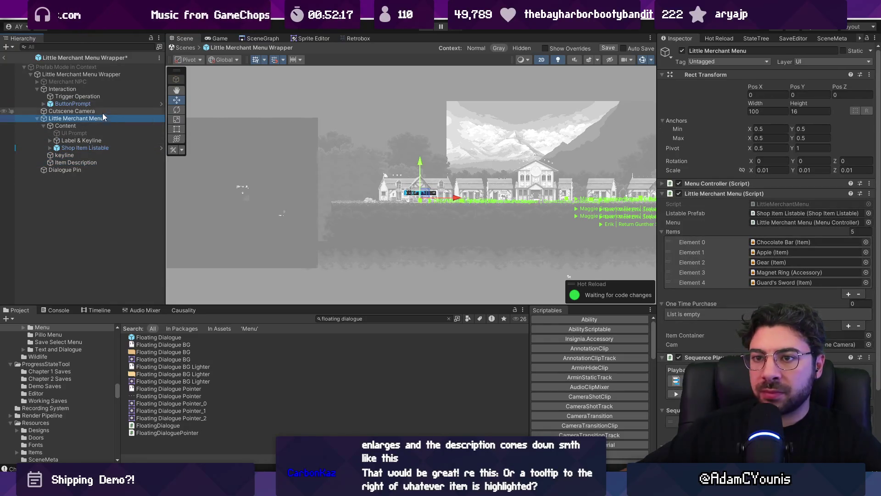
{"action": "left_click", "coordinate": [88, 61]}
{"action": "double_click", "coordinate": [175, 399]}
{"action": "double_click", "coordinate": [72, 135]}
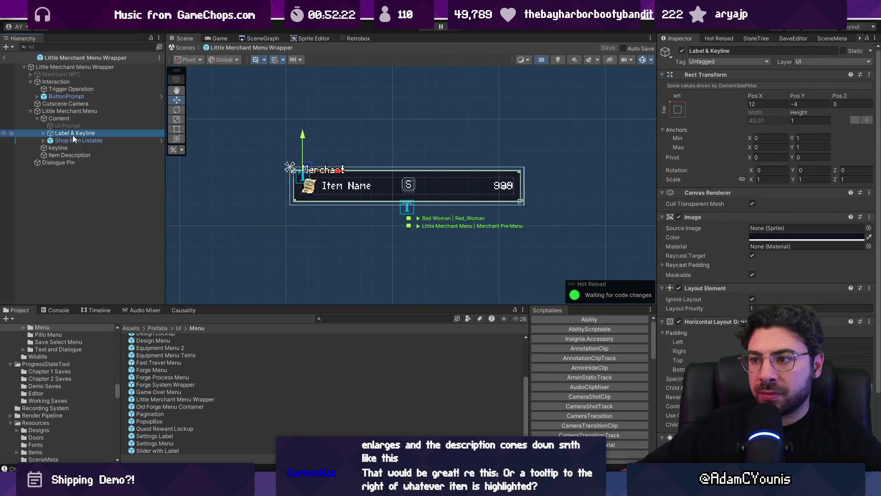
{"action": "left_click", "coordinate": [76, 138]}
{"action": "double_click", "coordinate": [76, 136]}
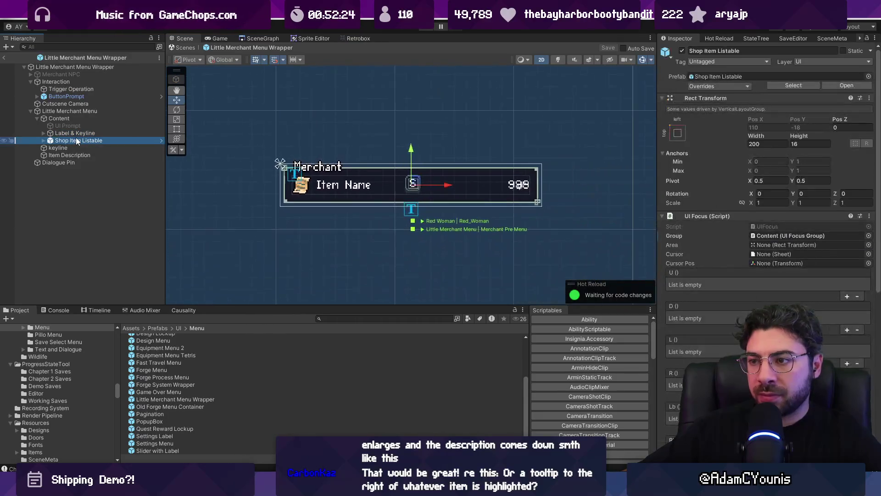
{"action": "left_click", "coordinate": [44, 141]}
{"action": "left_click", "coordinate": [44, 140]}
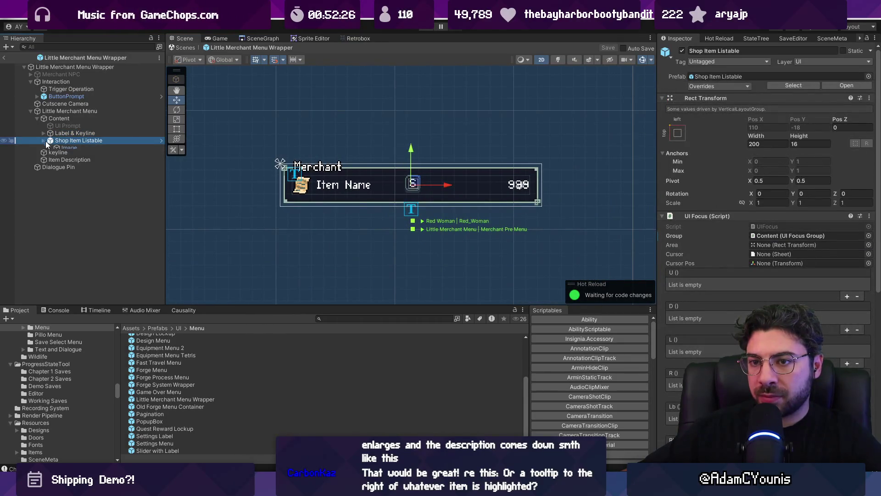
{"action": "left_click", "coordinate": [55, 147]}
{"action": "left_click", "coordinate": [56, 154]}
{"action": "left_click", "coordinate": [57, 148], "text": "ctrl"}
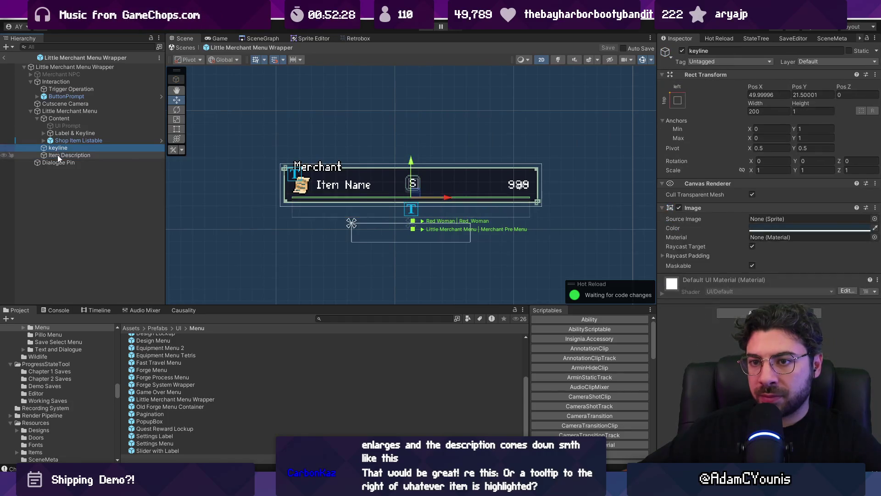
{"action": "left_click_drag", "start_coordinate": [57, 155], "coordinate": [78, 144]}
- Nest the keyline object under Item Description and deselect to check the layout
{"action": "scroll", "coordinate": [309, 194], "scroll_direction": "up", "scroll_amount": 3}
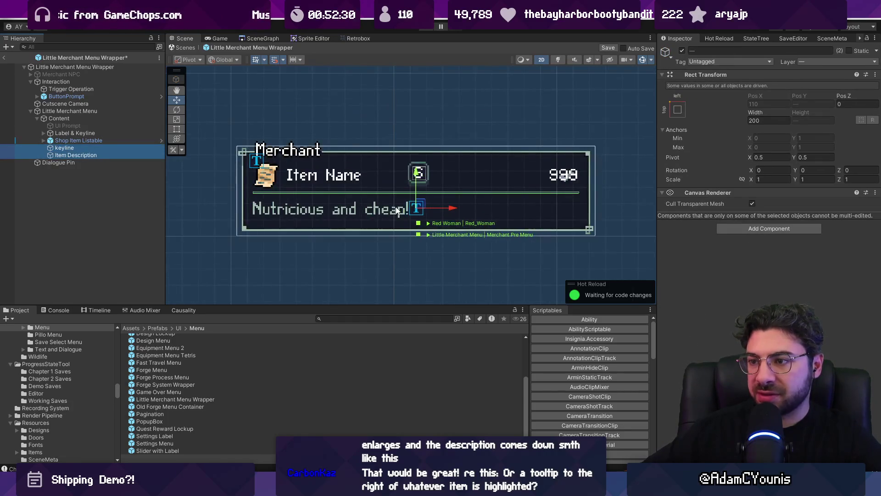
{"action": "left_click", "coordinate": [92, 140]}
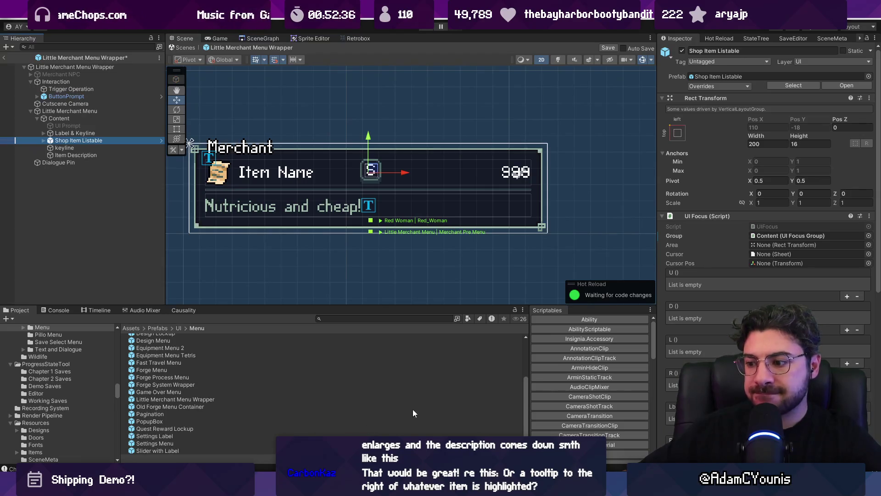
{"action": "scroll", "coordinate": [728, 216], "scroll_direction": "down", "scroll_amount": 5}
{"action": "scroll", "coordinate": [725, 222], "scroll_direction": "down", "scroll_amount": 4}
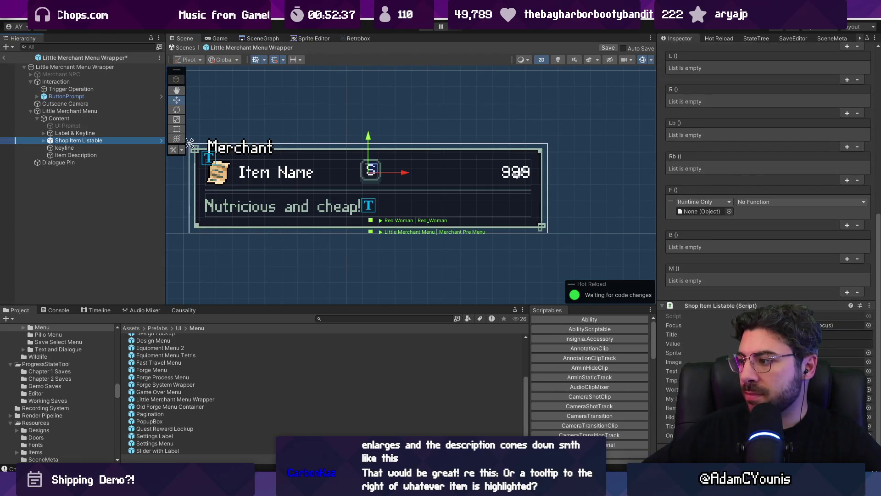
{"action": "left_click", "coordinate": [272, 179]}
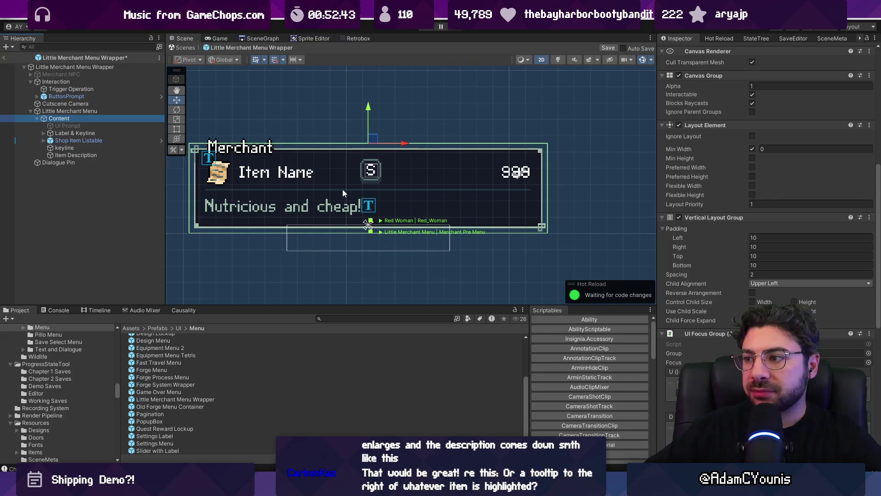
{"action": "scroll", "coordinate": [696, 264], "scroll_direction": "down", "scroll_amount": 3}
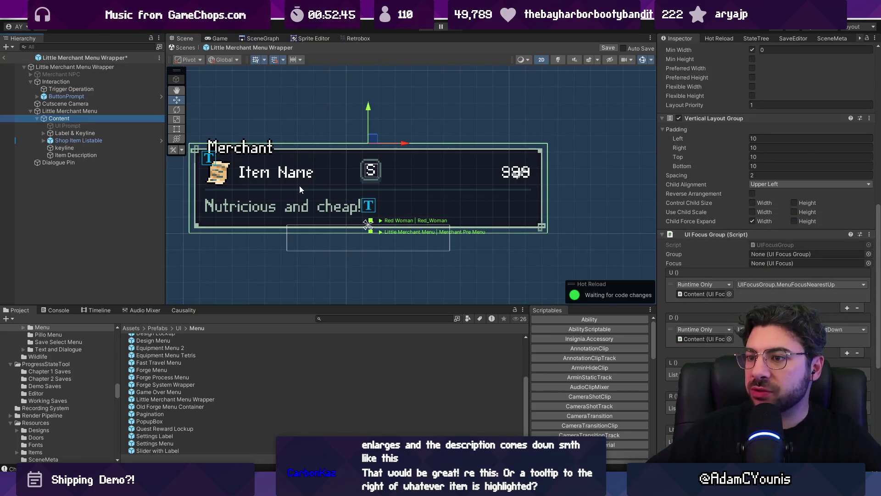
{"action": "left_click", "coordinate": [91, 147]}
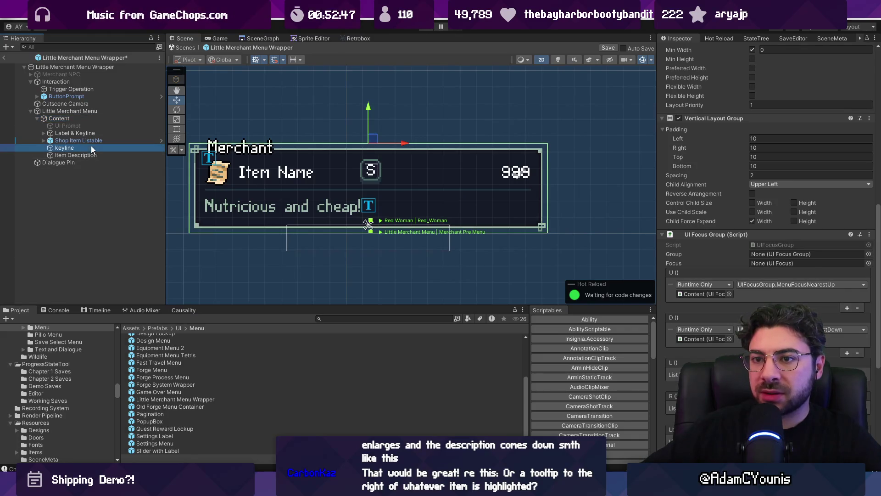
{"action": "left_click_drag", "start_coordinate": [87, 157], "coordinate": [85, 156]}
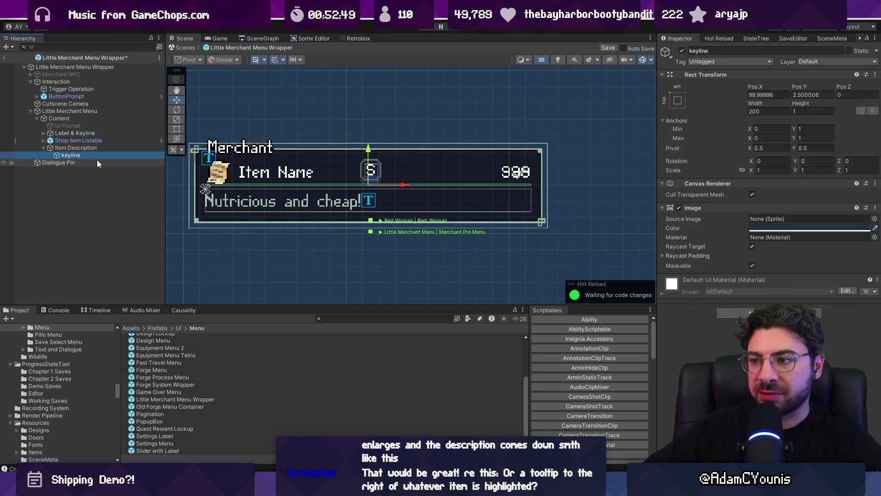
{"action": "left_click", "coordinate": [256, 250]}
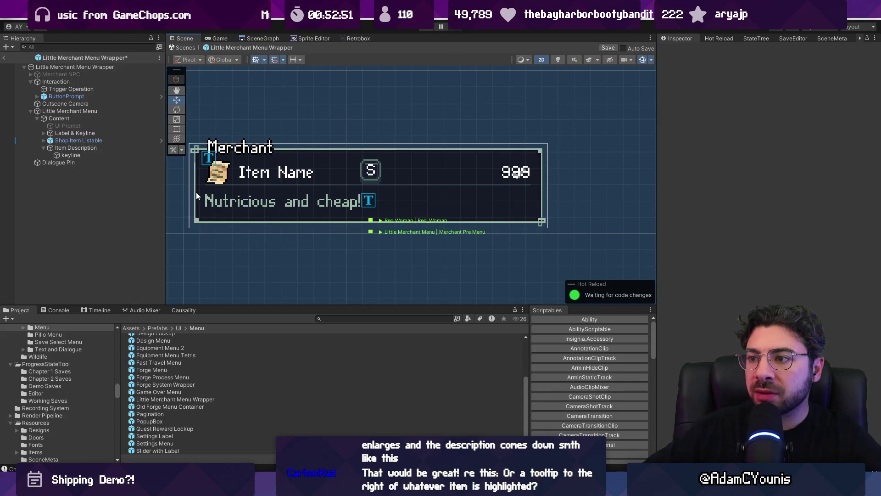
{"action": "scroll", "coordinate": [201, 188], "scroll_direction": "up", "scroll_amount": 5}
- Anchor the keyline with the top-stretch Anchor Preset
{"action": "left_click", "coordinate": [86, 156]}
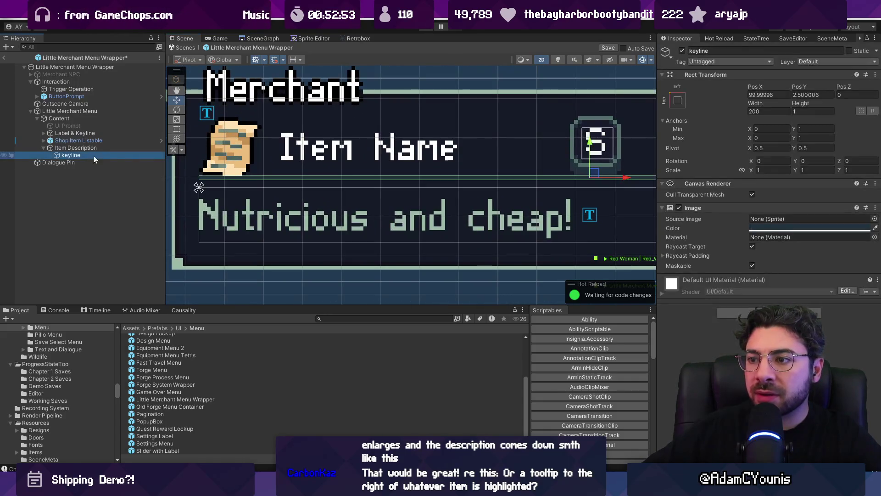
{"action": "left_click", "coordinate": [768, 94]}
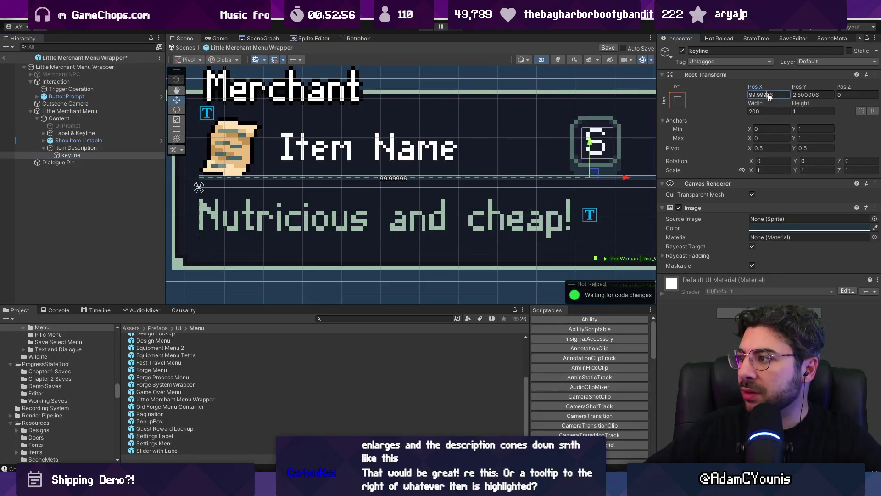
{"action": "left_click", "coordinate": [678, 100]}
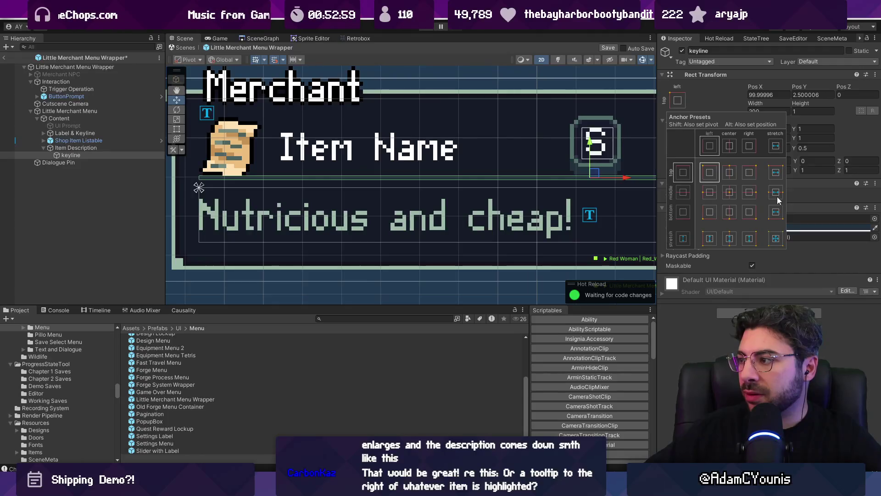
{"action": "left_click", "coordinate": [778, 175]}
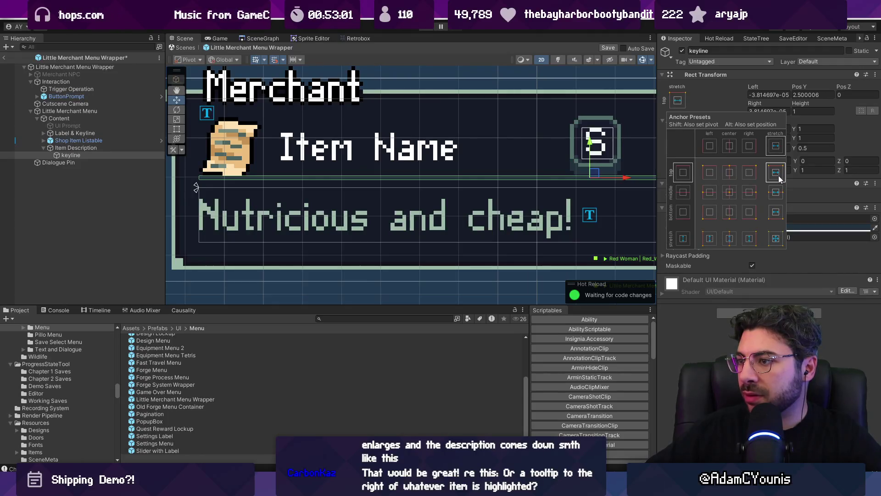
- Set the keyline's Left, Right and Pos Y offsets all to 0
{"action": "left_click", "coordinate": [775, 94]}
{"action": "type", "text": "0"}
{"action": "key", "text": "Tab"}
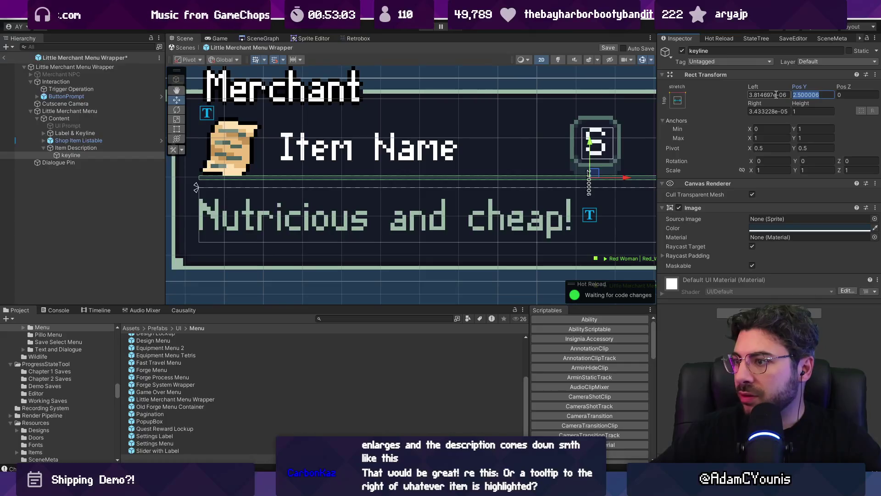
{"action": "type", "text": "0"}
{"action": "key", "text": "Tab"}
{"action": "key", "text": "shift+Tab"}
{"action": "left_click", "coordinate": [776, 95]}
{"action": "type", "text": "0"}
{"action": "key", "text": "Tab"}
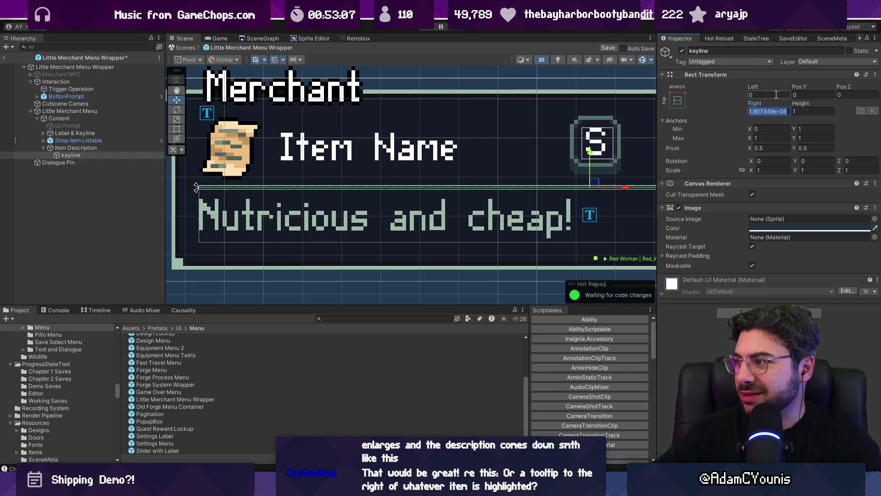
{"action": "left_click", "coordinate": [107, 163]}
{"action": "left_click", "coordinate": [104, 153]}
{"action": "left_click", "coordinate": [103, 145]}
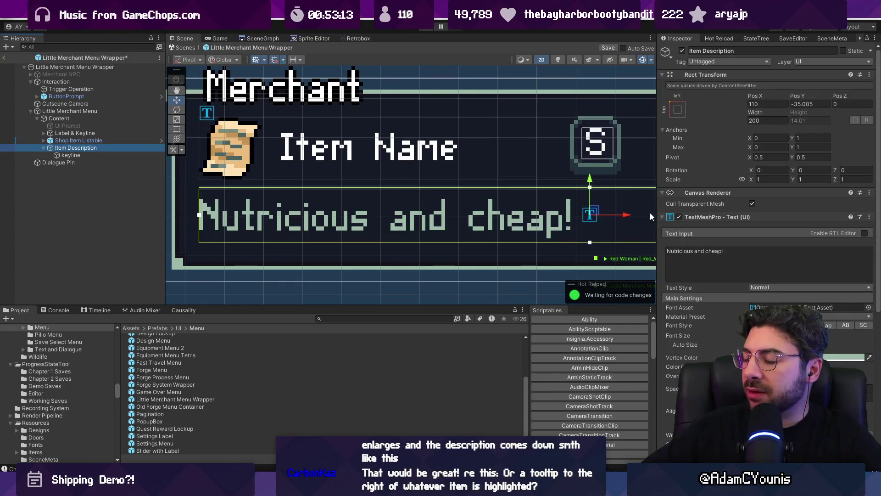
- Set Item Description's TextMeshPro Extra Settings Margins Top to 4 and save the scene
{"action": "scroll", "coordinate": [818, 295], "scroll_direction": "down", "scroll_amount": 3}
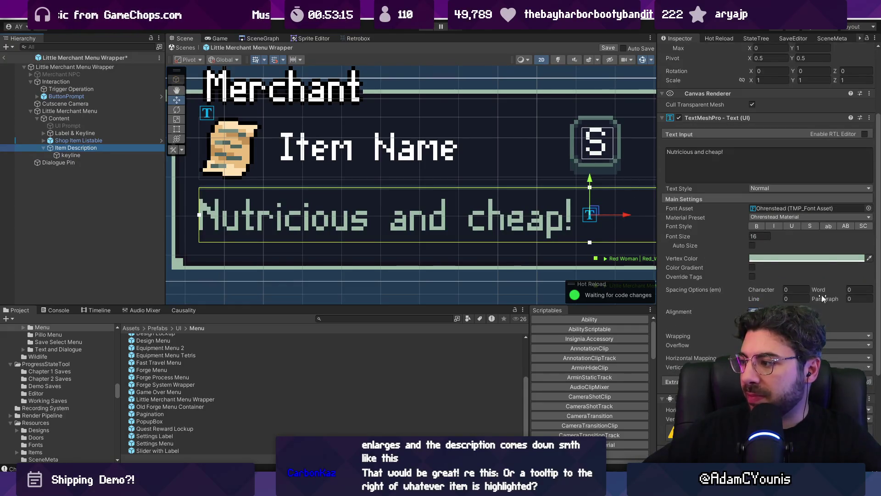
{"action": "scroll", "coordinate": [839, 294], "scroll_direction": "down", "scroll_amount": 2}
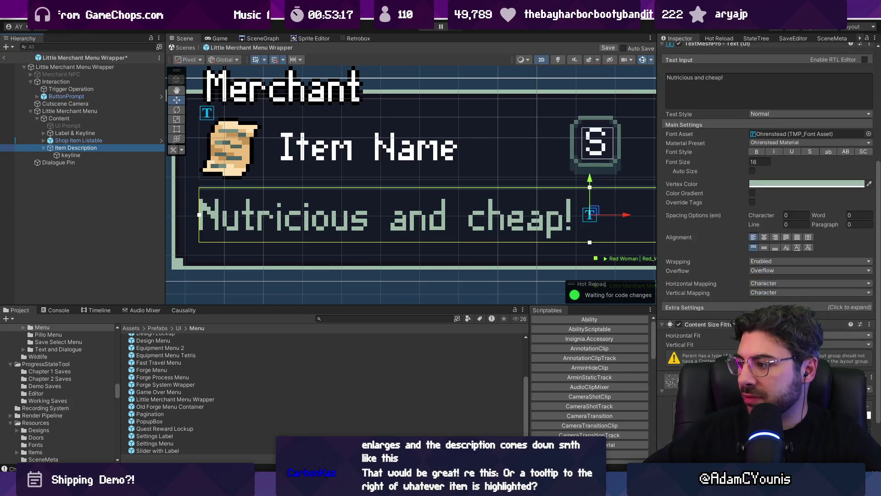
{"action": "scroll", "coordinate": [730, 301], "scroll_direction": "down", "scroll_amount": 1}
{"action": "left_click", "coordinate": [726, 271]}
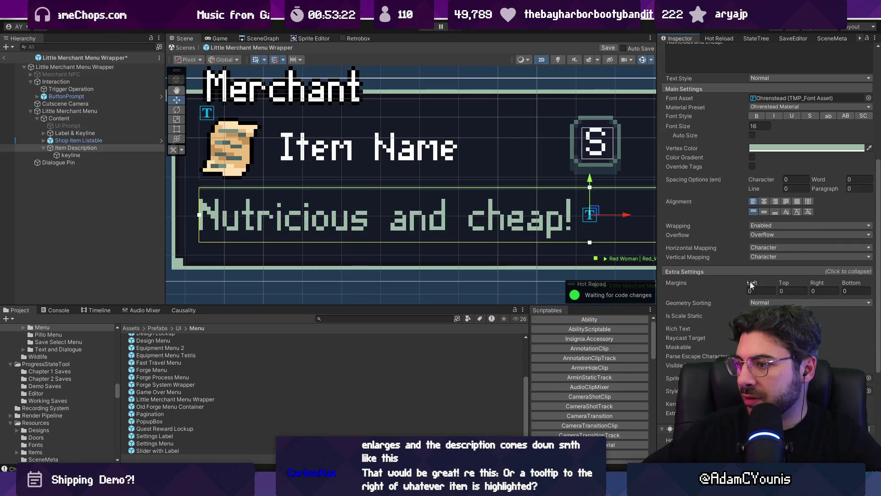
{"action": "left_click_drag", "start_coordinate": [755, 282], "coordinate": [813, 274]}
{"action": "key", "text": "ctrl+z"}
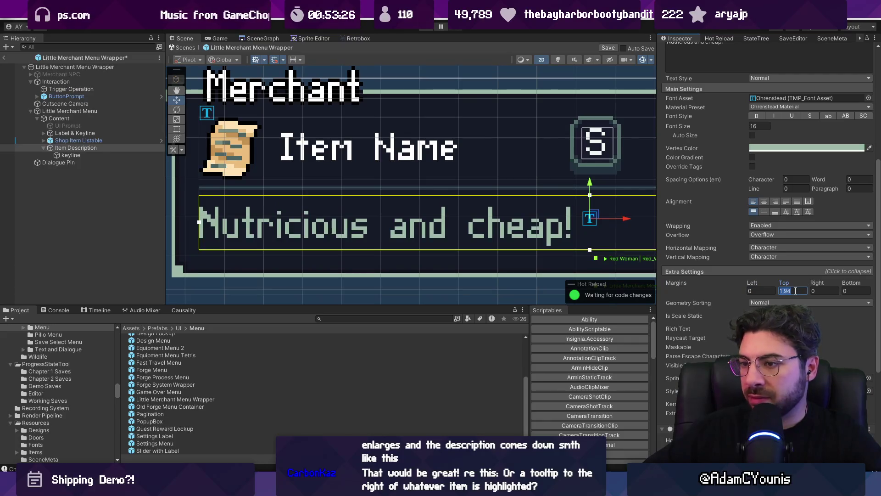
{"action": "key", "text": "ctrl+a"}
{"action": "type", "text": "4"}
{"action": "key", "text": "Return"}
{"action": "scroll", "coordinate": [379, 222], "scroll_direction": "down", "scroll_amount": 5}
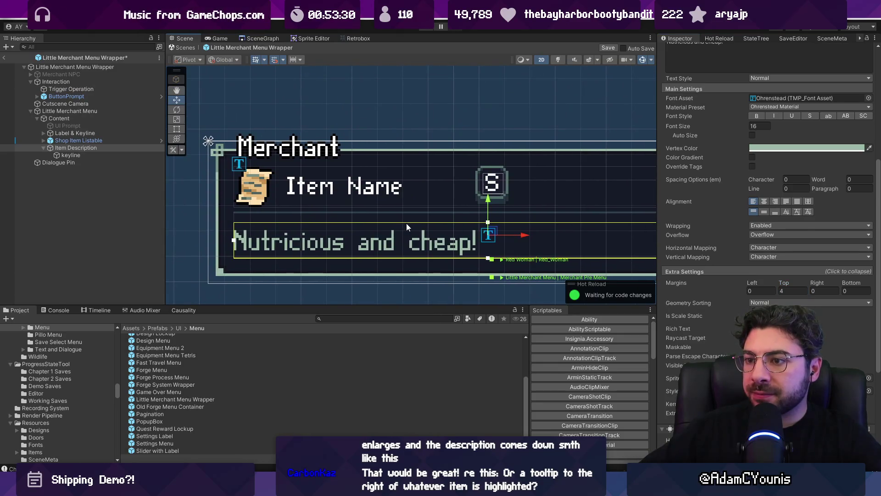
{"action": "key", "text": "ctrl+s"}
- Collapse Item Description's children in the Hierarchy and its Inspector component panels
{"action": "left_click", "coordinate": [81, 147]}
{"action": "left_click", "coordinate": [43, 147]}
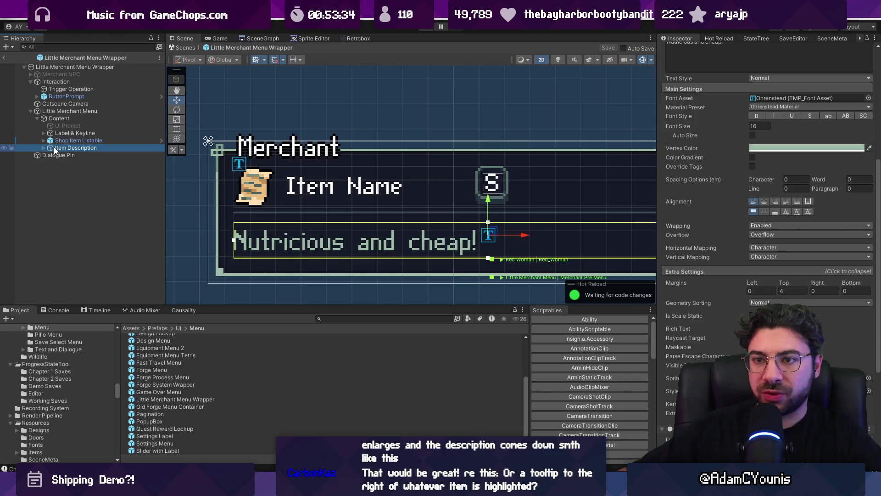
{"action": "scroll", "coordinate": [737, 163], "scroll_direction": "up", "scroll_amount": 5}
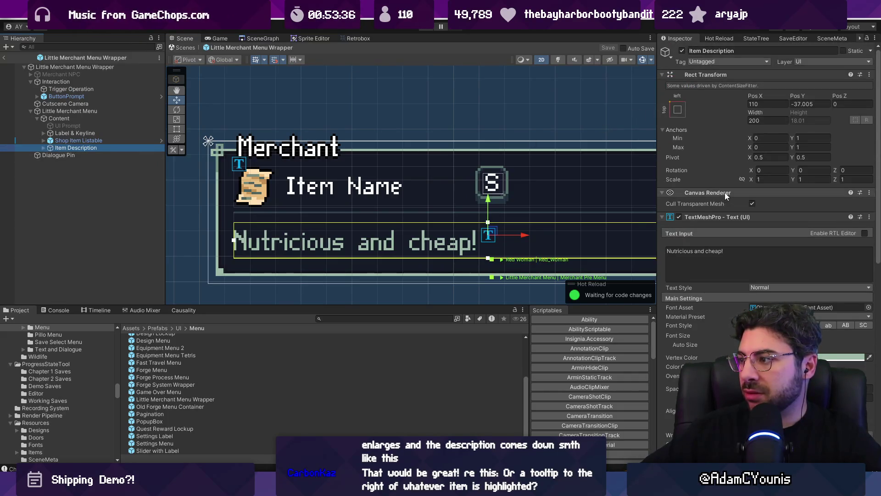
{"action": "left_click", "coordinate": [725, 192]}
{"action": "left_click", "coordinate": [716, 203]}
{"action": "left_click", "coordinate": [728, 213]}
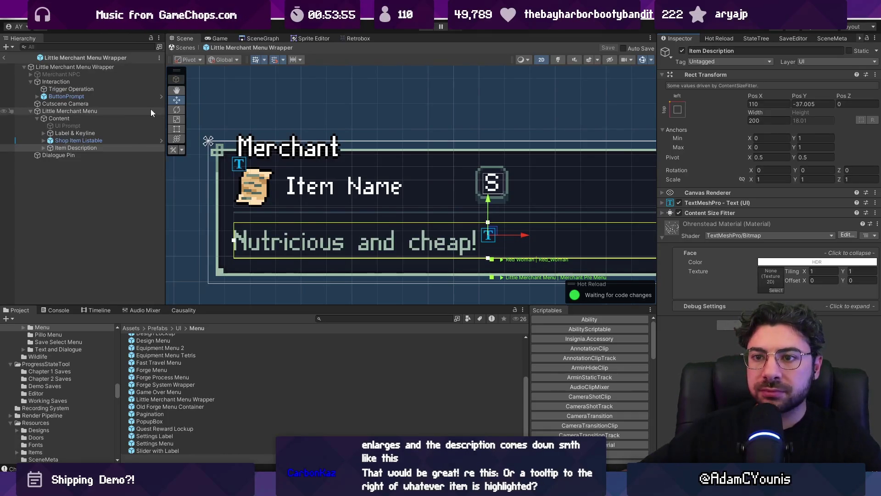
- Collapse Content's Inspector panels, then open the LittleMerchantMenu script from Little Merchant Menu
{"action": "left_click", "coordinate": [110, 117]}
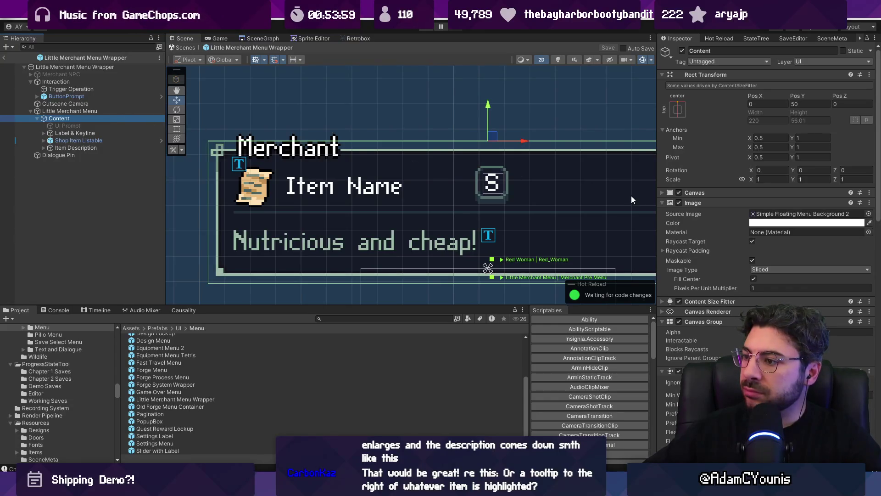
{"action": "left_click", "coordinate": [701, 202]}
{"action": "left_click", "coordinate": [709, 233]}
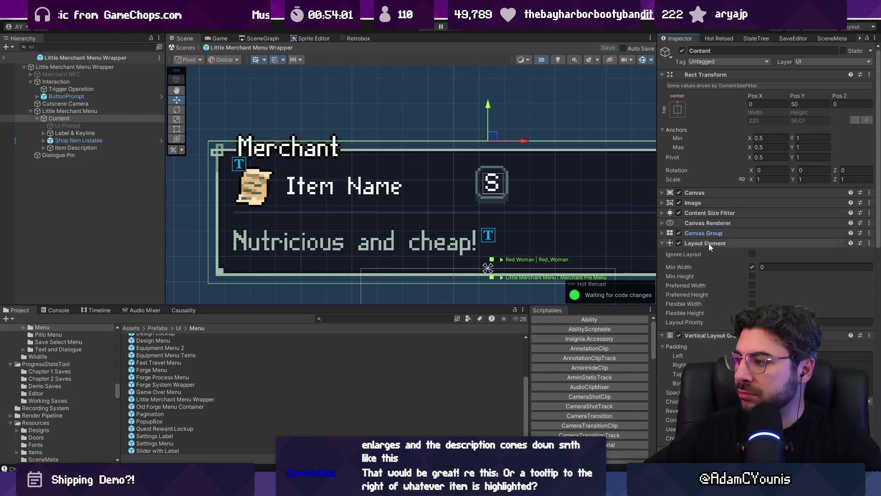
{"action": "left_click", "coordinate": [709, 243]}
{"action": "left_click", "coordinate": [711, 255]}
{"action": "left_click", "coordinate": [712, 262]}
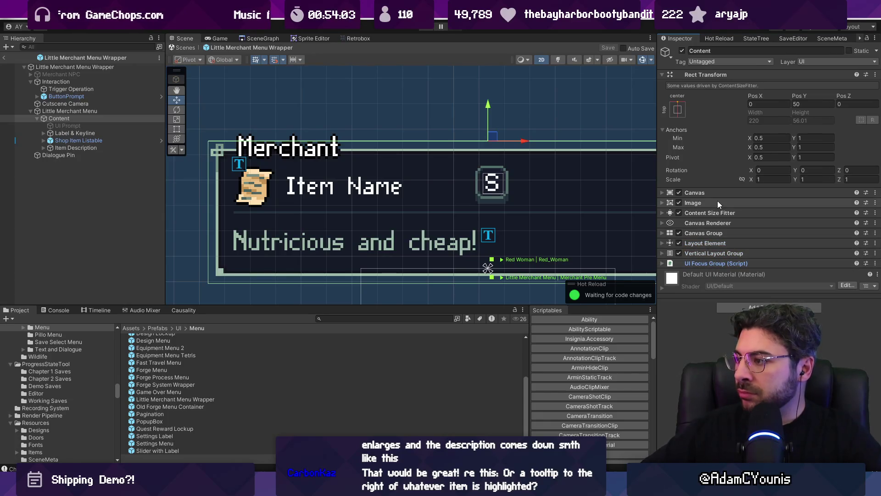
{"action": "left_click", "coordinate": [70, 111]}
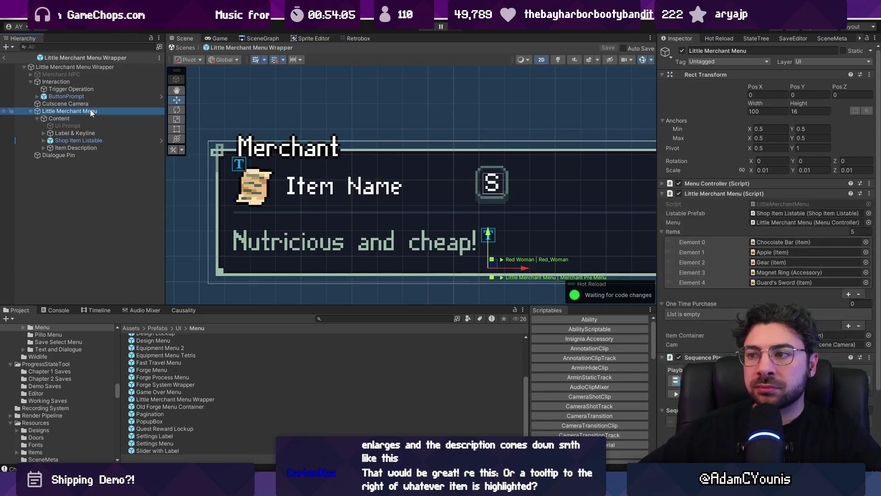
{"action": "double_click", "coordinate": [763, 202]}
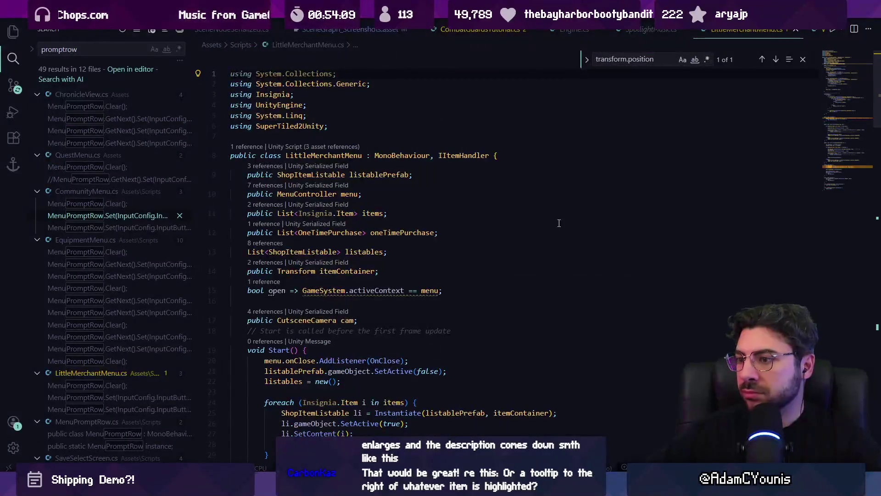
- Declare a public GameObject itemDescription field after the camera field and save the script
{"action": "scroll", "coordinate": [415, 272], "scroll_direction": "down", "scroll_amount": 4}
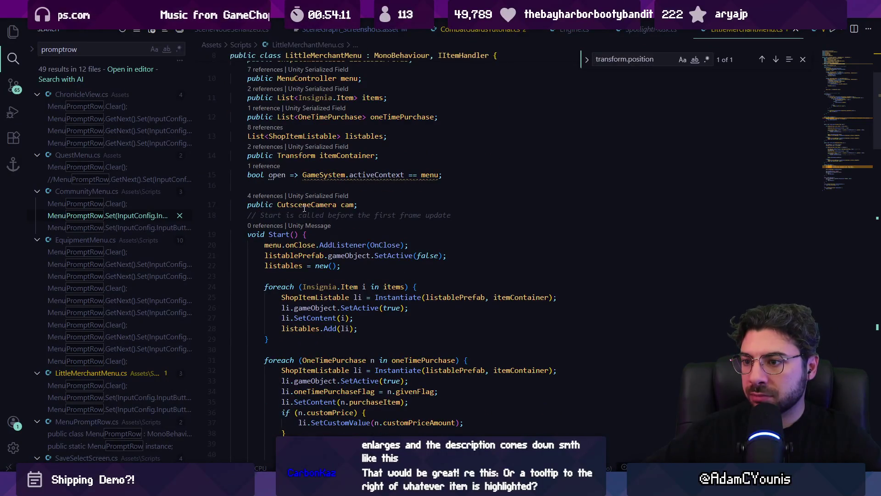
{"action": "scroll", "coordinate": [356, 197], "scroll_direction": "up", "scroll_amount": 3}
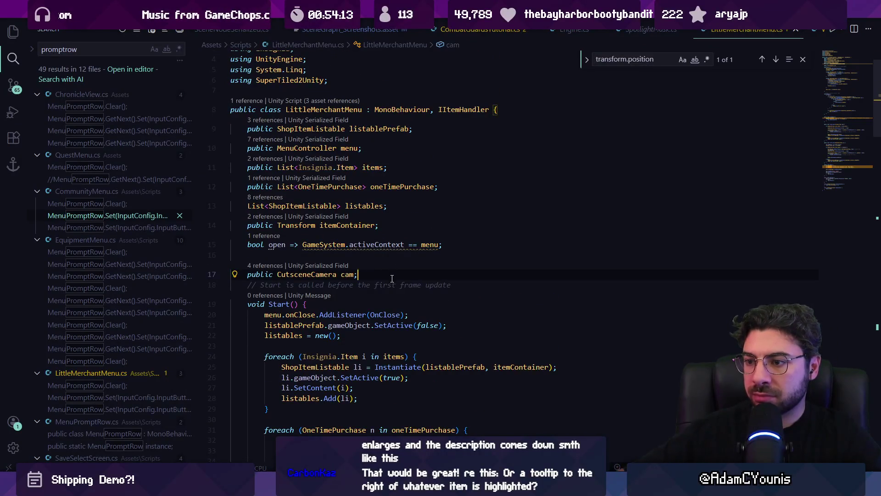
{"action": "key", "text": "Return"}
{"action": "type", "text": "public"}
{"action": "key", "text": "BackSpace"}
{"action": "key", "text": "BackSpace"}
{"action": "key", "text": "BackSpace"}
{"action": "type", "text": "h"}
{"action": "key", "text": "BackSpace"}
{"action": "type", "text": "bliuc"}
{"action": "key", "text": "BackSpace"}
{"action": "key", "text": "BackSpace"}
{"action": "key", "text": "BackSpace"}
{"action": "type", "text": "c GamerO"}
{"action": "key", "text": "BackSpace"}
{"action": "key", "text": "BackSpace"}
{"action": "type", "text": "Object description"}
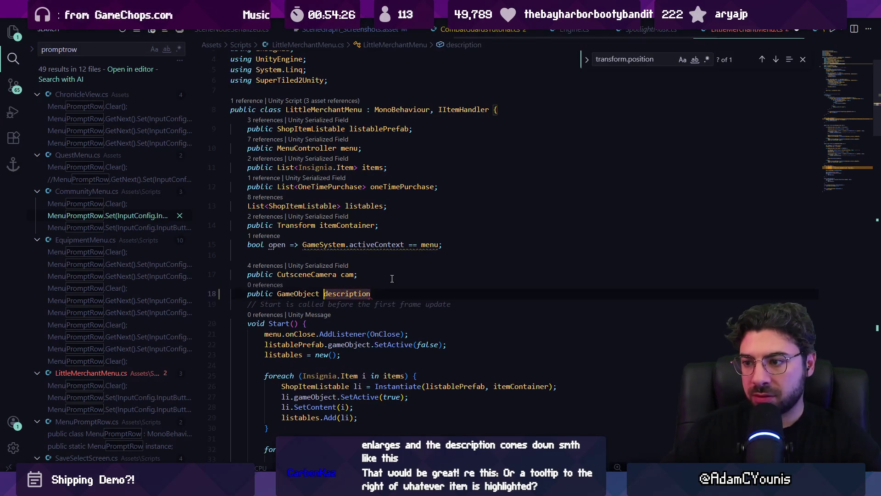
{"action": "key", "text": "ctrl+Left"}
{"action": "type", "text": "item"}
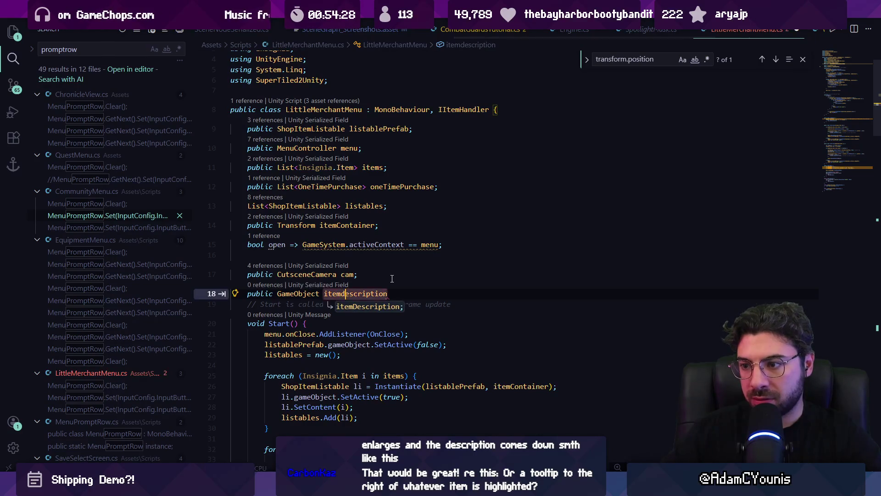
{"action": "key", "text": "Tab"}
{"action": "key", "text": "ctrl+s"}
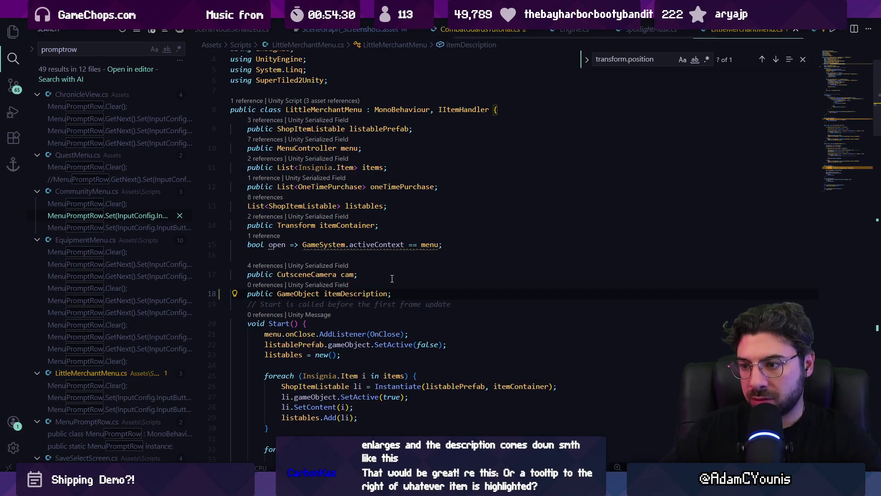
- Search LittleMerchantMenu.cs for the Add matches and review them
{"action": "key", "text": "Escape"}
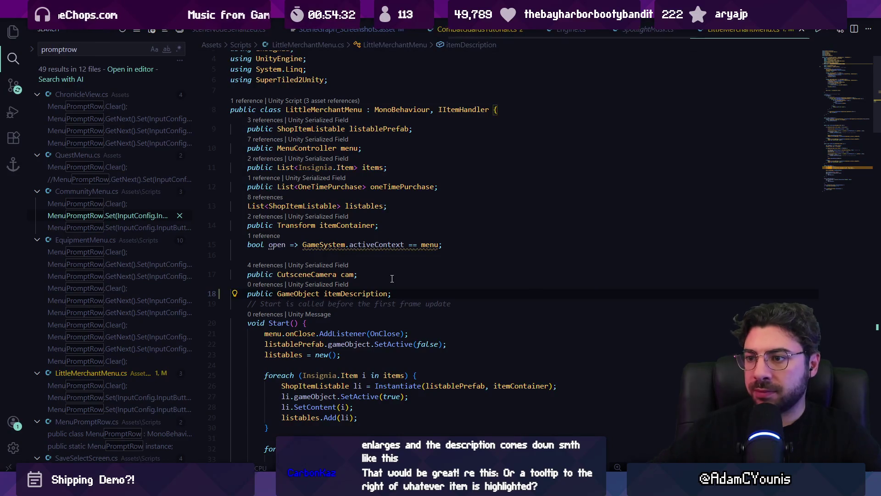
{"action": "key", "text": "ctrl+f"}
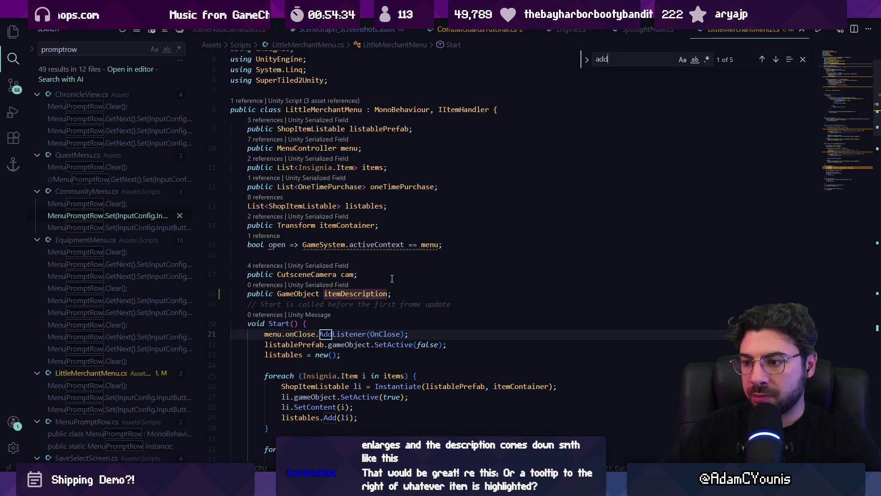
{"action": "key", "text": "Return"}
{"action": "key", "text": "Return"}
{"action": "key", "text": "Return"}
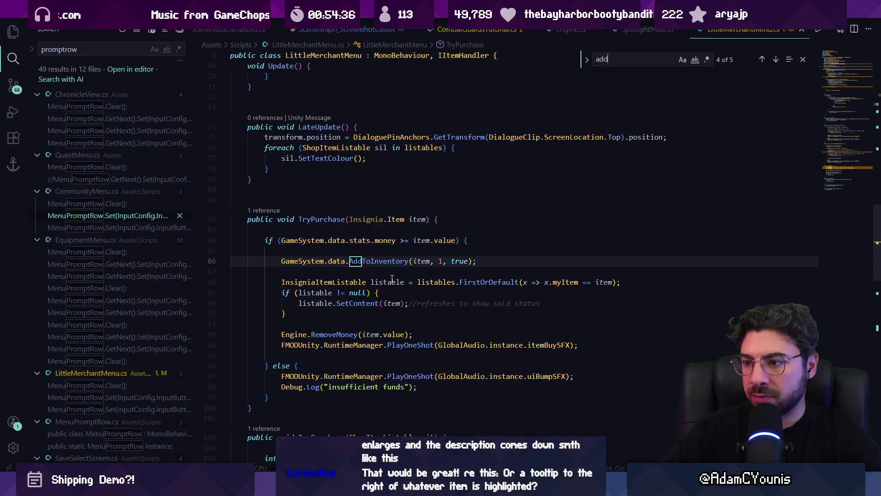
{"action": "key", "text": "shift+Return"}
{"action": "key", "text": "Escape"}
{"action": "scroll", "coordinate": [381, 257], "scroll_direction": "up", "scroll_amount": 4}
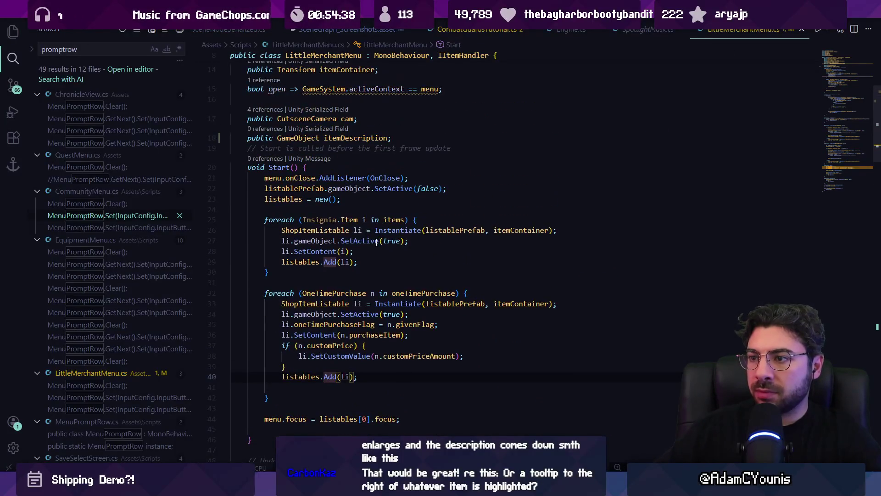
{"action": "scroll", "coordinate": [316, 210], "scroll_direction": "down", "scroll_amount": 8}
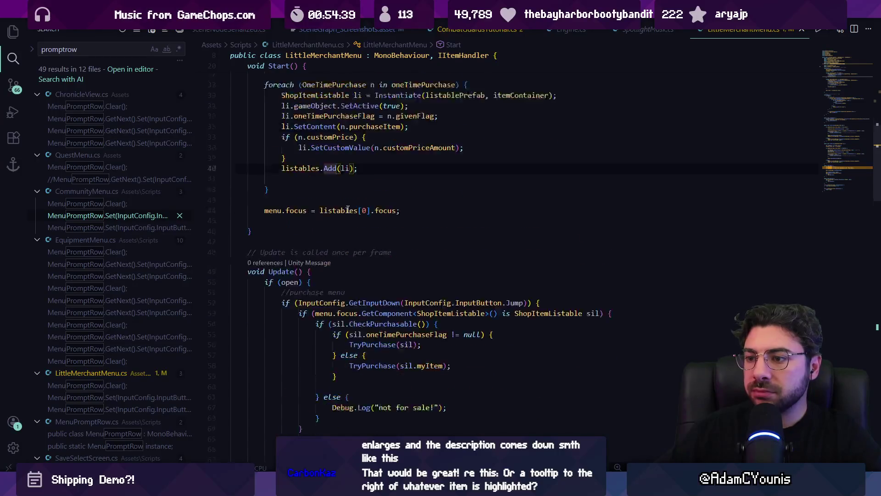
{"action": "scroll", "coordinate": [331, 258], "scroll_direction": "down", "scroll_amount": 2}
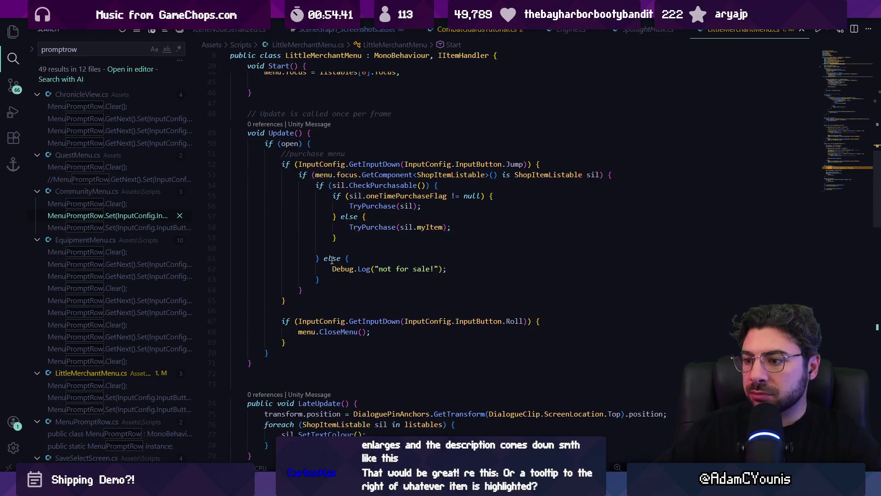
- Find the Instantiate calls and place the caret at the end of Start()
{"action": "key", "text": "ctrl+f"}
{"action": "scroll", "coordinate": [331, 259], "scroll_direction": "up", "scroll_amount": 6}
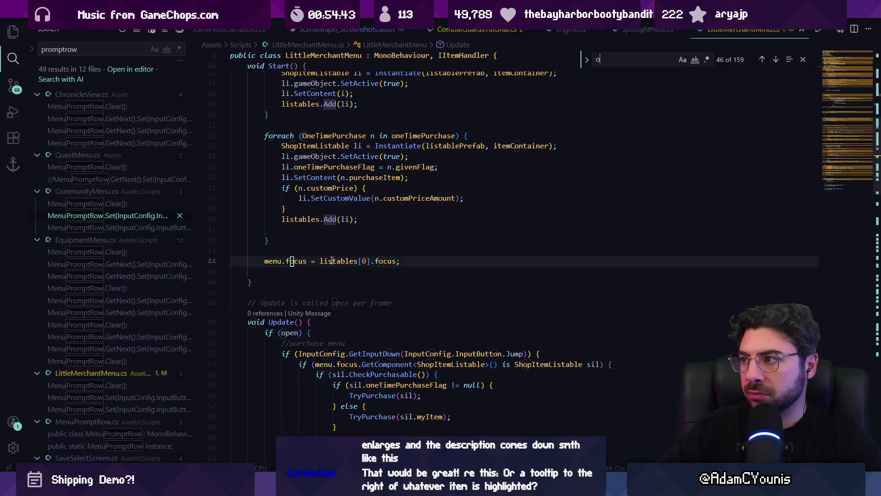
{"action": "type", "text": "populate"}
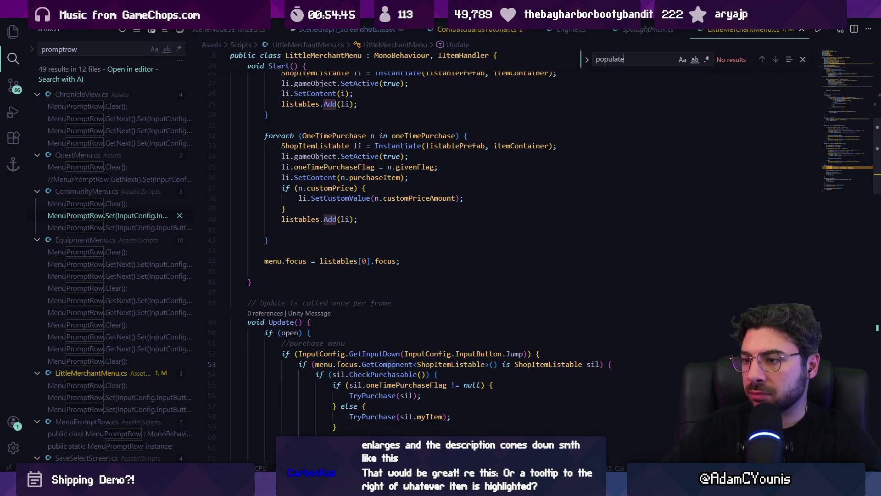
{"action": "key", "text": "Escape"}
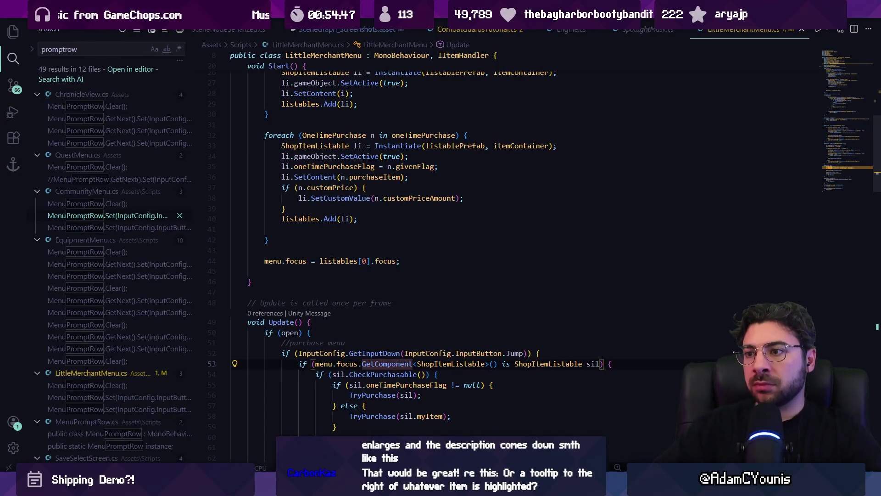
{"action": "key", "text": "ctrl+f"}
{"action": "type", "text": "instantiate"}
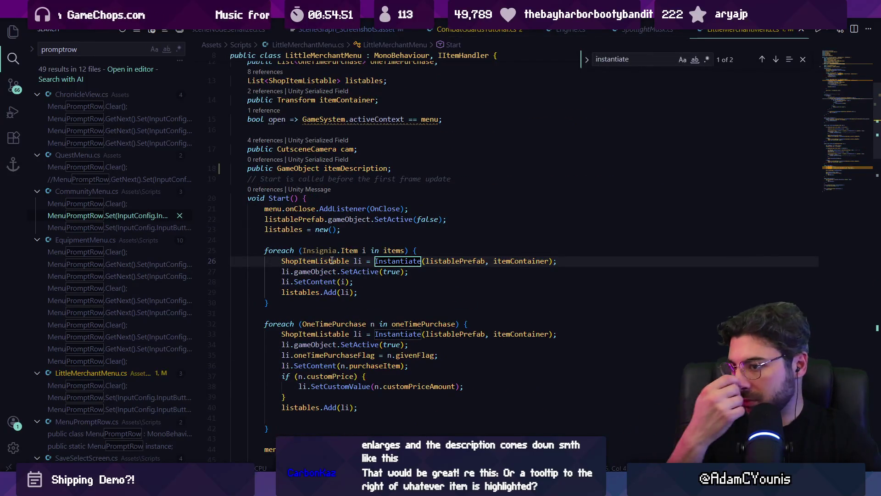
{"action": "key", "text": "Return"}
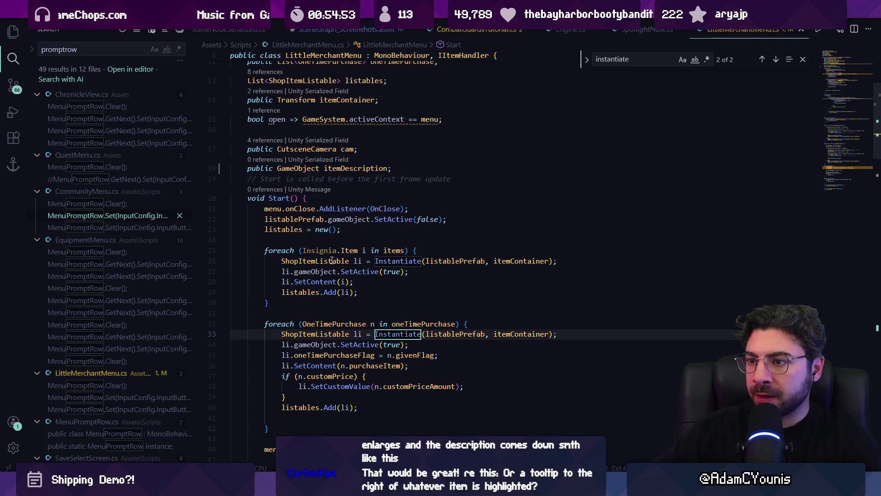
{"action": "key", "text": "Return"}
{"action": "scroll", "coordinate": [333, 260], "scroll_direction": "down", "scroll_amount": 3}
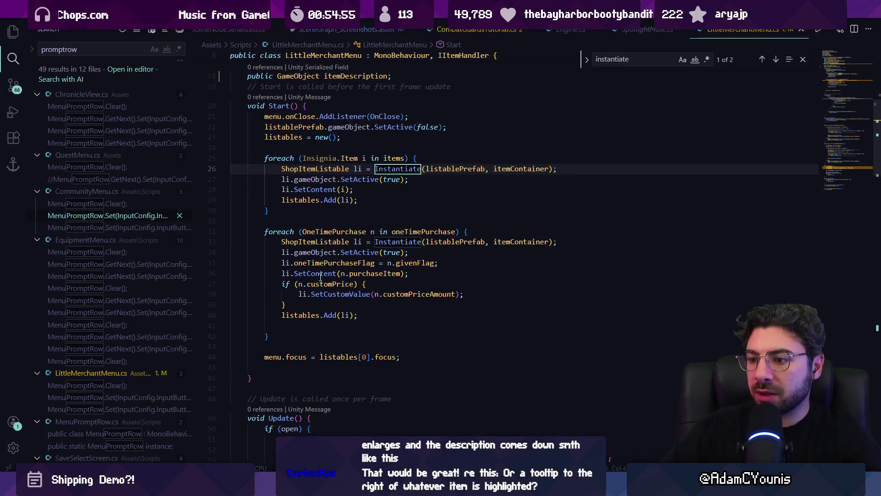
{"action": "left_click", "coordinate": [306, 344]}
{"action": "key", "text": "Escape"}
- End Start() with a '//set description to the bottom of the childindexes' comment and itemDescription.transform.SetAsLastSibling();
{"action": "type", "text": "//set descri"}
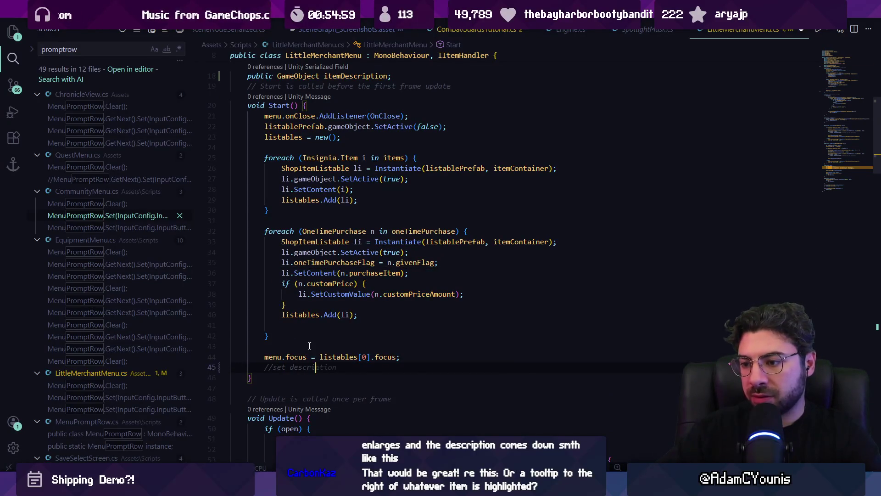
{"action": "type", "text": "ption to the bottom of the childindexes"}
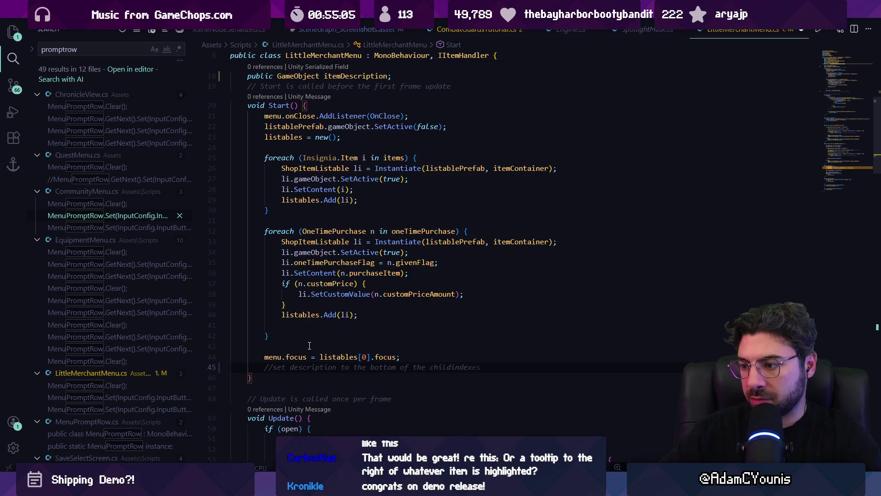
{"action": "key", "text": "Return"}
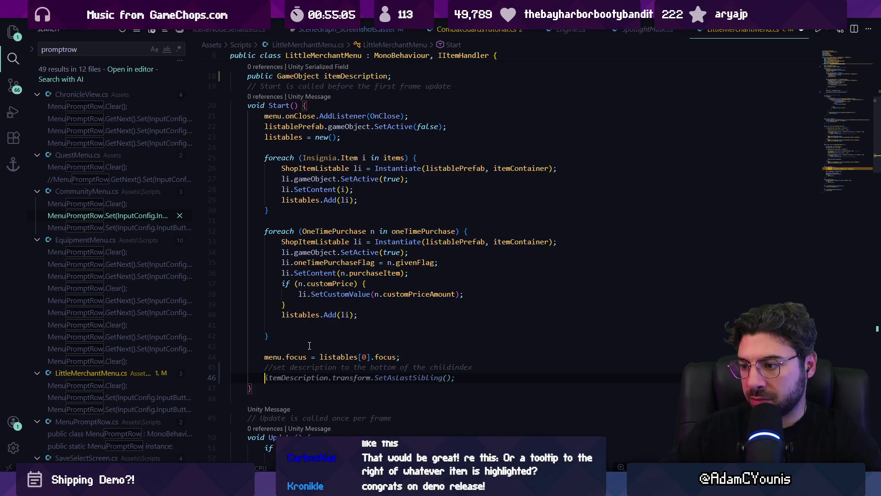
{"action": "key", "text": "Tab"}
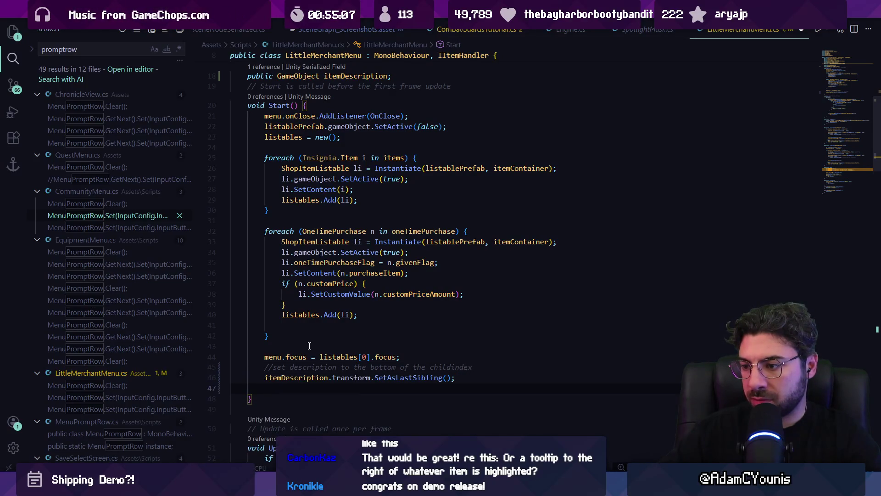
{"action": "left_click", "coordinate": [400, 377], "text": "ctrl"}
{"action": "key", "text": "alt+Left"}
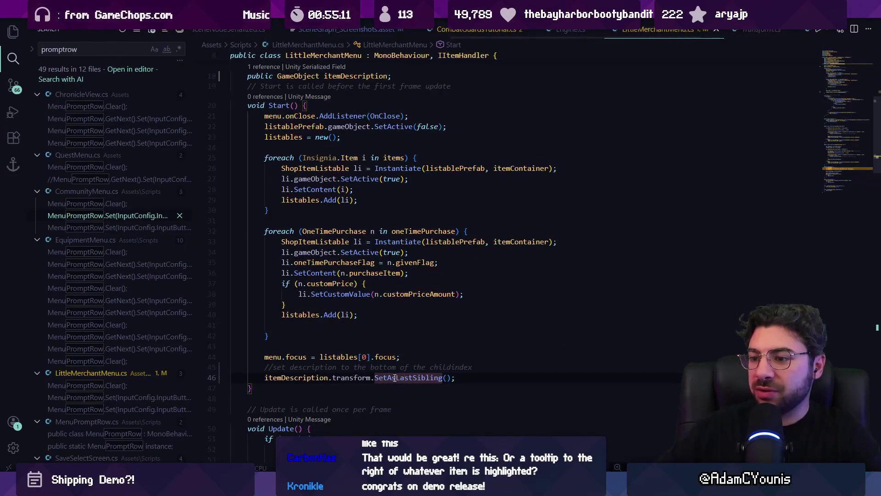
{"action": "key", "text": "alt+Tab"}
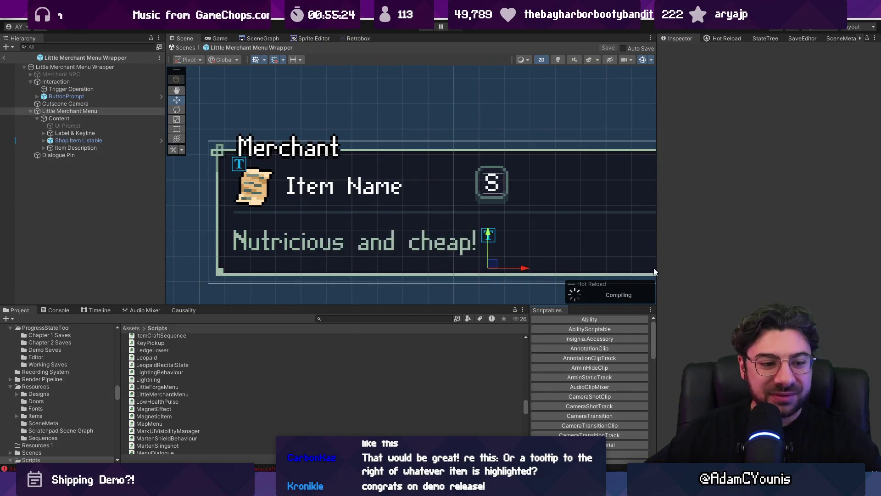
- Scroll the Inspector to check the Little Merchant Menu component's new, empty Item Description field
{"action": "scroll", "coordinate": [740, 289], "scroll_direction": "down", "scroll_amount": 5}
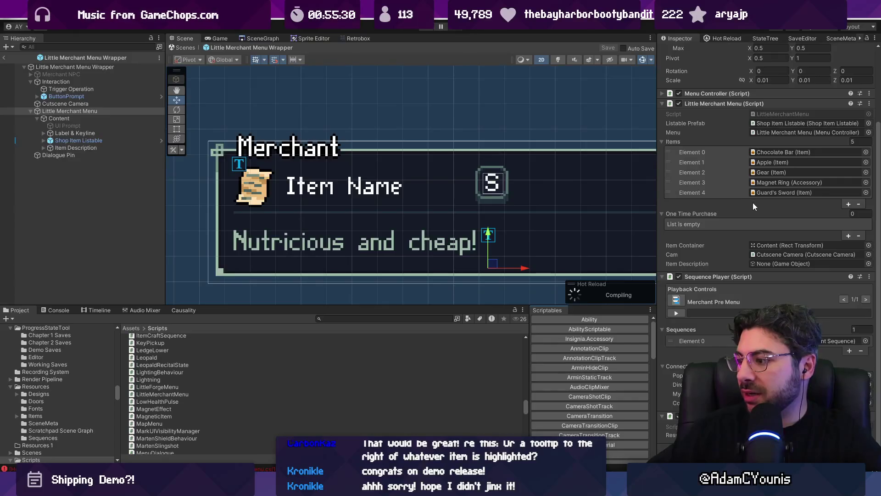
{"action": "scroll", "coordinate": [751, 206], "scroll_direction": "up", "scroll_amount": 4}
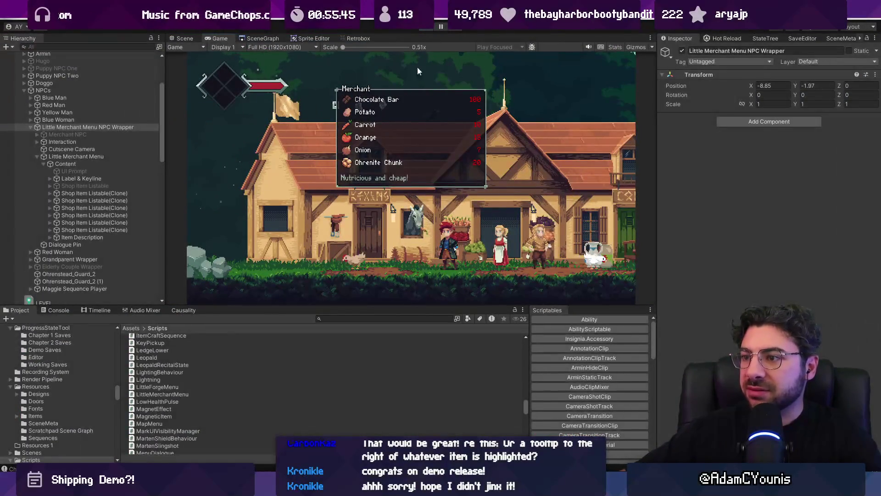
- Stop the game and inspect the keyline under Item Description in the wrapper prefab, discarding changes
{"action": "left_click", "coordinate": [427, 27]}
{"action": "left_click", "coordinate": [103, 202]}
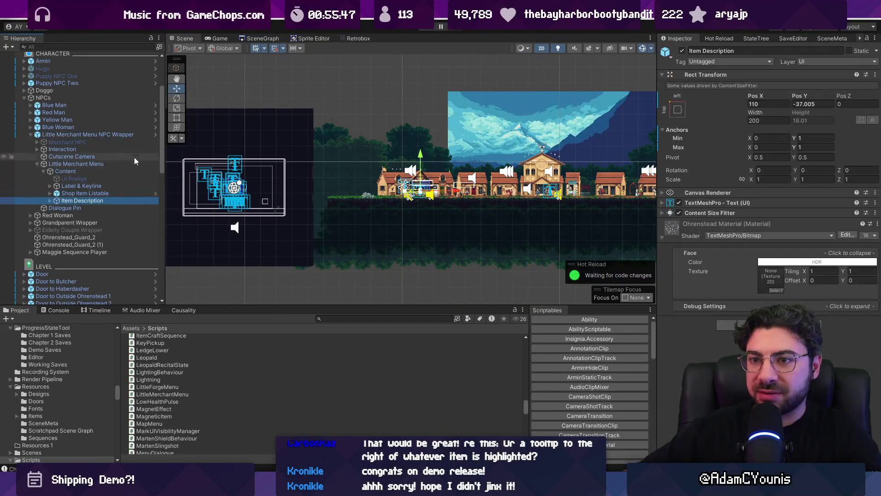
{"action": "left_click", "coordinate": [155, 134]}
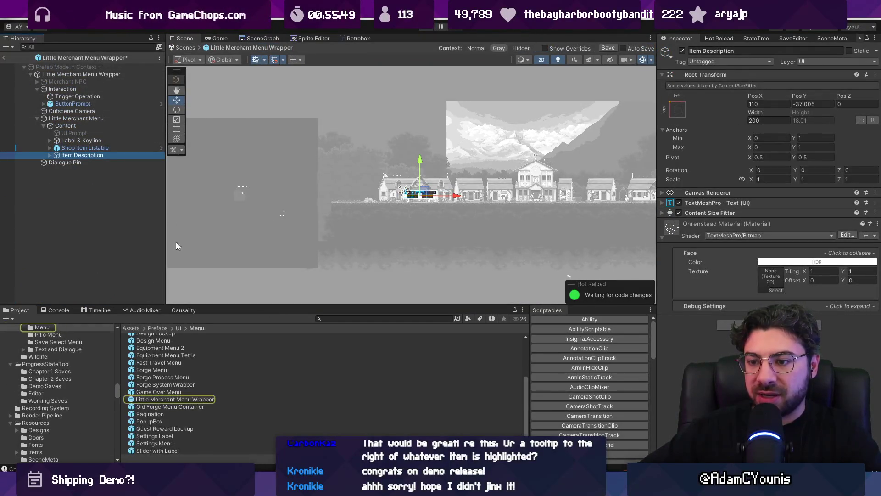
{"action": "double_click", "coordinate": [170, 399]}
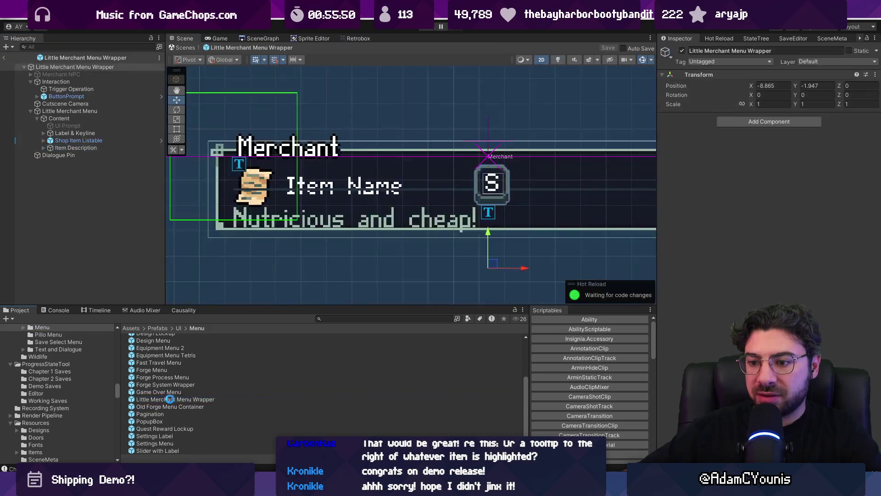
{"action": "left_click", "coordinate": [43, 147]}
{"action": "left_click", "coordinate": [58, 155]}
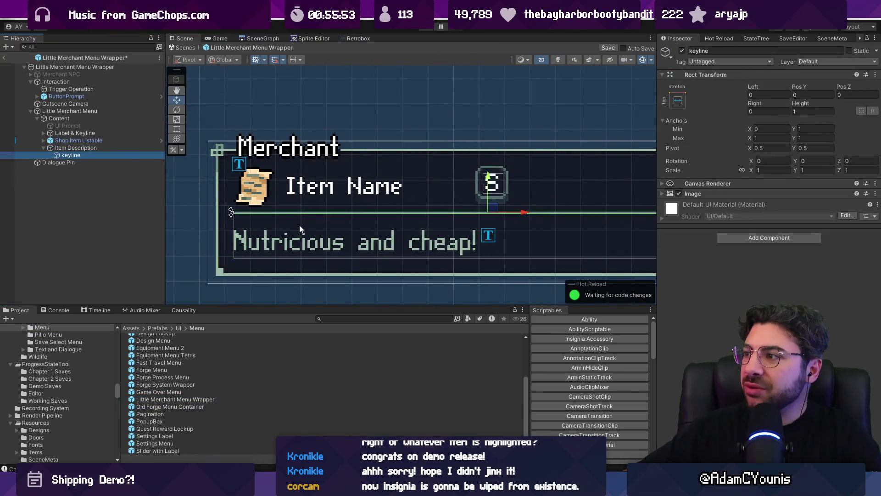
{"action": "left_click", "coordinate": [76, 148]}
{"action": "left_click", "coordinate": [76, 154]}
{"action": "left_click", "coordinate": [76, 147]}
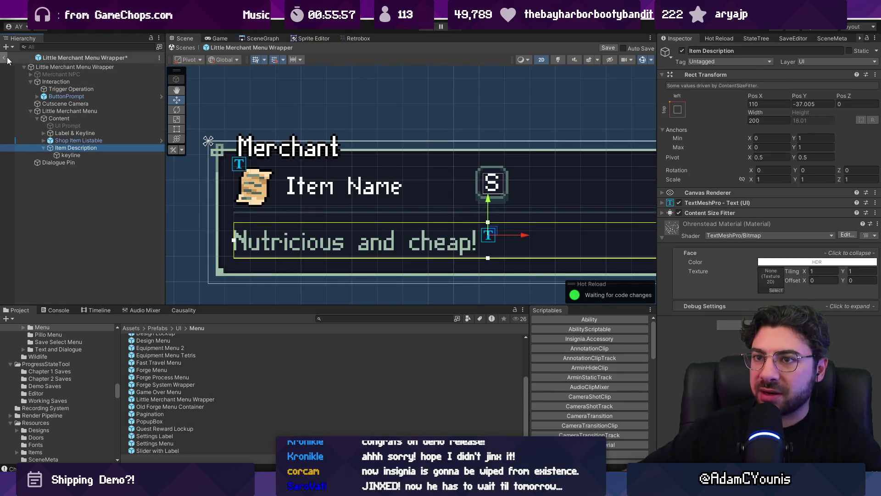
{"action": "left_click", "coordinate": [3, 57]}
{"action": "left_click", "coordinate": [464, 259]}
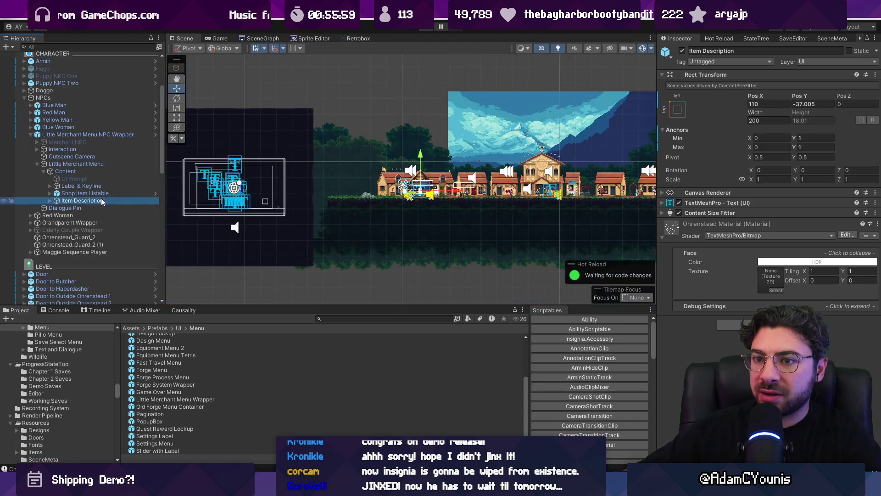
- Revert the scene keyline's Rect Transform layout values and anchor it to the top
{"action": "left_click", "coordinate": [50, 200]}
{"action": "double_click", "coordinate": [66, 207]}
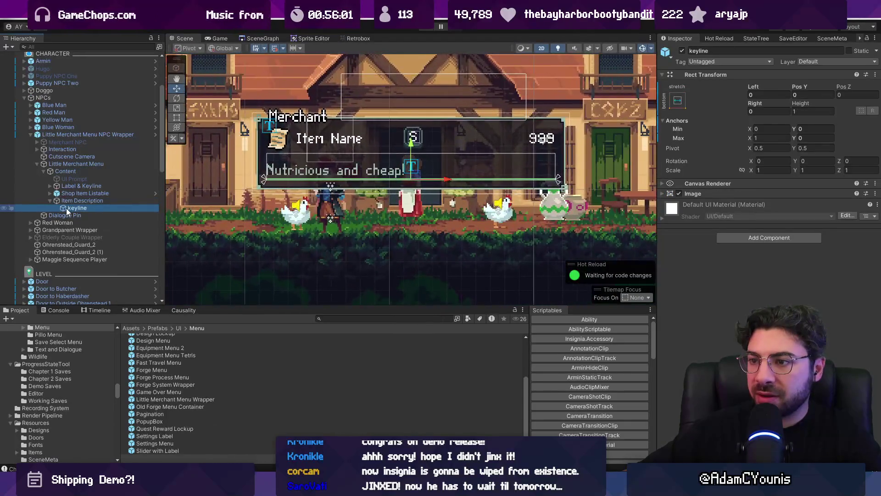
{"action": "right_click", "coordinate": [741, 88]}
{"action": "left_click", "coordinate": [770, 121]}
{"action": "right_click", "coordinate": [800, 92]}
{"action": "left_click", "coordinate": [745, 123]}
{"action": "right_click", "coordinate": [701, 126]}
{"action": "left_click", "coordinate": [716, 156]}
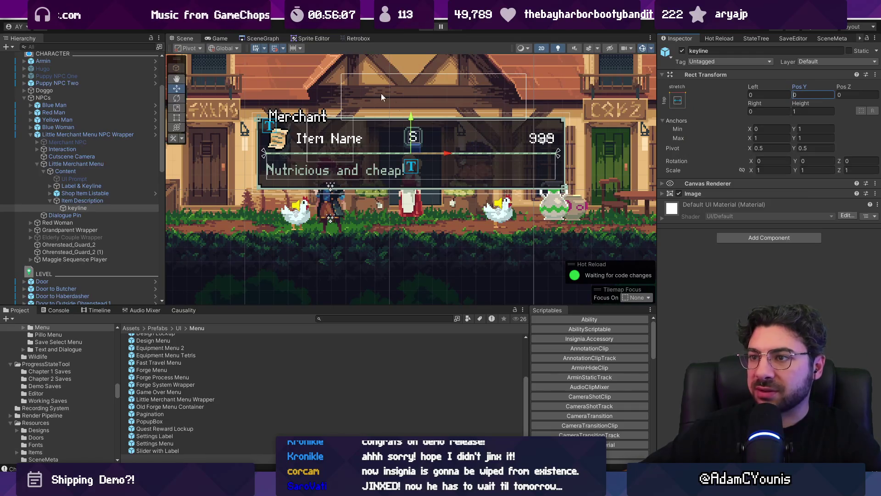
- Untick the merchant menu's Content in Prefab Mode so it is hidden by default
{"action": "left_click", "coordinate": [139, 170]}
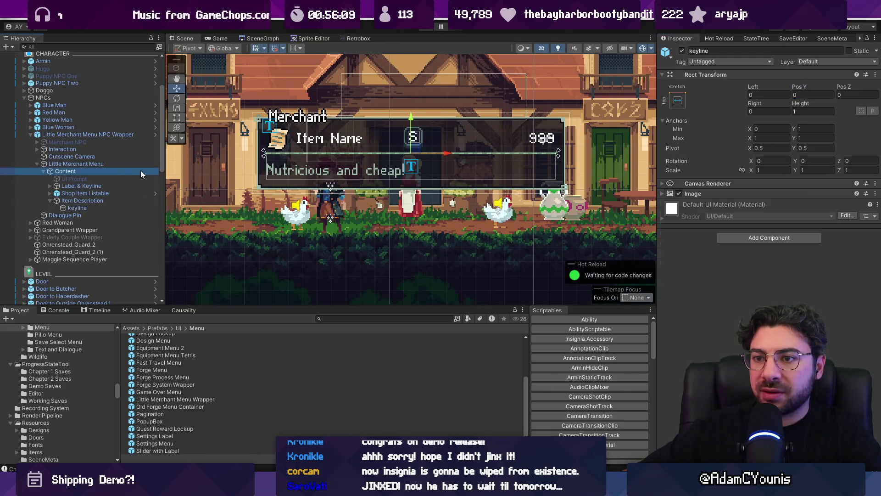
{"action": "left_click", "coordinate": [151, 133]}
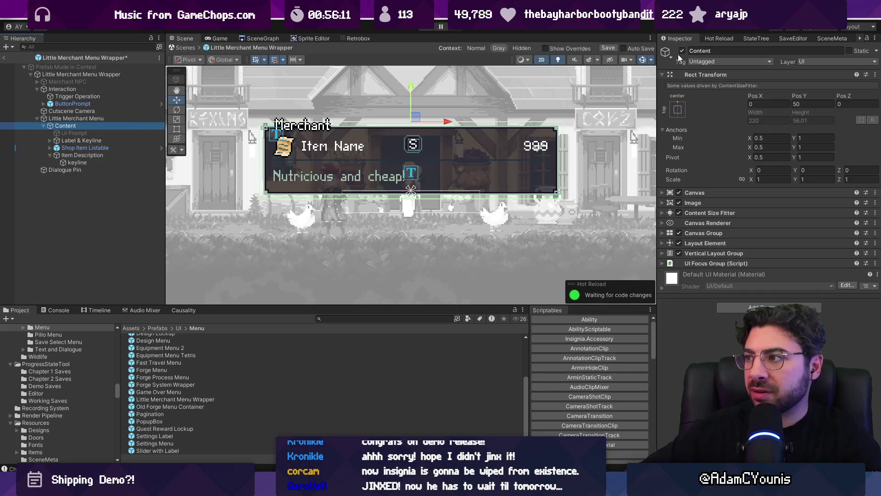
{"action": "left_click", "coordinate": [682, 51]}
{"action": "left_click", "coordinate": [186, 47]}
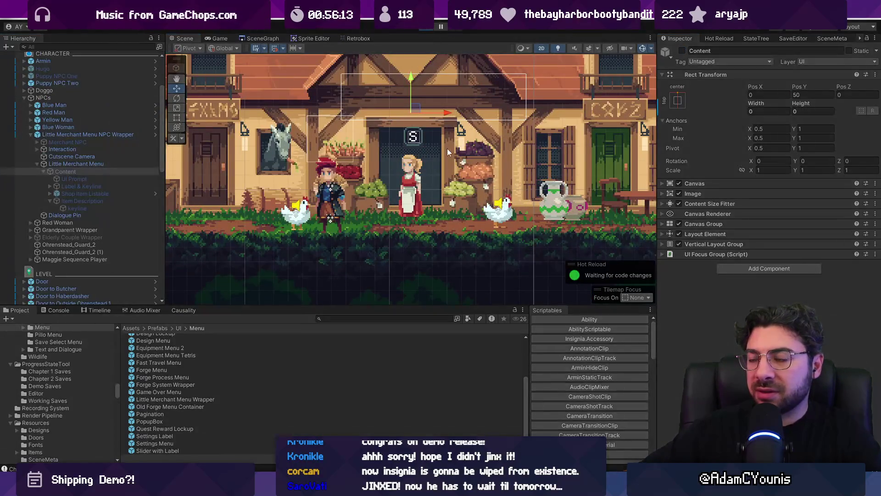
- Play the game and maximize the Game view to check the Merchant shop's six items
{"action": "key", "text": "ctrl+p"}
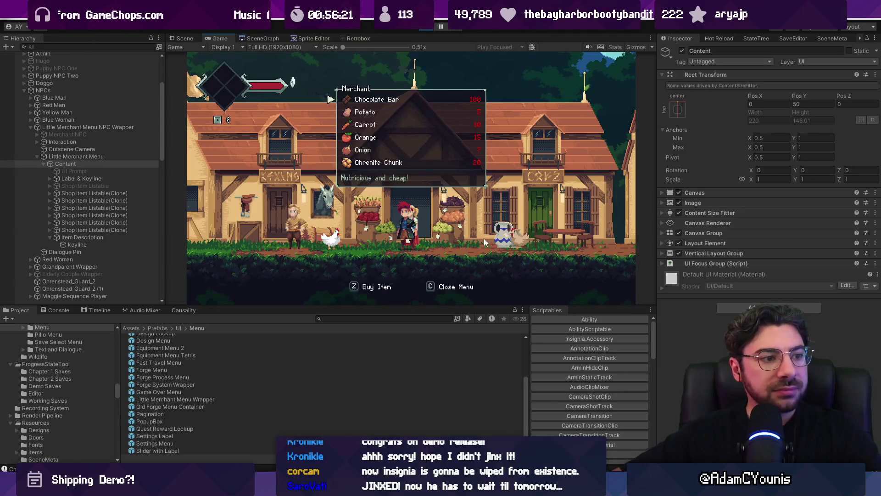
{"action": "key", "text": "shift+space"}
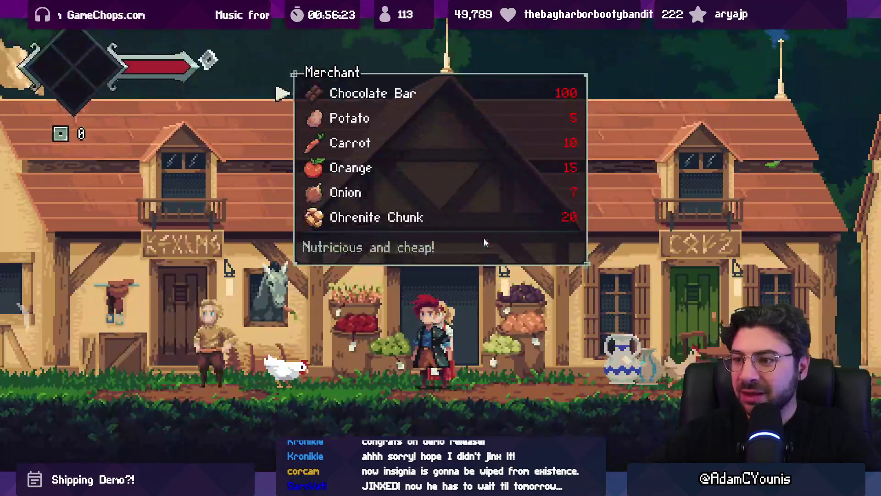
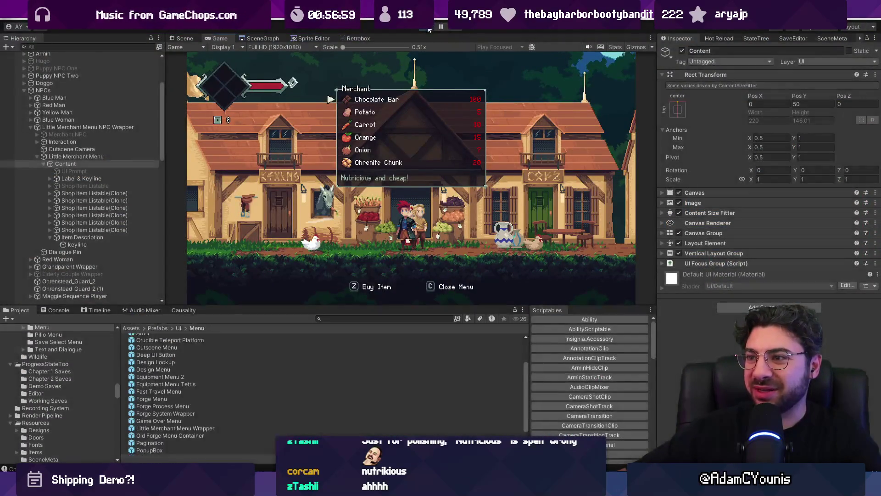
- Stop Play mode and select Item Description to view its text settings
{"action": "key", "text": "ctrl+p"}
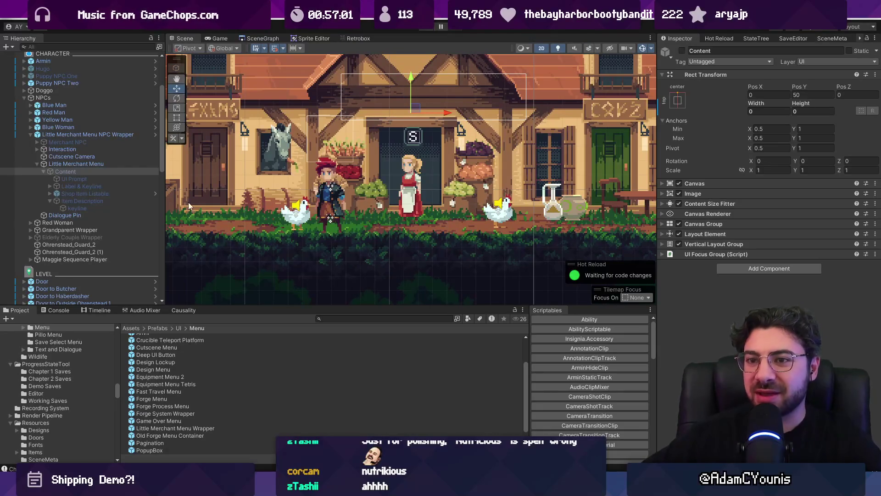
{"action": "left_click", "coordinate": [125, 208]}
{"action": "left_click", "coordinate": [130, 200]}
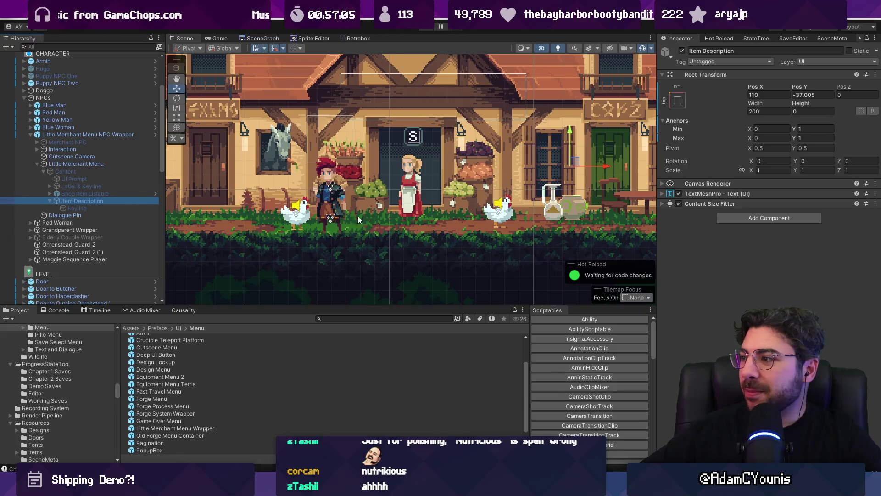
{"action": "left_click", "coordinate": [733, 194]}
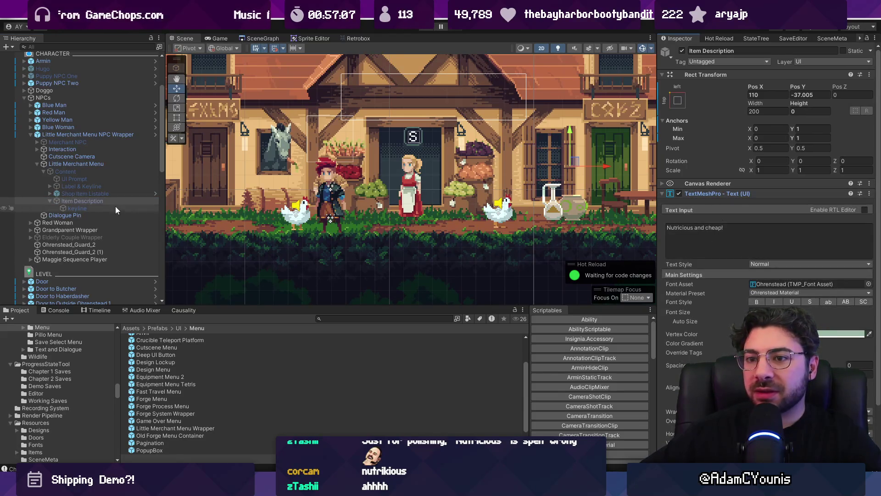
- In the Little Merchant Menu Wrapper prefab, change the description text to 'Nutritsious and cheap!'
{"action": "left_click", "coordinate": [156, 134]}
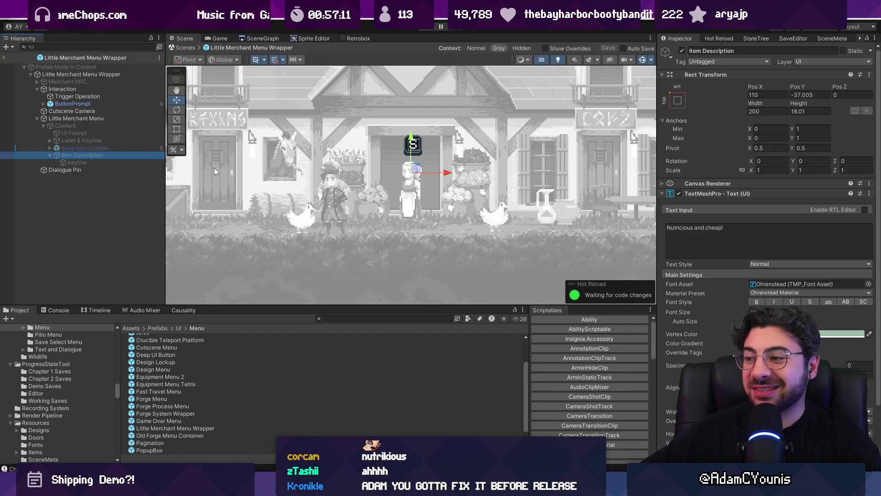
{"action": "left_click", "coordinate": [695, 228]}
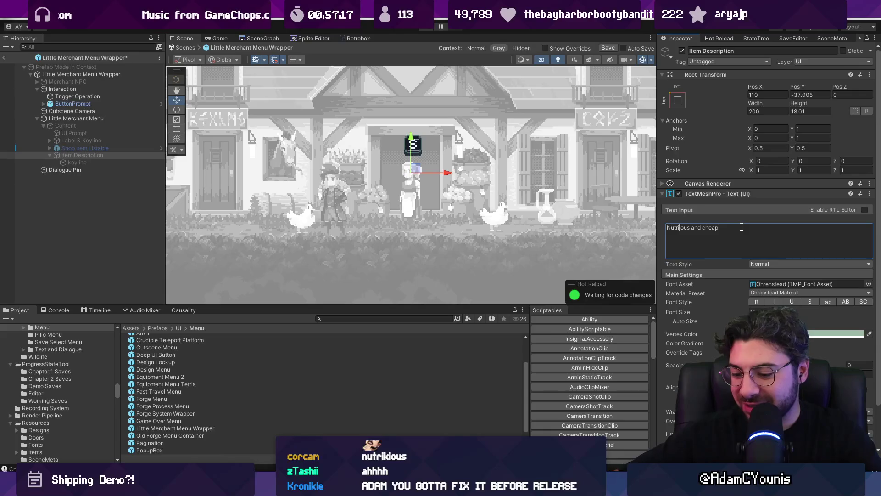
{"action": "type", "text": "ty"}
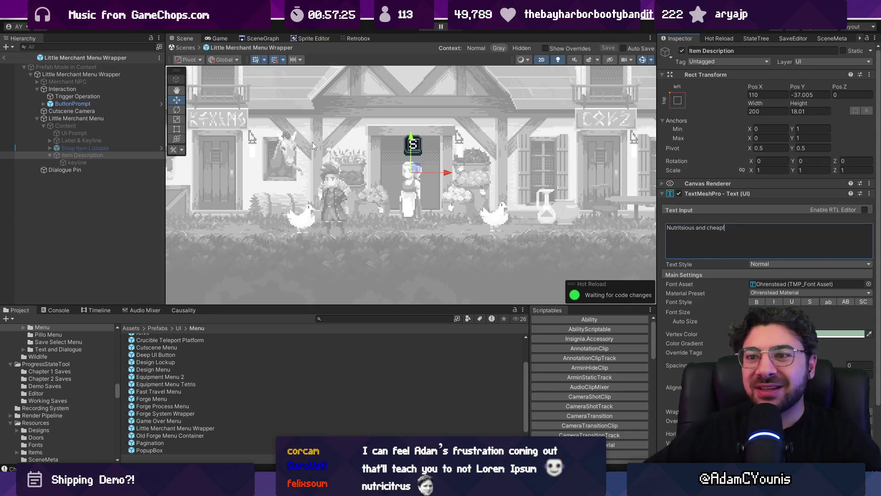
{"action": "left_click", "coordinate": [124, 148]}
{"action": "left_click", "coordinate": [122, 154]}
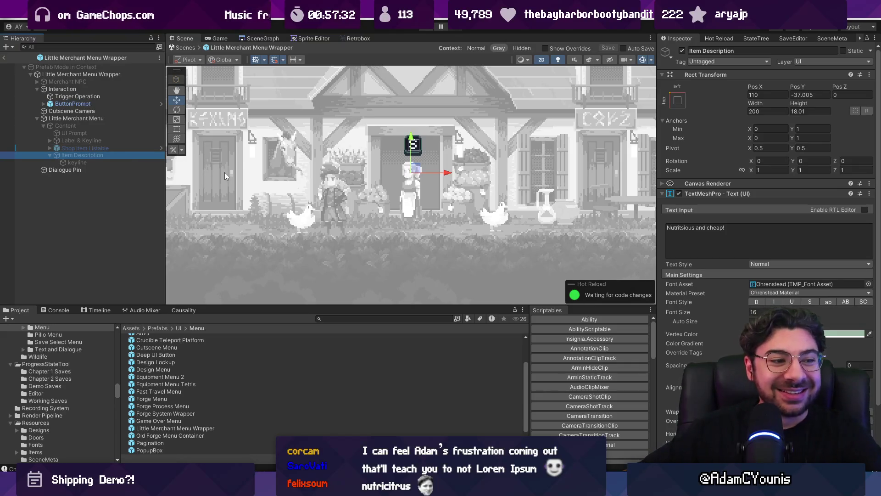
{"action": "scroll", "coordinate": [202, 161], "scroll_direction": "up", "scroll_amount": 5}
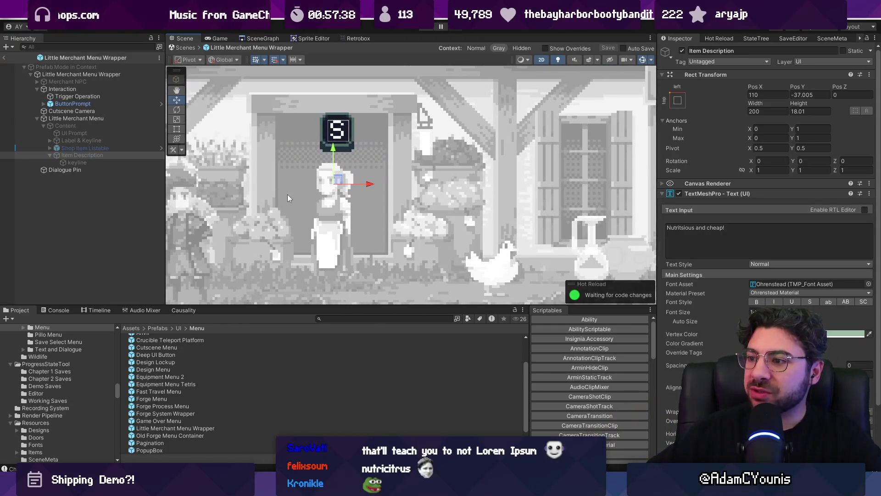
- Open DialogueTarget.cs in Visual Studio Code through the quick file search
{"action": "key", "text": "alt+Tab"}
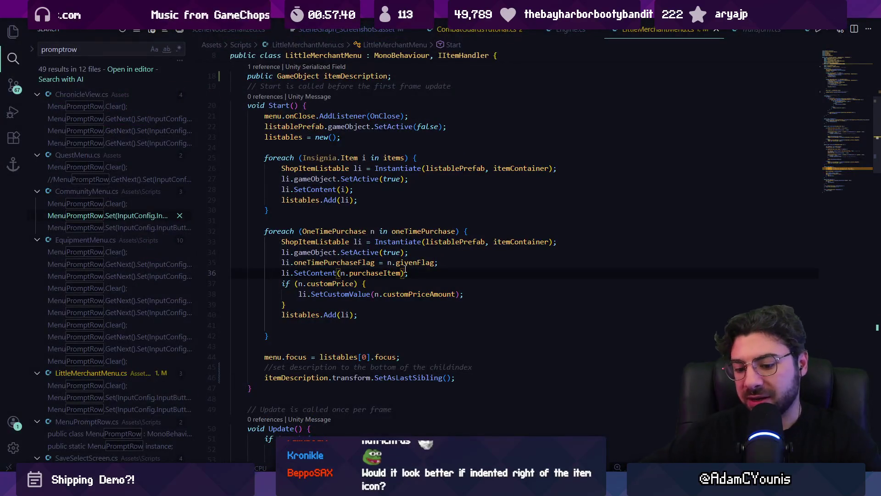
{"action": "key", "text": "ctrl+p"}
{"action": "type", "text": "dialoguetarget"}
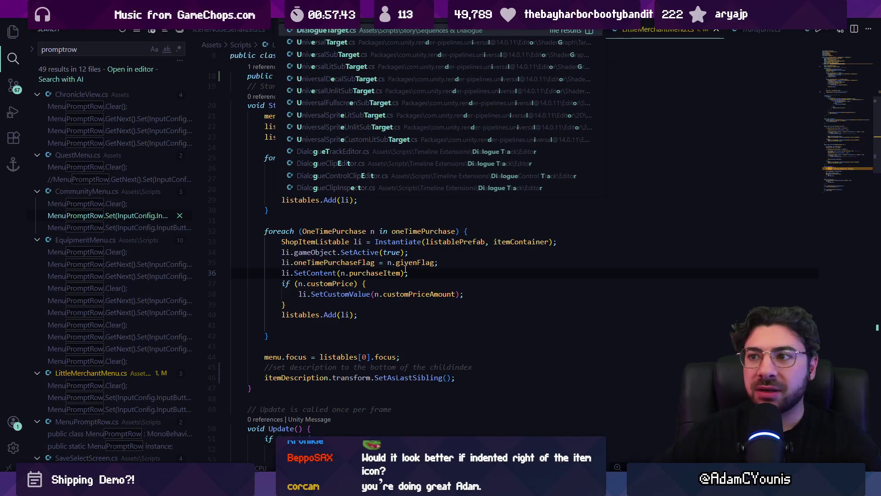
{"action": "key", "text": "Return"}
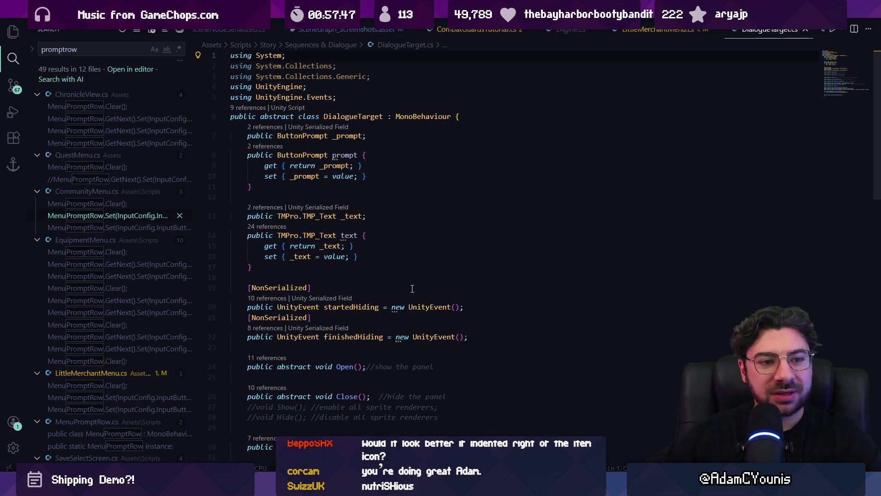
- Find references to the DialogueTarget class and open MenuDialogue.cs from them
{"action": "left_click", "coordinate": [423, 116]}
{"action": "left_click", "coordinate": [372, 116]}
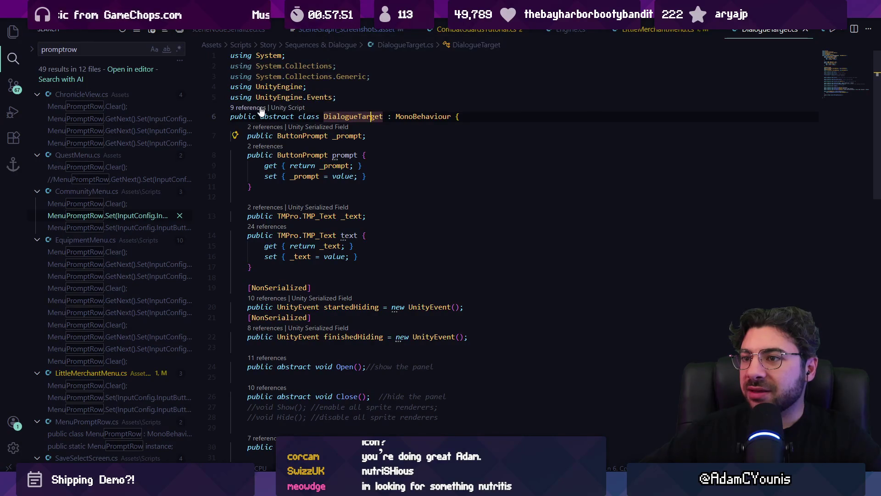
{"action": "key", "text": "shift+F12"}
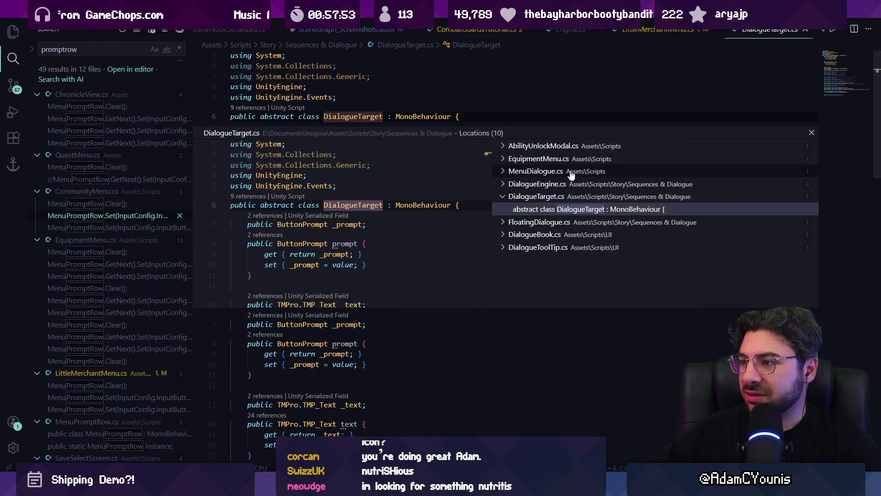
{"action": "left_click", "coordinate": [570, 172]}
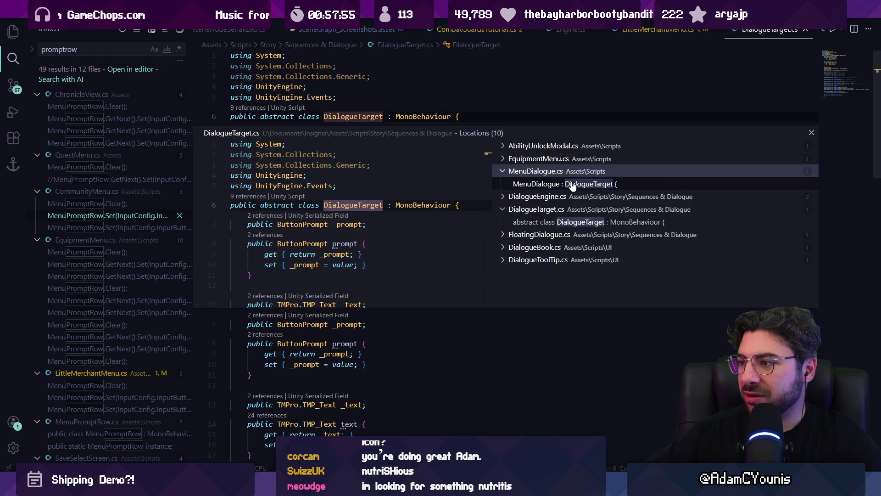
{"action": "left_click", "coordinate": [572, 185]}
{"action": "double_click", "coordinate": [572, 185]}
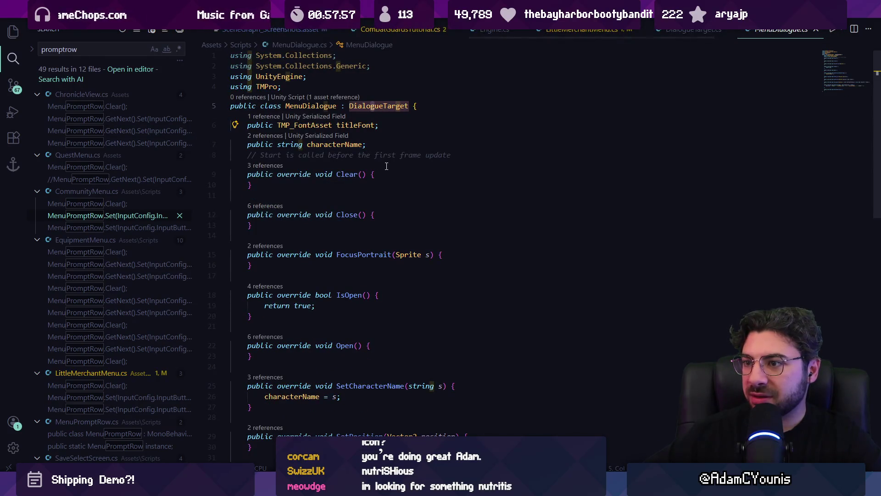
{"action": "scroll", "coordinate": [388, 164], "scroll_direction": "down", "scroll_amount": 5}
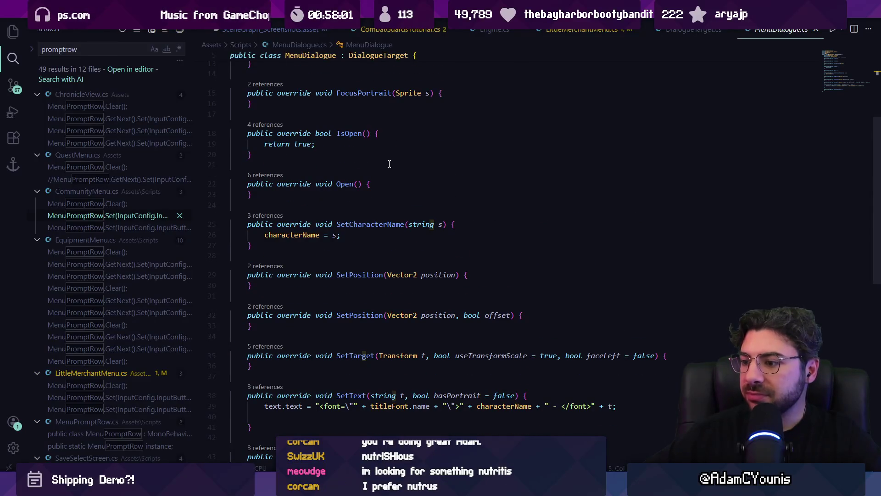
{"action": "scroll", "coordinate": [432, 205], "scroll_direction": "up", "scroll_amount": 3}
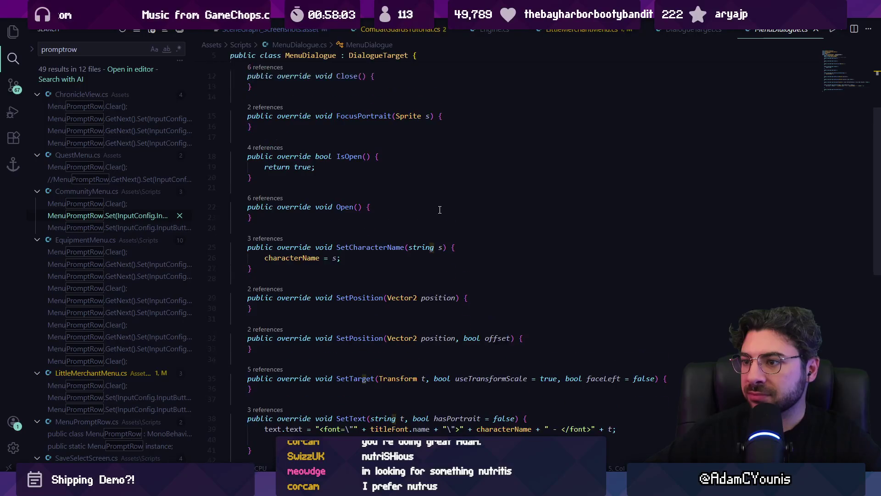
{"action": "scroll", "coordinate": [439, 210], "scroll_direction": "up", "scroll_amount": 2}
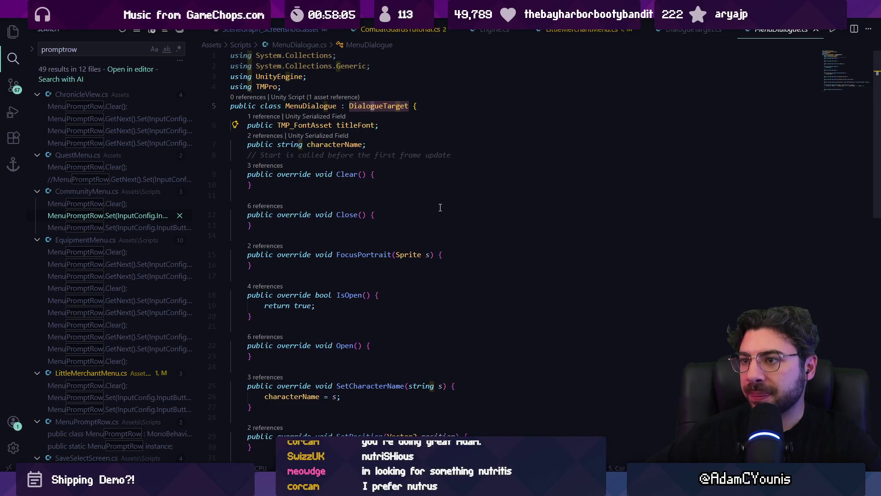
- Glance at the recent files list without opening anything, then go back to Unity
{"action": "key", "text": "ctrl+p"}
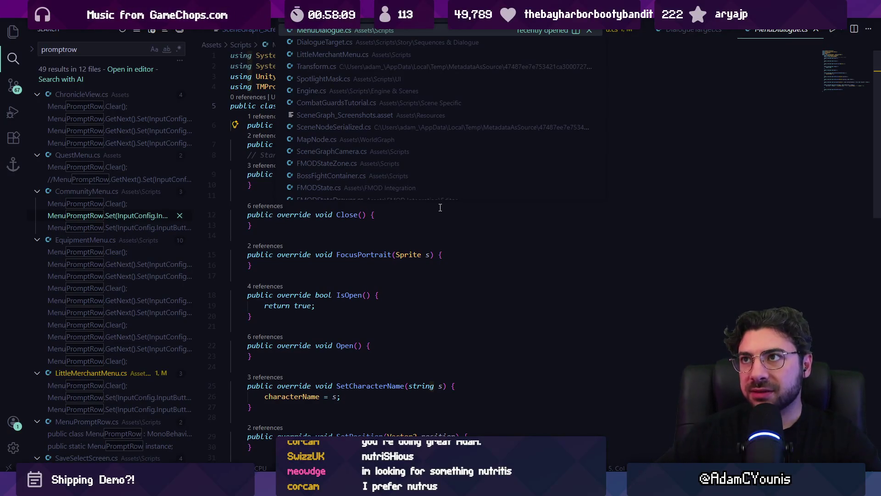
{"action": "key", "text": "Escape"}
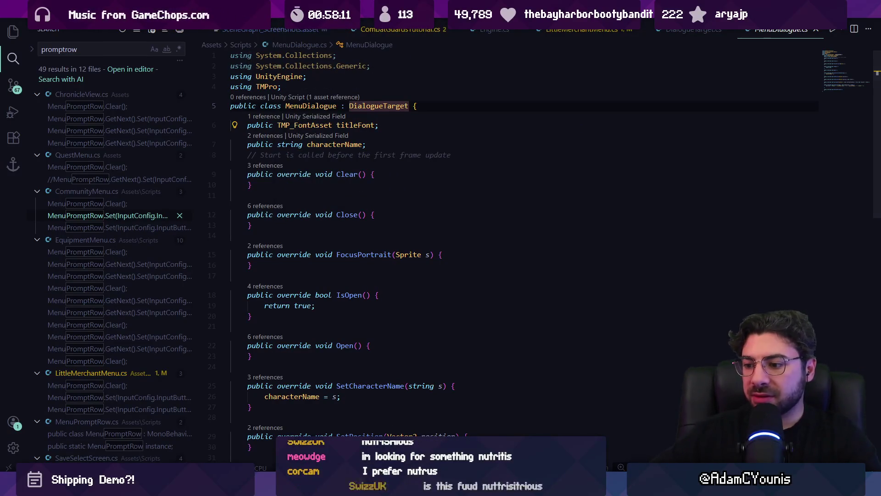
{"action": "mouse_move", "coordinate": [380, 487]}
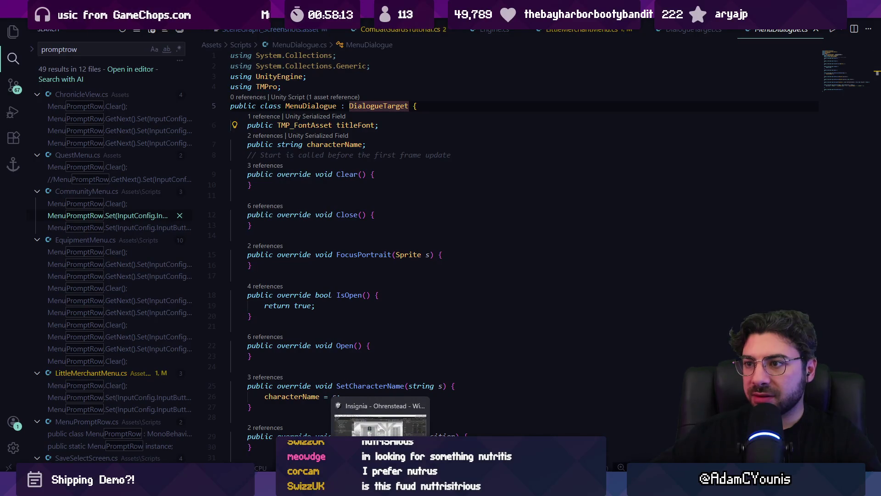
{"action": "left_click", "coordinate": [380, 425]}
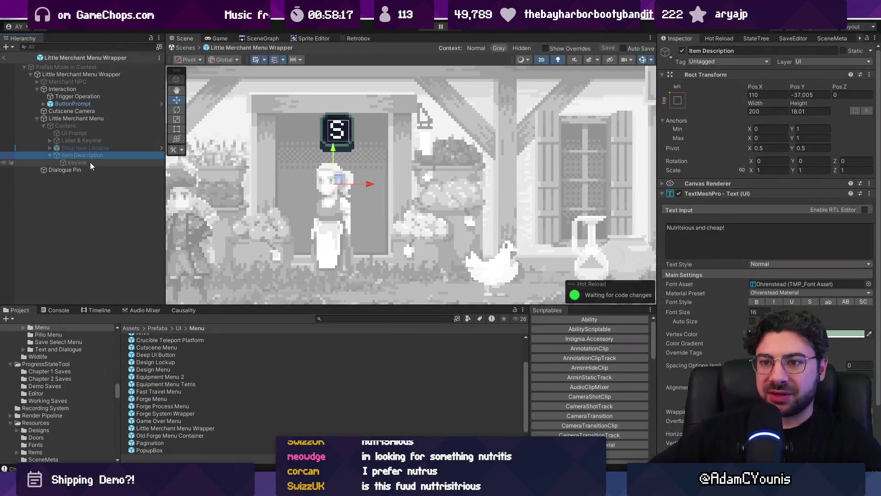
- Select Little Merchant Menu in the Hierarchy and open its LittleMerchantMenu.cs script
{"action": "left_click", "coordinate": [93, 156]}
{"action": "left_click", "coordinate": [92, 119]}
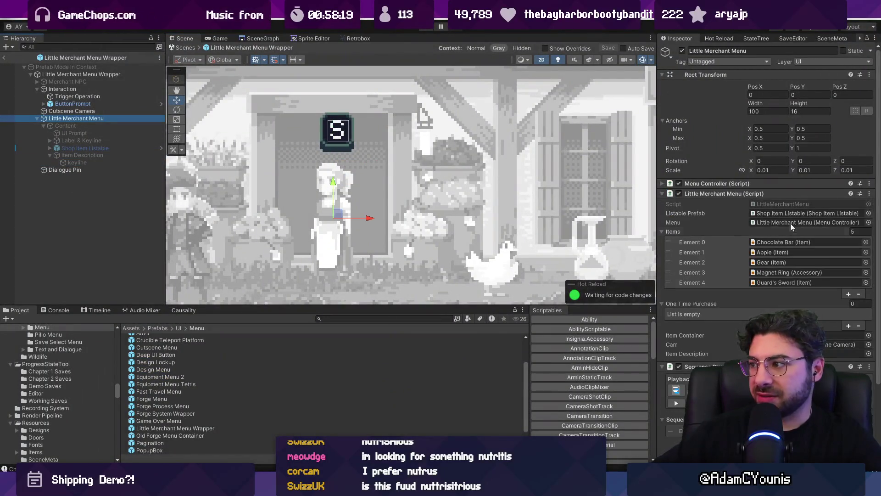
{"action": "double_click", "coordinate": [786, 201]}
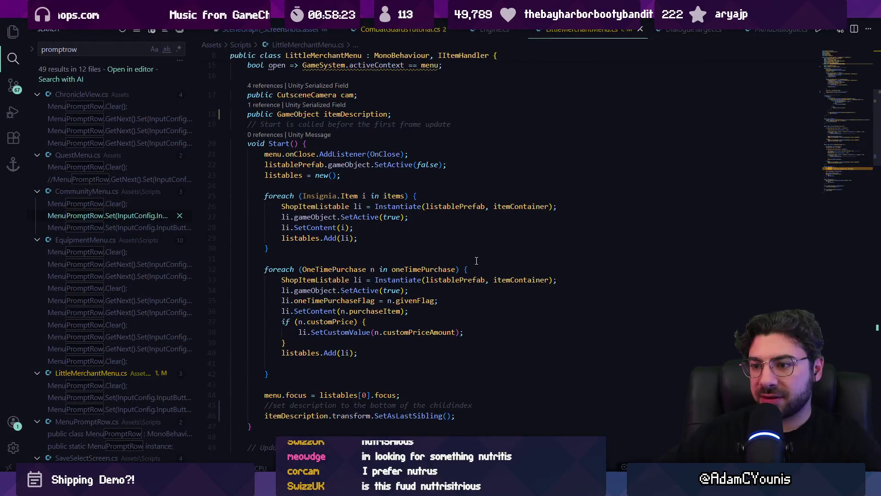
- Add a draft 'dialogue' line inside LateUpdate and save LittleMerchantMenu.cs
{"action": "scroll", "coordinate": [474, 259], "scroll_direction": "down", "scroll_amount": 15}
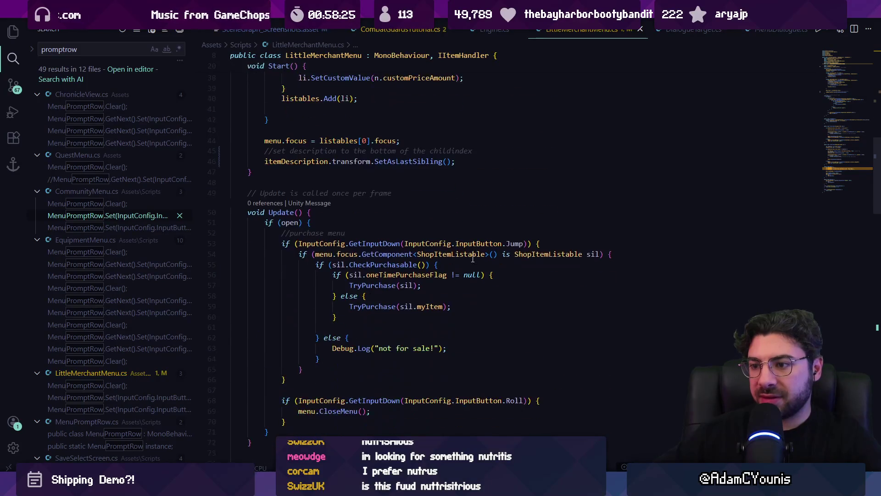
{"action": "scroll", "coordinate": [400, 245], "scroll_direction": "down", "scroll_amount": 6}
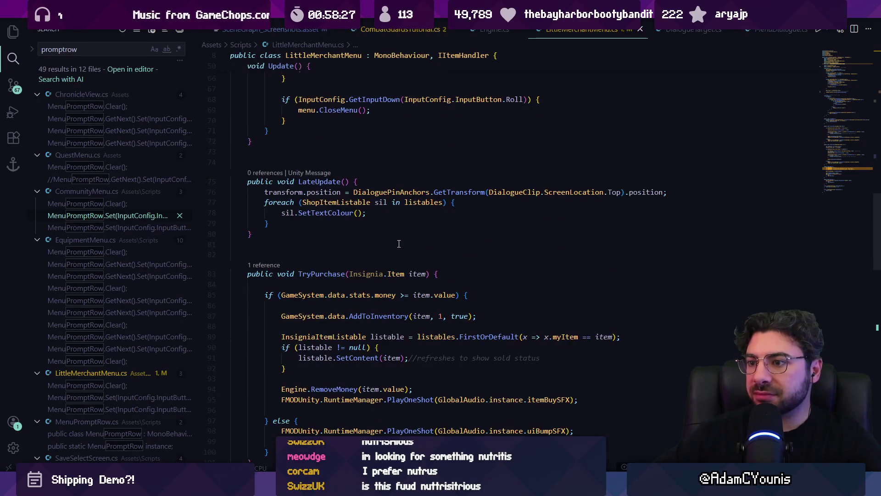
{"action": "scroll", "coordinate": [391, 243], "scroll_direction": "up", "scroll_amount": 5}
{"action": "left_click", "coordinate": [376, 274]}
{"action": "key", "text": "Return"}
{"action": "key", "text": "Return"}
{"action": "type", "text": "dialogue"}
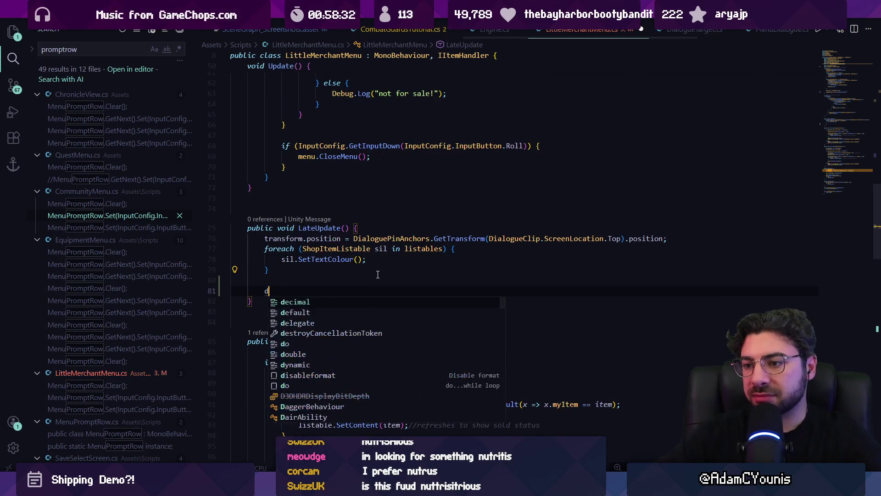
{"action": "key", "text": "Home"}
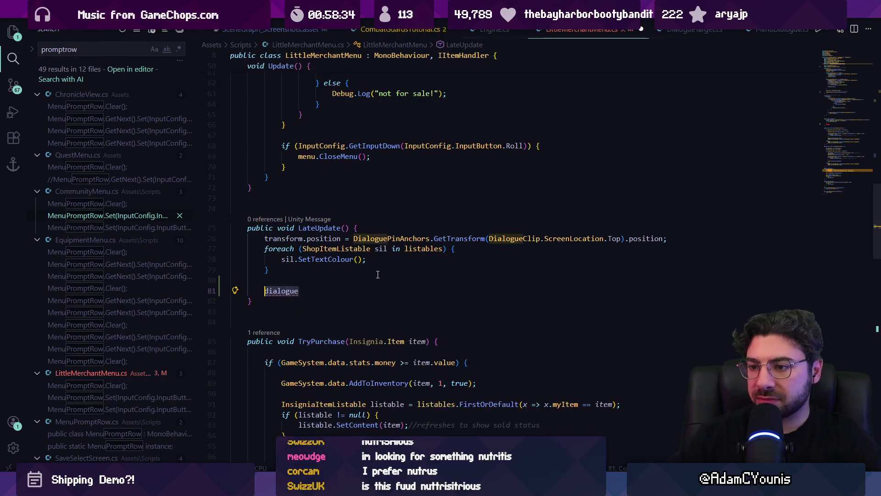
{"action": "type", "text": "\\"}
{"action": "key", "text": "ctrl+s"}
- Change the itemDescription field type from GameObject to TMPro.TMP_Text and save
{"action": "scroll", "coordinate": [377, 275], "scroll_direction": "up", "scroll_amount": 13}
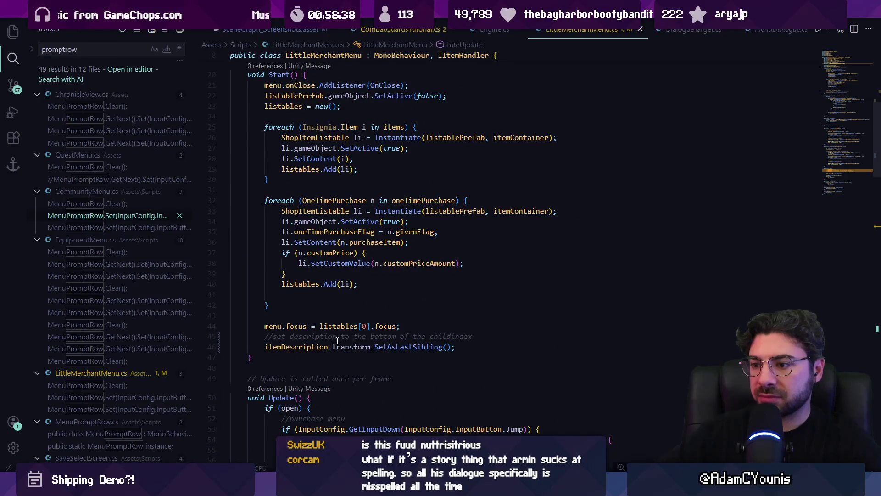
{"action": "left_click", "coordinate": [313, 345], "text": "ctrl"}
{"action": "double_click", "coordinate": [301, 190]}
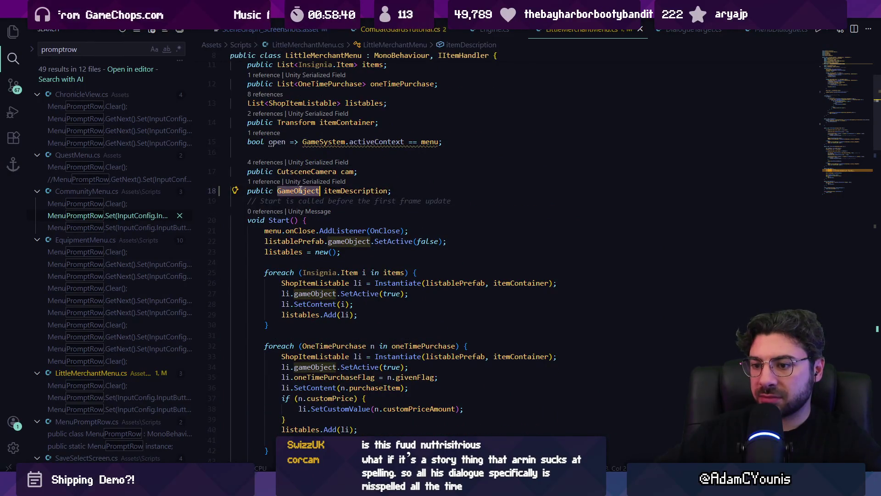
{"action": "type", "text": "TMProTMP_Tex"}
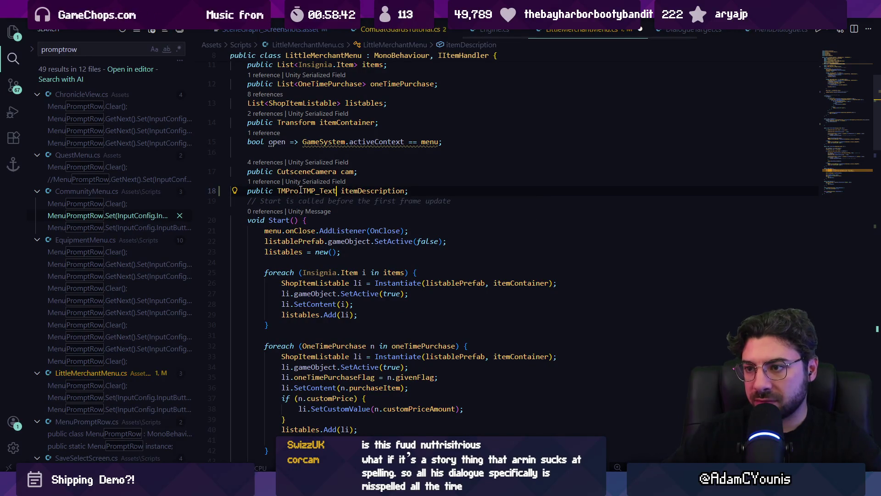
{"action": "key", "text": "Tab"}
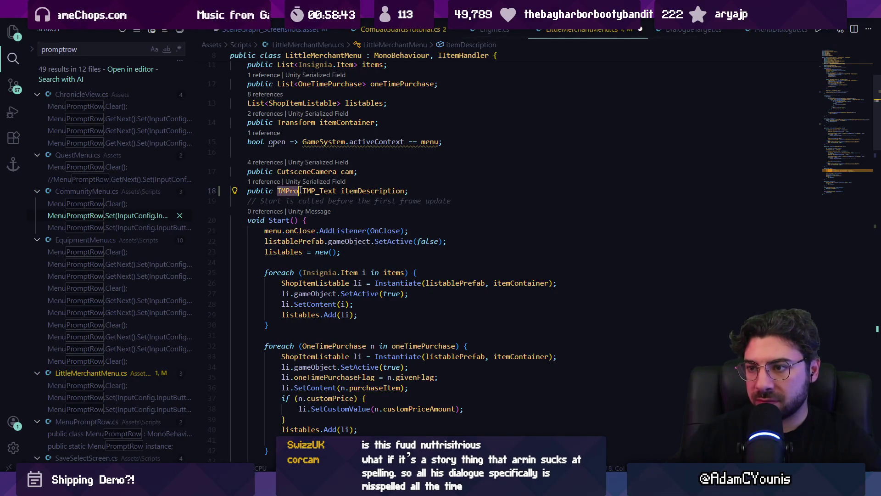
{"action": "type", "text": "."}
{"action": "key", "text": "ctrl+s"}
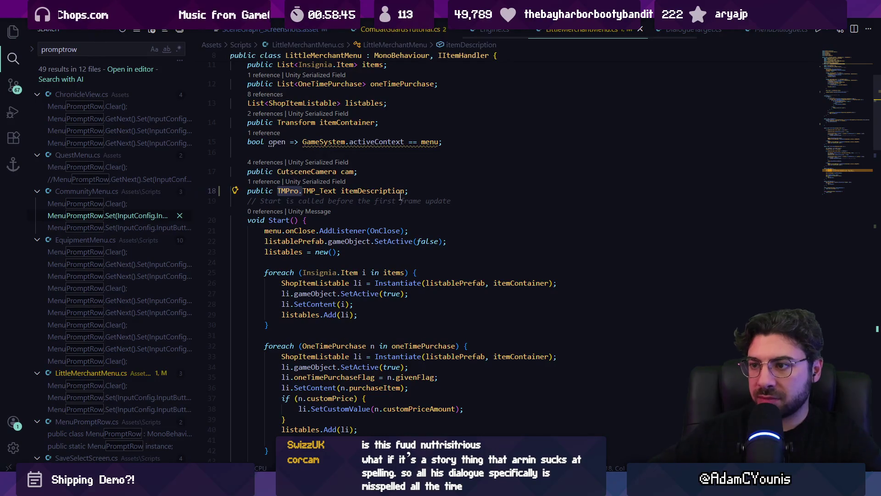
- Check itemDescription's use in Start, then draft and undo an if(select) line below Update
{"action": "scroll", "coordinate": [360, 297], "scroll_direction": "down", "scroll_amount": 5}
{"action": "left_click", "coordinate": [351, 353]}
{"action": "scroll", "coordinate": [367, 331], "scroll_direction": "down", "scroll_amount": 2}
{"action": "scroll", "coordinate": [309, 285], "scroll_direction": "down", "scroll_amount": 6}
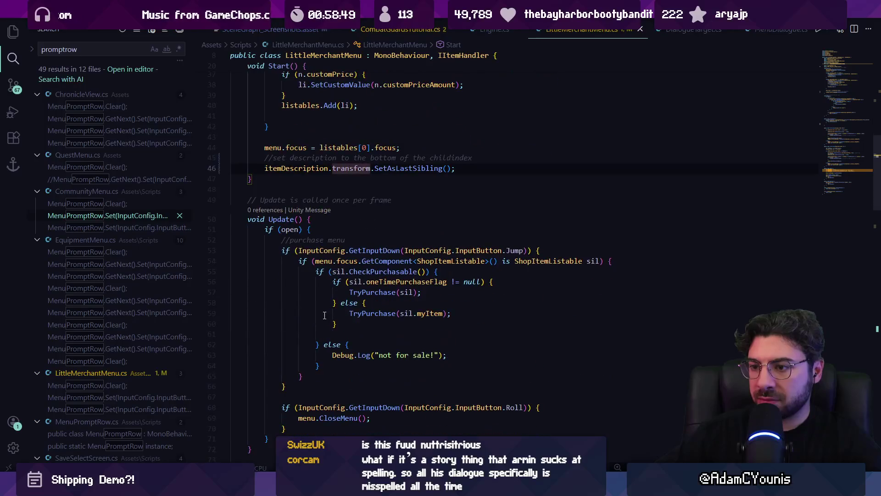
{"action": "left_click", "coordinate": [305, 371]}
{"action": "key", "text": "Return"}
{"action": "type", "text": "if(sele"}
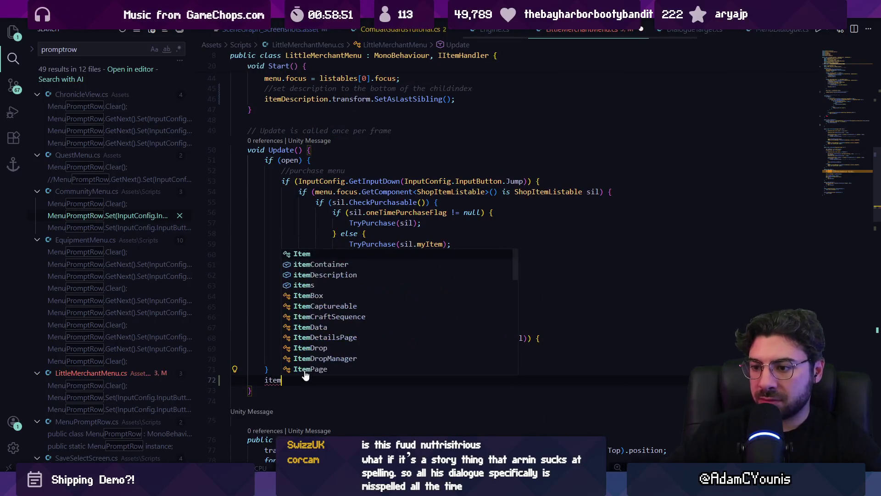
{"action": "type", "text": "ct"}
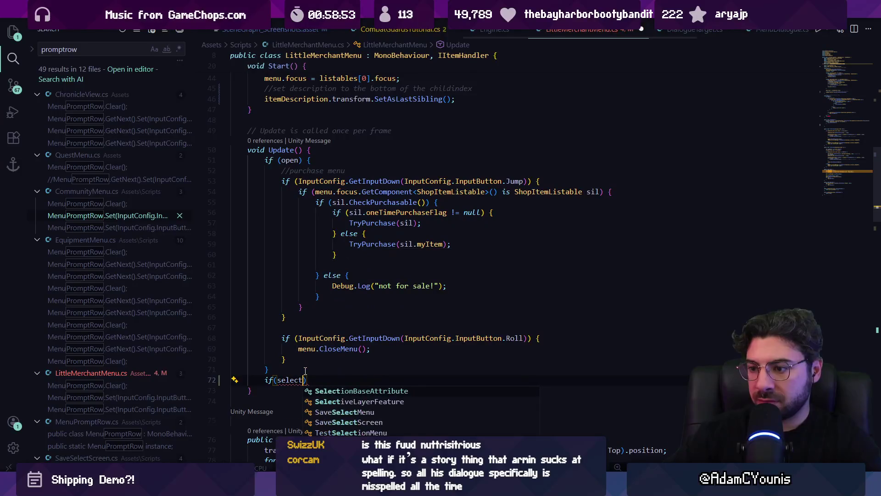
{"action": "key", "text": "Escape"}
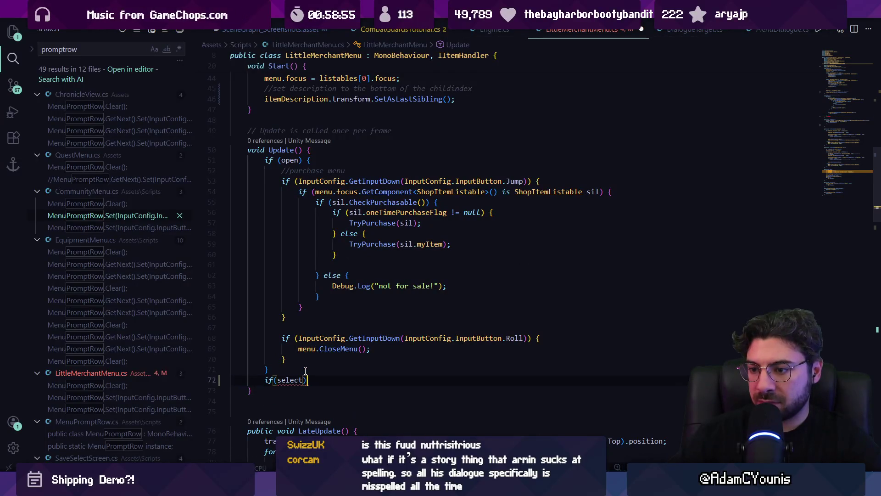
{"action": "key", "text": "ctrl+z"}
{"action": "key", "text": "ctrl+s"}
- Scroll through the script and search it for 'on'
{"action": "scroll", "coordinate": [350, 282], "scroll_direction": "down", "scroll_amount": 6}
{"action": "scroll", "coordinate": [350, 282], "scroll_direction": "down", "scroll_amount": 12}
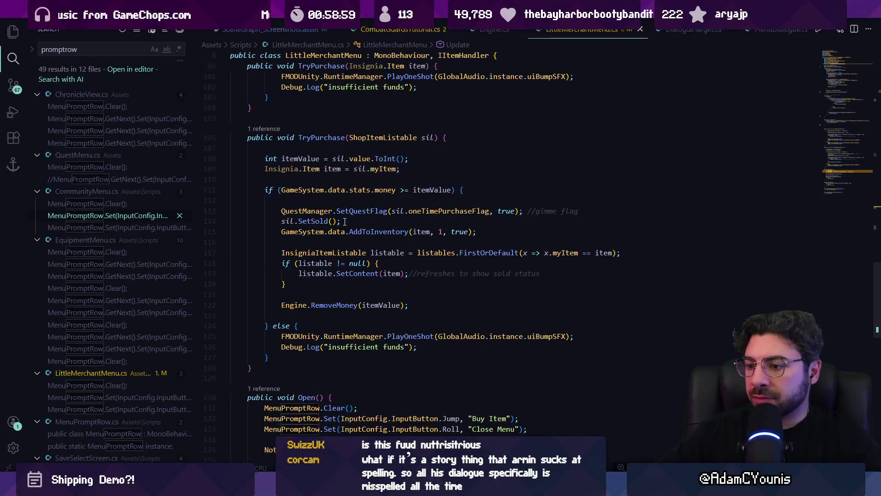
{"action": "scroll", "coordinate": [342, 221], "scroll_direction": "down", "scroll_amount": 10}
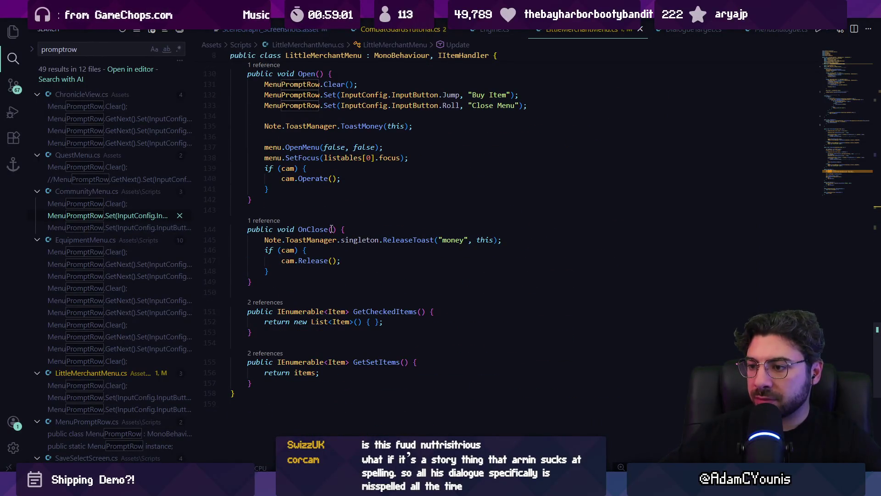
{"action": "scroll", "coordinate": [323, 219], "scroll_direction": "up", "scroll_amount": 13}
{"action": "key", "text": "ctrl+f"}
{"action": "type", "text": "on"}
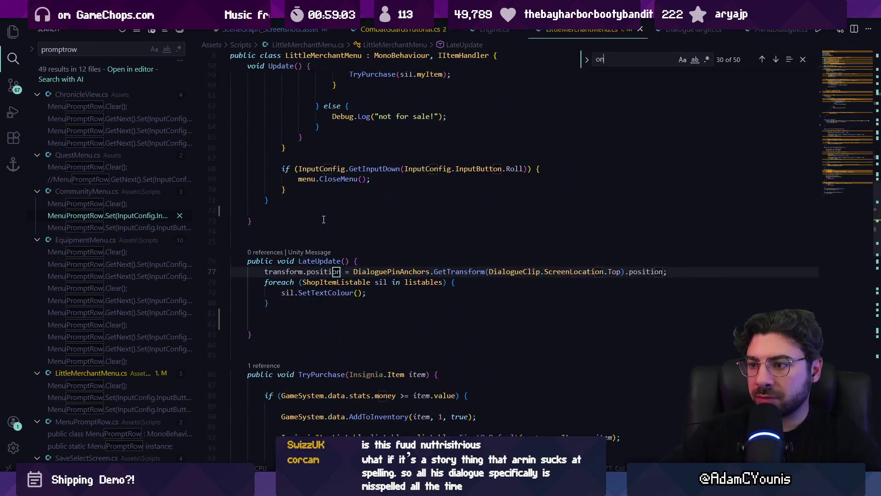
{"action": "key", "text": "Escape"}
{"action": "left_click", "coordinate": [839, 61]}
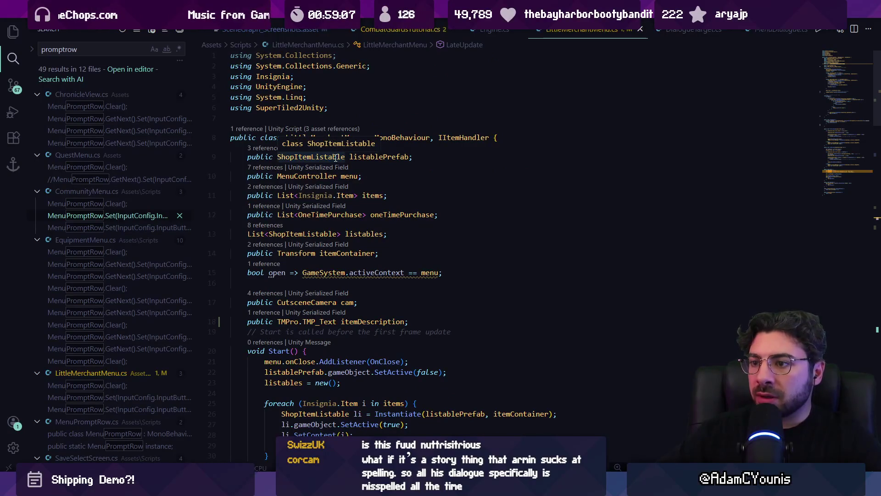
- Check the listables' ShopItemListable type and locate the AddListener calls
{"action": "left_click", "coordinate": [324, 234]}
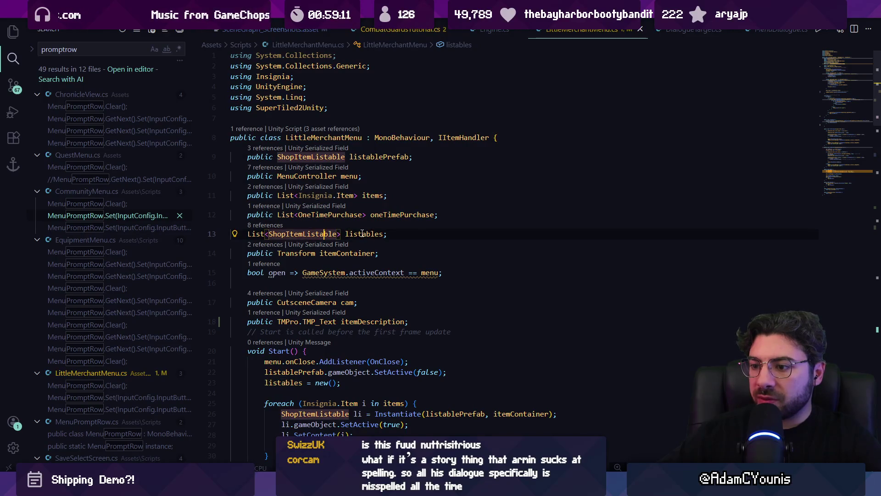
{"action": "scroll", "coordinate": [359, 266], "scroll_direction": "down", "scroll_amount": 2}
{"action": "key", "text": "ctrl+f"}
{"action": "type", "text": "addlist"}
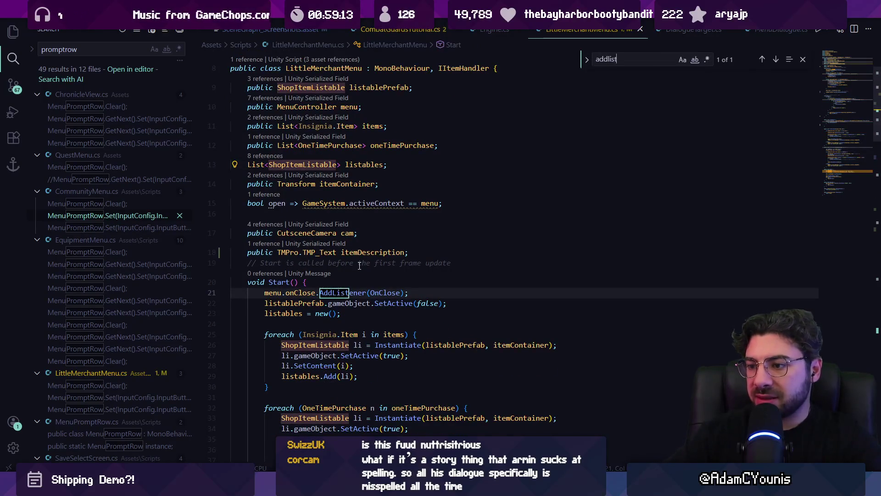
{"action": "key", "text": "Escape"}
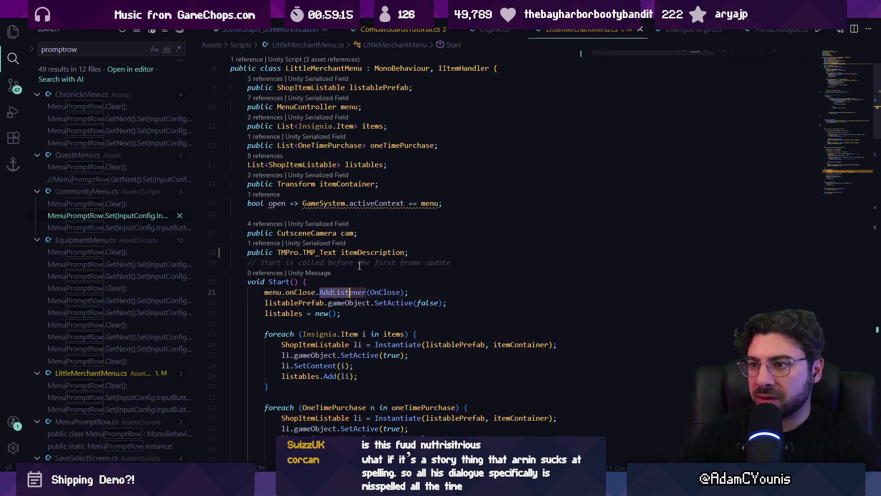
{"action": "scroll", "coordinate": [359, 266], "scroll_direction": "up", "scroll_amount": 1}
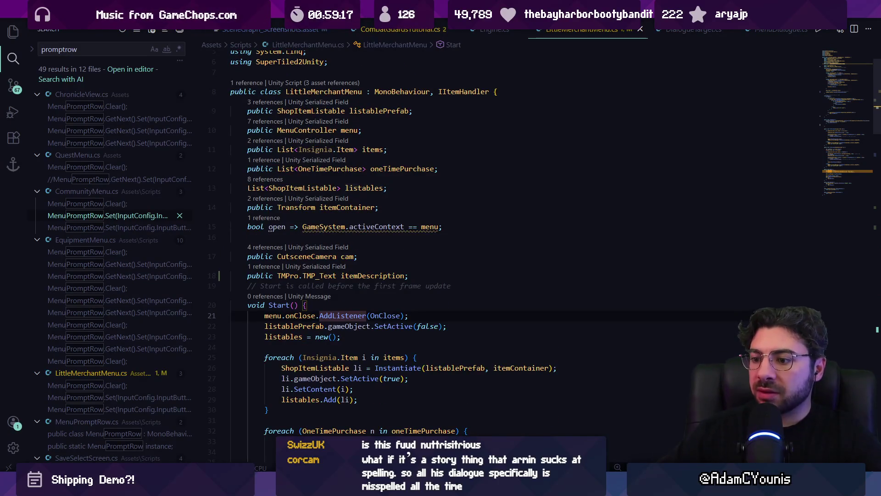
{"action": "key", "text": "alt+Tab"}
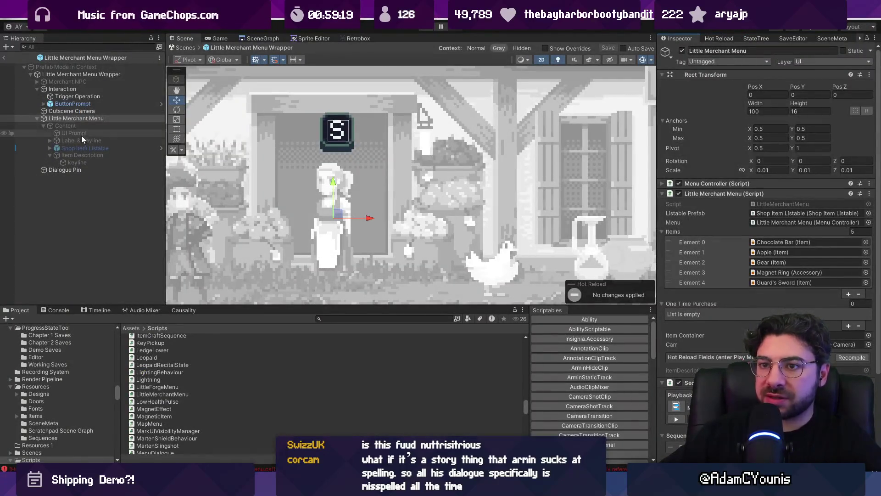
- Review Content's UI Focus Group and Shop Item Listable's UI Focus, then return to the script
{"action": "left_click", "coordinate": [70, 125]}
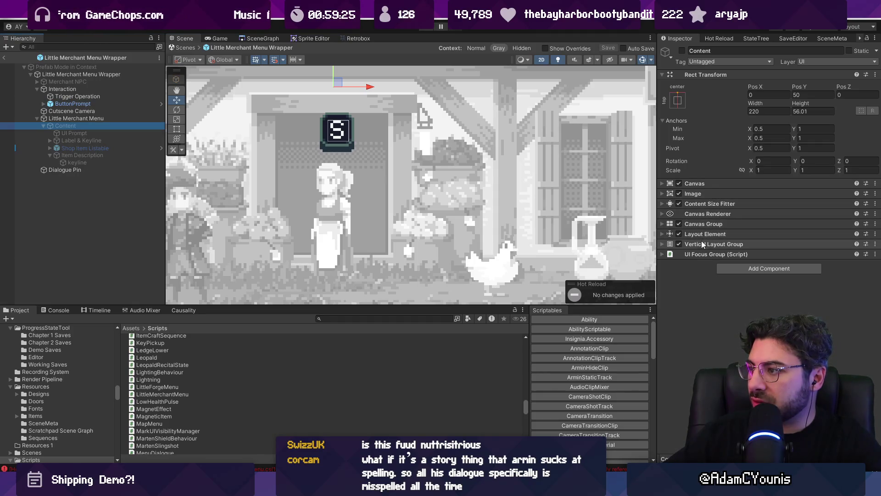
{"action": "left_click", "coordinate": [729, 254]}
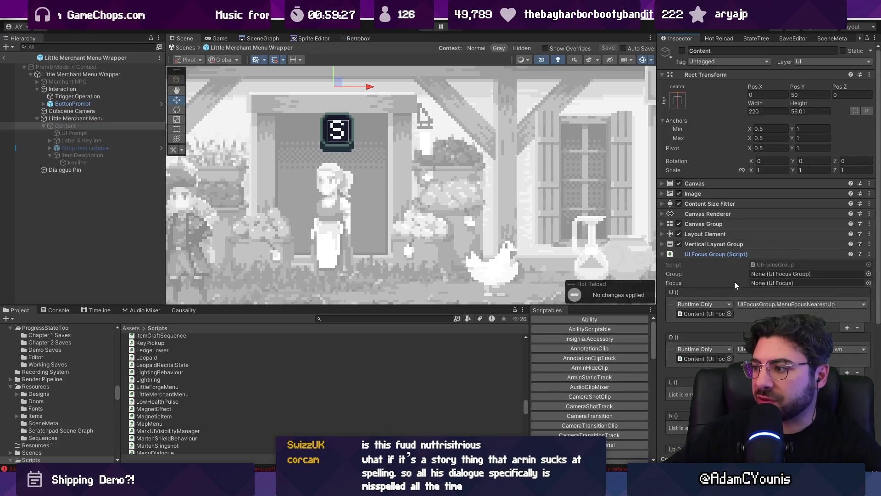
{"action": "scroll", "coordinate": [729, 282], "scroll_direction": "down", "scroll_amount": 5}
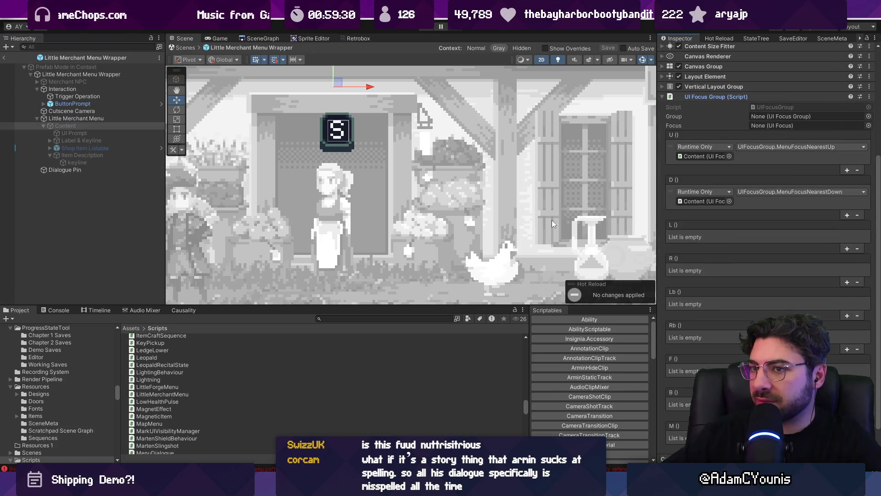
{"action": "left_click", "coordinate": [154, 148]}
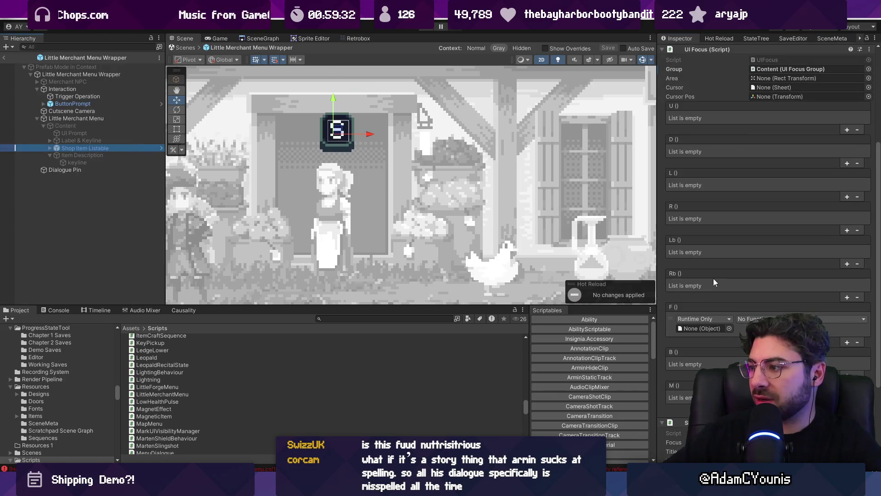
{"action": "scroll", "coordinate": [713, 275], "scroll_direction": "down", "scroll_amount": 3}
{"action": "scroll", "coordinate": [711, 252], "scroll_direction": "down", "scroll_amount": 3}
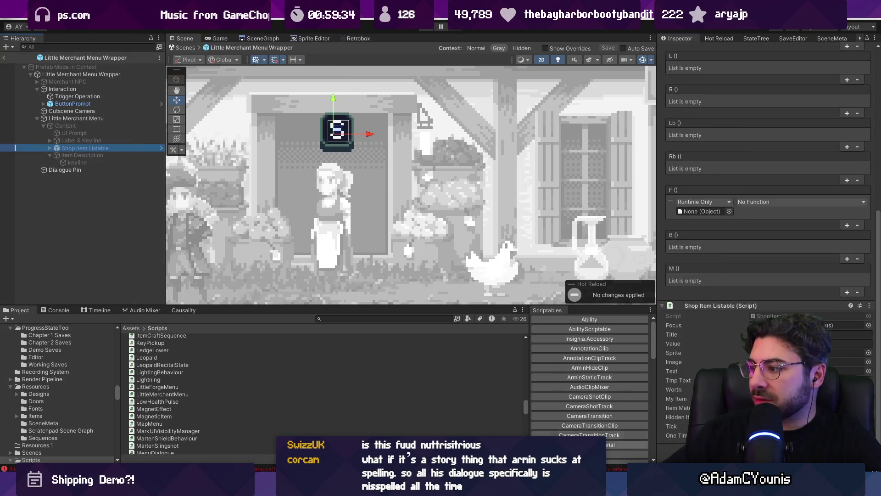
{"action": "key", "text": "alt+Tab"}
{"action": "scroll", "coordinate": [380, 306], "scroll_direction": "down", "scroll_amount": 5}
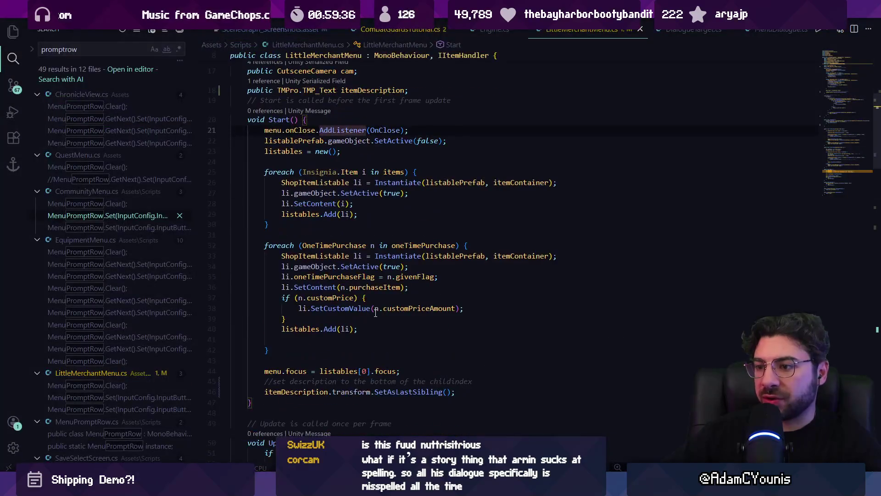
{"action": "scroll", "coordinate": [381, 306], "scroll_direction": "down", "scroll_amount": 8}
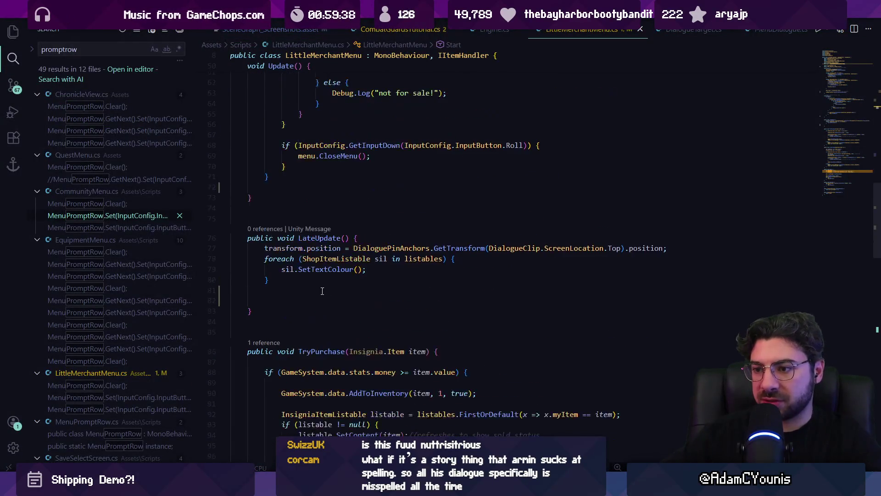
{"action": "left_click", "coordinate": [266, 320]}
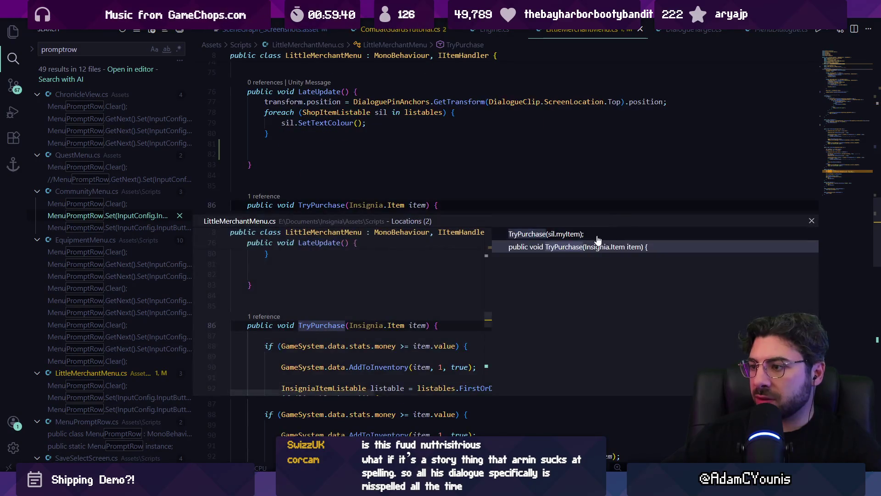
{"action": "double_click", "coordinate": [401, 317]}
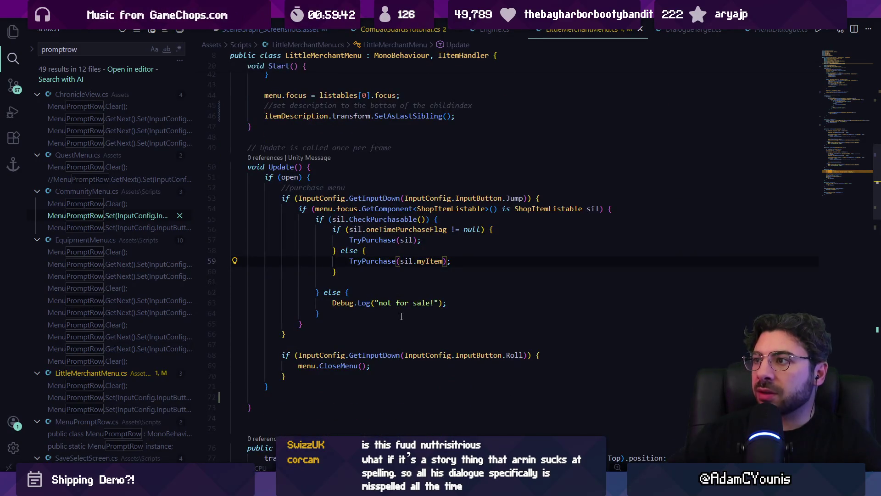
{"action": "scroll", "coordinate": [380, 264], "scroll_direction": "up", "scroll_amount": 4}
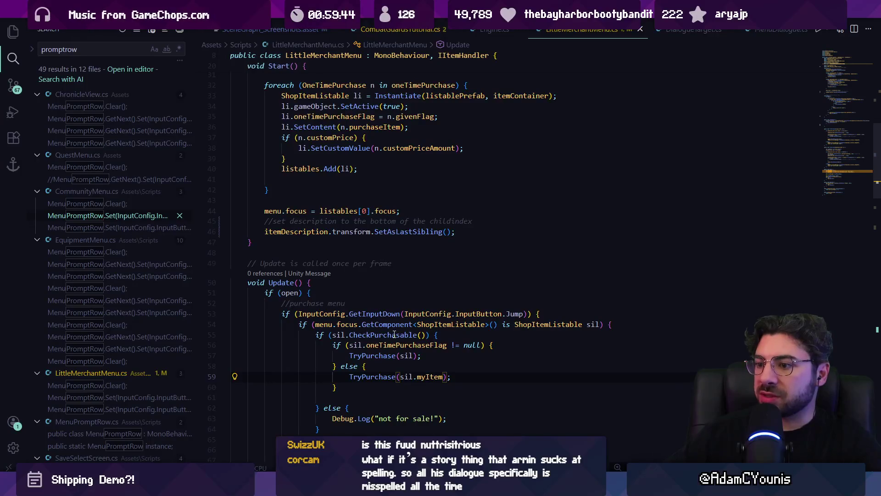
{"action": "scroll", "coordinate": [348, 314], "scroll_direction": "down", "scroll_amount": 2}
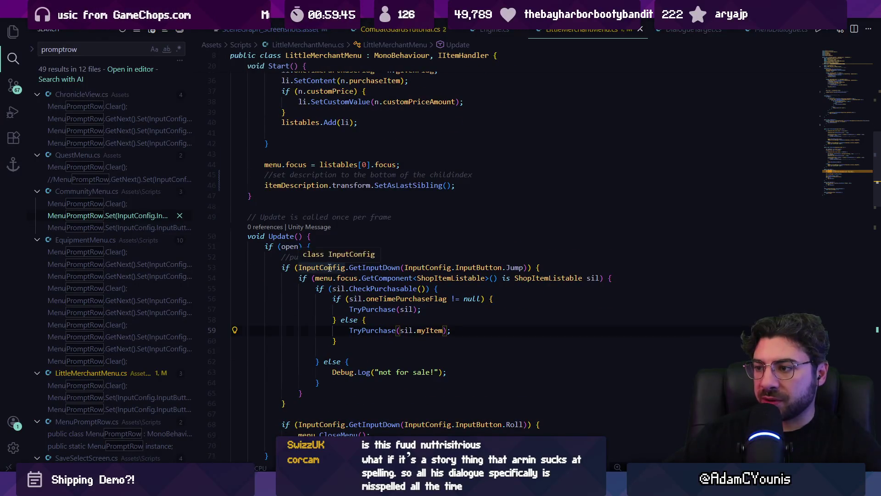
{"action": "scroll", "coordinate": [359, 256], "scroll_direction": "down", "scroll_amount": 1}
{"action": "left_click", "coordinate": [540, 255]}
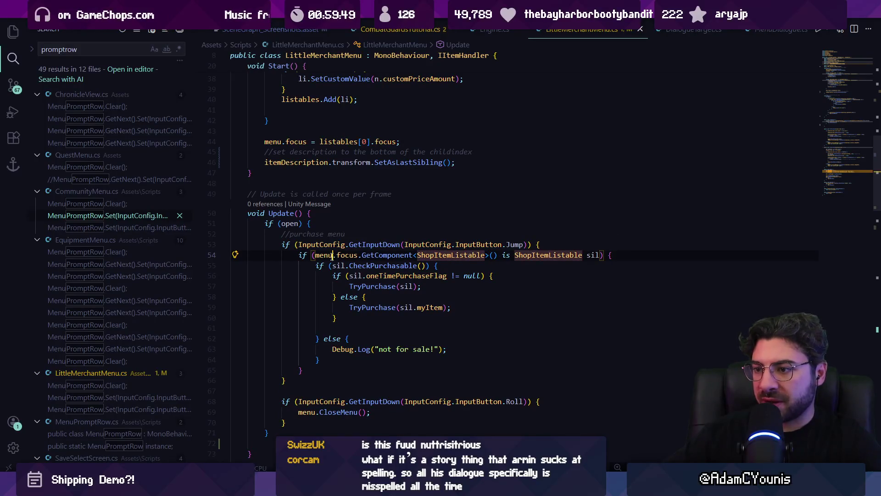
{"action": "left_click", "coordinate": [332, 255]}
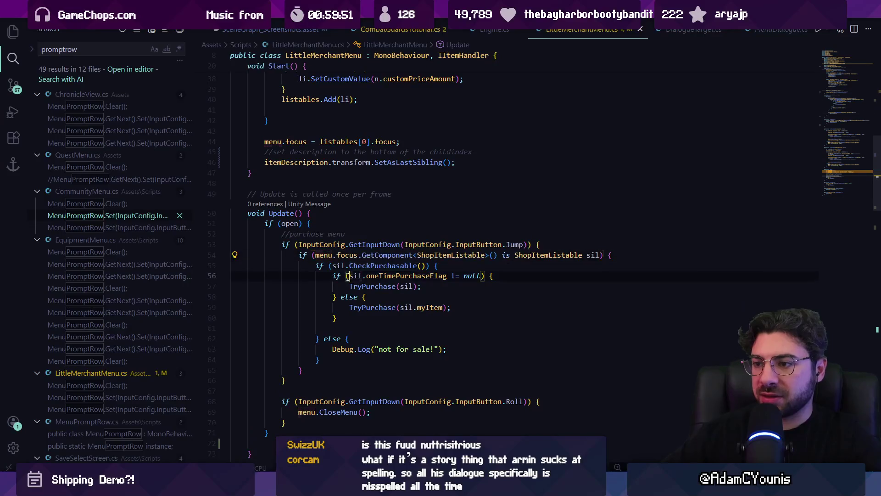
{"action": "key", "text": "Left"}
{"action": "key", "text": "Left"}
{"action": "key", "text": "Left"}
{"action": "key", "text": "ctrl+shift+Right"}
{"action": "key", "text": "ctrl+shift+Right"}
{"action": "key", "text": "ctrl+shift+Right"}
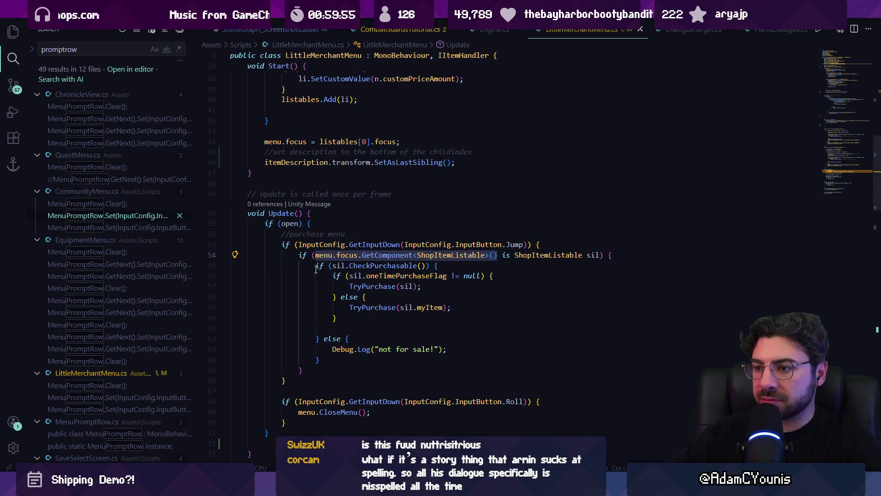
{"action": "scroll", "coordinate": [316, 270], "scroll_direction": "down", "scroll_amount": 2}
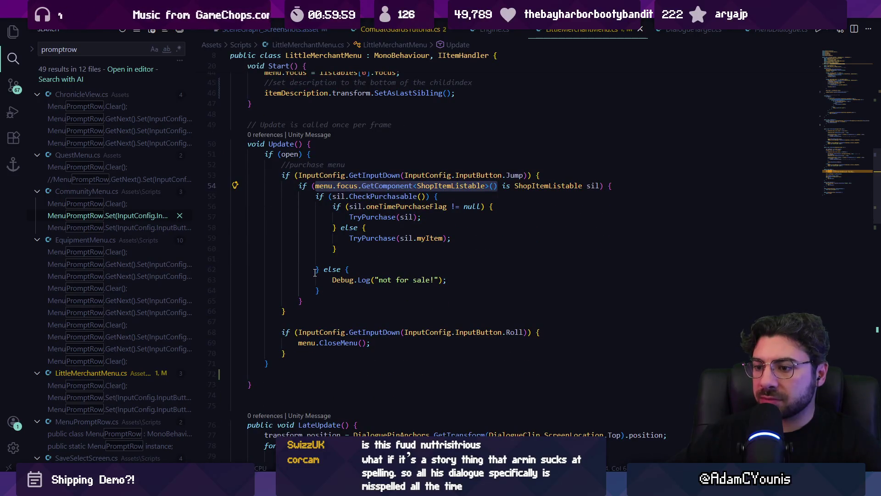
{"action": "left_click", "coordinate": [369, 150]}
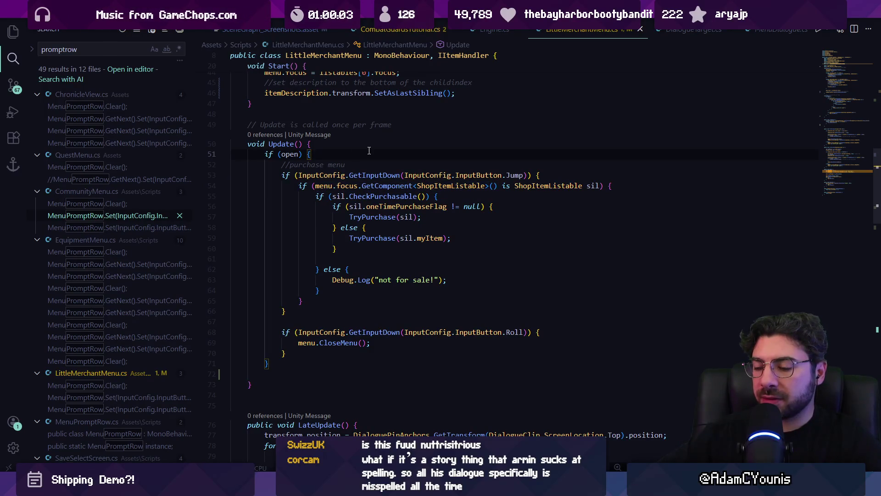
{"action": "scroll", "coordinate": [394, 246], "scroll_direction": "down", "scroll_amount": 3}
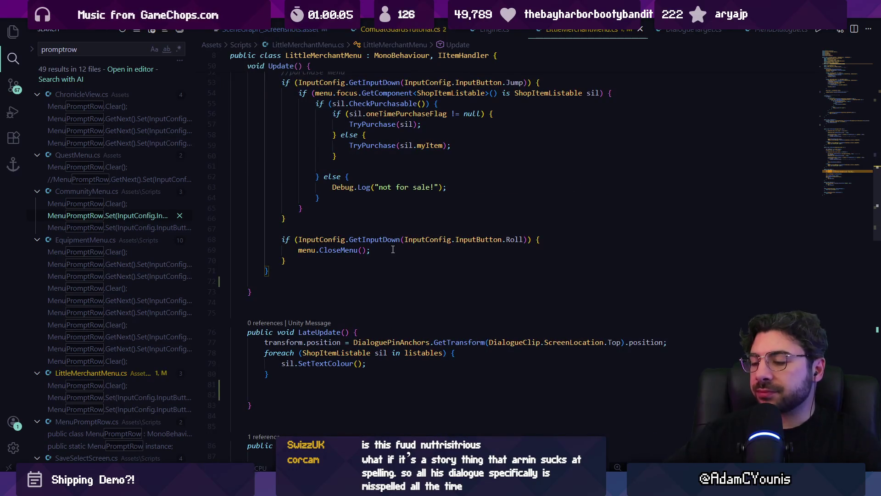
{"action": "scroll", "coordinate": [418, 215], "scroll_direction": "up", "scroll_amount": 15}
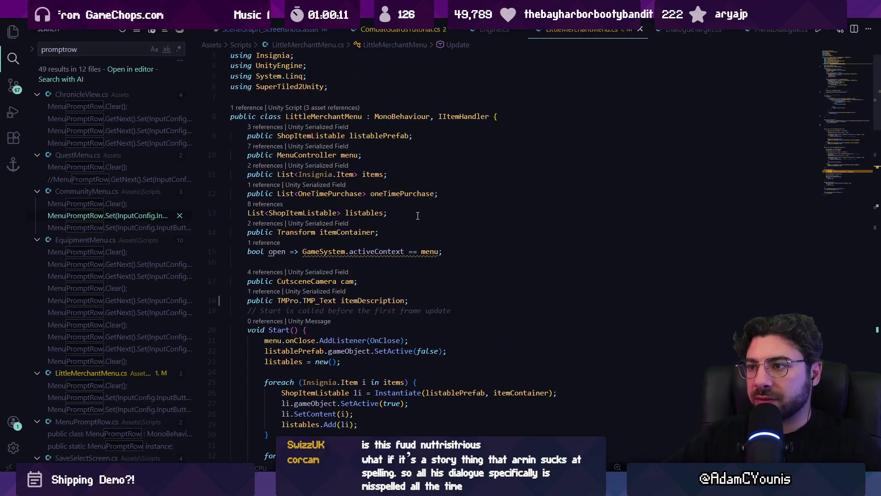
{"action": "scroll", "coordinate": [417, 215], "scroll_direction": "down", "scroll_amount": 2}
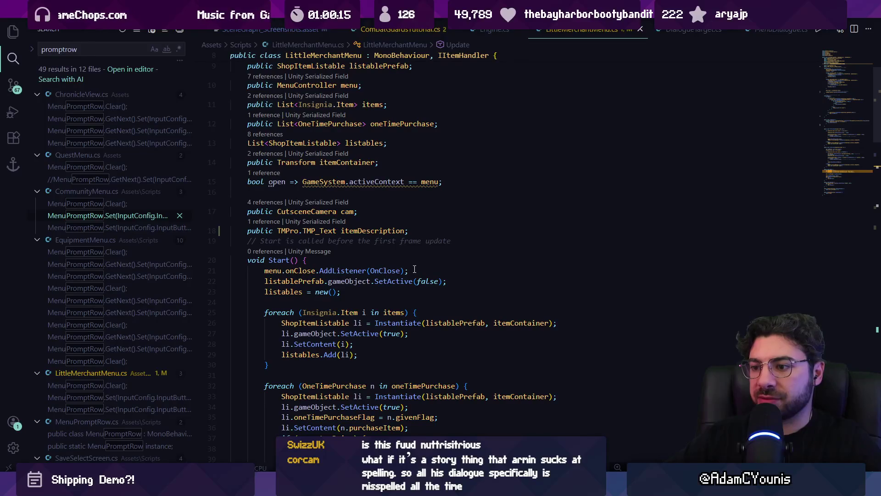
{"action": "scroll", "coordinate": [415, 269], "scroll_direction": "up", "scroll_amount": 3}
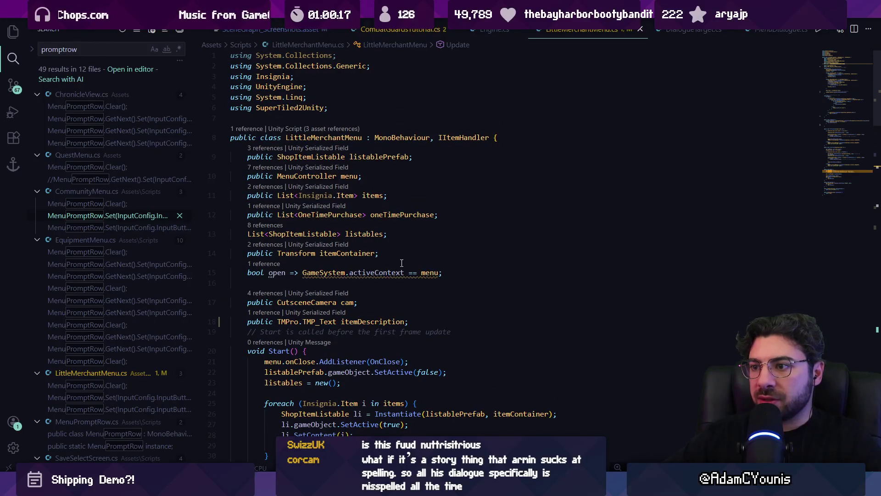
{"action": "scroll", "coordinate": [391, 279], "scroll_direction": "down", "scroll_amount": 4}
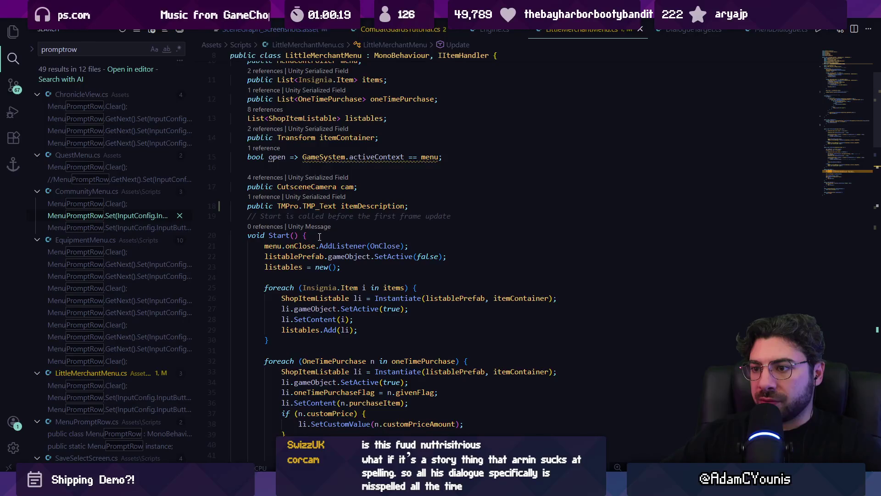
{"action": "scroll", "coordinate": [319, 237], "scroll_direction": "down", "scroll_amount": 6}
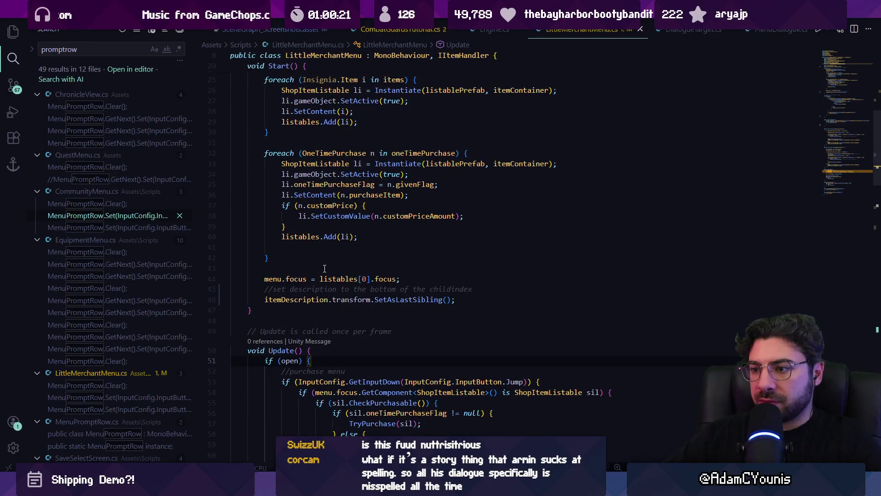
{"action": "scroll", "coordinate": [327, 264], "scroll_direction": "up", "scroll_amount": 5}
- Search the script for 'addl' to find the existing listener lines
{"action": "key", "text": "ctrl+f"}
{"action": "type", "text": "add"}
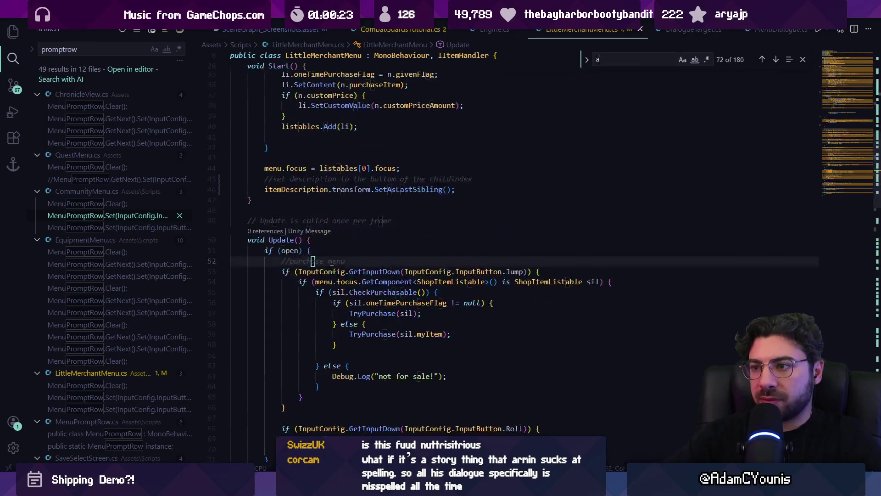
{"action": "key", "text": "Return"}
{"action": "key", "text": "Return"}
{"action": "key", "text": "Return"}
{"action": "type", "text": "l"}
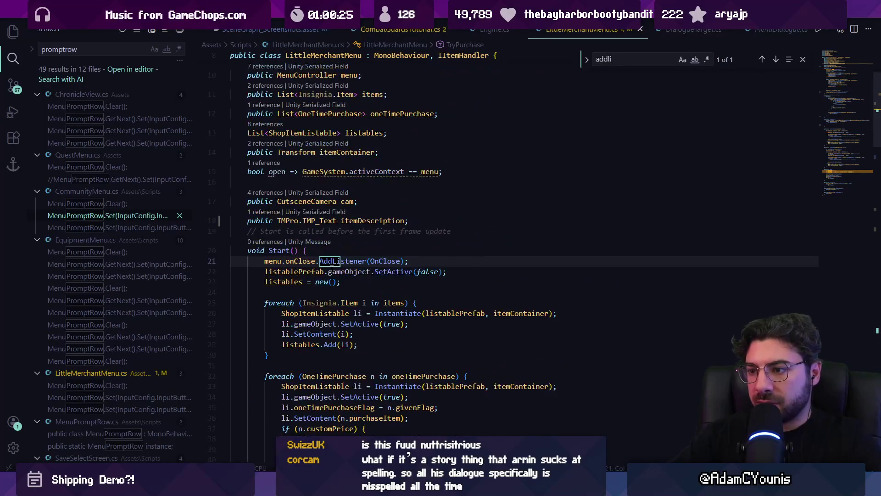
{"action": "key", "text": "Escape"}
- Add menu.onFocusChanged.AddListener(UpdateItemDescription) below the OnClose listener
{"action": "left_click", "coordinate": [423, 260]}
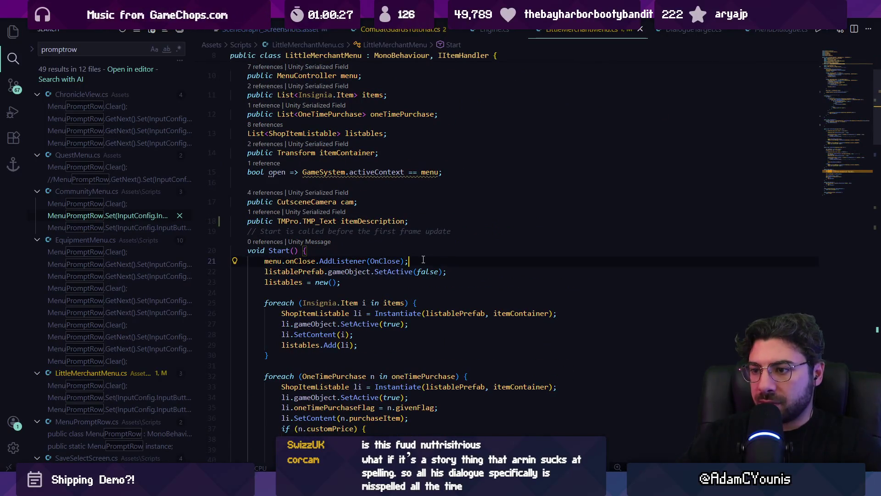
{"action": "key", "text": "Return"}
{"action": "type", "text": "menu.on"}
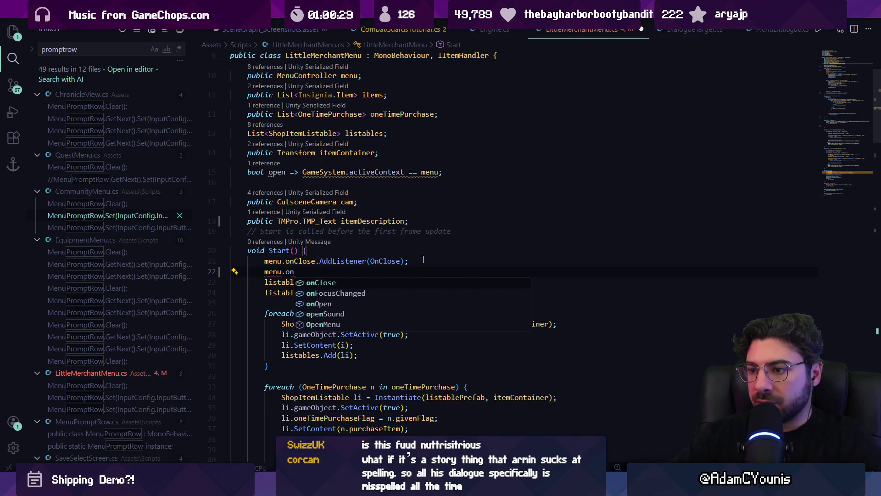
{"action": "key", "text": "Tab"}
{"action": "type", "text": "("}
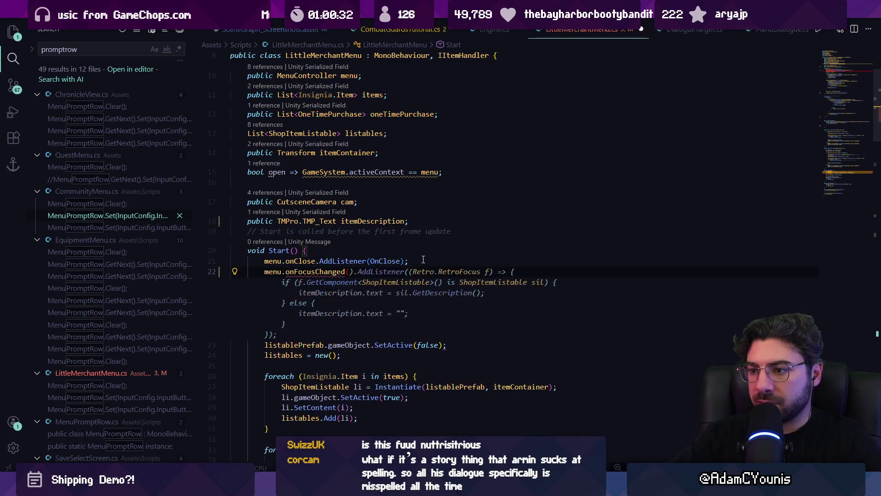
{"action": "key", "text": "BackSpace"}
{"action": "type", "text": ".onFocusChanged.a"}
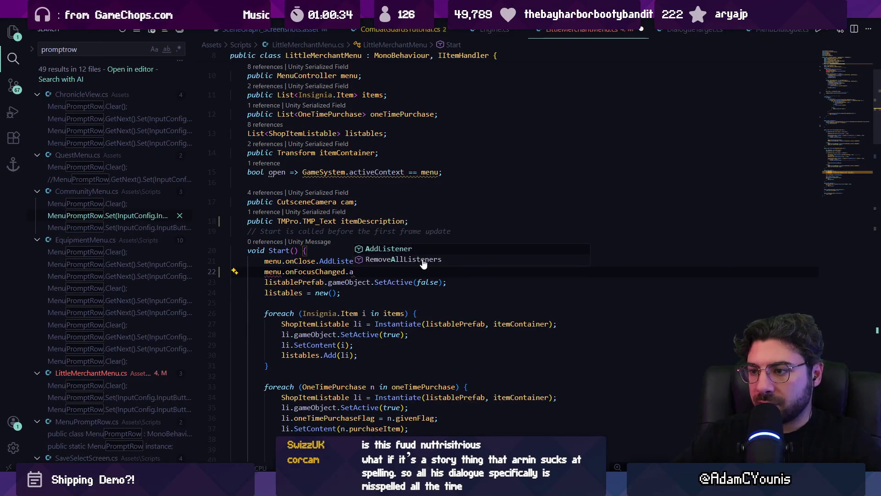
{"action": "key", "text": "Tab"}
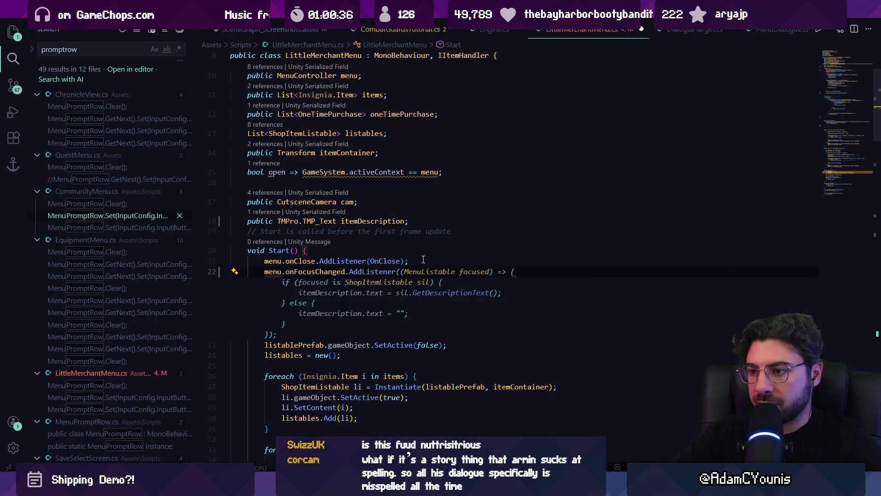
{"action": "type", "text": "("}
{"action": "type", "text": "Update"}
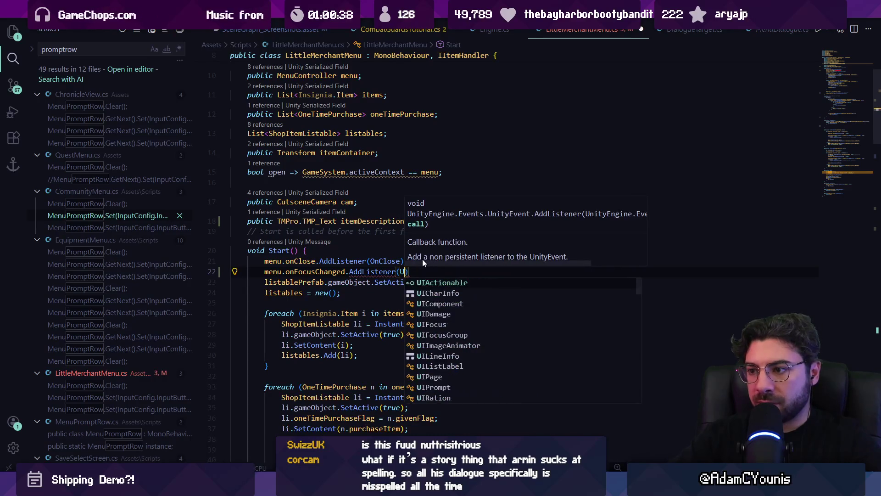
{"action": "key", "text": "Escape"}
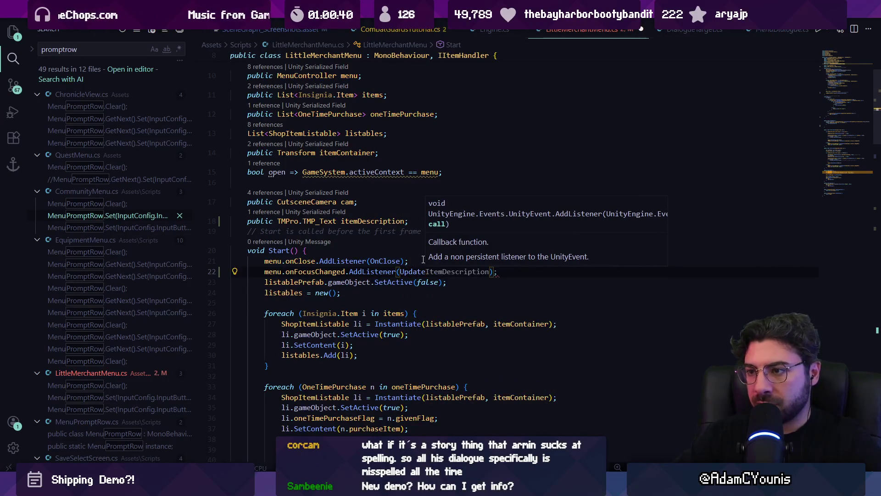
{"action": "type", "text": "ItemDescription"}
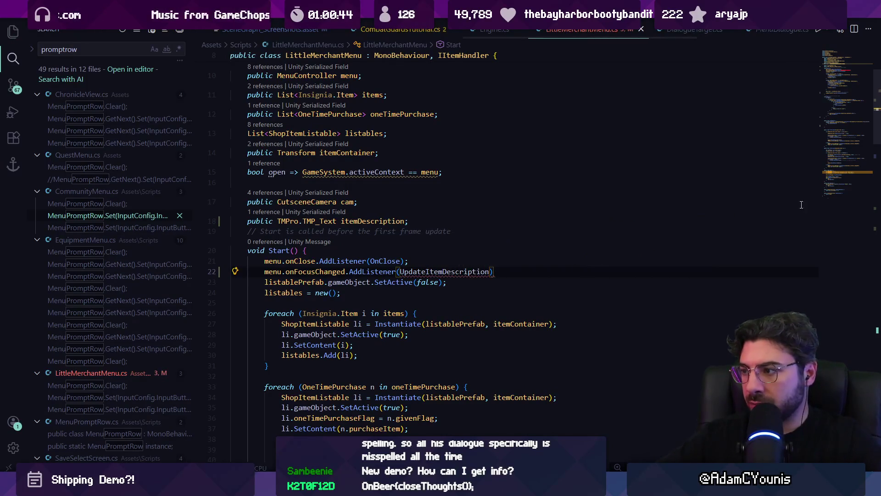
- Create a public void UpdateItemDescription method above Open()
{"action": "scroll", "coordinate": [413, 220], "scroll_direction": "down", "scroll_amount": 20}
{"action": "left_click", "coordinate": [309, 189]}
{"action": "key", "text": "Return"}
{"action": "key", "text": "Up"}
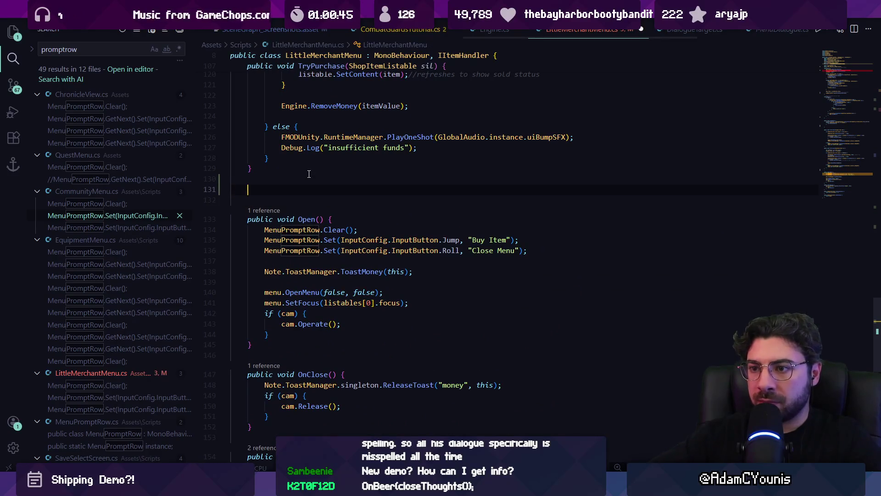
{"action": "type", "text": "public void Upodate"}
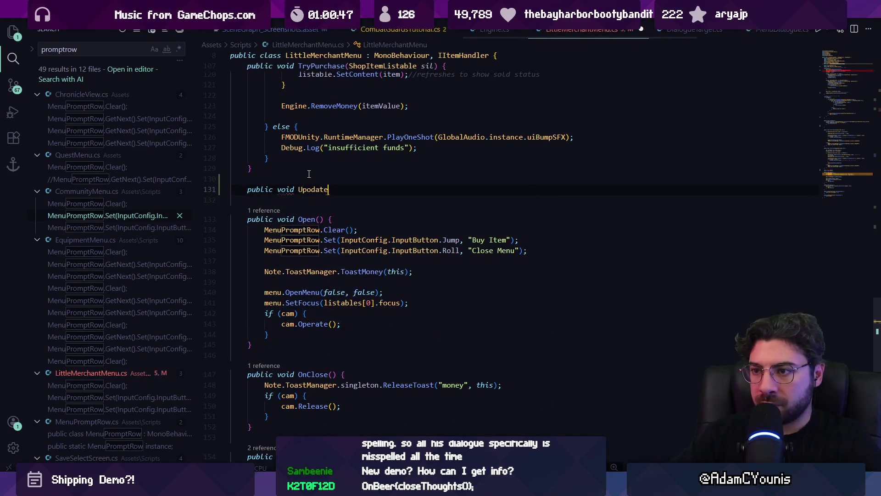
{"action": "key", "text": "BackSpace"}
{"action": "type", "text": "date"}
{"action": "key", "text": "Tab"}
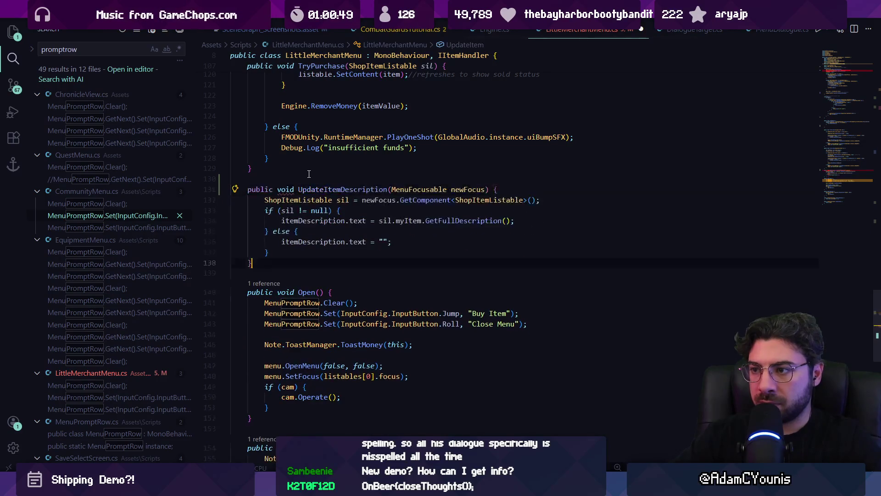
- Change the UpdateItemDescription parameter from MenuFocusable newFocus to UIFocus focus
{"action": "left_click", "coordinate": [404, 194]}
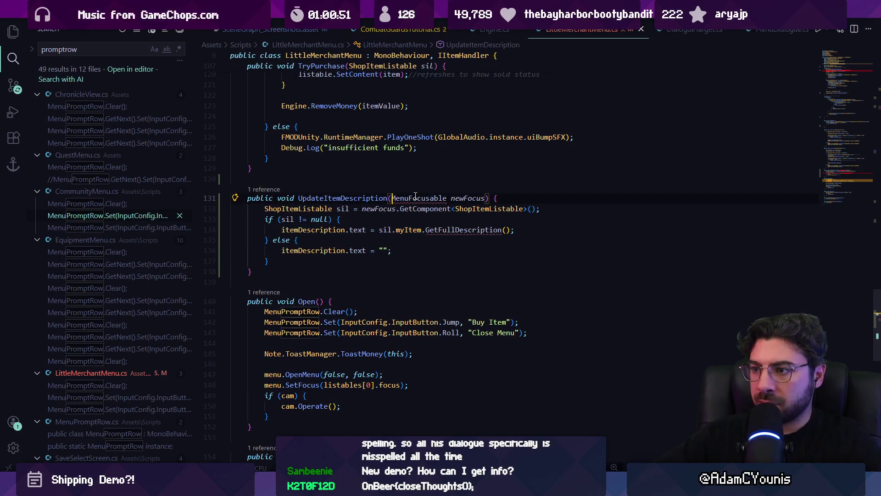
{"action": "double_click", "coordinate": [415, 196]}
{"action": "key", "text": "ctrl+shift+Right"}
{"action": "type", "text": "UIF"}
{"action": "key", "text": "Tab"}
{"action": "type", "text": "focus"}
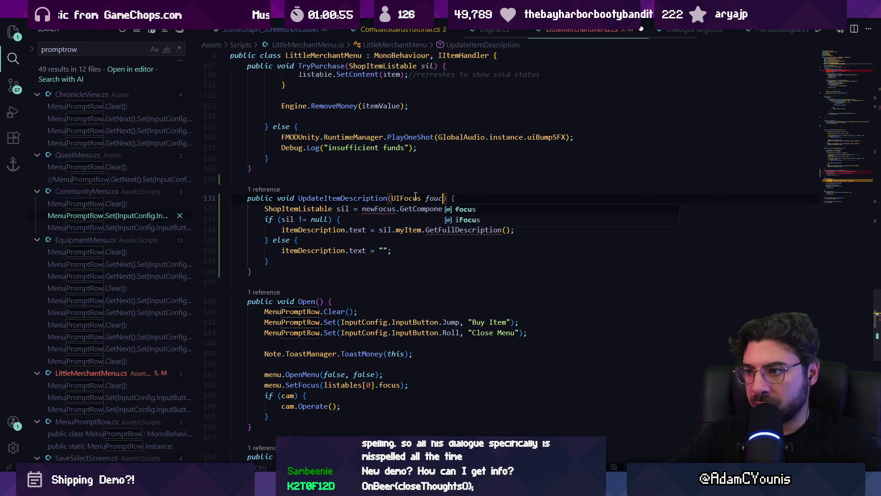
{"action": "key", "text": "Escape"}
- Replace the newFocus reference in the method body with focus
{"action": "key", "text": "Down"}
{"action": "key", "text": "Down"}
{"action": "key", "text": "Down"}
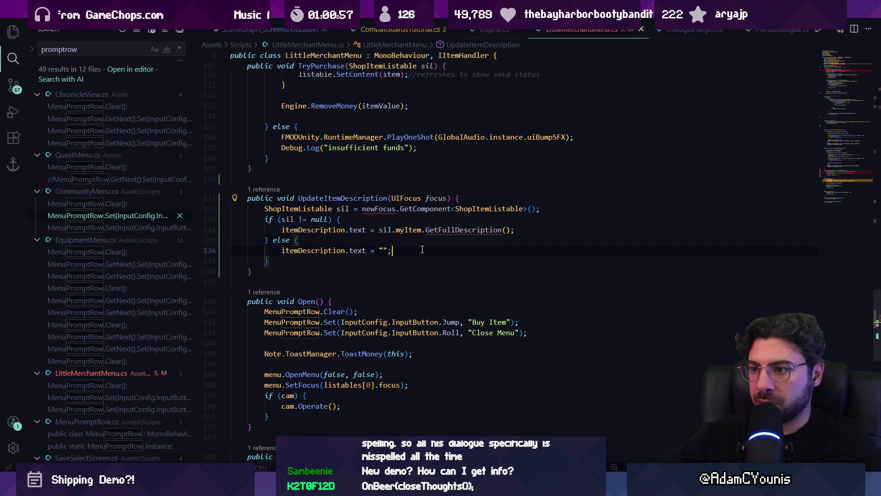
{"action": "key", "text": "Left"}
{"action": "key", "text": "shift+Up"}
{"action": "key", "text": "shift+Up"}
{"action": "key", "text": "shift+Up"}
{"action": "key", "text": "shift+Home"}
{"action": "key", "text": "Escape"}
{"action": "key", "text": "ctrl+Right"}
{"action": "key", "text": "ctrl+Right"}
{"action": "key", "text": "ctrl+Right"}
{"action": "key", "text": "Right"}
{"action": "key", "text": "ctrl+Delete"}
{"action": "type", "text": "focus"}
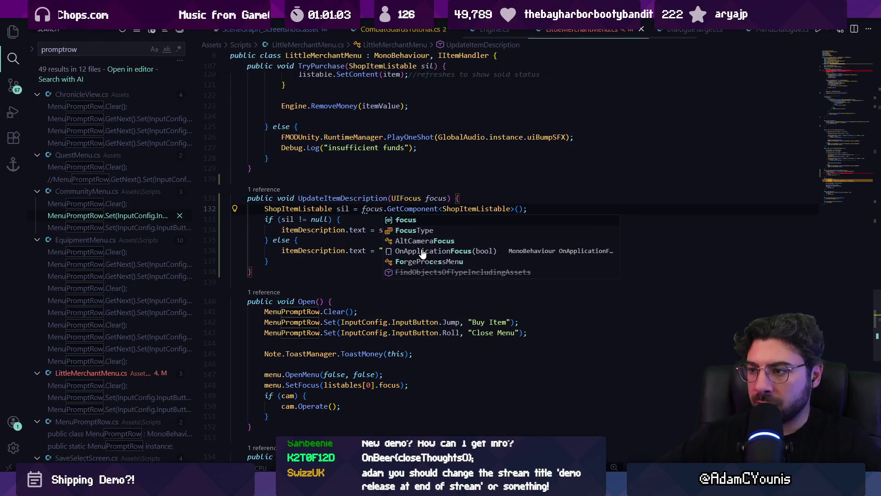
{"action": "key", "text": "Escape"}
- Replace the GetFullDescription call with the description field, without parentheses
{"action": "key", "text": "Down"}
{"action": "key", "text": "Down"}
{"action": "key", "text": "ctrl+Right"}
{"action": "key", "text": "ctrl+Right"}
{"action": "key", "text": "Right"}
{"action": "key", "text": "ctrl+Delete"}
{"action": "type", "text": "desc"}
{"action": "key", "text": "Tab"}
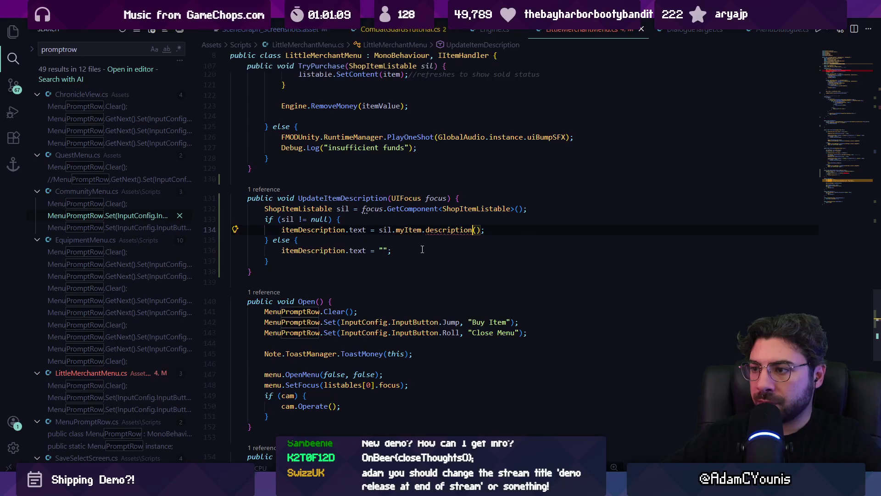
{"action": "key", "text": "BackSpace"}
{"action": "key", "text": "Escape"}
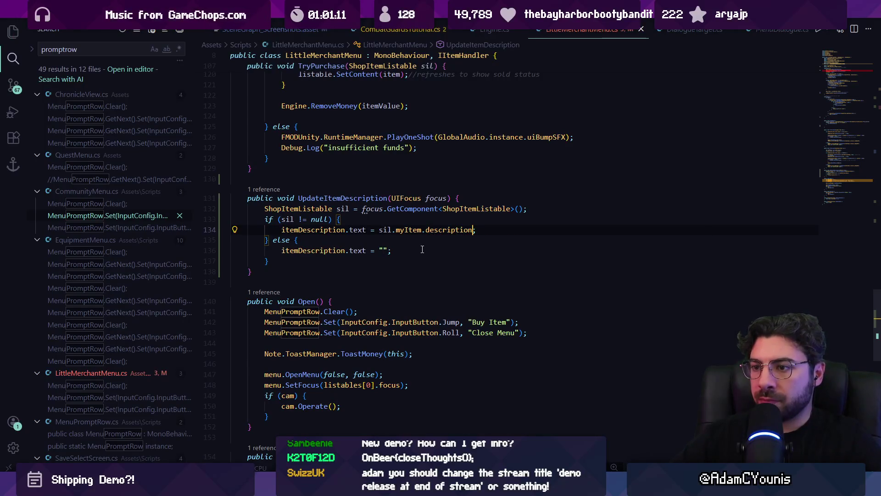
{"action": "key", "text": "alt+Tab"}
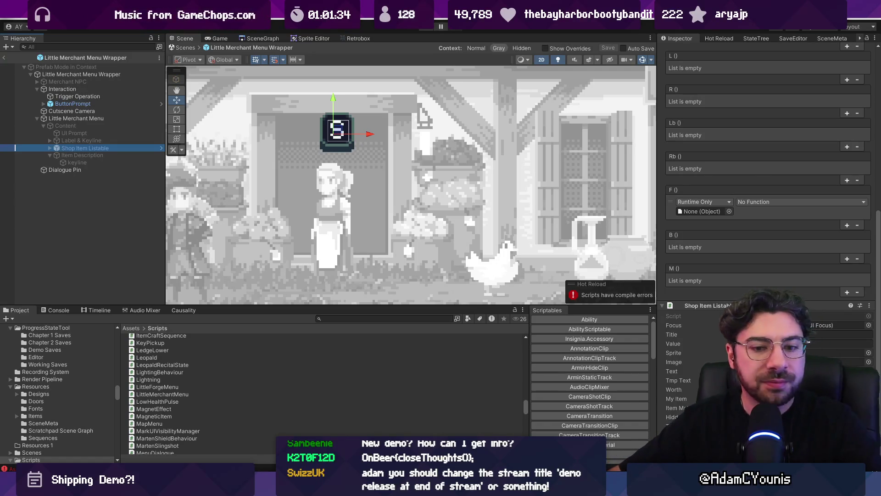
- Reopen the Little Merchant Menu Wrapper prefab and select the Little Merchant Menu object
{"action": "left_click", "coordinate": [188, 48]}
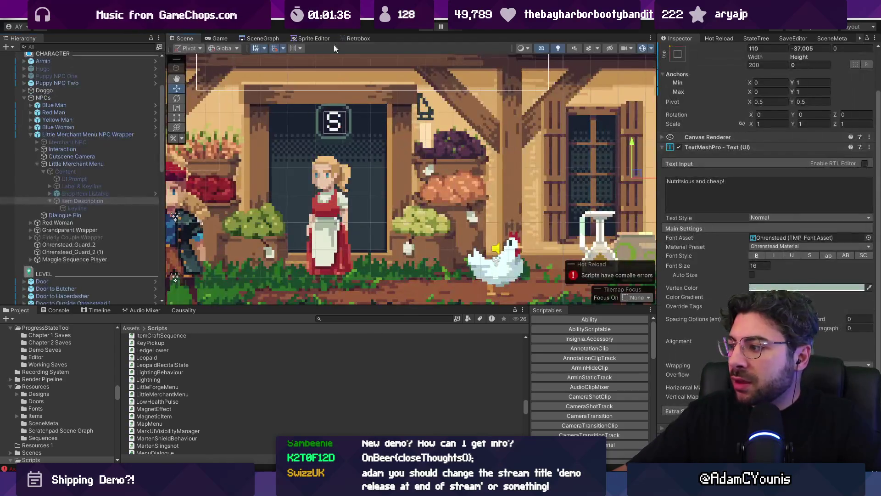
{"action": "left_click", "coordinate": [156, 135]}
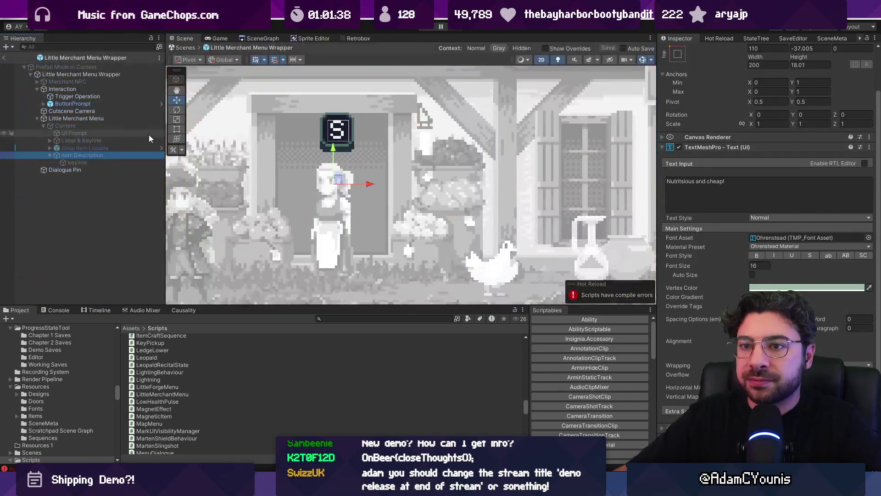
{"action": "left_click", "coordinate": [96, 74]}
{"action": "left_click", "coordinate": [87, 118]}
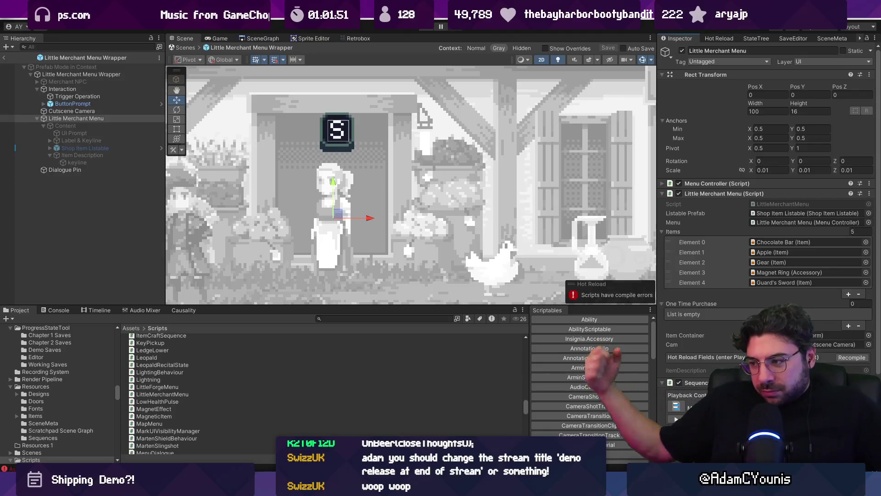
- Read the Hot Reload compile errors, retry compiling, and return to the script's Start method
{"action": "left_click", "coordinate": [713, 39]}
{"action": "left_click", "coordinate": [803, 93]}
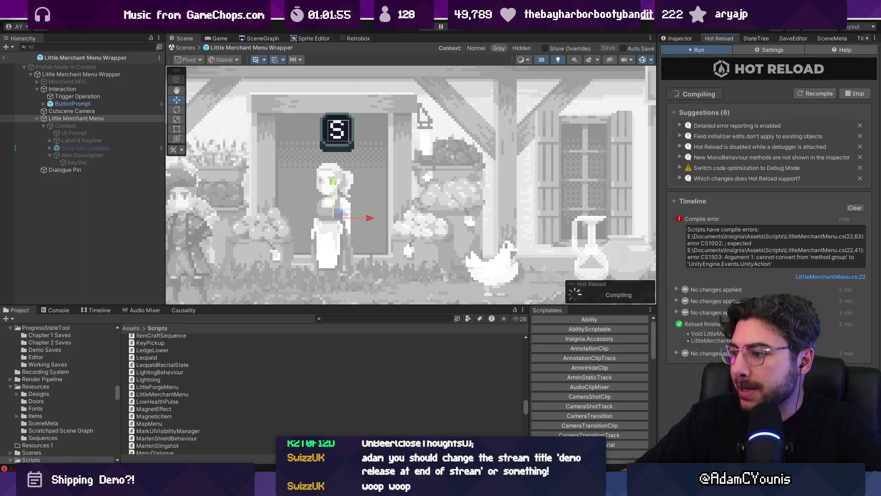
{"action": "key", "text": "alt+Tab"}
{"action": "left_click", "coordinate": [834, 77]}
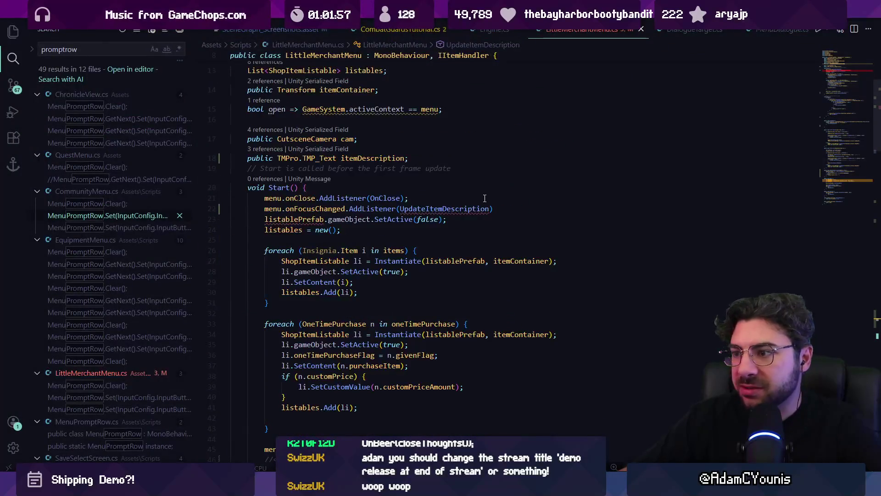
- Add the missing semicolon to the Start listener line on line 22
{"action": "left_click", "coordinate": [494, 208]}
{"action": "type", "text": ";"}
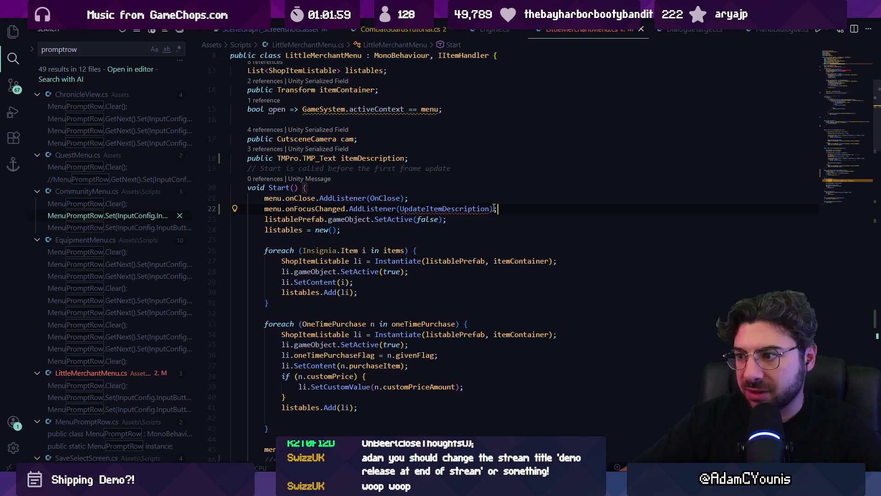
{"action": "left_click", "coordinate": [329, 209], "text": "ctrl"}
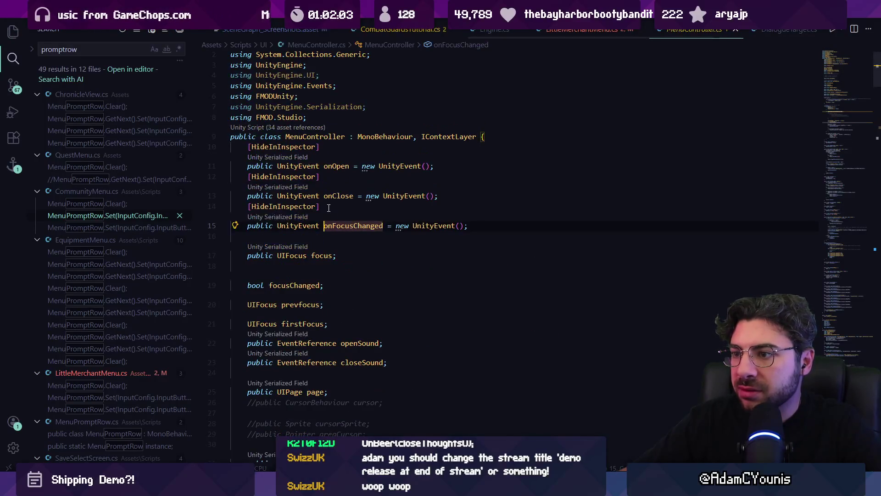
{"action": "key", "text": "alt+Left"}
{"action": "key", "text": "ctrl+shift+Right"}
{"action": "key", "text": "ctrl+shift+Right"}
{"action": "key", "text": "ctrl+shift+Right"}
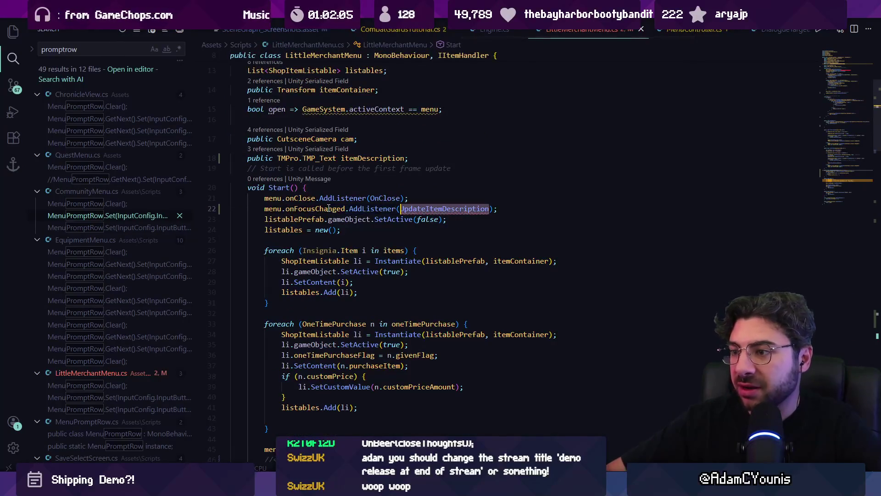
- Replace UpdateItemDescription's UIFocus parameter with menu.focus
{"action": "key", "text": "F12"}
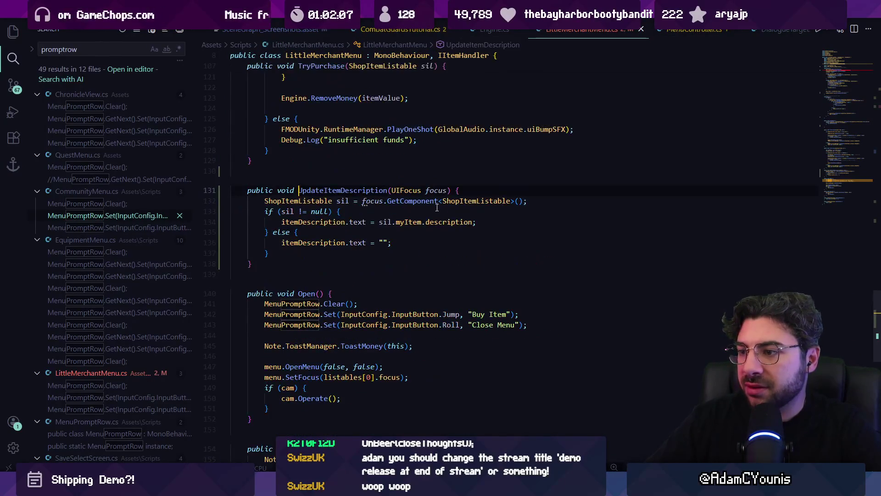
{"action": "double_click", "coordinate": [420, 191]}
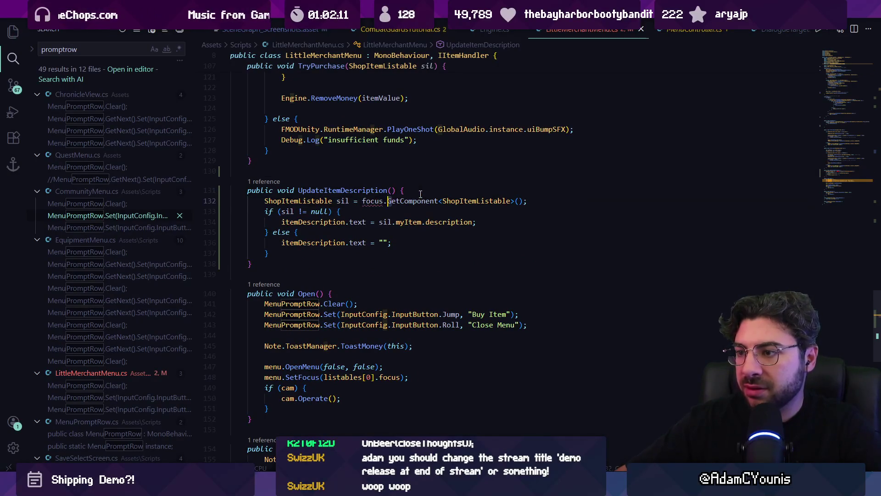
{"action": "type", "text": "menu."}
{"action": "key", "text": "Escape"}
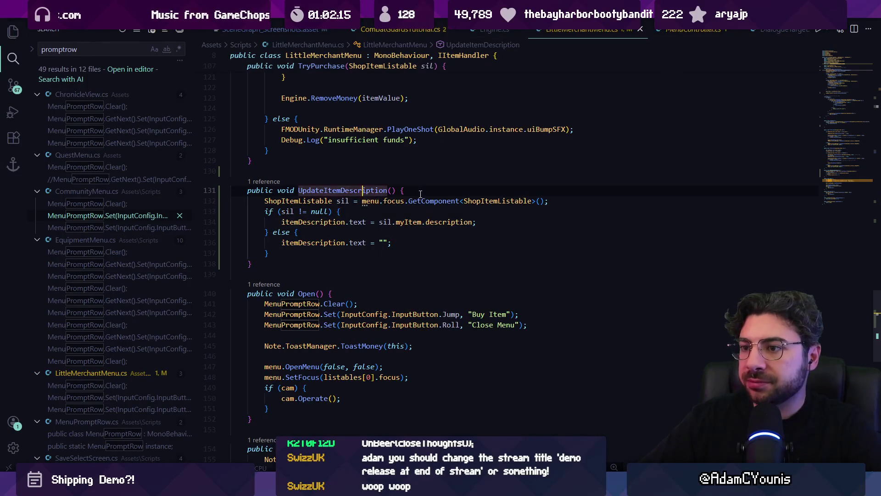
{"action": "key", "text": "shift+Down"}
{"action": "key", "text": "shift+Down"}
{"action": "key", "text": "shift+Down"}
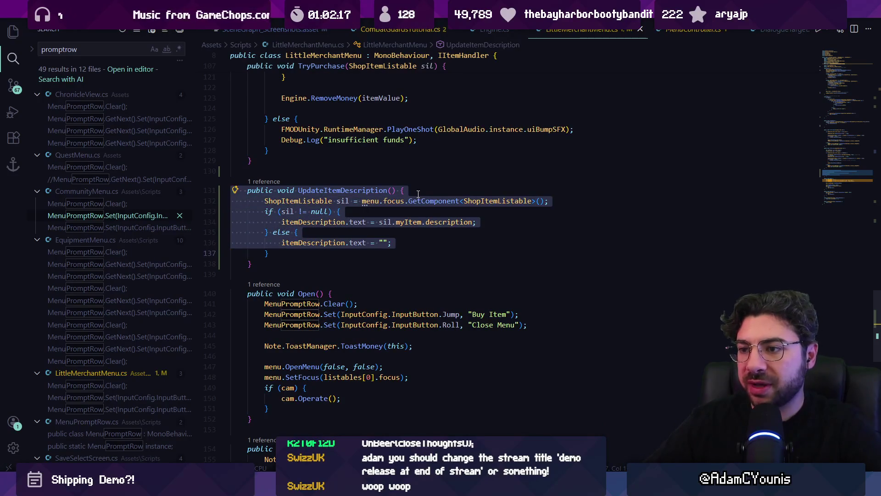
- Add an UpdateItemDescription(); call inside Open() and save the script
{"action": "left_click", "coordinate": [384, 292]}
{"action": "key", "text": "Return"}
{"action": "type", "text": "Setitemde"}
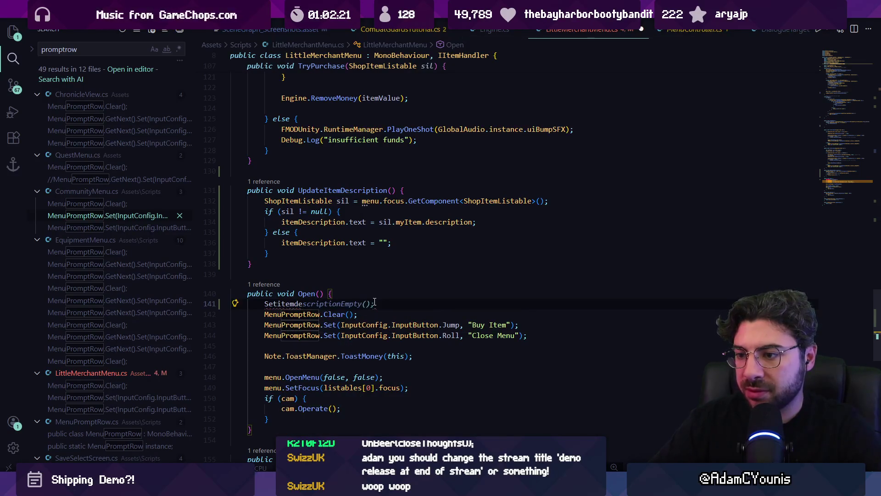
{"action": "type", "text": "uipdate"}
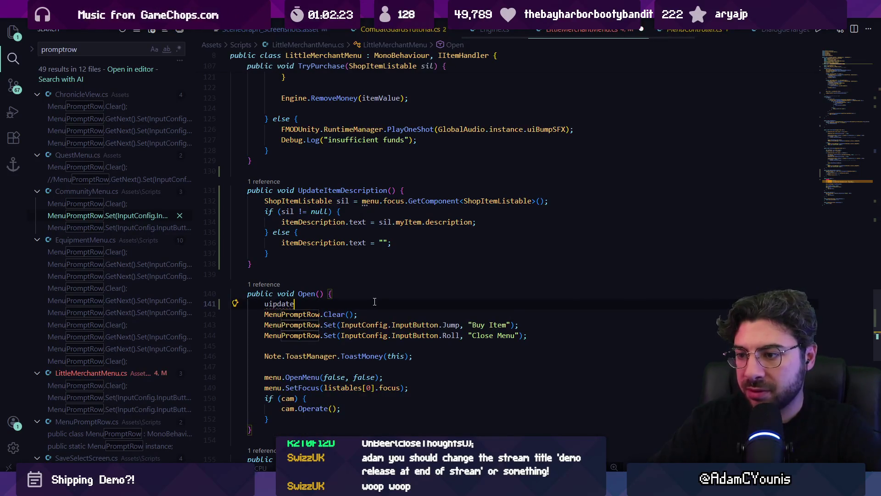
{"action": "key", "text": "alt+Tab"}
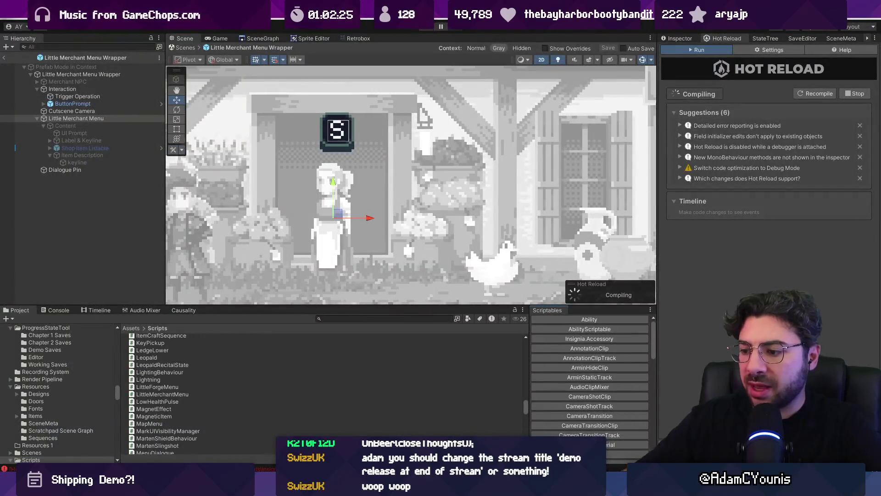
{"action": "key", "text": "alt+Tab"}
{"action": "type", "text": "Upd"}
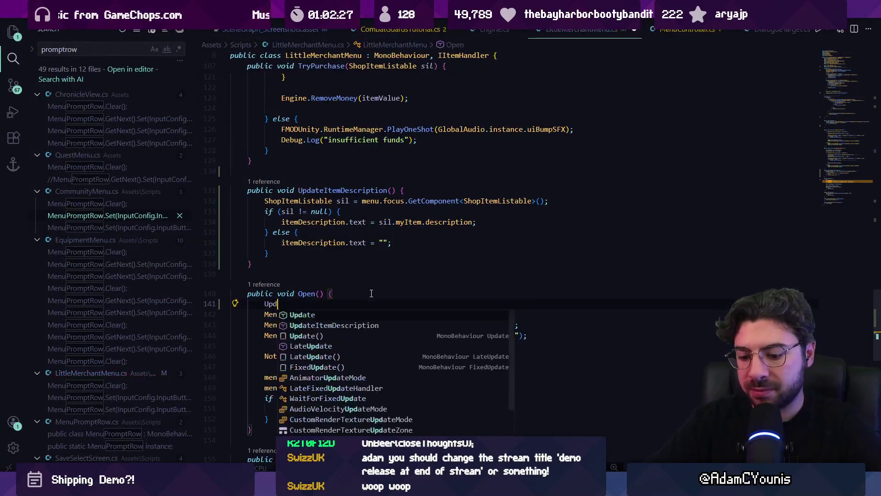
{"action": "key", "text": "Tab"}
{"action": "type", "text": "(););"}
{"action": "key", "text": "ctrl+s"}
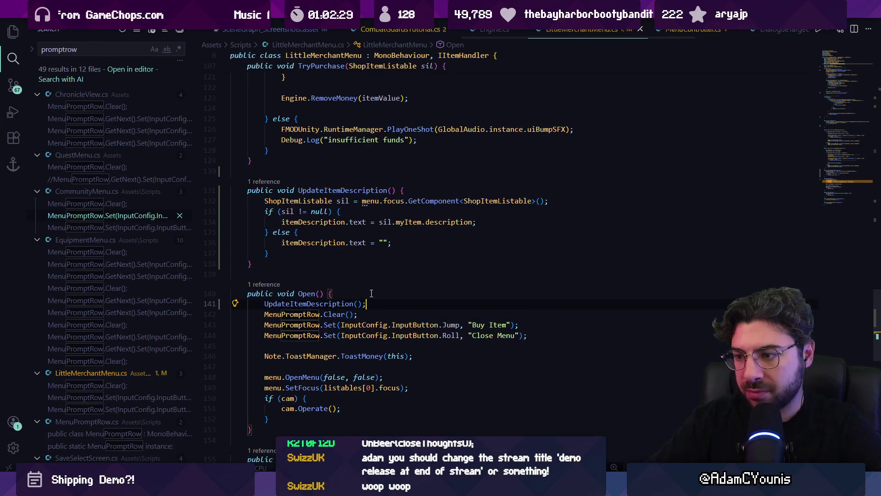
- Move the UpdateItemDescription() call to the end of Open(), after the camera block
{"action": "key", "text": "ctrl+z"}
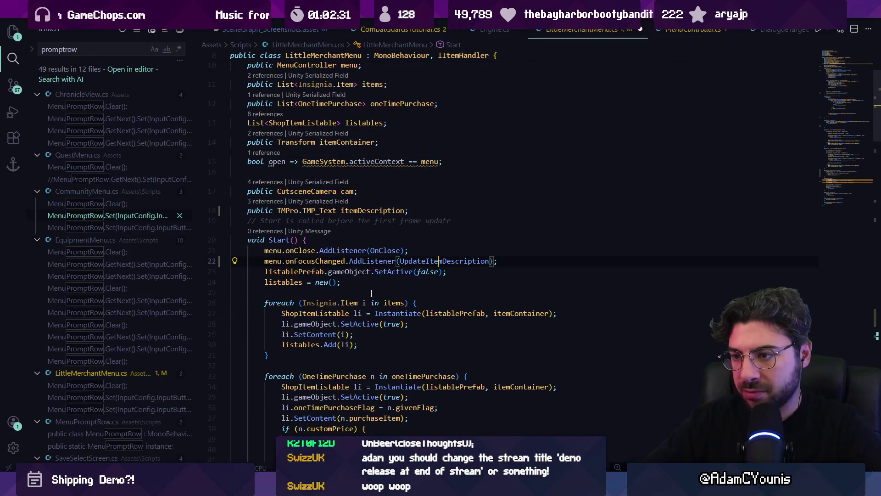
{"action": "key", "text": "ctrl+z"}
{"action": "key", "text": "ctrl+z"}
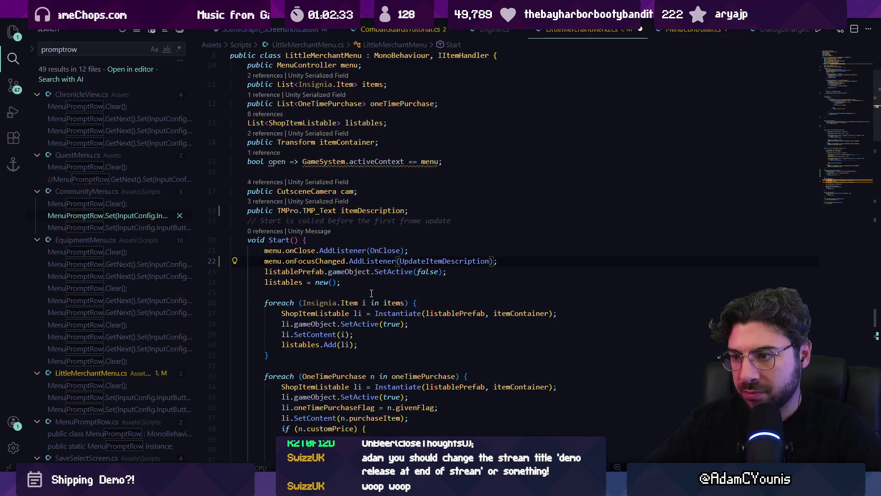
{"action": "key", "text": "ctrl+z"}
{"action": "key", "text": "ctrl+z"}
{"action": "key", "text": "ctrl+z"}
{"action": "key", "text": "ctrl+f"}
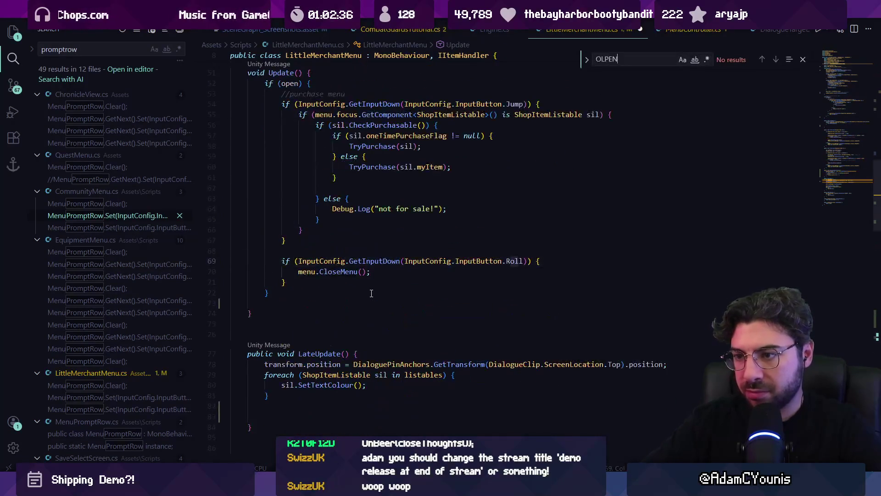
{"action": "key", "text": "BackSpace"}
{"action": "key", "text": "BackSpace"}
{"action": "key", "text": "BackSpace"}
{"action": "type", "text": "PEN"}
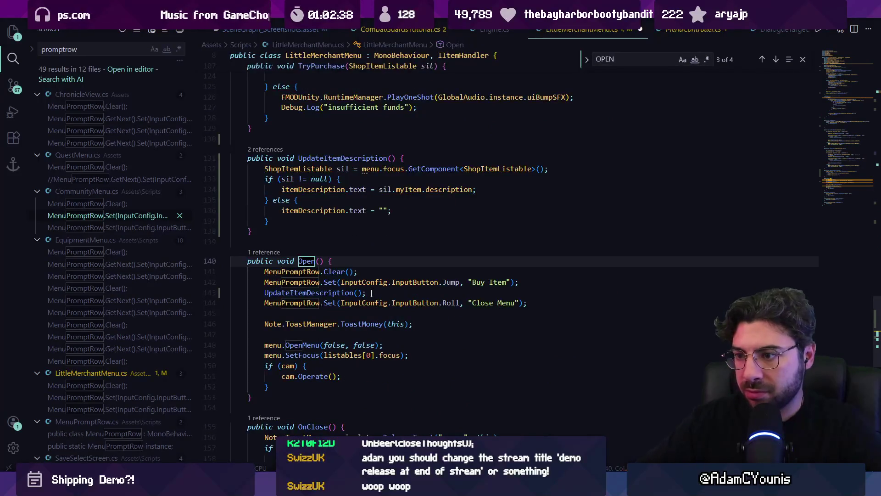
{"action": "key", "text": "Escape"}
{"action": "key", "text": "Down"}
{"action": "key", "text": "Down"}
{"action": "key", "text": "Down"}
{"action": "key", "text": "alt+Down"}
{"action": "key", "text": "alt+Down"}
{"action": "key", "text": "alt+Down"}
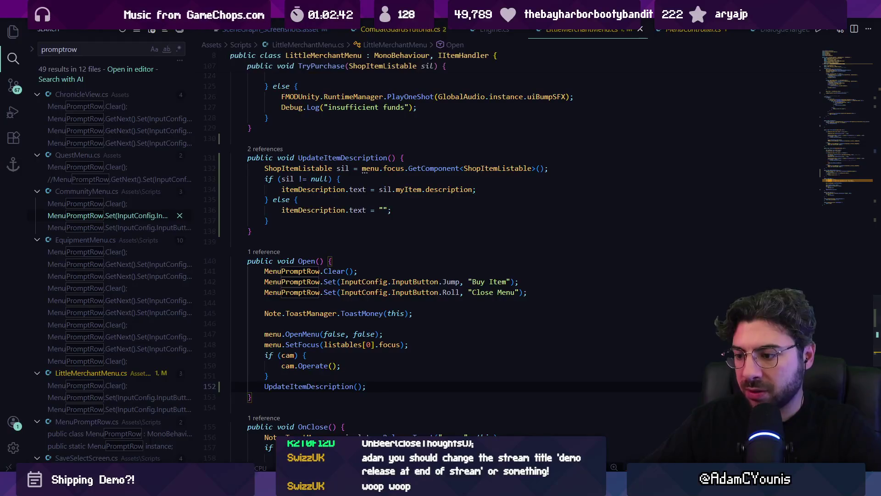
{"action": "key", "text": "alt+Tab"}
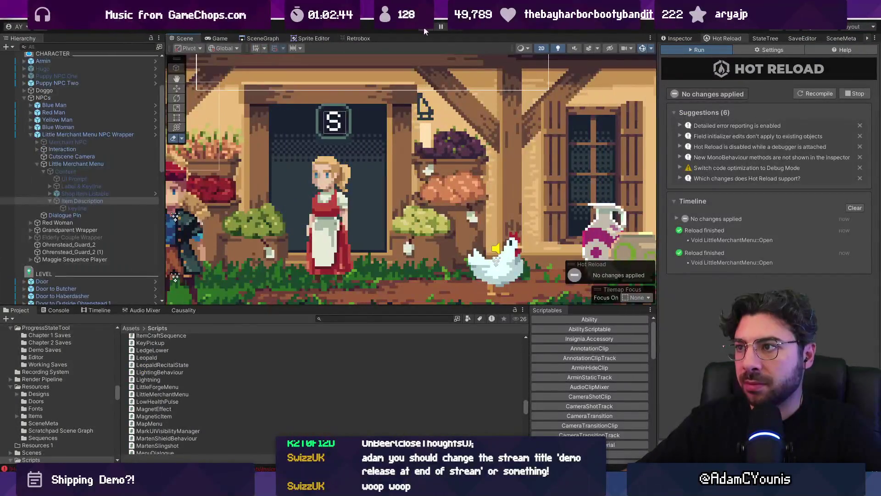
- Run a quick Play test at the merchant, then stop the game
{"action": "left_click", "coordinate": [423, 31]}
{"action": "key", "text": "s"}
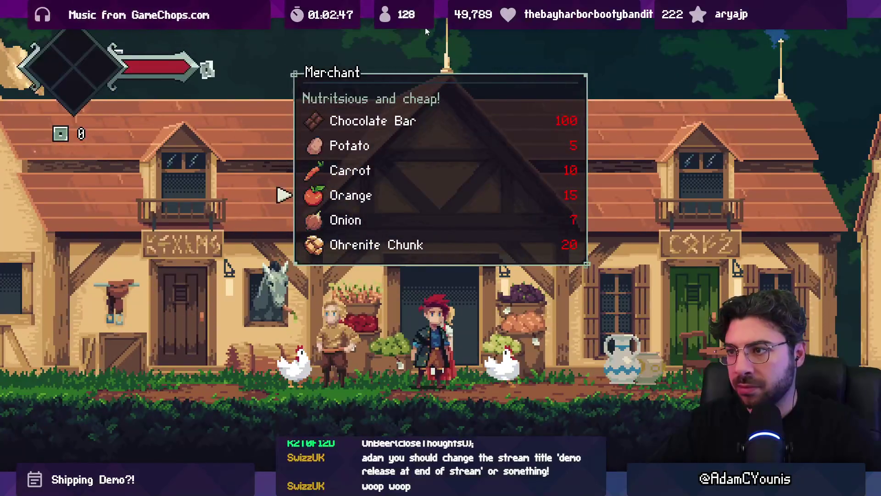
{"action": "key", "text": "shift+space"}
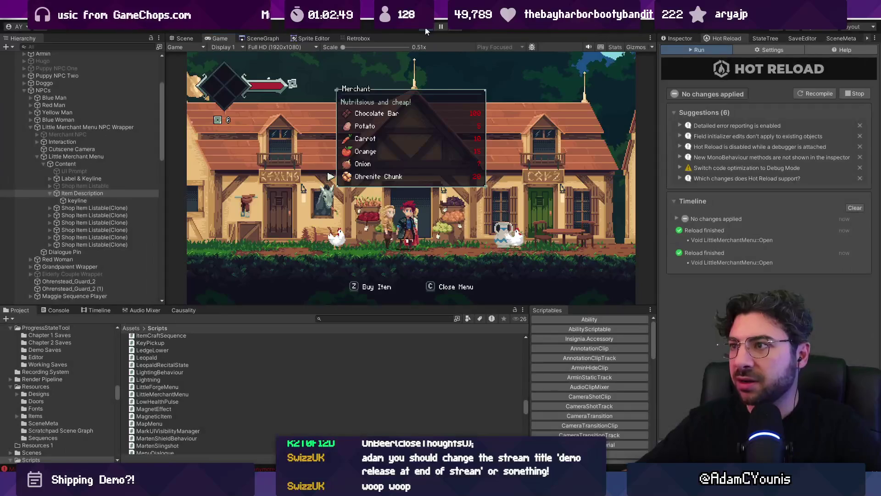
{"action": "left_click", "coordinate": [425, 30]}
- Open the merchant menu prefab and ping Little Merchant Menu's Item Description reference
{"action": "left_click", "coordinate": [142, 134]}
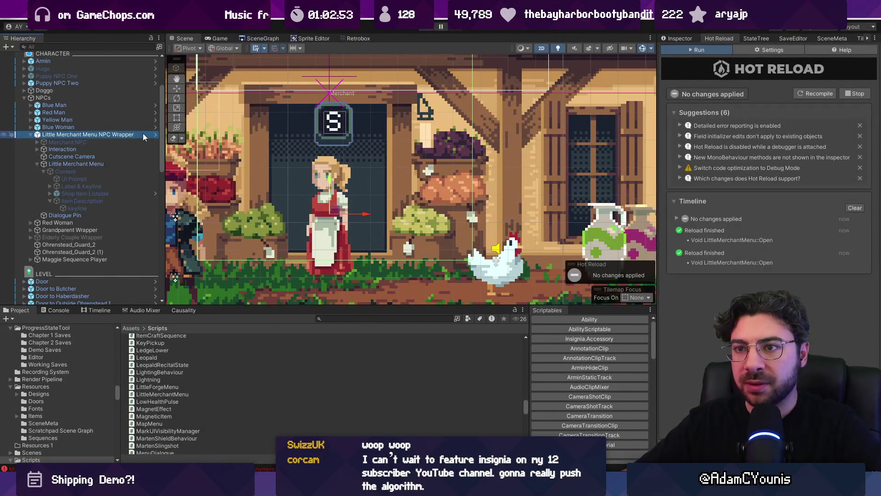
{"action": "left_click", "coordinate": [155, 134]}
{"action": "left_click", "coordinate": [86, 116]}
{"action": "left_click", "coordinate": [674, 40]}
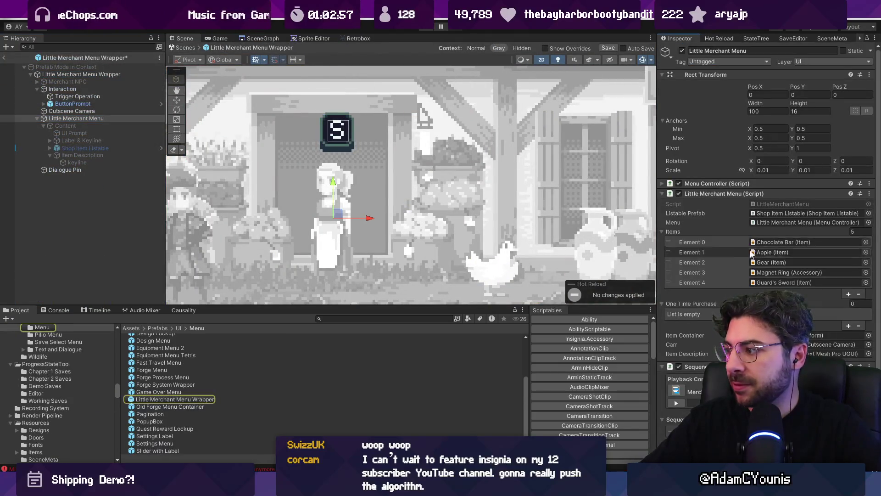
{"action": "scroll", "coordinate": [743, 256], "scroll_direction": "down", "scroll_amount": 5}
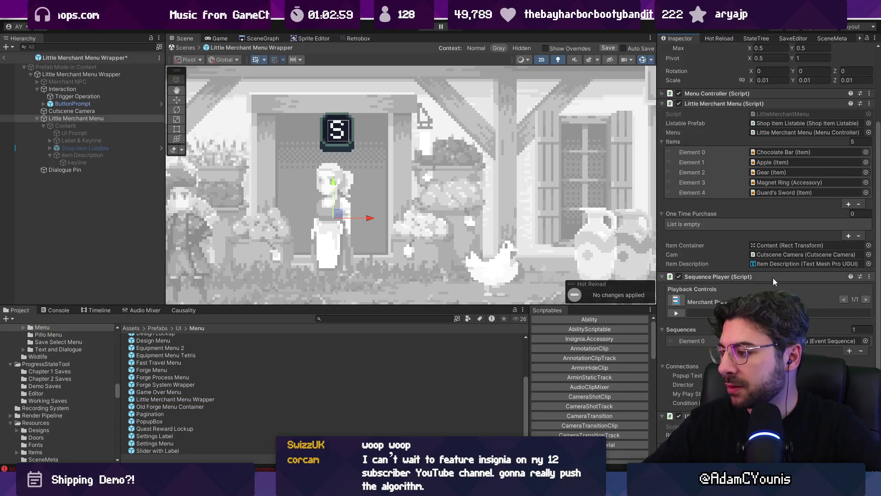
{"action": "scroll", "coordinate": [772, 274], "scroll_direction": "up", "scroll_amount": 4}
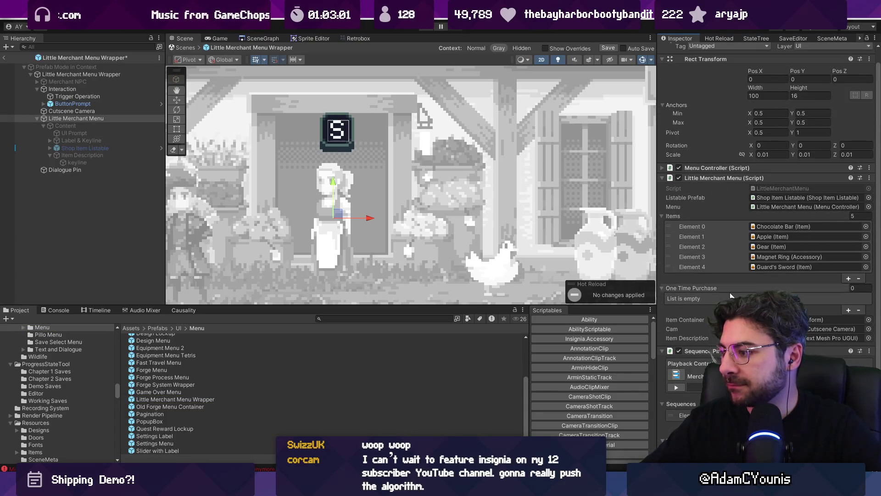
{"action": "left_click", "coordinate": [827, 337]}
- Save the prefab, return to the main scene and enter Play mode
{"action": "key", "text": "ctrl+s"}
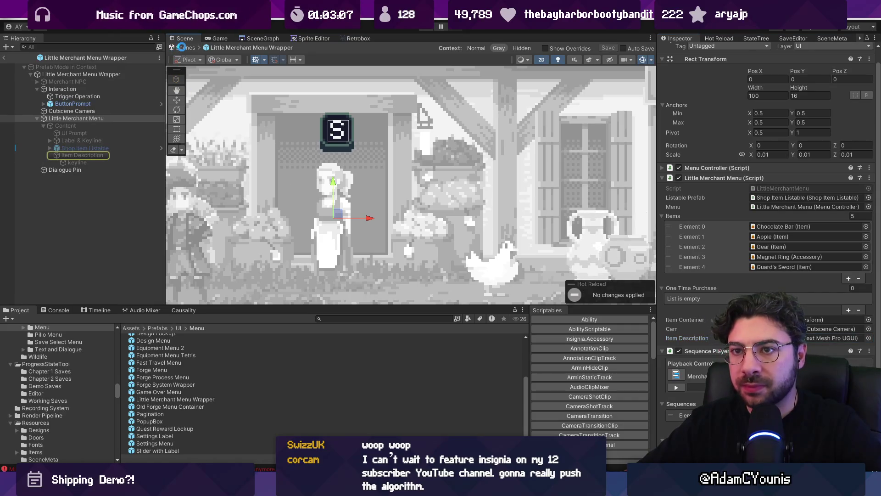
{"action": "left_click", "coordinate": [183, 47]}
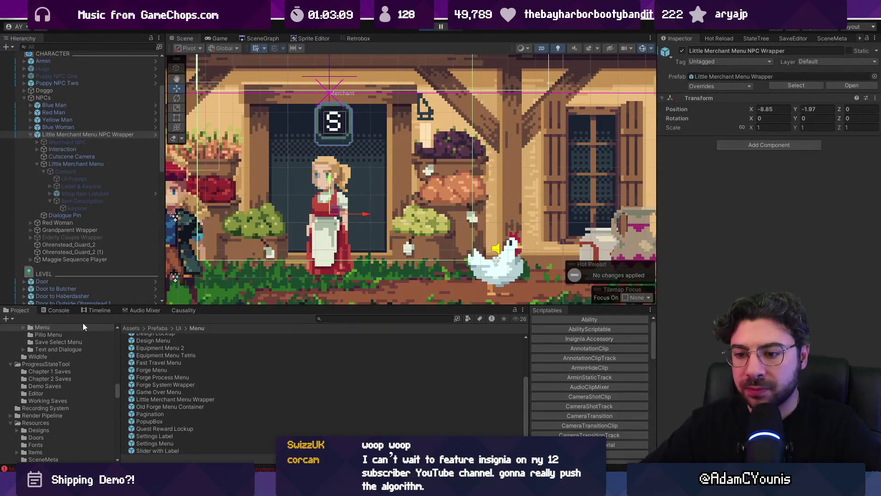
{"action": "key", "text": "ctrl+p"}
{"action": "left_click", "coordinate": [55, 308]}
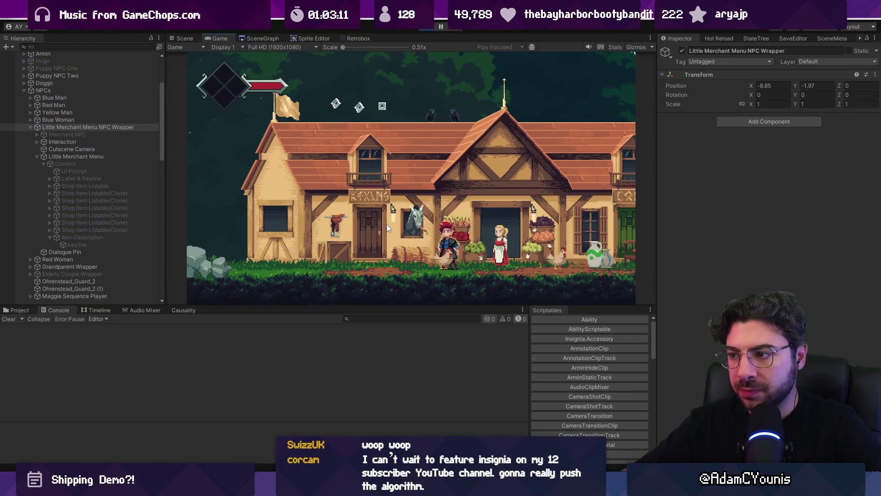
- Open the shop and check descriptions for Onion, Chocolate Bar, Potato, Carrot, Orange and Ohrenite Chunk
{"action": "key", "text": "z"}
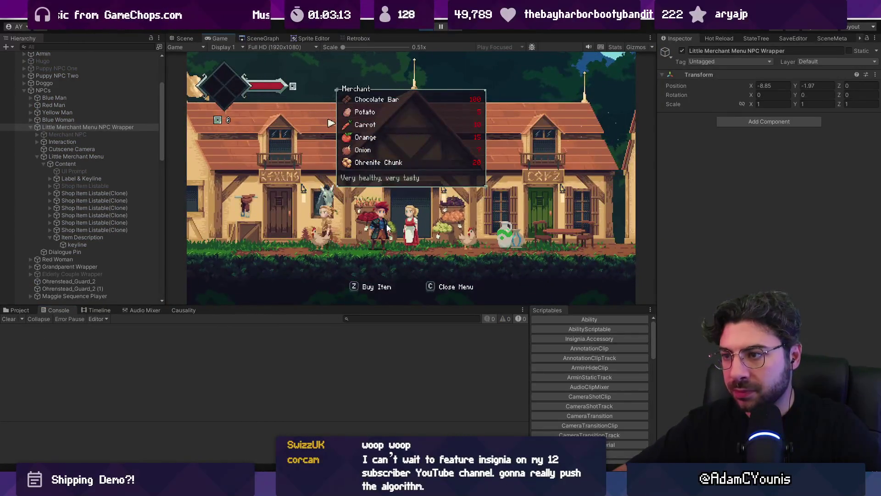
{"action": "key", "text": "Down"}
{"action": "key", "text": "Down"}
{"action": "key", "text": "Down"}
{"action": "key", "text": "Up"}
{"action": "key", "text": "Up"}
{"action": "key", "text": "Up"}
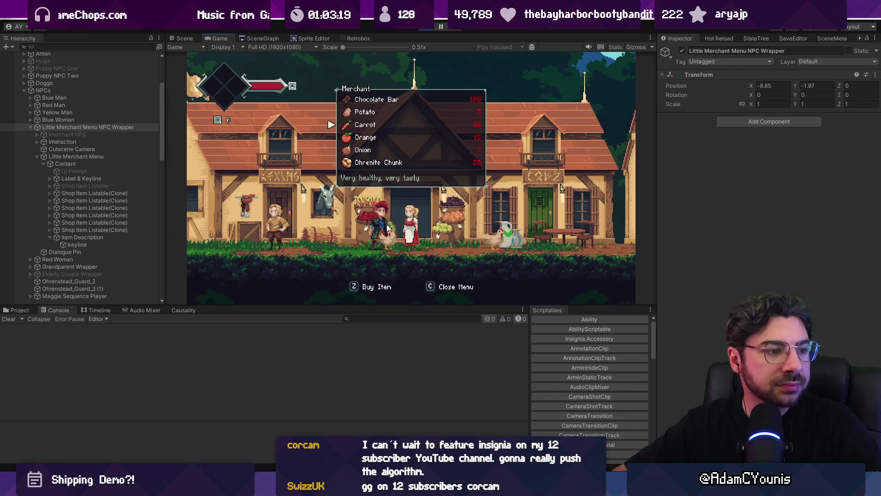
{"action": "key", "text": "F11"}
{"action": "key", "text": "Up"}
{"action": "key", "text": "Up"}
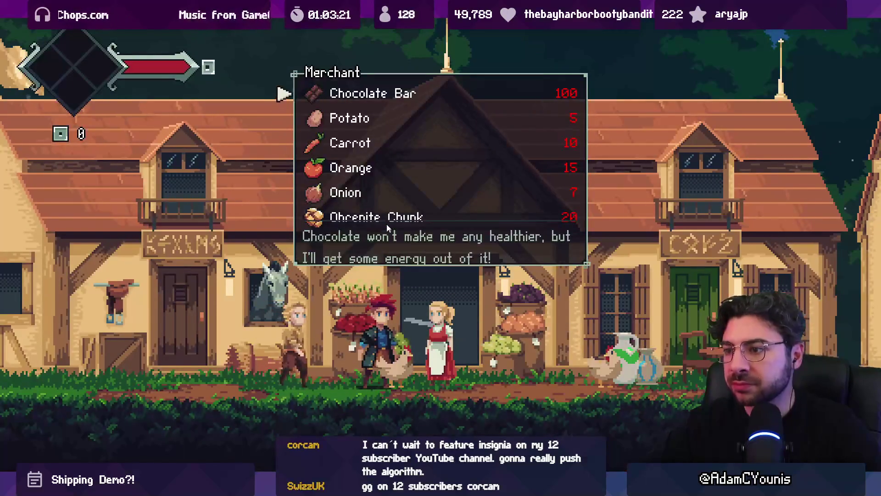
{"action": "key", "text": "Down"}
{"action": "key", "text": "Down"}
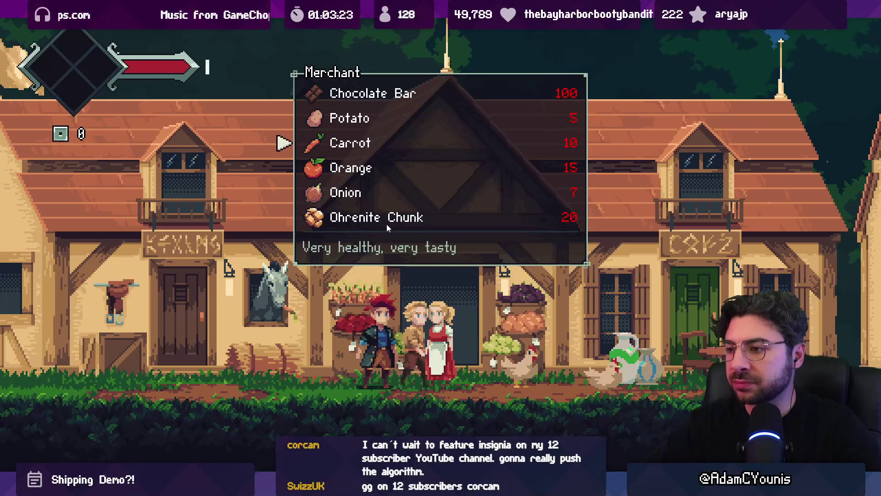
{"action": "key", "text": "Down"}
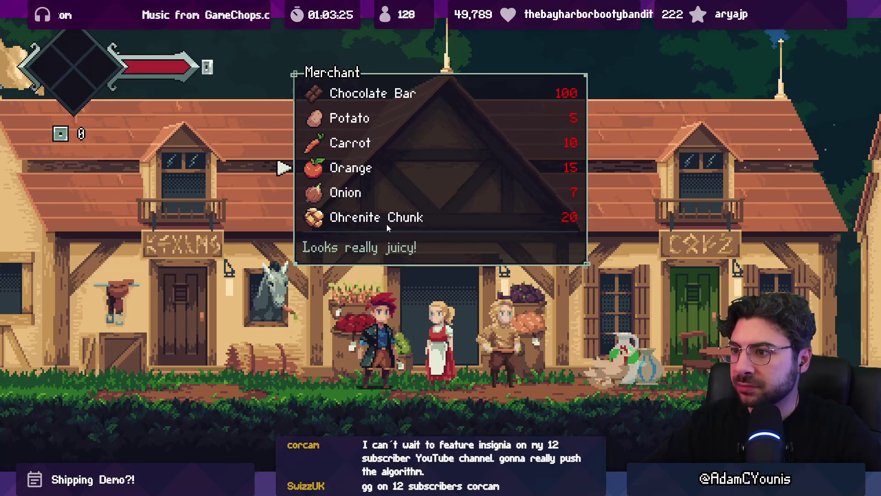
{"action": "key", "text": "Down"}
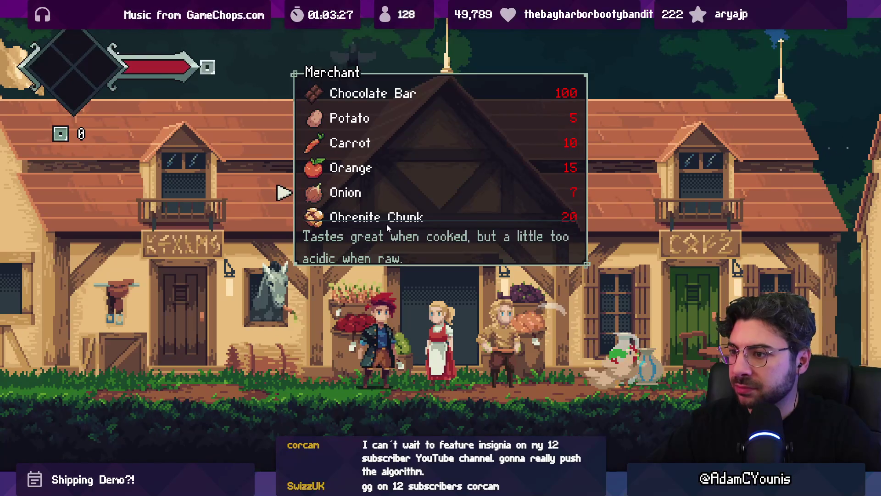
{"action": "key", "text": "Down"}
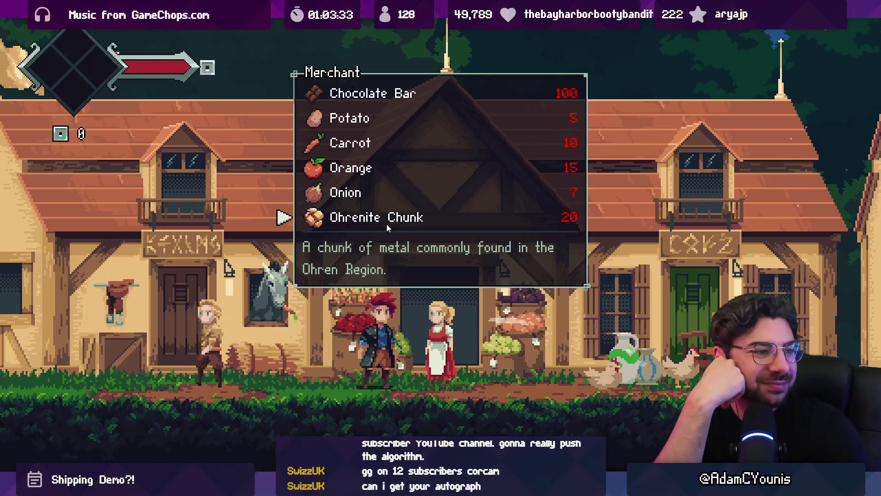
{"action": "key", "text": "Up"}
{"action": "key", "text": "Up"}
{"action": "key", "text": "Up"}
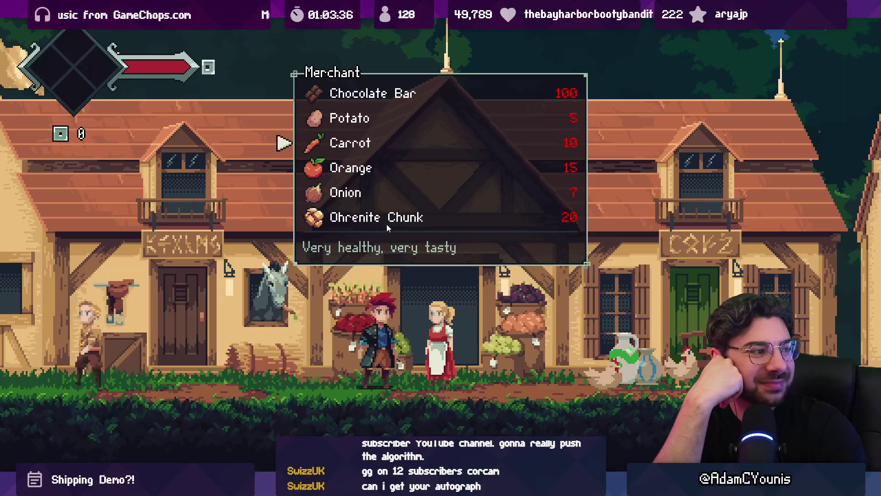
{"action": "key", "text": "Down"}
{"action": "key", "text": "Down"}
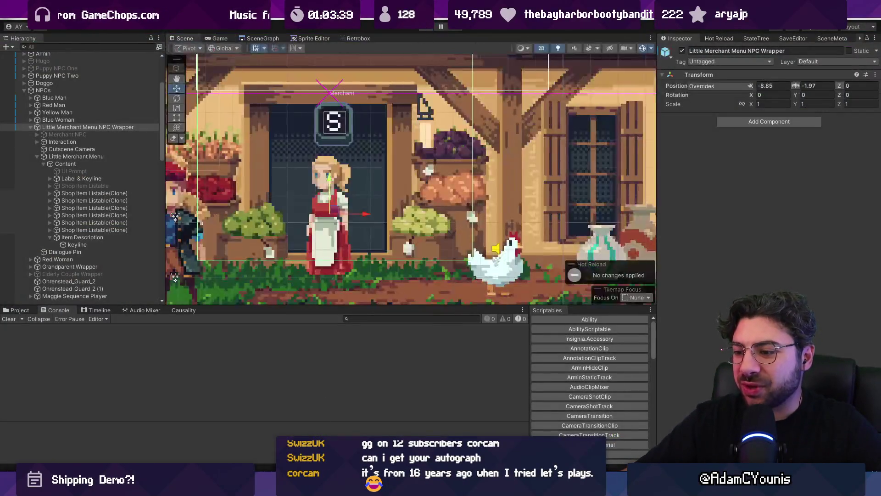
{"action": "key", "text": "alt+Tab"}
- Append a rebuild comment and itemDescription.ForceMeshUpdate(); to UpdateItemDescription
{"action": "left_click", "coordinate": [358, 313]}
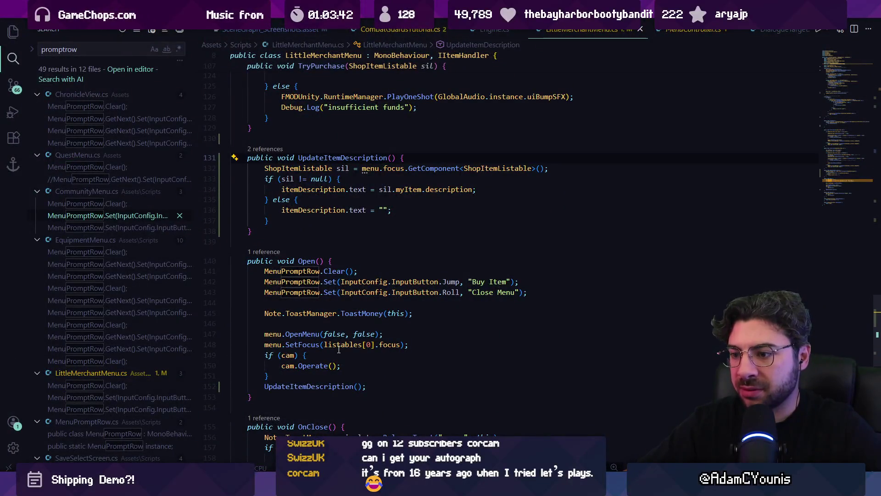
{"action": "key", "text": "Return"}
{"action": "type", "text": "//rebuild the text mesh pro to avoid visual glitches"}
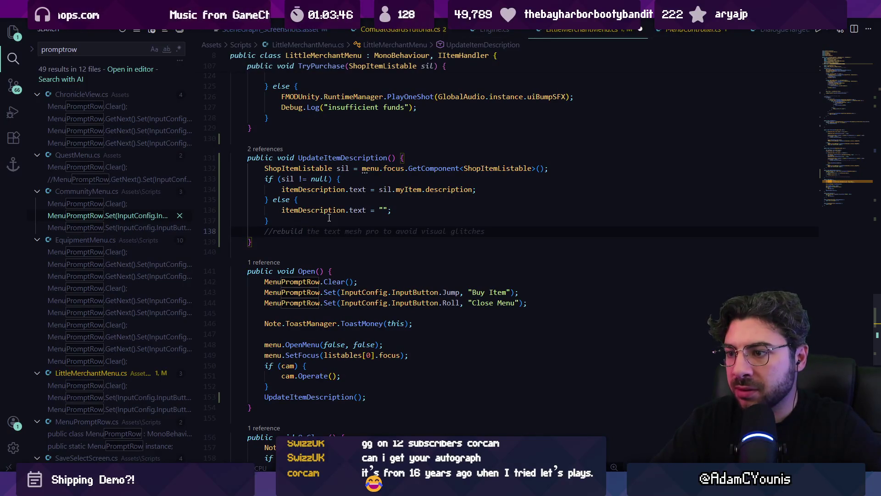
{"action": "key", "text": "Tab"}
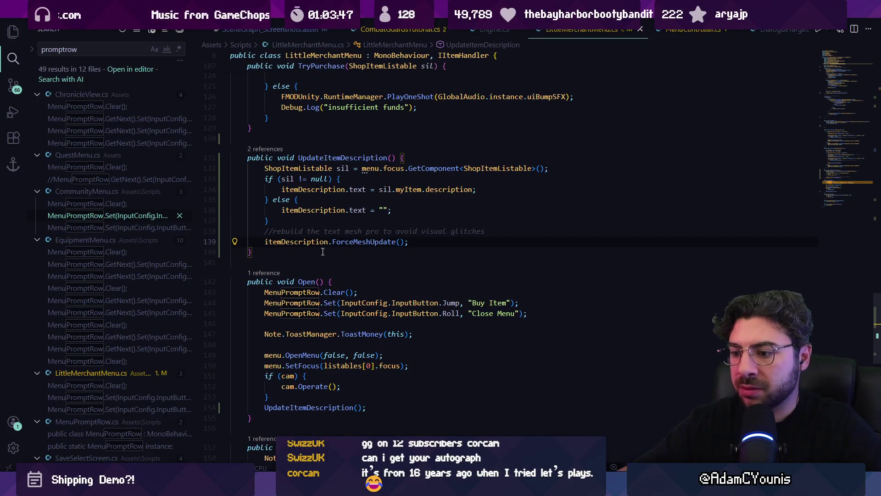
{"action": "key", "text": "alt+Tab"}
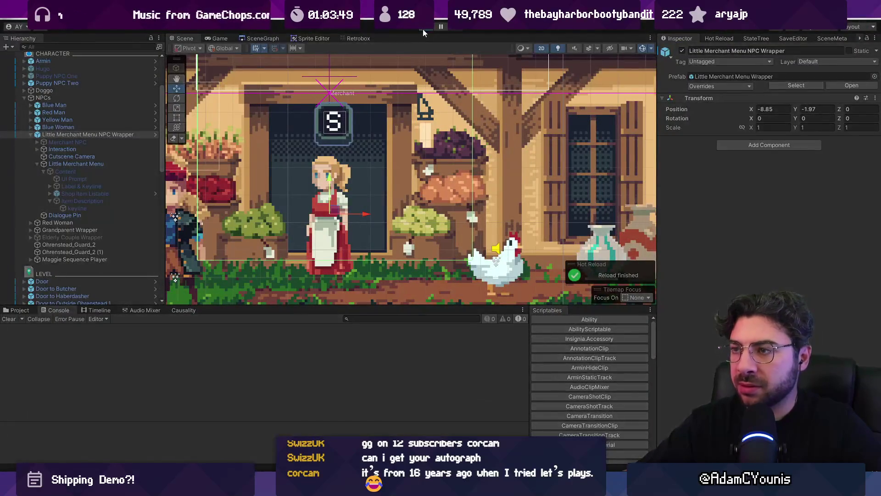
- Replay the shop up to Ohrenite Chunk, stop, and open the Little Merchant Menu Wrapper prefab
{"action": "left_click", "coordinate": [423, 29]}
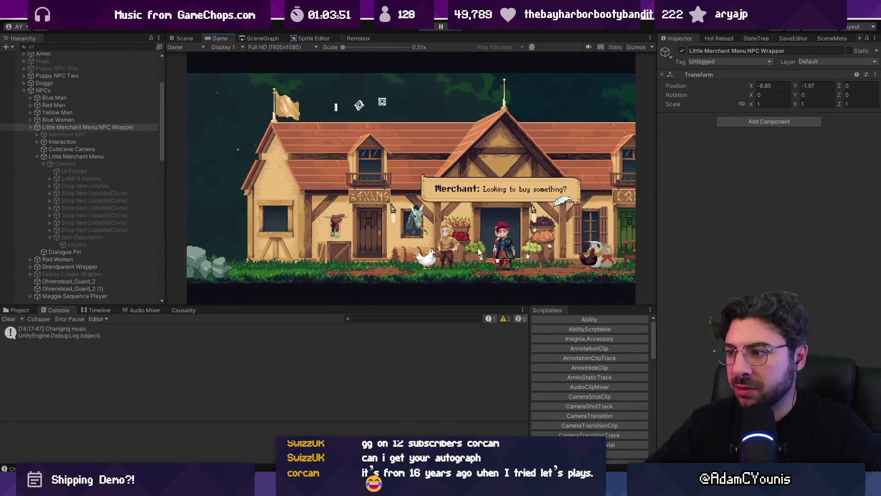
{"action": "key", "text": "Up"}
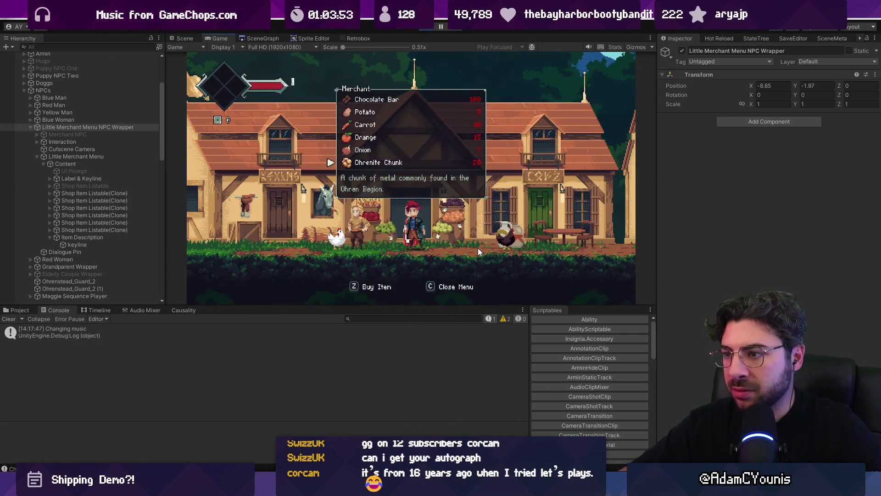
{"action": "key", "text": "ctrl+p"}
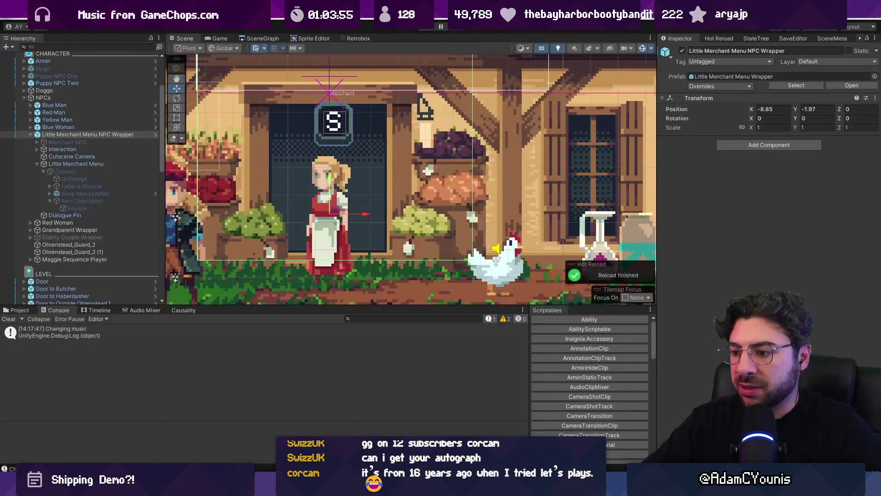
{"action": "left_click", "coordinate": [155, 134]}
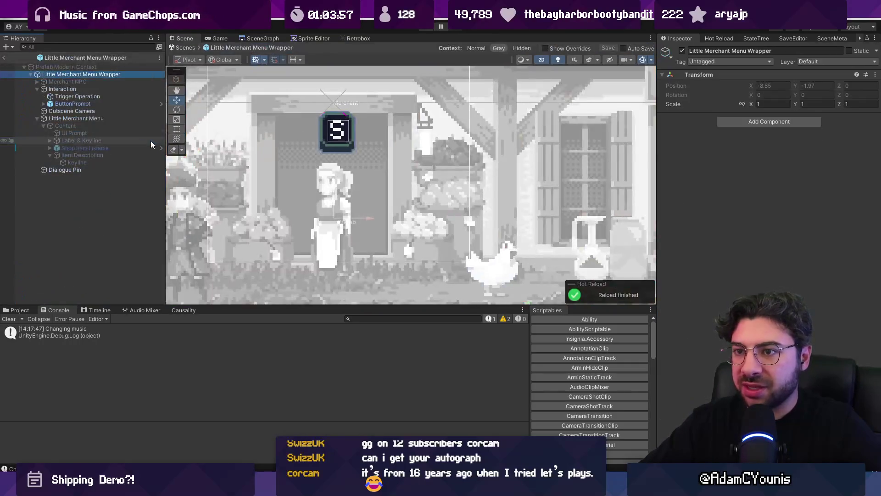
- Open the Little Merchant Menu Wrapper prefab in isolation and enable its Content object
{"action": "left_click", "coordinate": [115, 119]}
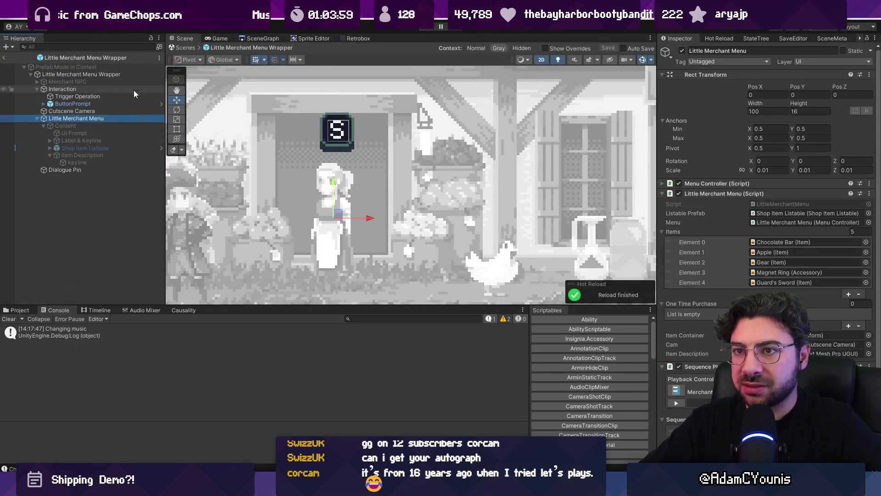
{"action": "left_click", "coordinate": [26, 310]}
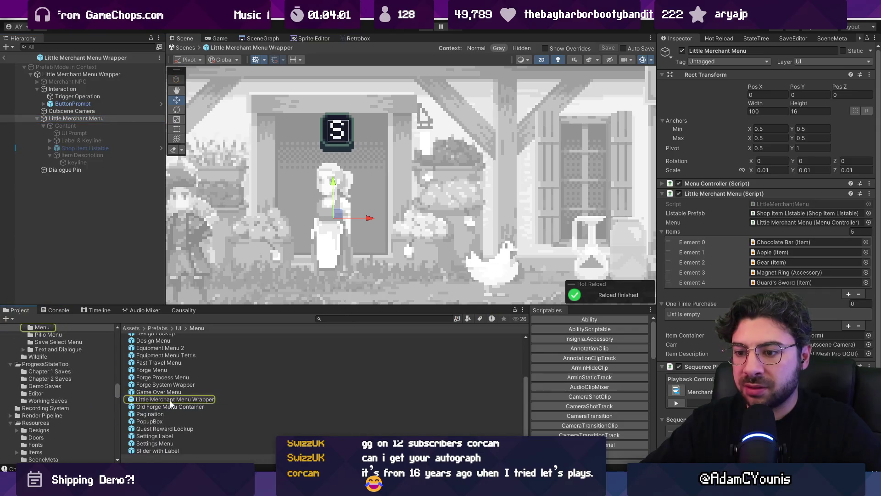
{"action": "double_click", "coordinate": [170, 399]}
{"action": "left_click", "coordinate": [73, 148]}
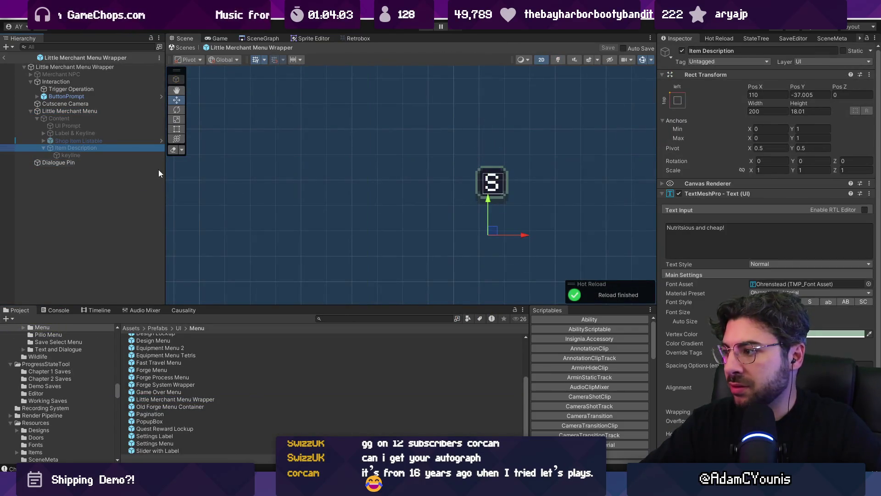
{"action": "scroll", "coordinate": [728, 281], "scroll_direction": "down", "scroll_amount": 3}
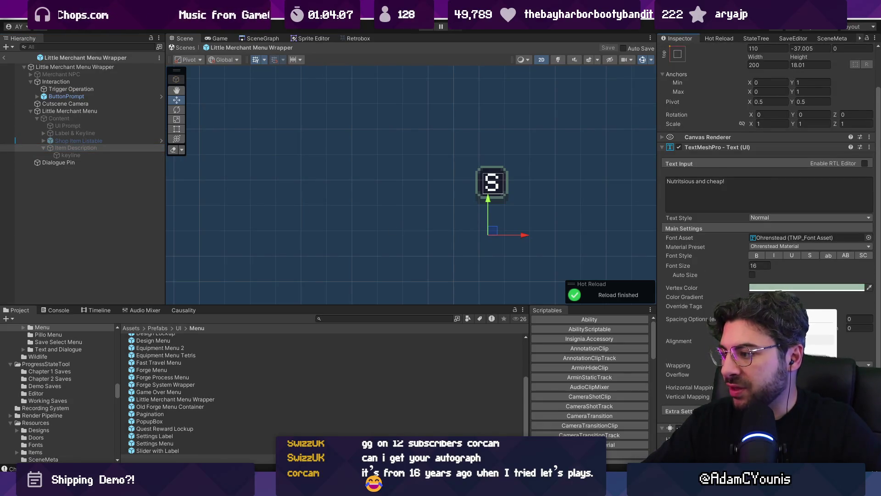
{"action": "scroll", "coordinate": [734, 275], "scroll_direction": "up", "scroll_amount": 1}
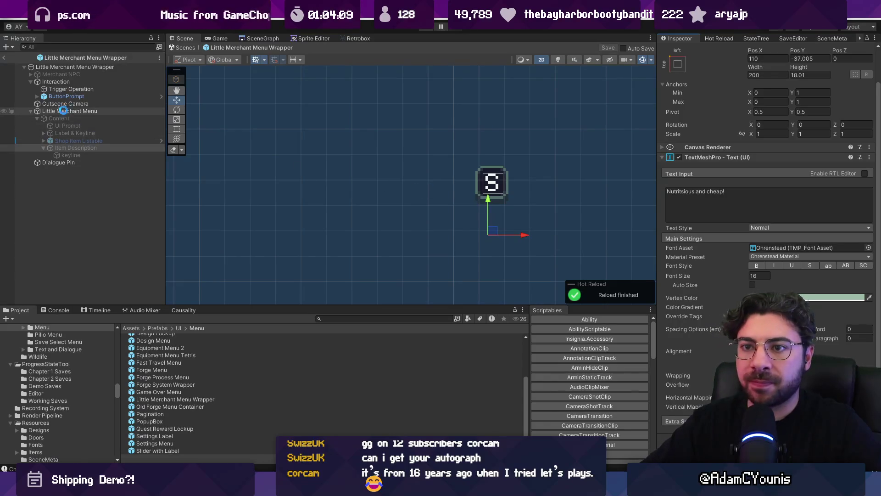
{"action": "left_click", "coordinate": [65, 112]}
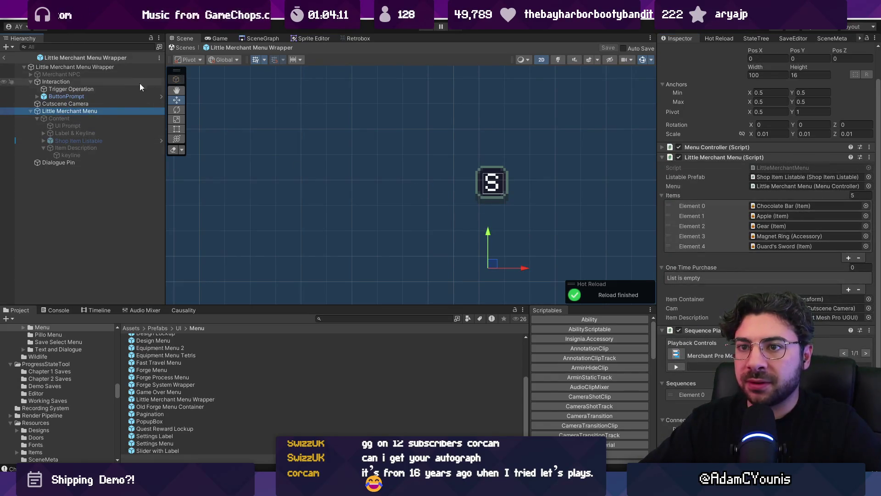
{"action": "left_click", "coordinate": [104, 118]}
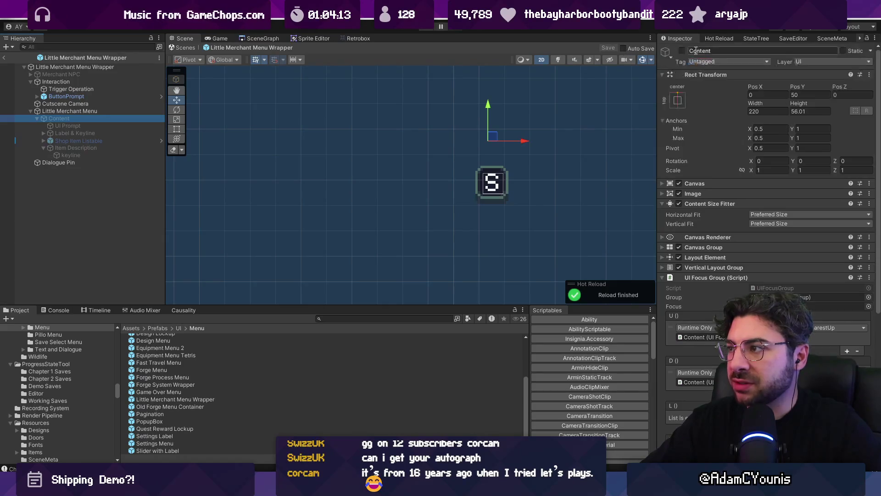
{"action": "left_click", "coordinate": [682, 51]}
{"action": "scroll", "coordinate": [246, 189], "scroll_direction": "down", "scroll_amount": 4}
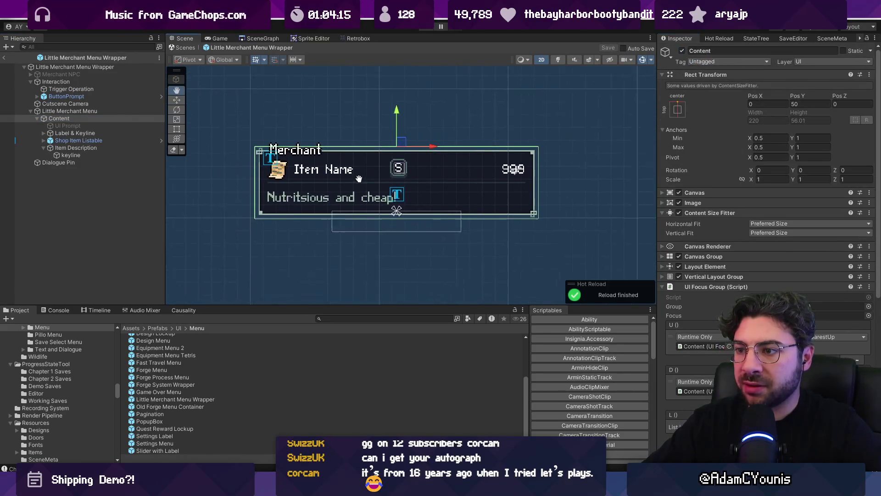
- Add extra "asdasd" test lines to the Item Description TextMeshPro text
{"action": "left_click", "coordinate": [76, 148]}
{"action": "left_click", "coordinate": [71, 154]}
{"action": "left_click", "coordinate": [76, 148]}
{"action": "left_click", "coordinate": [737, 238]}
{"action": "key", "text": "Return"}
{"action": "type", "text": "asdasd"}
{"action": "key", "text": "Return"}
{"action": "type", "text": "asdasd"}
{"action": "left_click", "coordinate": [123, 111]}
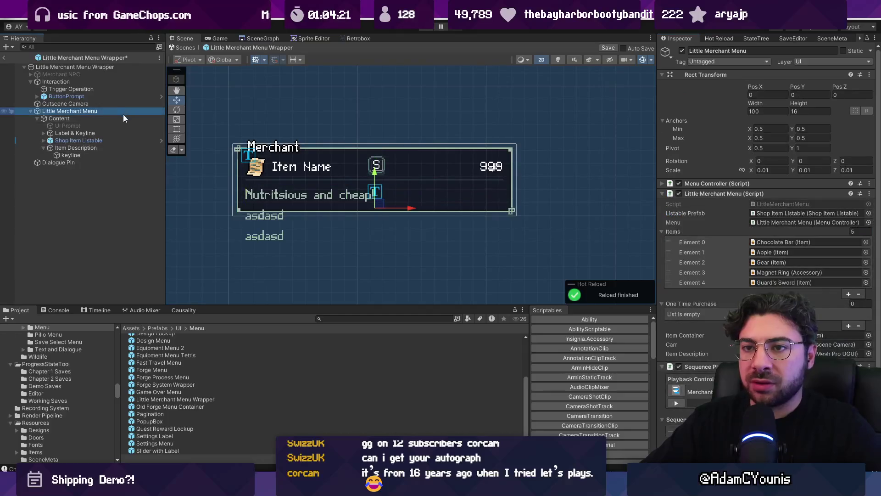
- On Content's Vertical Layout Group, uncheck Child Force Expand Height and check Control Child Size Height
{"action": "left_click", "coordinate": [394, 204]}
{"action": "scroll", "coordinate": [742, 258], "scroll_direction": "down", "scroll_amount": 5}
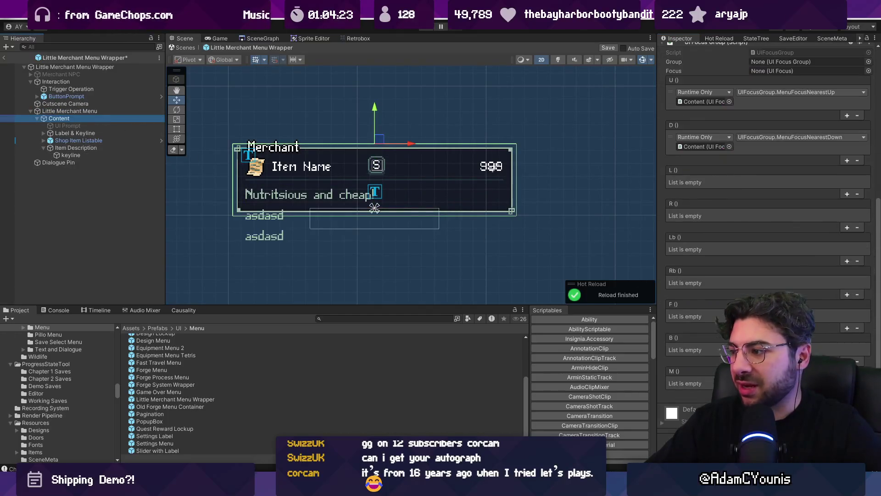
{"action": "left_click", "coordinate": [717, 179]}
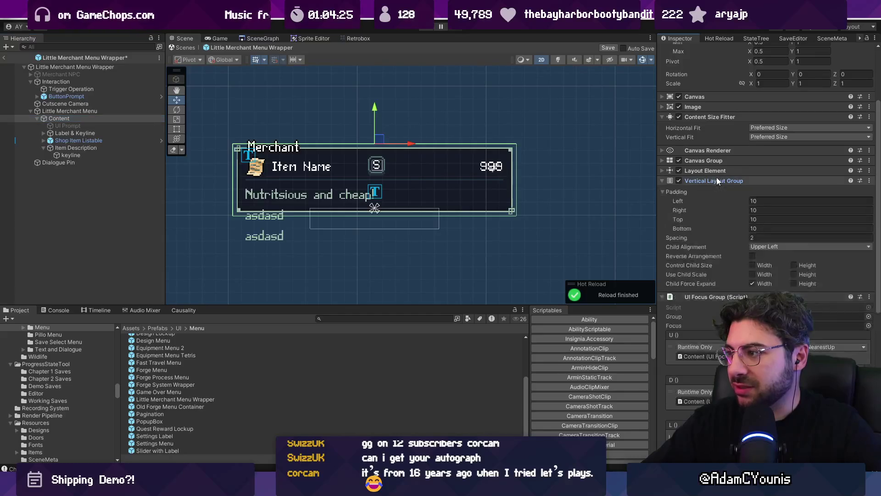
{"action": "left_click", "coordinate": [794, 283]}
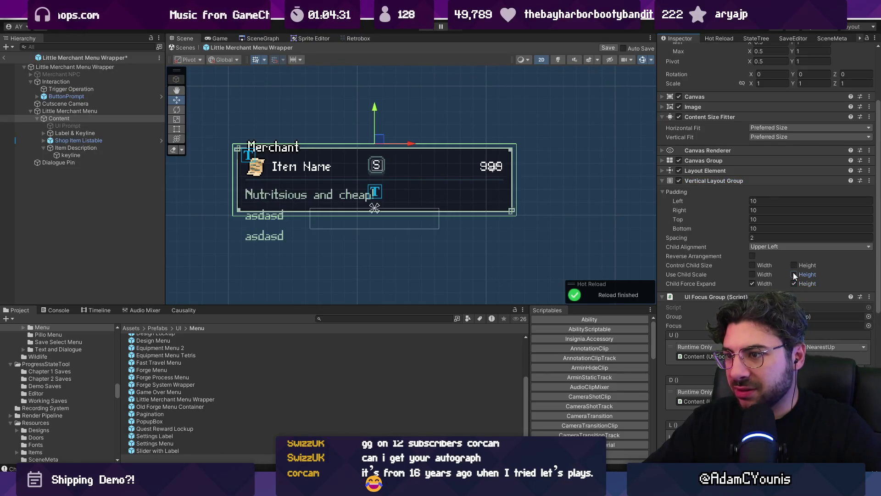
{"action": "left_click", "coordinate": [794, 274]}
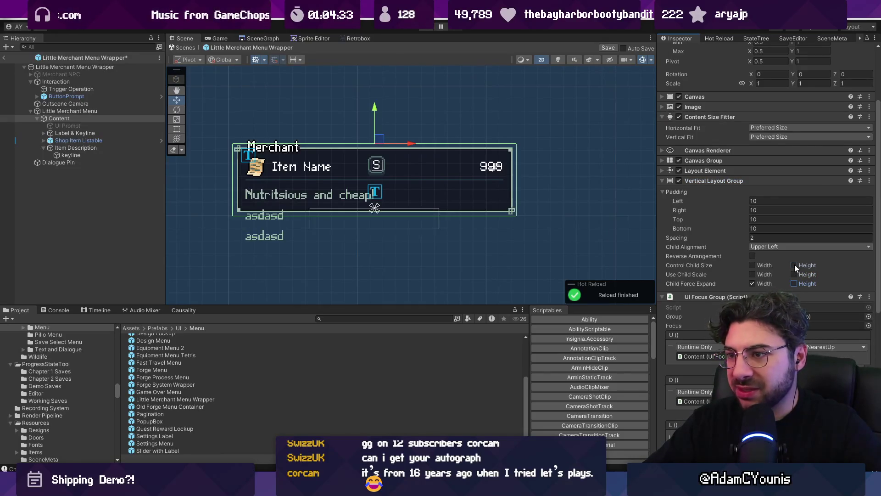
{"action": "left_click", "coordinate": [794, 265]}
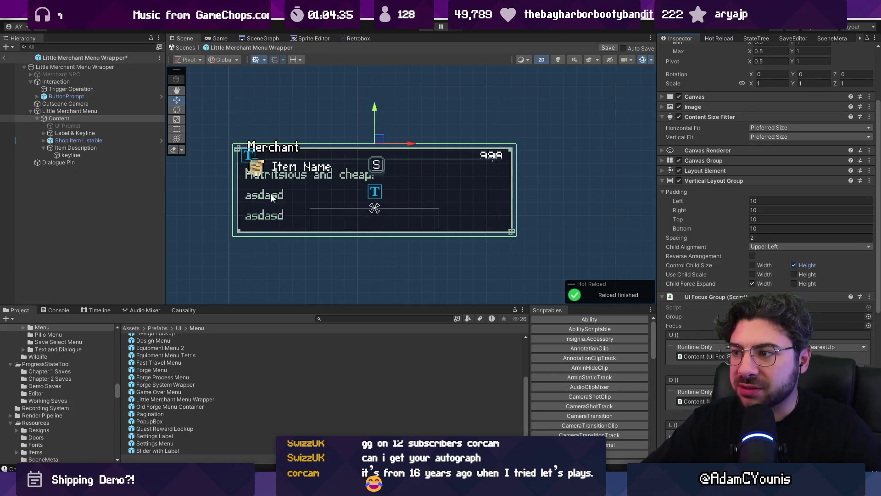
{"action": "left_click", "coordinate": [87, 154]}
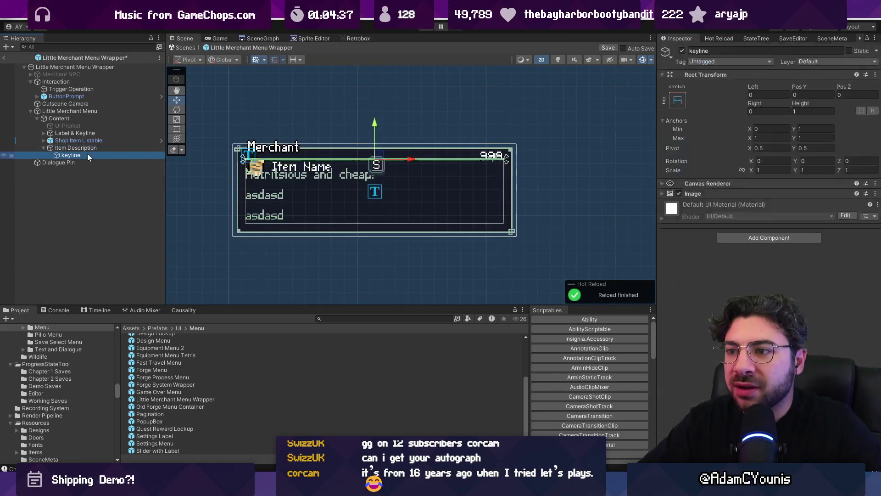
- Inspect Item Description, Label & Keyline and the Shop Item Listable row's Image and Tick children
{"action": "left_click", "coordinate": [88, 148]}
{"action": "left_click", "coordinate": [86, 142]}
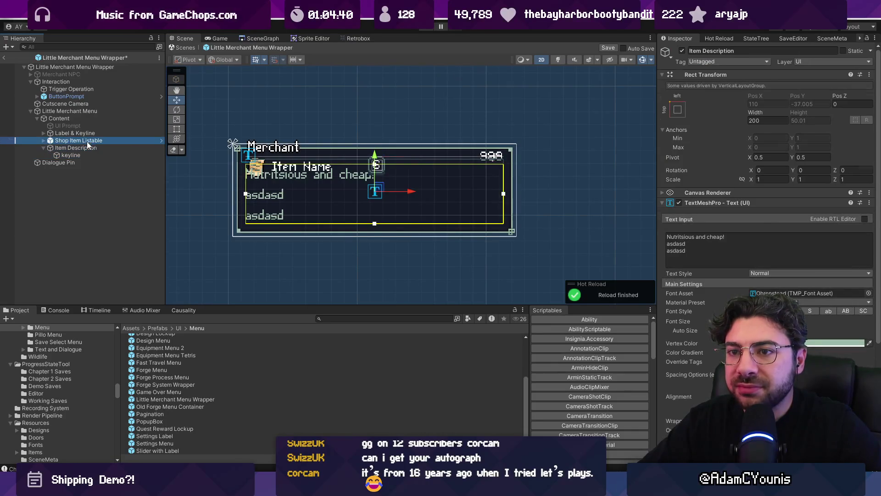
{"action": "left_click", "coordinate": [87, 133]}
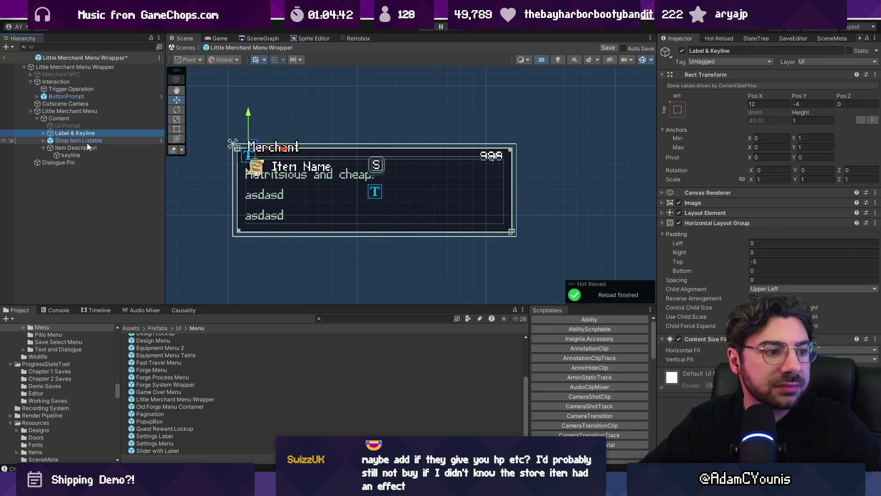
{"action": "left_click", "coordinate": [87, 142]}
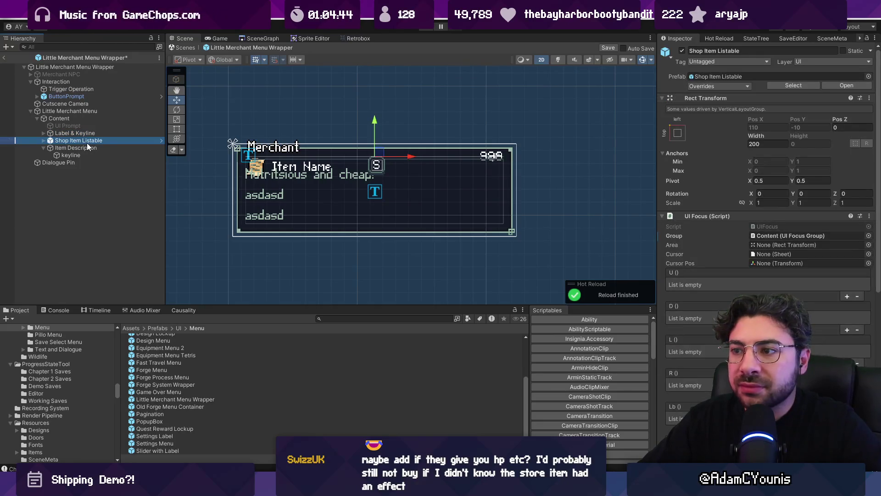
{"action": "key", "text": "f"}
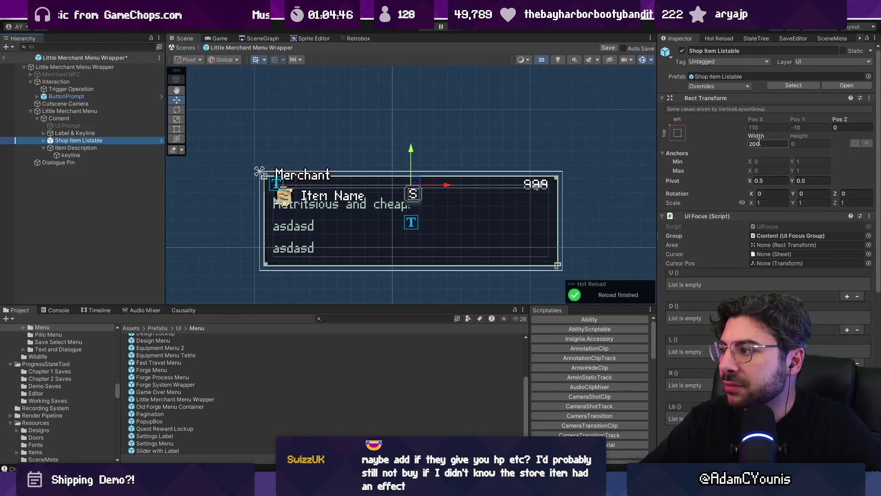
{"action": "left_click", "coordinate": [44, 140]}
{"action": "left_click", "coordinate": [71, 147]}
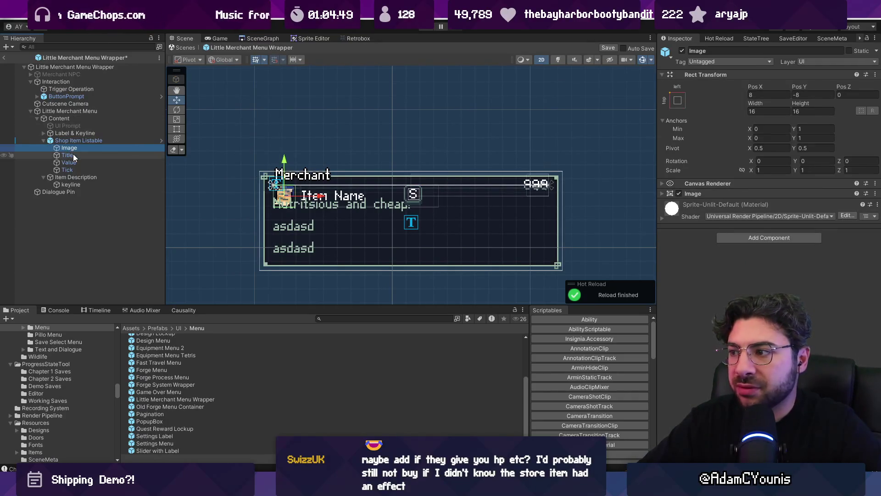
{"action": "left_click", "coordinate": [73, 154]}
{"action": "left_click", "coordinate": [75, 168]}
- Open the Shop Item Listable prefab in Prefab Mode from the Hierarchy
{"action": "key", "text": "F2"}
{"action": "key", "text": "ctrl+s"}
{"action": "left_click", "coordinate": [75, 141]}
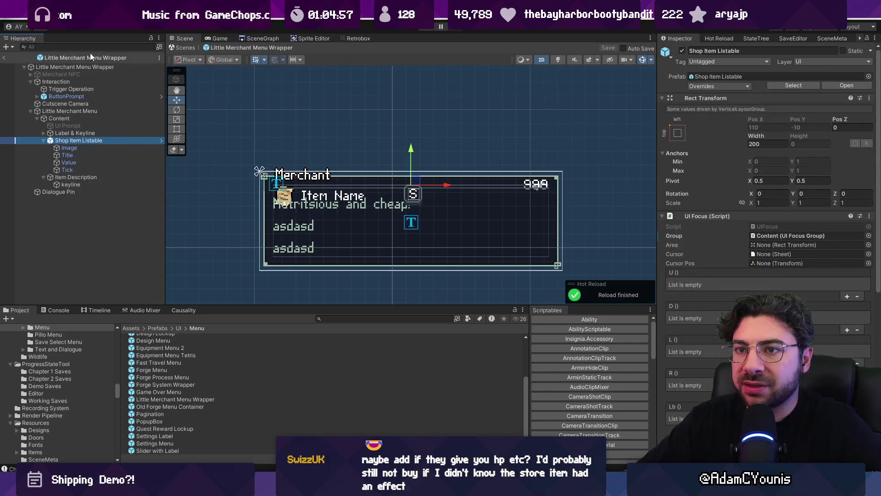
{"action": "key", "text": "F2"}
{"action": "left_click", "coordinate": [159, 140]}
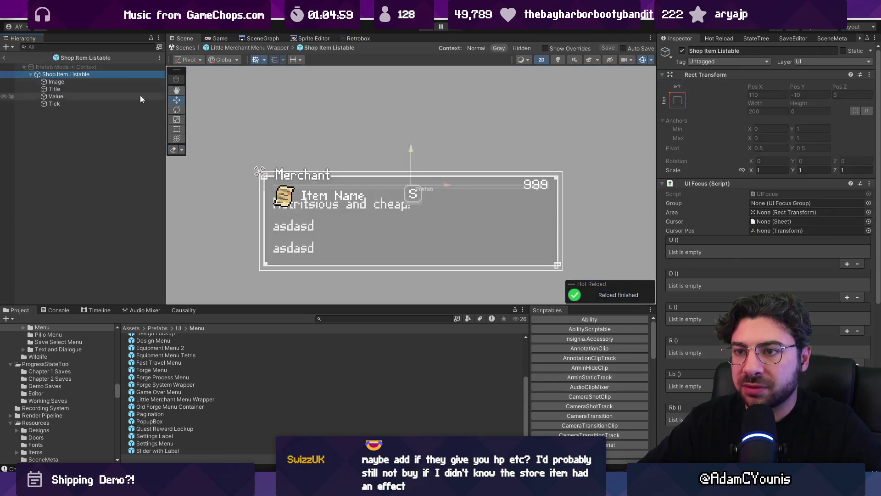
- Open the Shop Item Listable prefab in isolation and inspect its Title child and root
{"action": "left_click", "coordinate": [92, 57]}
{"action": "double_click", "coordinate": [153, 388]}
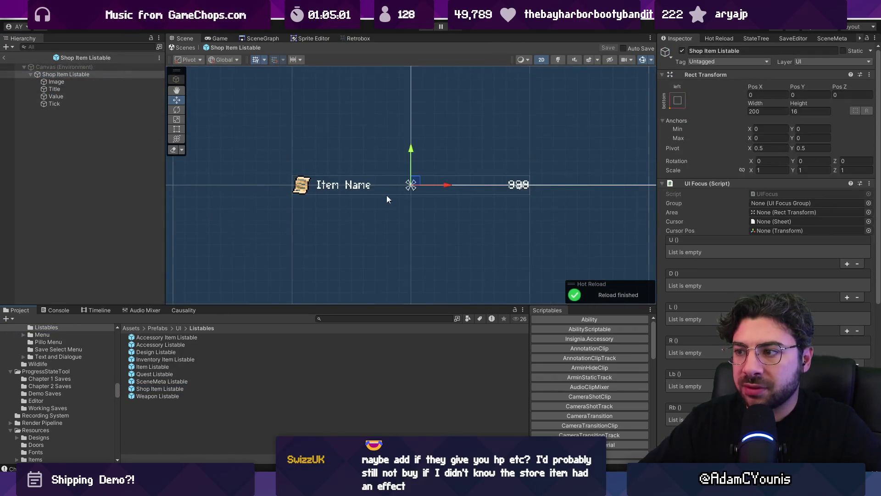
{"action": "scroll", "coordinate": [390, 193], "scroll_direction": "up", "scroll_amount": 3}
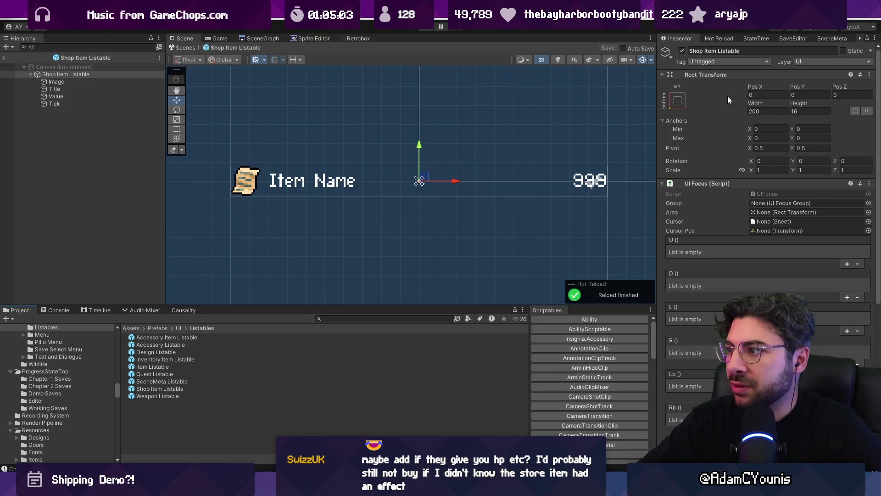
{"action": "left_click", "coordinate": [142, 89]}
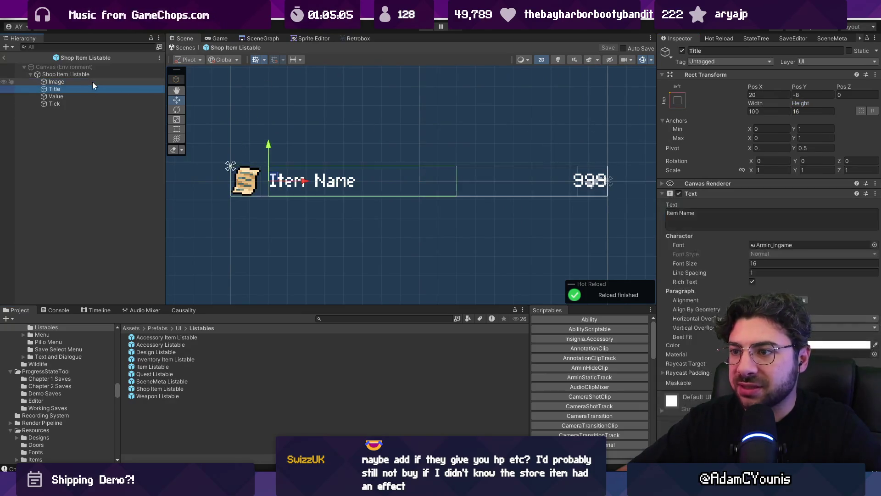
{"action": "key", "text": "Up"}
{"action": "key", "text": "Up"}
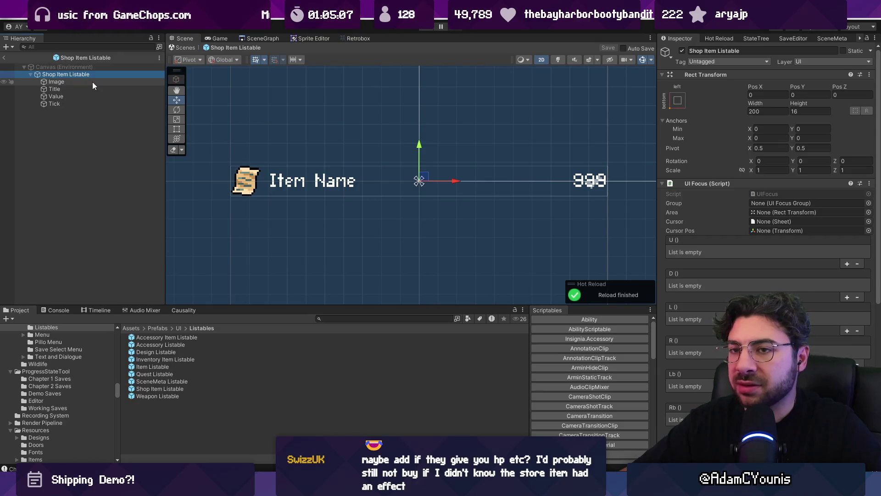
{"action": "scroll", "coordinate": [730, 216], "scroll_direction": "down", "scroll_amount": 8}
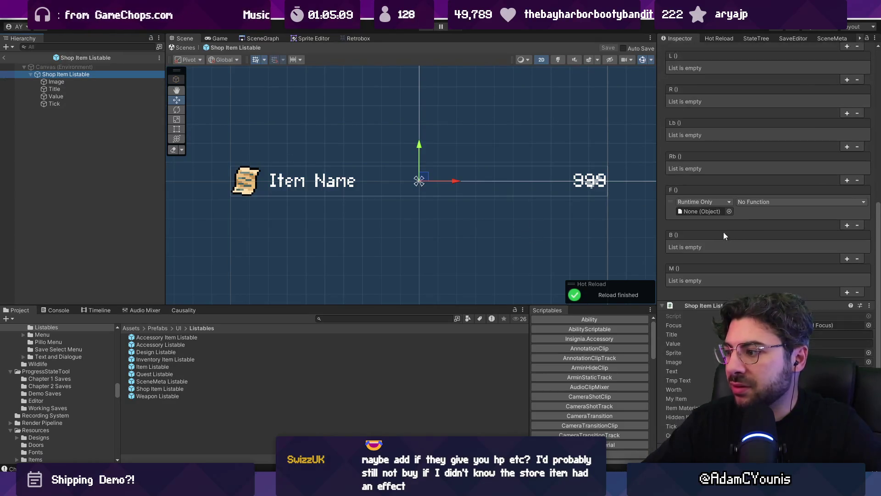
{"action": "scroll", "coordinate": [722, 257], "scroll_direction": "up", "scroll_amount": 8}
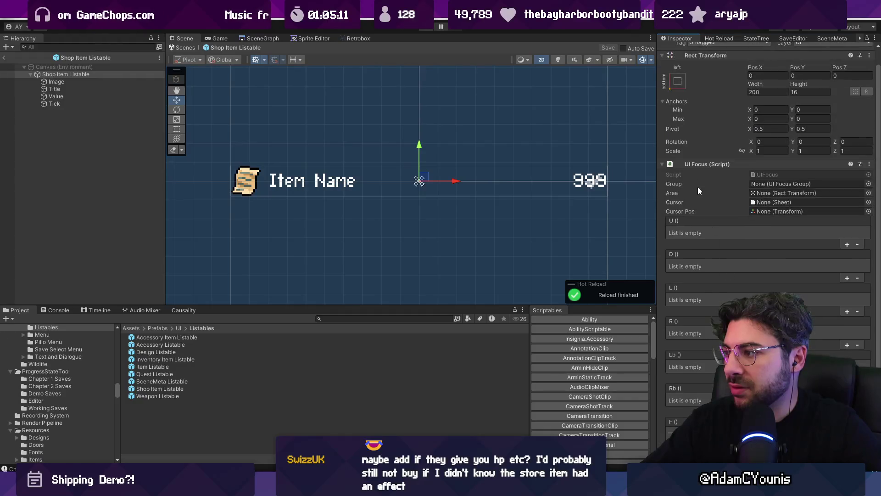
- Move Shop Item Listable (Script) above UI Focus, return to the scene and press Play
{"action": "left_click", "coordinate": [698, 165]}
{"action": "left_click_drag", "start_coordinate": [698, 174], "coordinate": [698, 180]}
{"action": "left_click", "coordinate": [699, 180]}
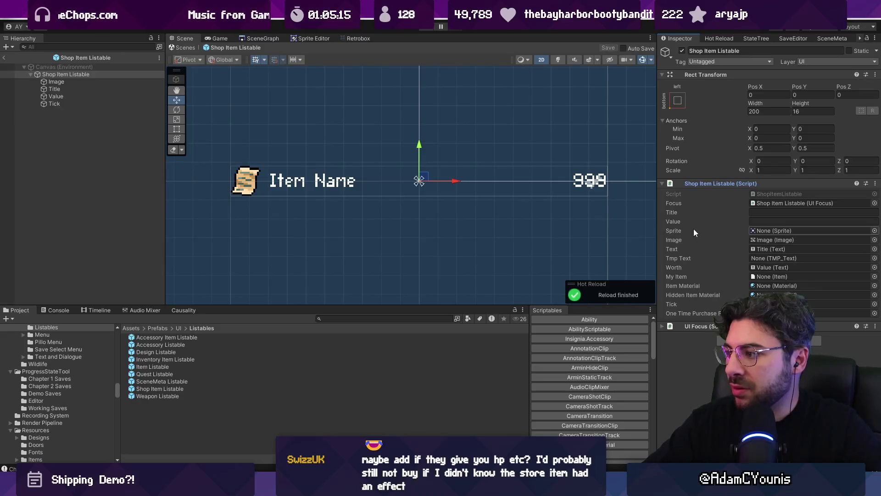
{"action": "left_click", "coordinate": [186, 47]}
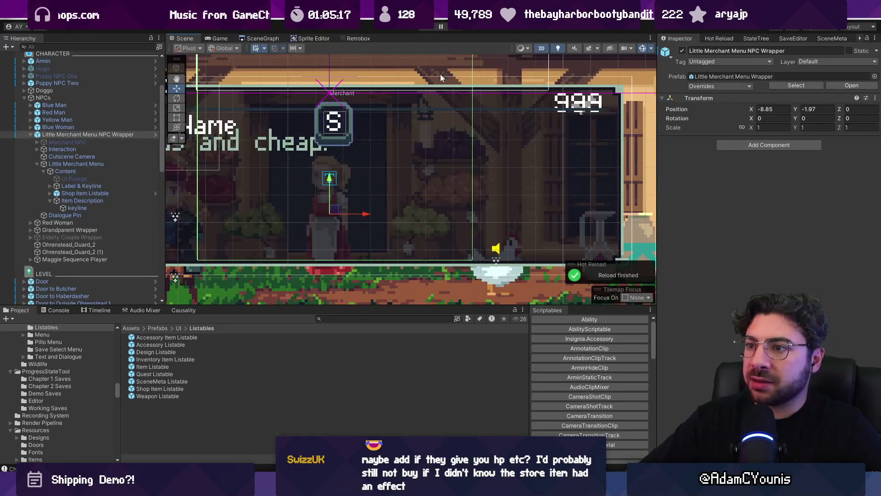
{"action": "key", "text": "f"}
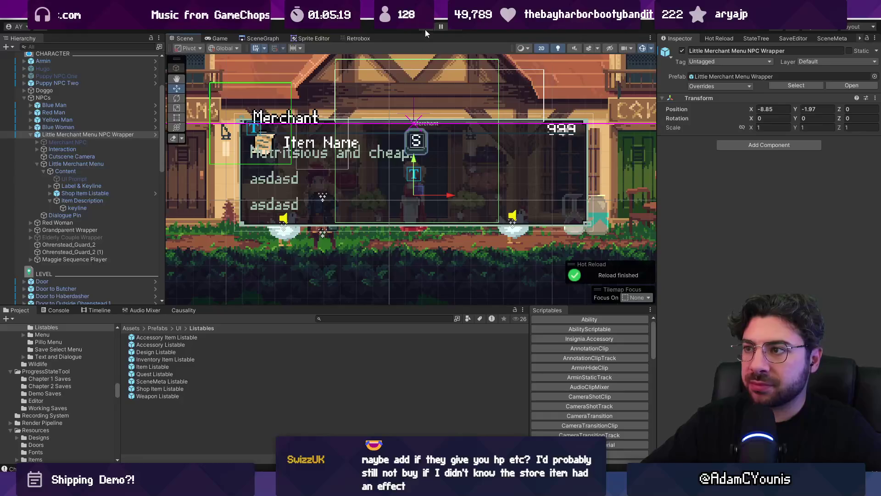
{"action": "left_click", "coordinate": [425, 30]}
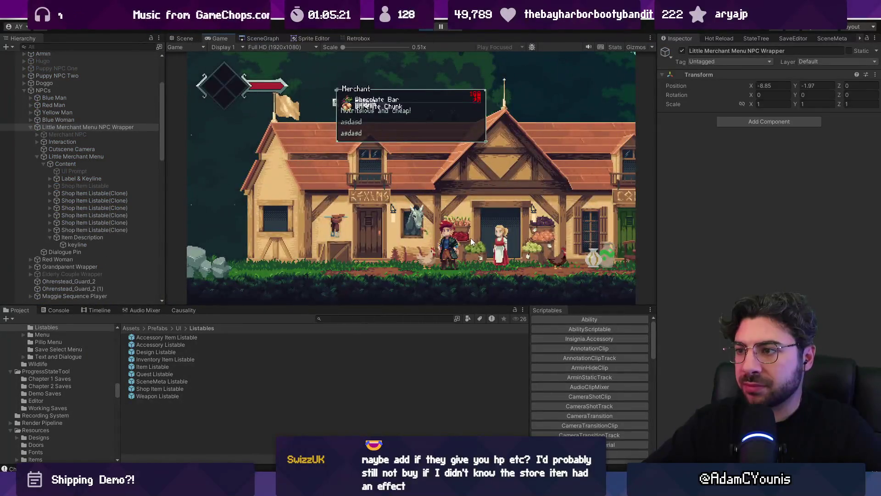
- After a shop test, add a Layout Element to the Shop Item Listable row in the menu prefab
{"action": "key", "text": "z"}
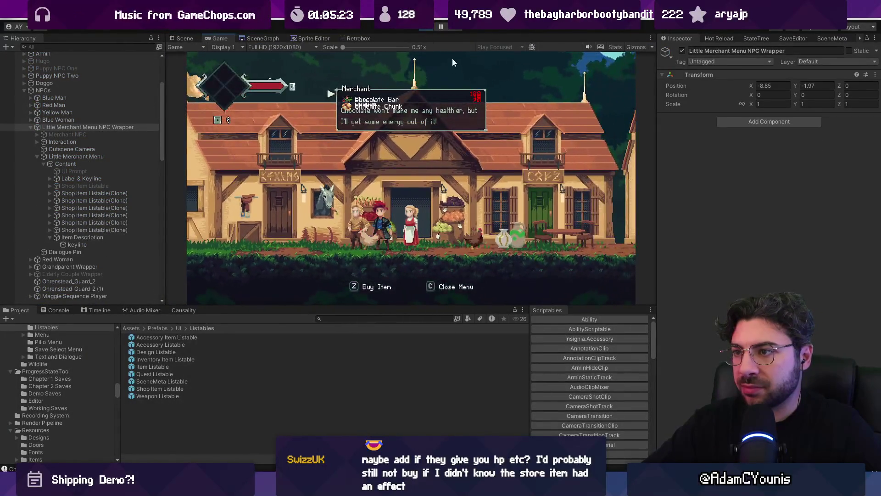
{"action": "left_click", "coordinate": [424, 30]}
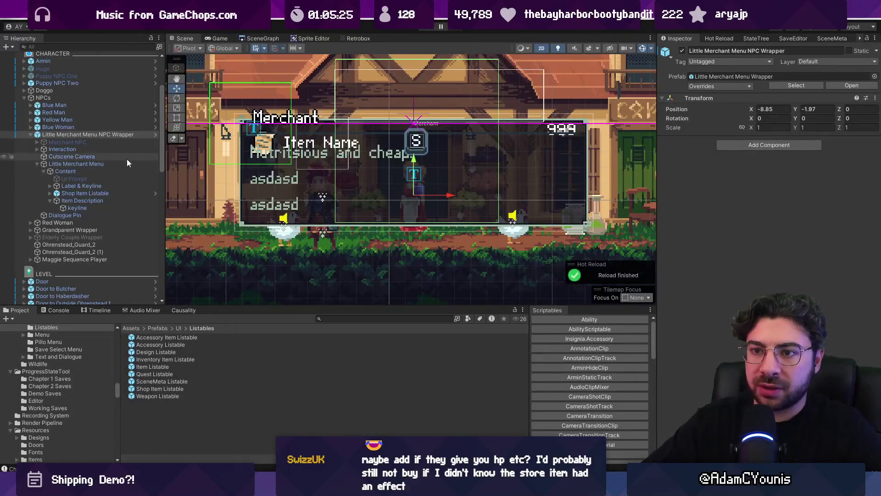
{"action": "left_click", "coordinate": [155, 134]}
{"action": "double_click", "coordinate": [159, 401]}
{"action": "left_click", "coordinate": [83, 139]}
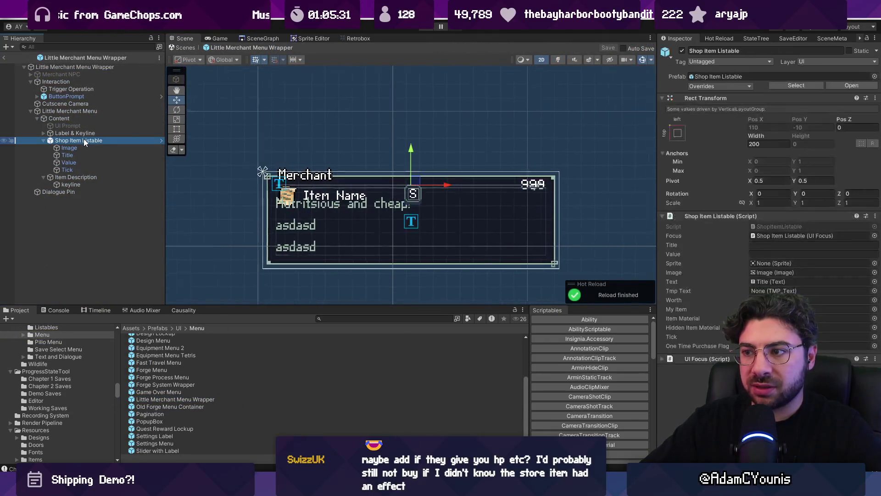
{"action": "left_click", "coordinate": [44, 141]}
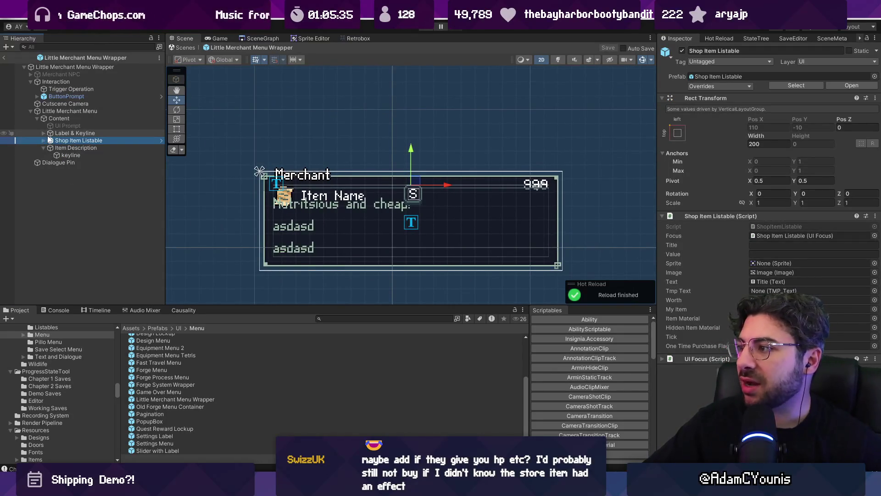
{"action": "left_click", "coordinate": [723, 336]}
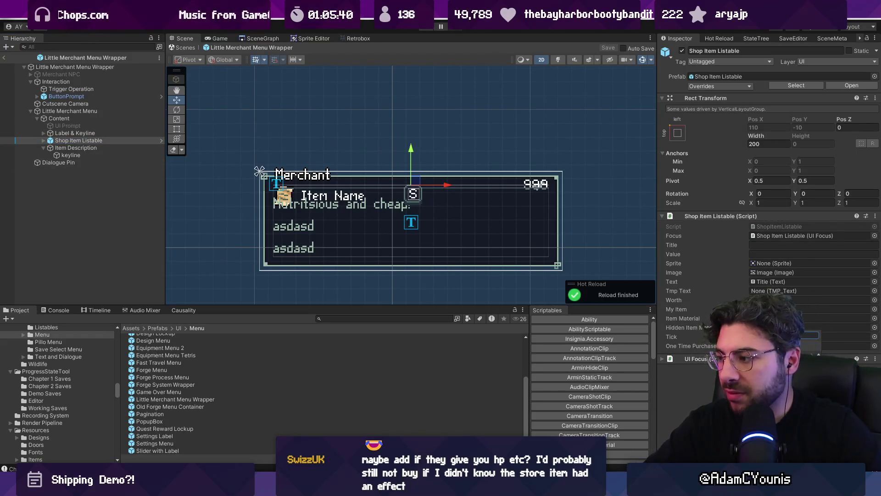
{"action": "key", "text": "Return"}
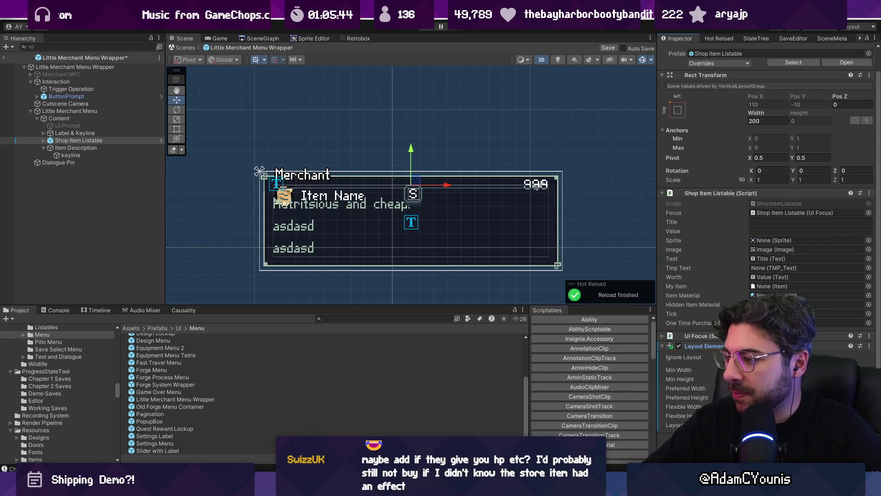
- Move that Layout Element into the Shop Item Listable prefab itself, save, and replay the game
{"action": "key", "text": "ctrl+z"}
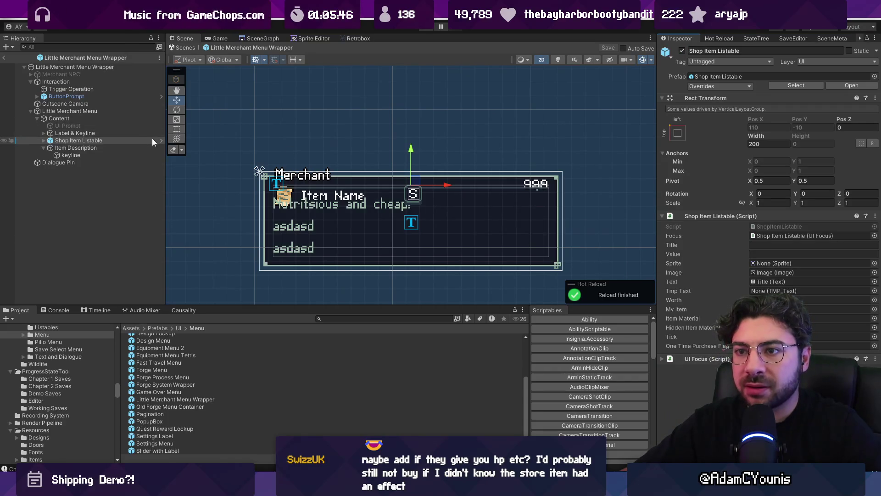
{"action": "left_click", "coordinate": [161, 139]}
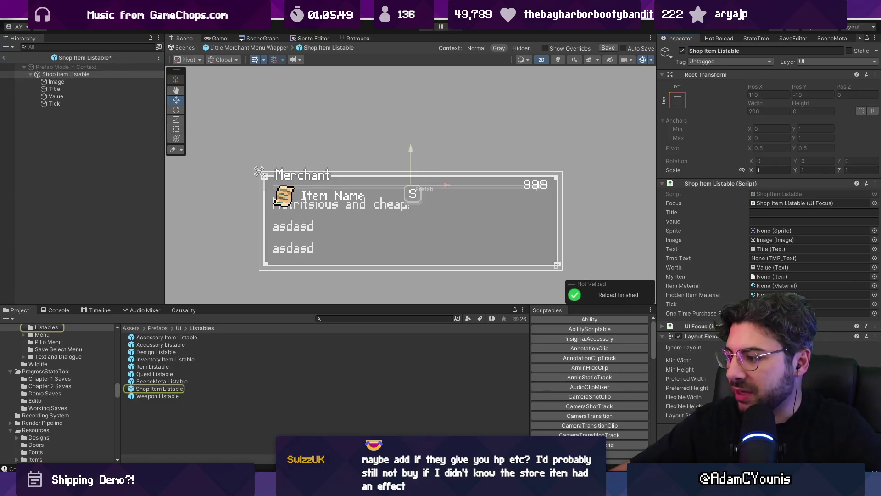
{"action": "key", "text": "ctrl+y"}
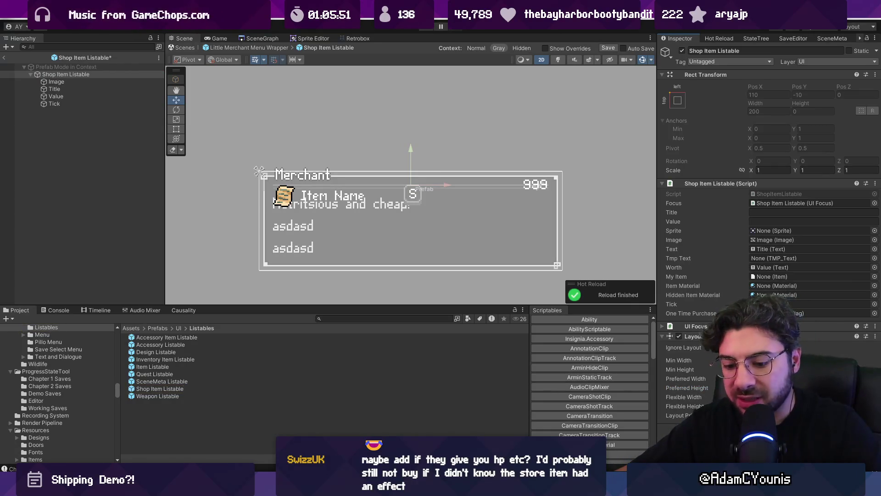
{"action": "key", "text": "ctrl+s"}
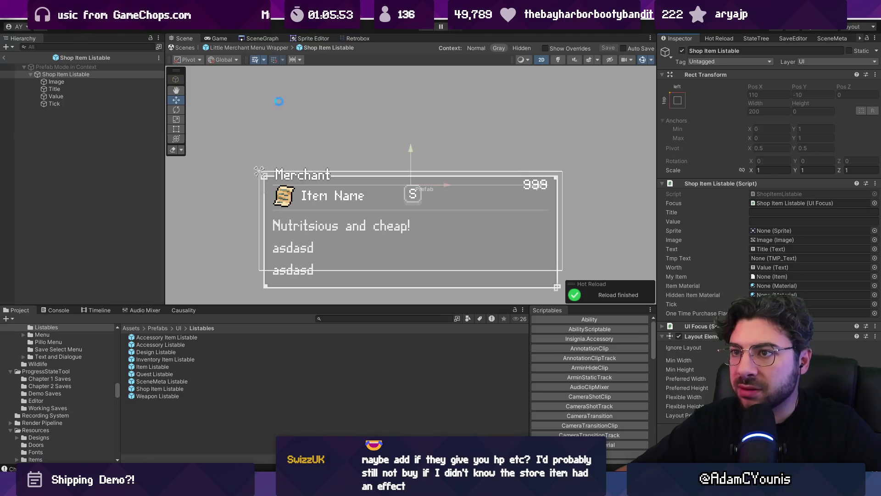
{"action": "left_click", "coordinate": [250, 47]}
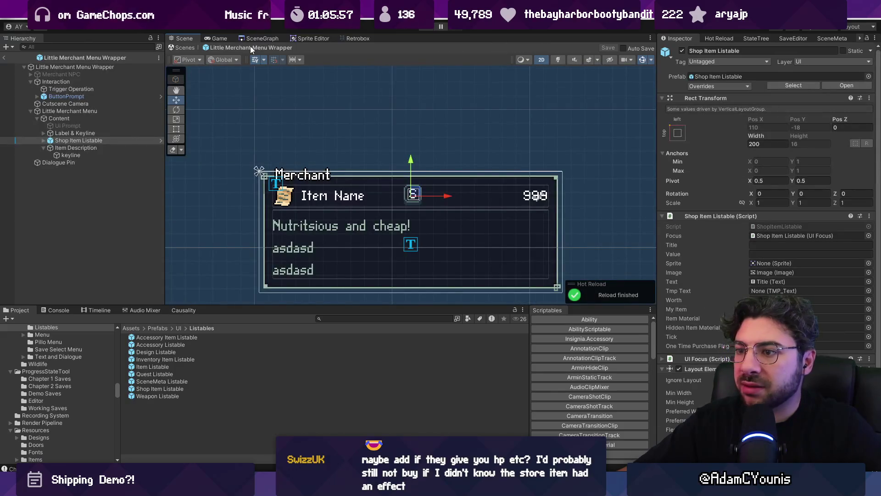
{"action": "left_click", "coordinate": [186, 48]}
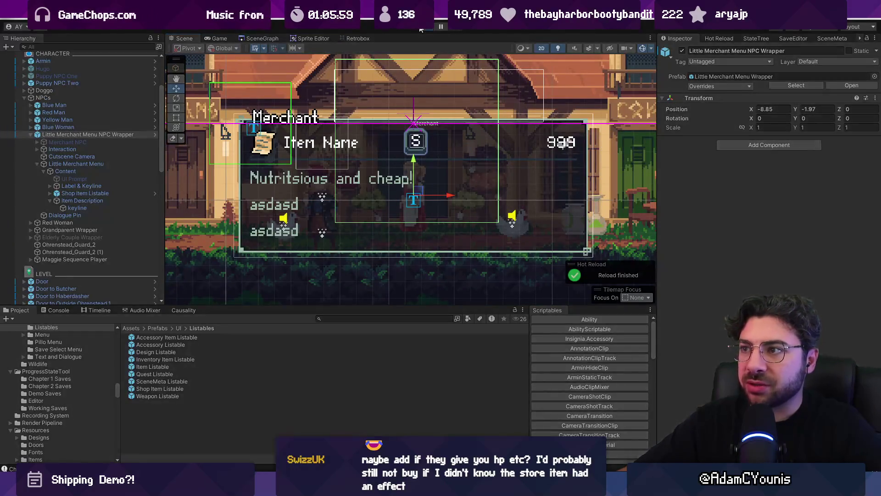
{"action": "left_click", "coordinate": [424, 29]}
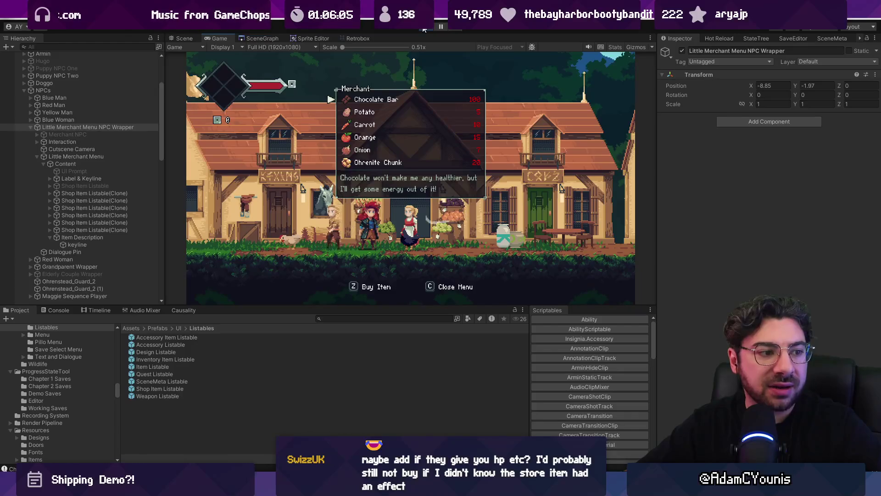
- Check the shop descriptions for Chocolate Bar, Onion, Potato and Ohrenite Chunk, then stop play and return to LittleMerchantMenu.cs
{"action": "key", "text": "Down"}
{"action": "key", "text": "Down"}
{"action": "key", "text": "Down"}
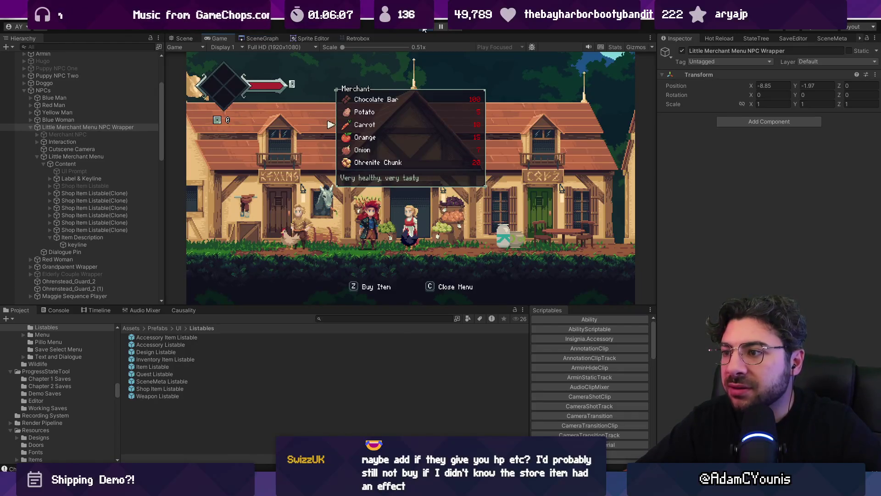
{"action": "key", "text": "Down"}
{"action": "key", "text": "Up"}
{"action": "key", "text": "Down"}
{"action": "key", "text": "Down"}
{"action": "key", "text": "Down"}
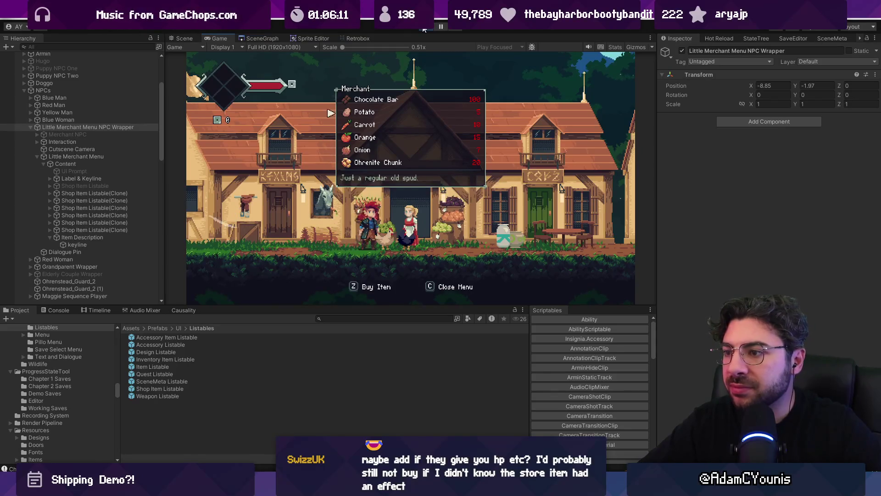
{"action": "key", "text": "Down"}
{"action": "key", "text": "Down"}
{"action": "key", "text": "Down"}
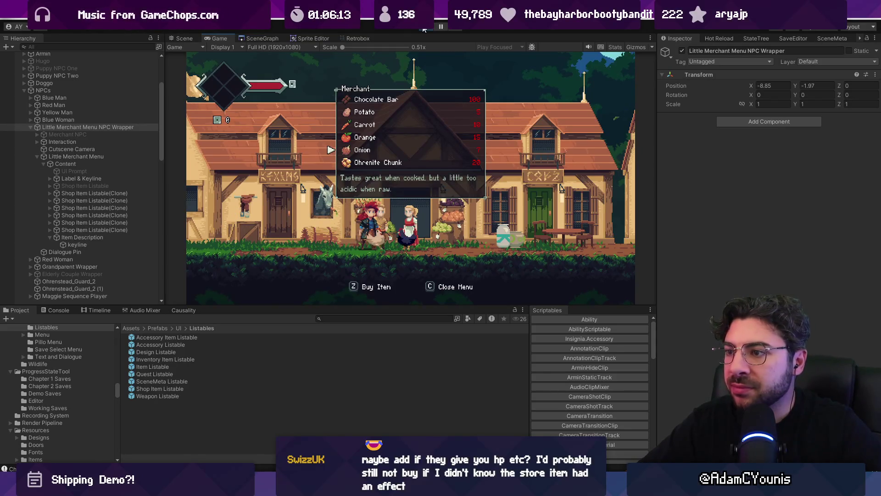
{"action": "key", "text": "Down"}
{"action": "key", "text": "Up"}
{"action": "key", "text": "Up"}
{"action": "key", "text": "Up"}
{"action": "key", "text": "Up"}
{"action": "key", "text": "Up"}
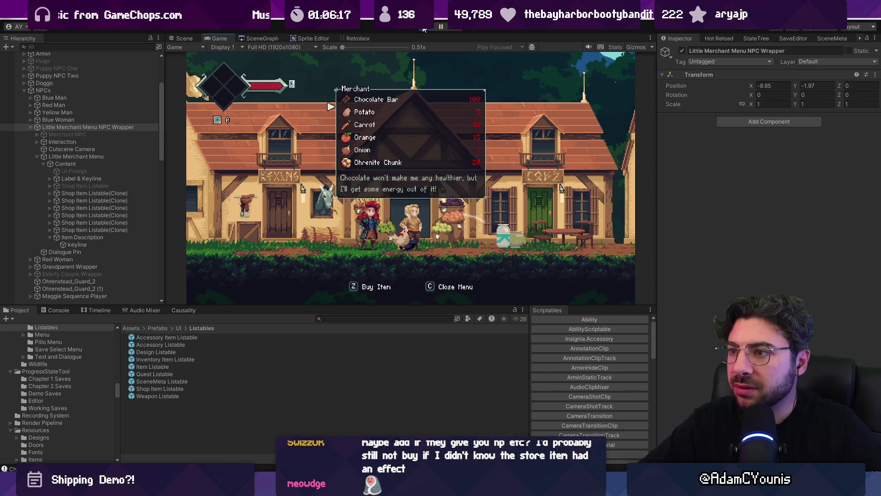
{"action": "key", "text": "Down"}
{"action": "key", "text": "Down"}
{"action": "key", "text": "Down"}
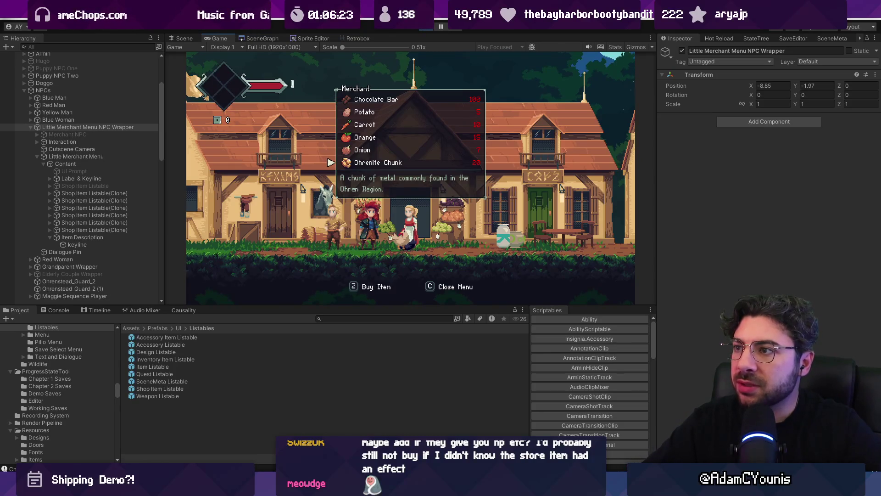
{"action": "key", "text": "ctrl+p"}
{"action": "key", "text": "alt+Tab"}
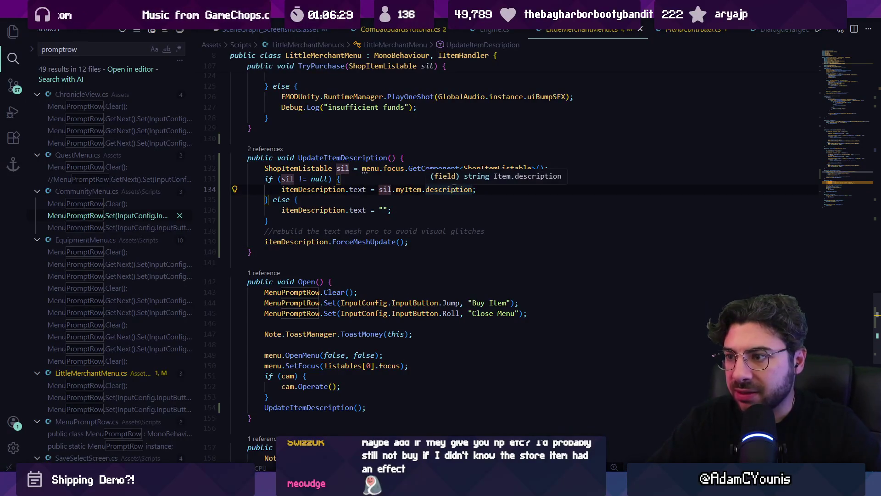
- Change line 134 to itemDescription.text = sil.myItem.kind + " - " + sil.myItem.description, then return to Unity
{"action": "type", "text": "+ - \" +"}
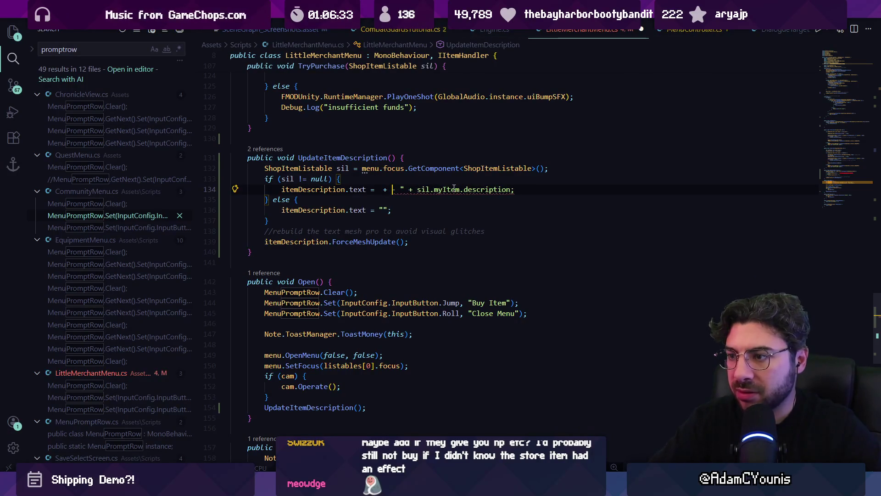
{"action": "key", "text": "Return"}
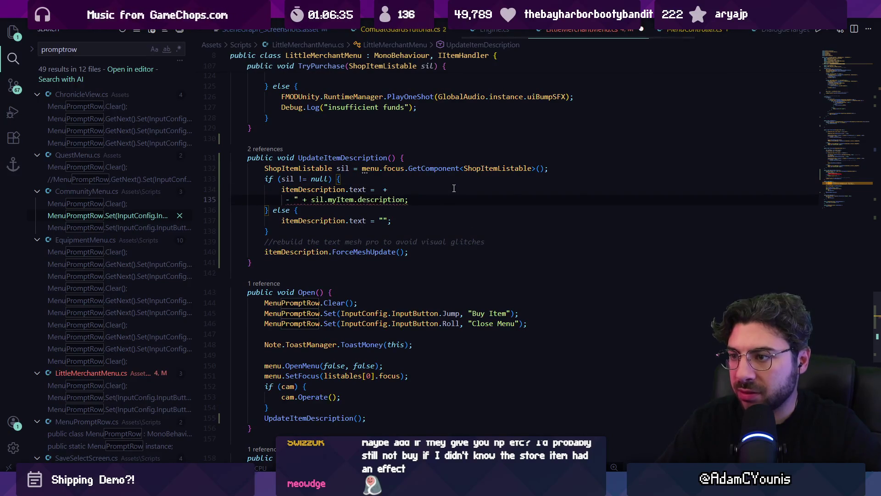
{"action": "key", "text": "ctrl+z"}
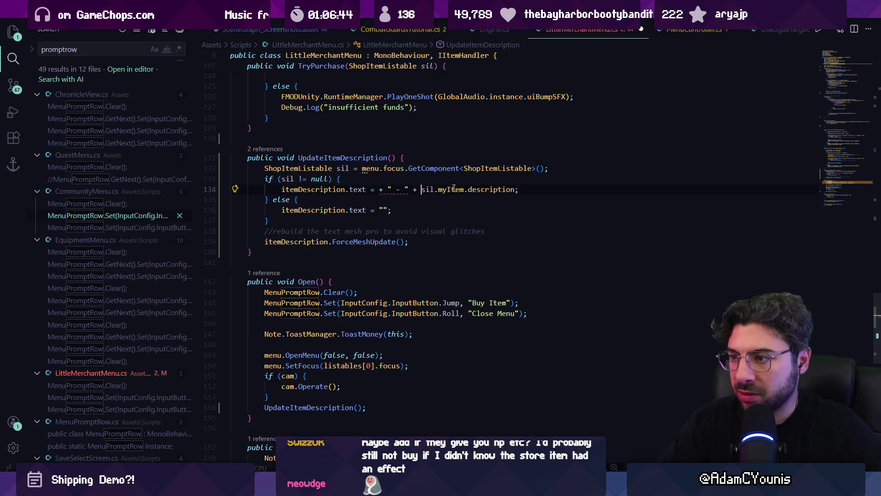
{"action": "type", "text": ".kind"}
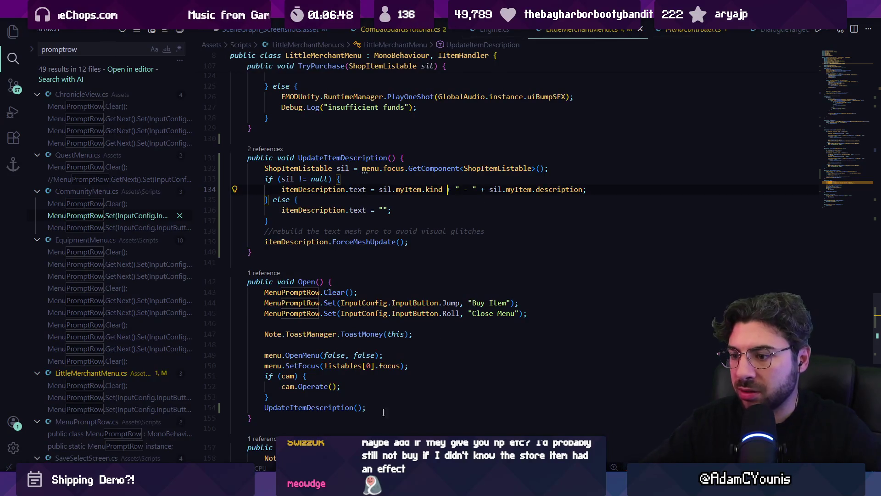
{"action": "key", "text": "alt+Tab"}
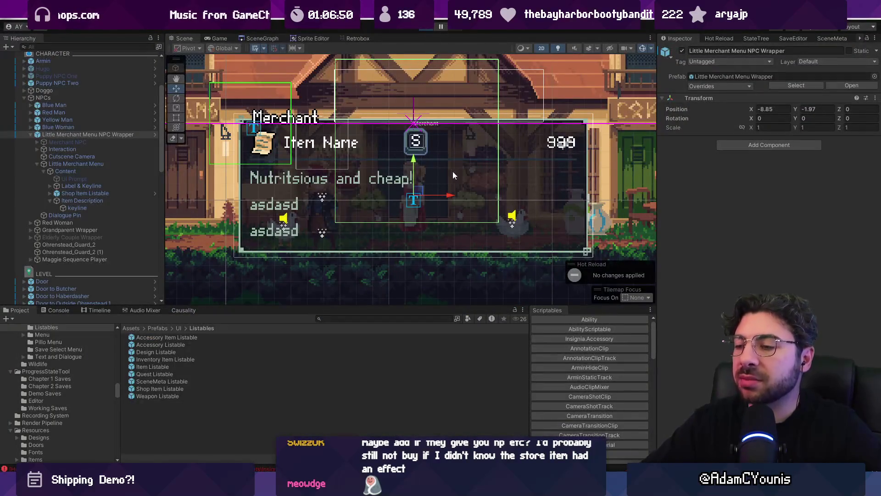
{"action": "key", "text": "ctrl+p"}
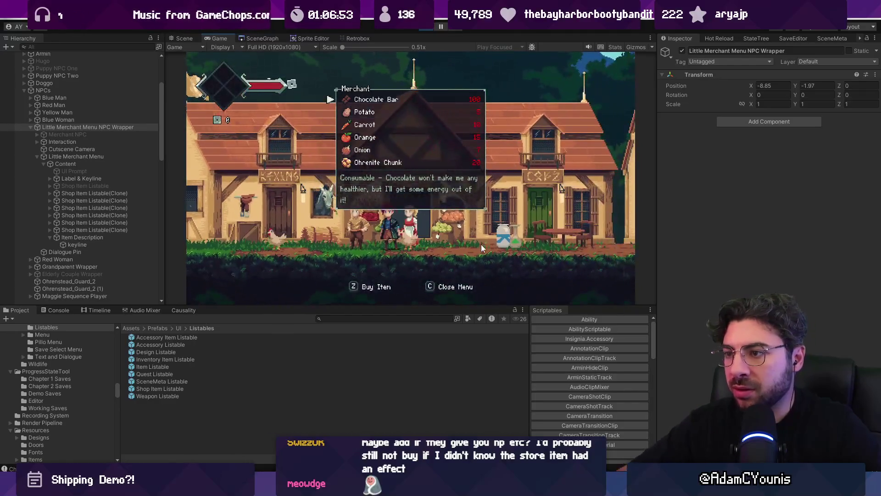
{"action": "key", "text": "Down"}
{"action": "key", "text": "Down"}
{"action": "key", "text": "Down"}
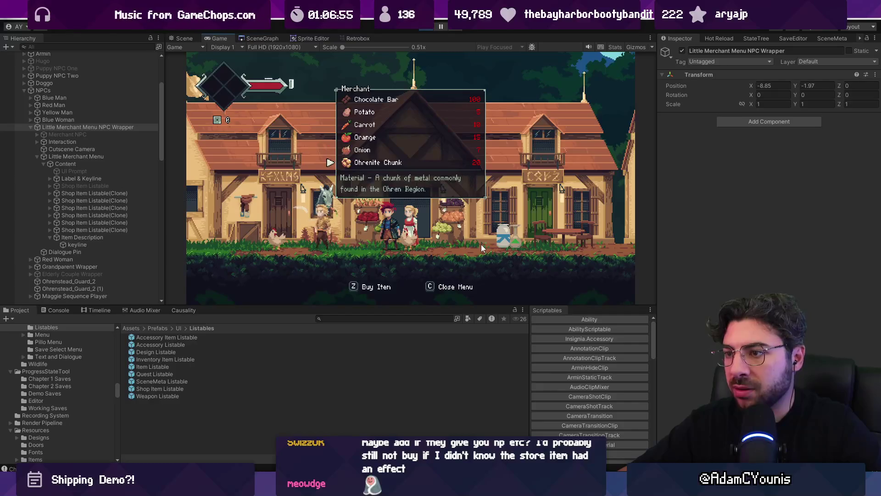
{"action": "key", "text": "Up"}
{"action": "key", "text": "Up"}
{"action": "key", "text": "Up"}
{"action": "key", "text": "Down"}
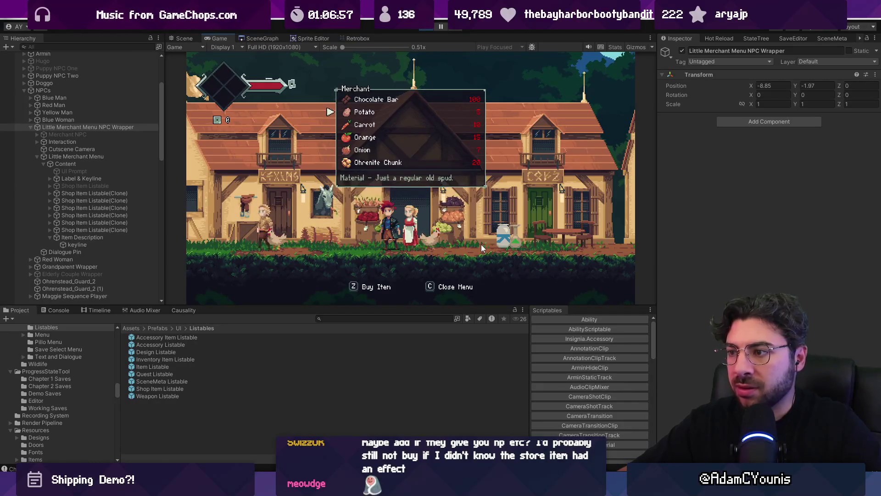
{"action": "key", "text": "Up"}
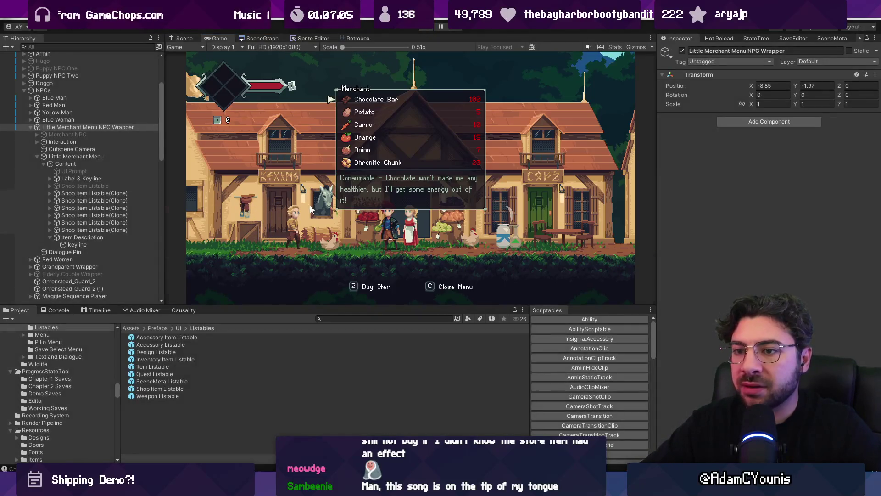
{"action": "key", "text": "ctrl+p"}
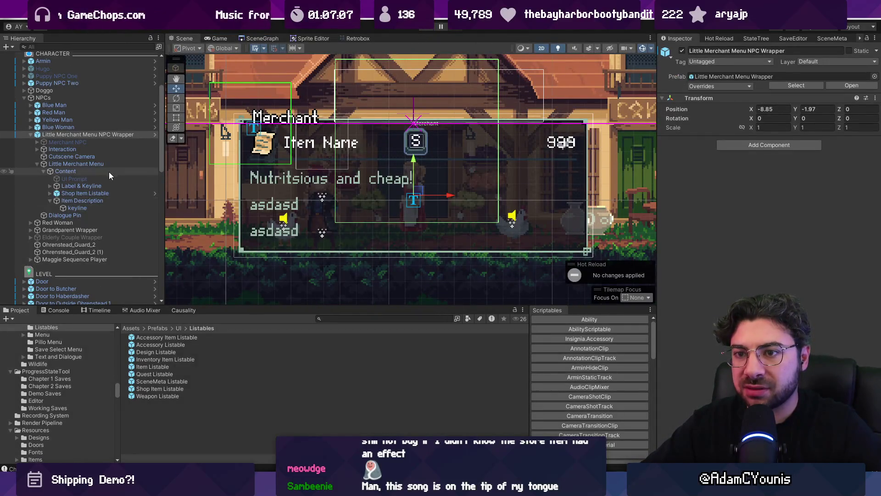
- Open the merchant wrapper prefab in context and toggle the Content panel's visibility off and on
{"action": "left_click", "coordinate": [110, 172]}
{"action": "left_click", "coordinate": [154, 134]}
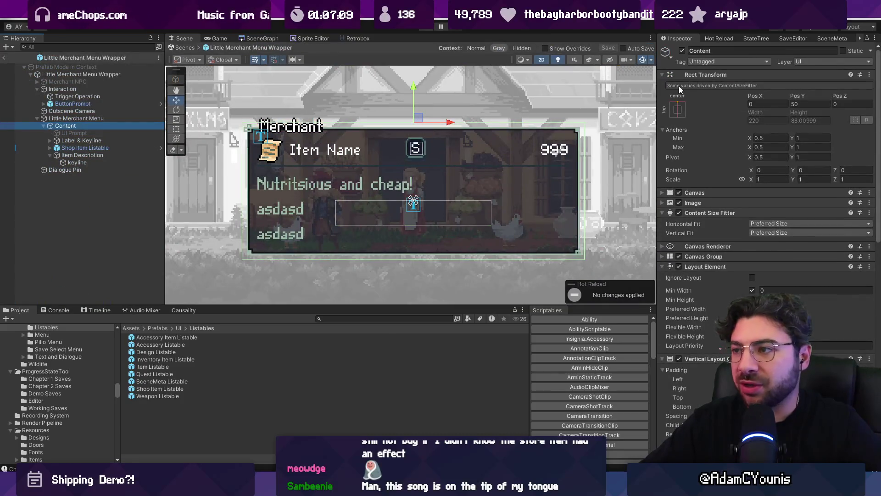
{"action": "left_click", "coordinate": [681, 51]}
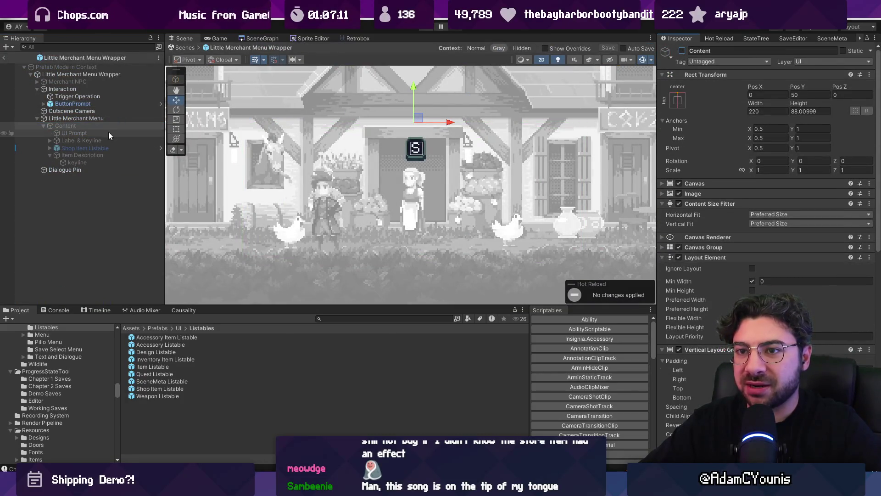
{"action": "left_click", "coordinate": [682, 51]}
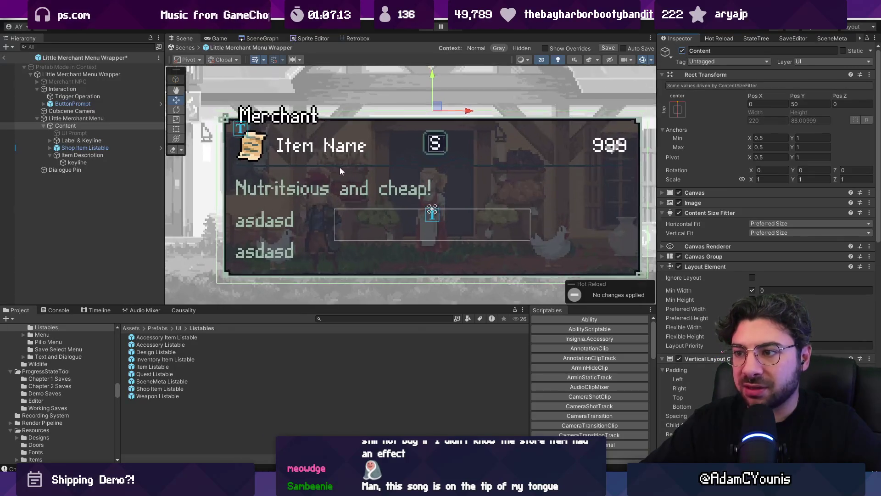
- Inspect the keyline's Image colour in the colour picker, then save the prefab
{"action": "left_click", "coordinate": [323, 166]}
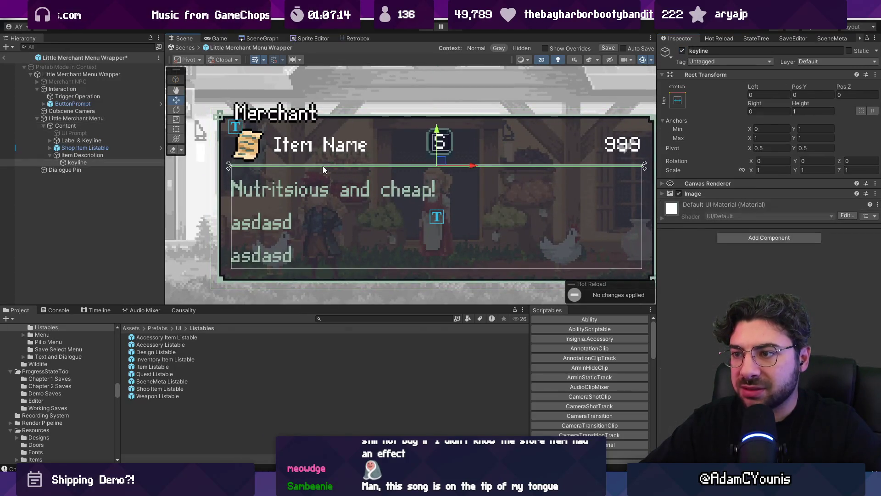
{"action": "left_click", "coordinate": [697, 193]}
{"action": "left_click", "coordinate": [752, 214]}
{"action": "scroll", "coordinate": [652, 164], "scroll_direction": "up", "scroll_amount": 3}
{"action": "left_click_drag", "start_coordinate": [607, 152], "coordinate": [460, 146]}
{"action": "scroll", "coordinate": [651, 164], "scroll_direction": "up", "scroll_amount": 3}
{"action": "left_click", "coordinate": [780, 214]}
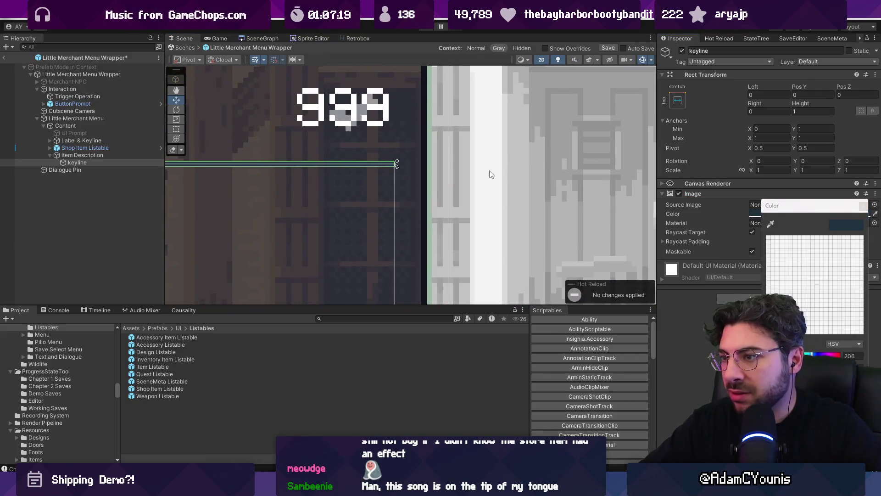
{"action": "scroll", "coordinate": [530, 188], "scroll_direction": "down", "scroll_amount": 4}
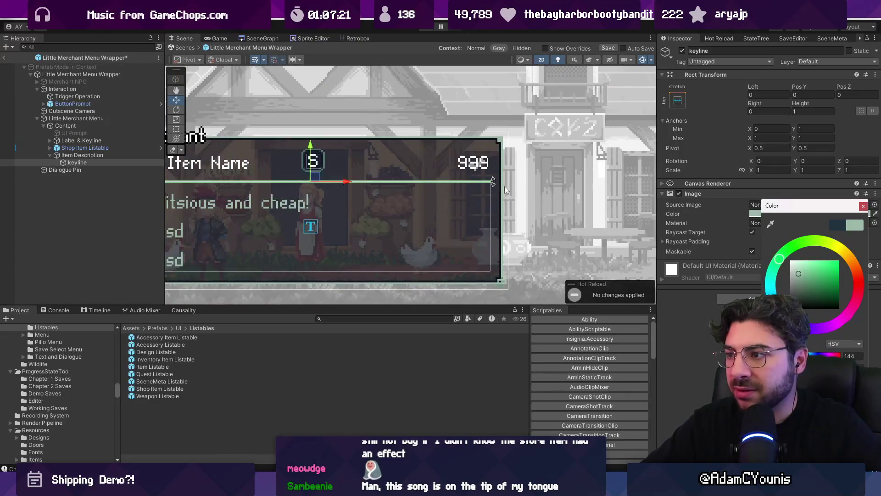
{"action": "key", "text": "f"}
{"action": "key", "text": "ctrl+s"}
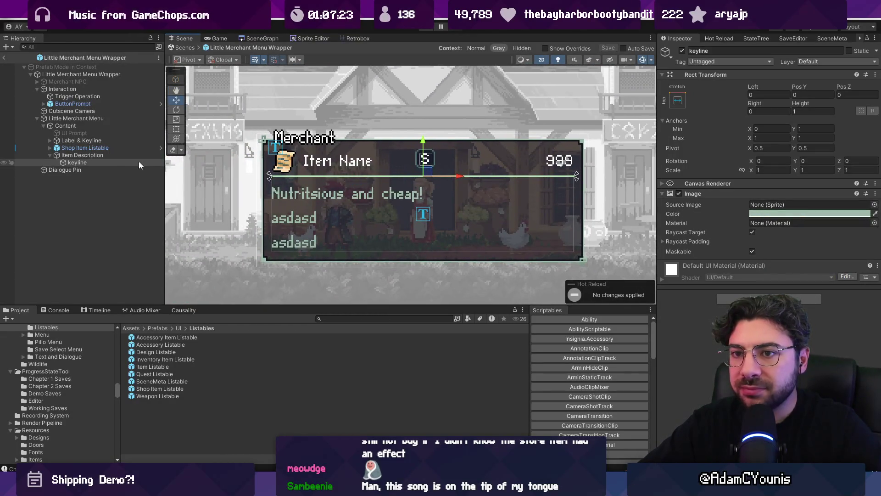
- Clear the Item Description's placeholder Text Input and save the prefab with the empty text
{"action": "left_click", "coordinate": [117, 154]}
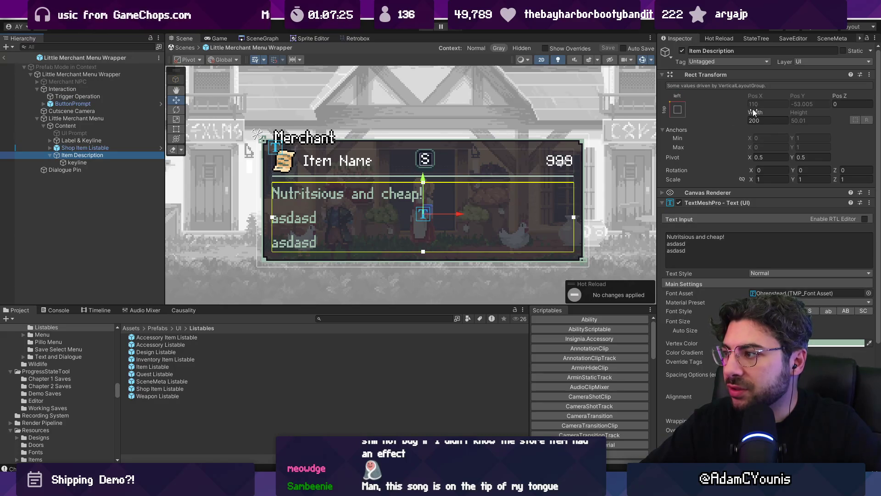
{"action": "left_click", "coordinate": [753, 110]}
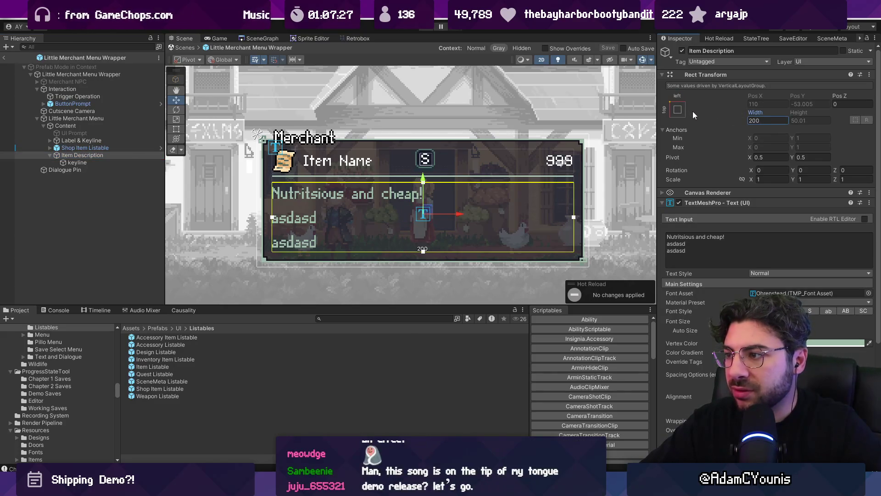
{"action": "left_click", "coordinate": [92, 161]}
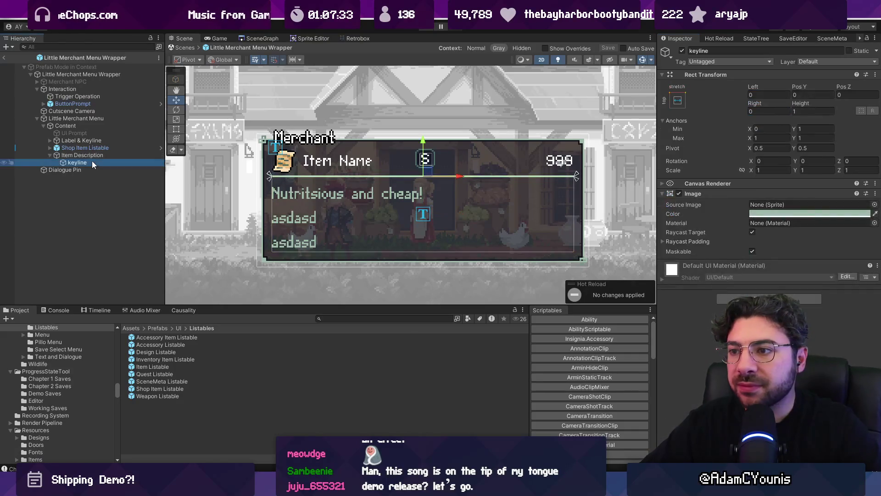
{"action": "left_click", "coordinate": [95, 156]}
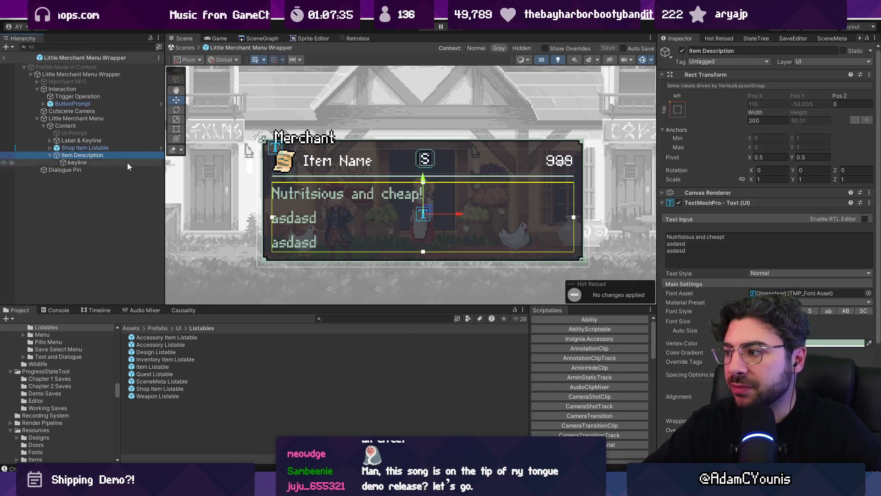
{"action": "left_click", "coordinate": [777, 258]}
{"action": "key", "text": "ctrl+a"}
{"action": "key", "text": "BackSpace"}
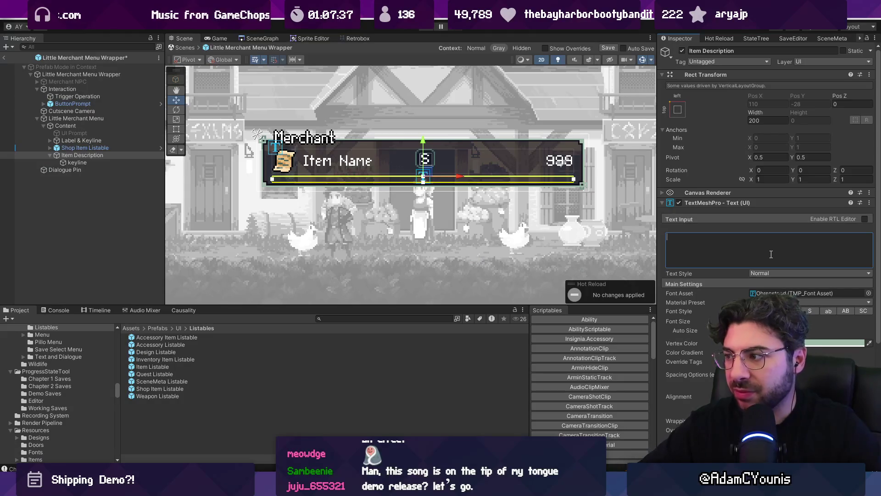
{"action": "key", "text": "ctrl+s"}
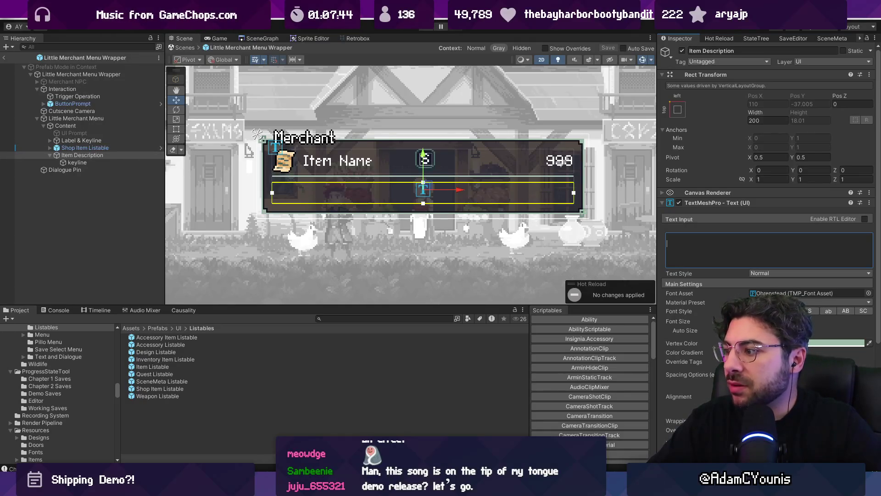
- Sample the description's Vertex Color from the menu with the eyedropper, then exit Prefab Mode
{"action": "left_click", "coordinate": [840, 343]}
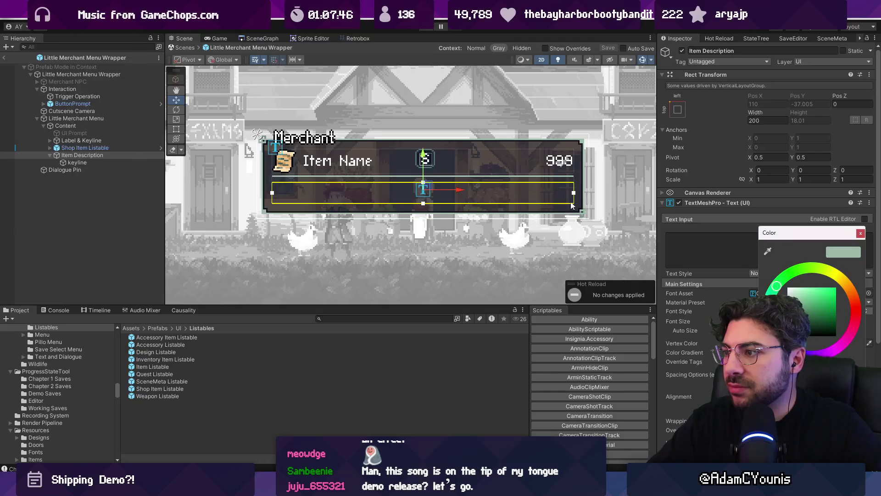
{"action": "scroll", "coordinate": [582, 207], "scroll_direction": "up", "scroll_amount": 5}
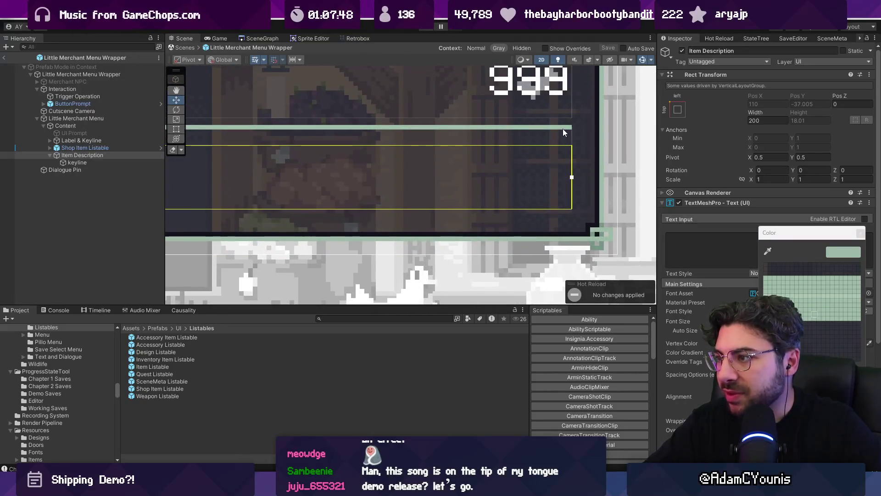
{"action": "left_click", "coordinate": [562, 128]}
{"action": "scroll", "coordinate": [499, 160], "scroll_direction": "down", "scroll_amount": 5}
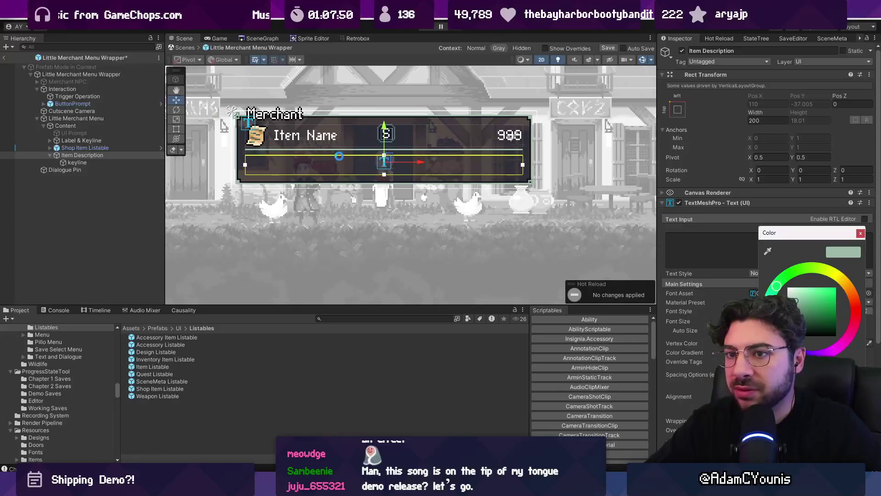
{"action": "left_click", "coordinate": [185, 48]}
{"action": "left_click", "coordinate": [419, 142]}
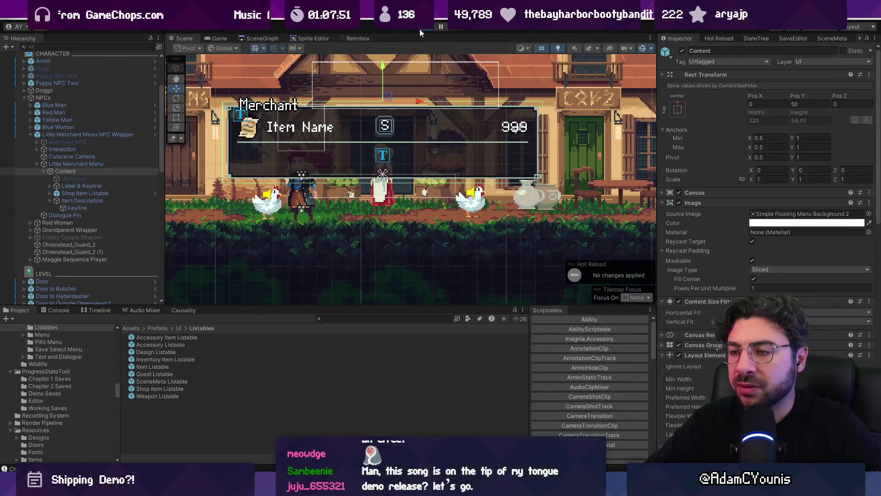
{"action": "key", "text": "ctrl+p"}
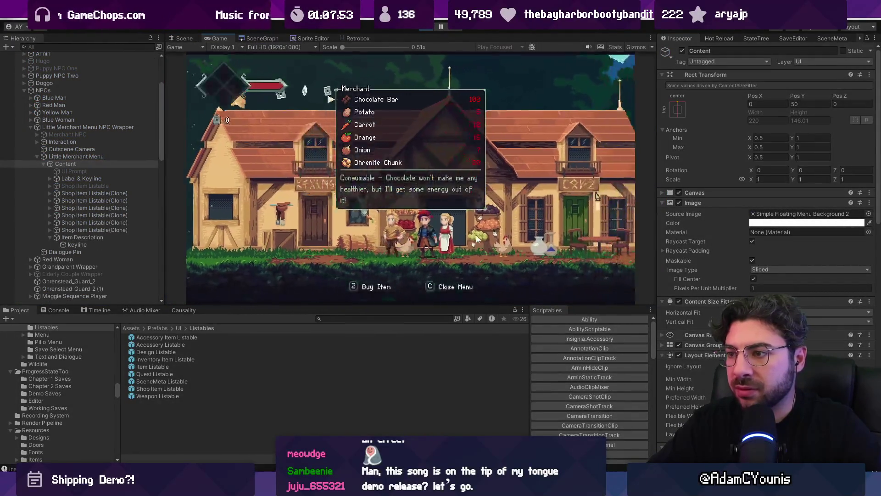
{"action": "key", "text": "Down"}
{"action": "key", "text": "Down"}
{"action": "key", "text": "Down"}
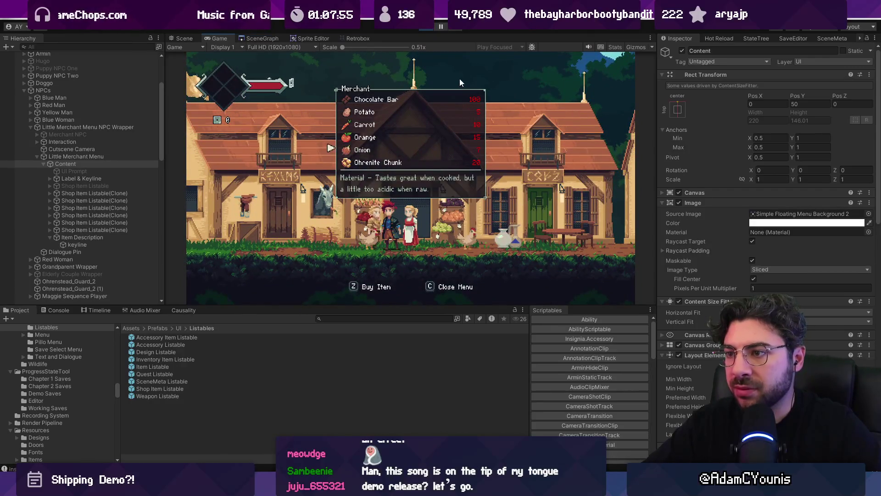
{"action": "key", "text": "Up"}
{"action": "key", "text": "Up"}
{"action": "key", "text": "Up"}
{"action": "key", "text": "shift+space"}
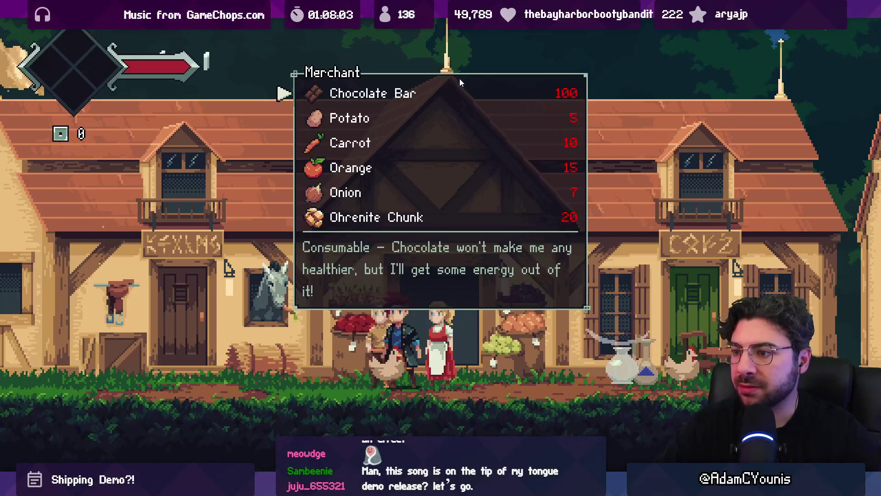
{"action": "key", "text": "shift+space"}
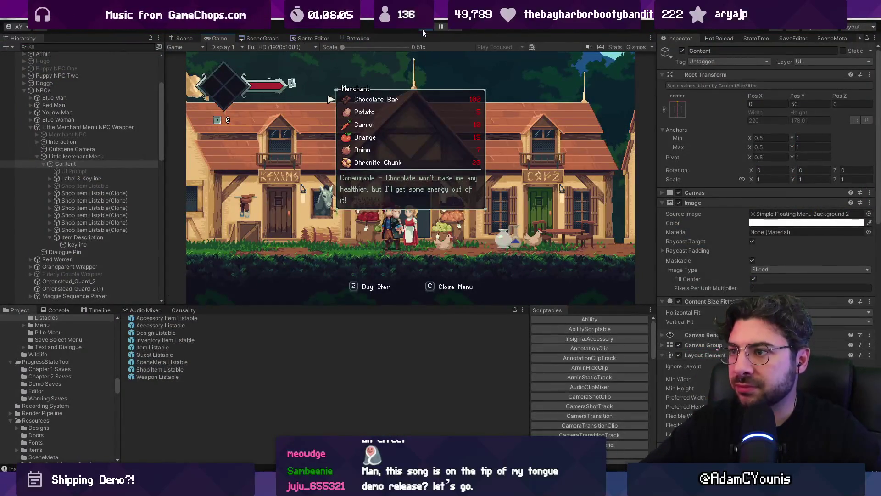
{"action": "left_click", "coordinate": [423, 28]}
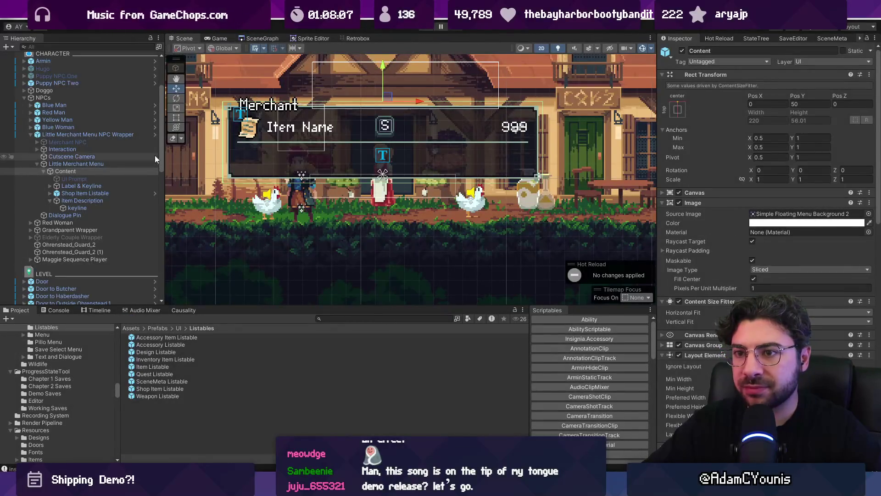
- Open the merchant menu prefab and check the Item Description's text colour
{"action": "left_click", "coordinate": [155, 135]}
{"action": "left_click", "coordinate": [108, 156]}
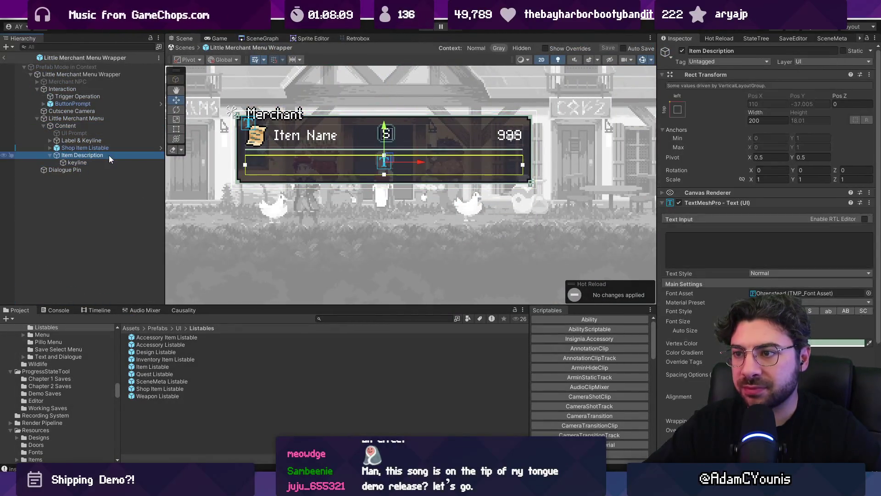
{"action": "left_click", "coordinate": [836, 343]}
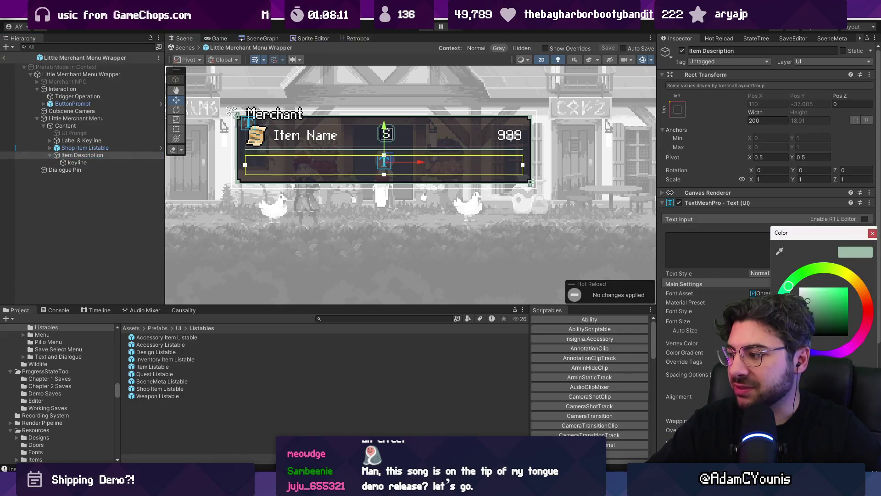
{"action": "left_click", "coordinate": [871, 233]}
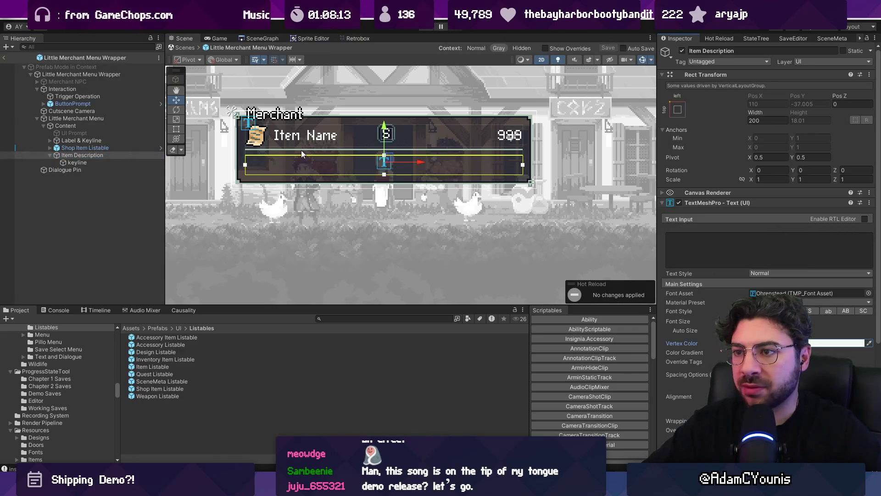
{"action": "left_click", "coordinate": [109, 153]}
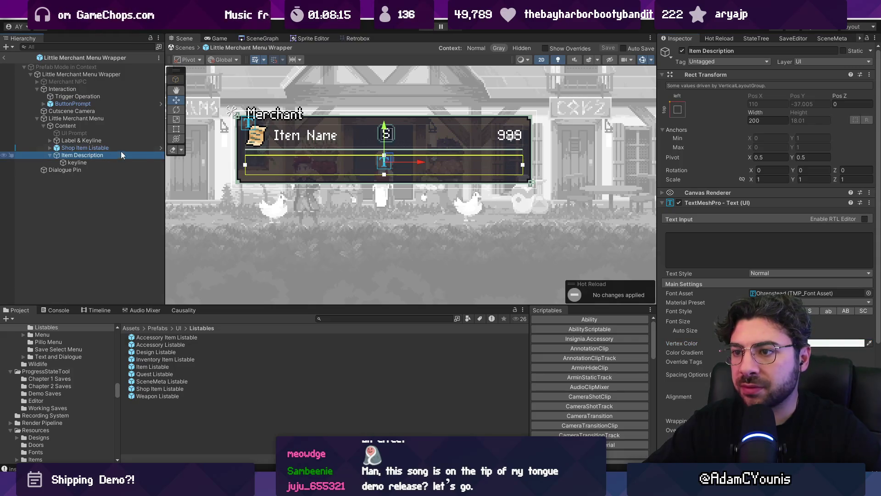
{"action": "scroll", "coordinate": [244, 154], "scroll_direction": "up", "scroll_amount": 3}
{"action": "scroll", "coordinate": [244, 154], "scroll_direction": "up", "scroll_amount": 3}
- Lower the keyline's Rect Transform Pos Y slightly below the item name and exit Prefab Mode
{"action": "left_click", "coordinate": [85, 162]}
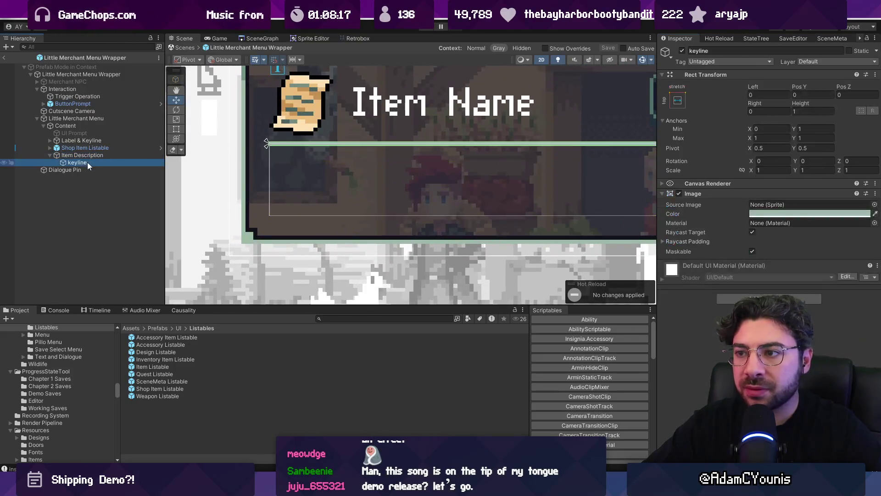
{"action": "key", "text": "BackSpace"}
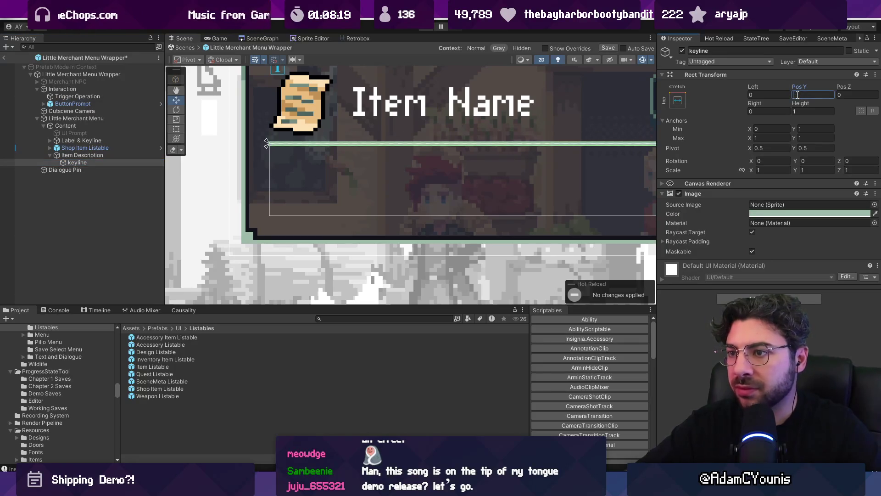
{"action": "type", "text": "-1"}
{"action": "key", "text": "BackSpace"}
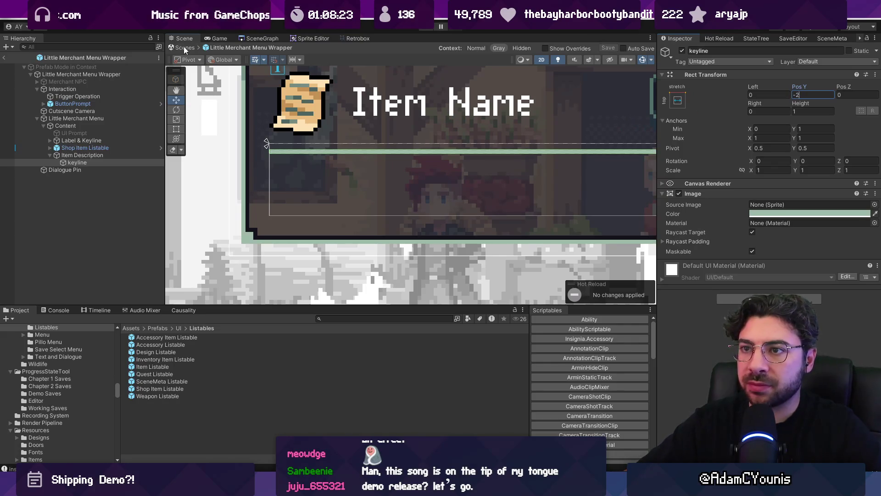
{"action": "left_click", "coordinate": [447, 233]}
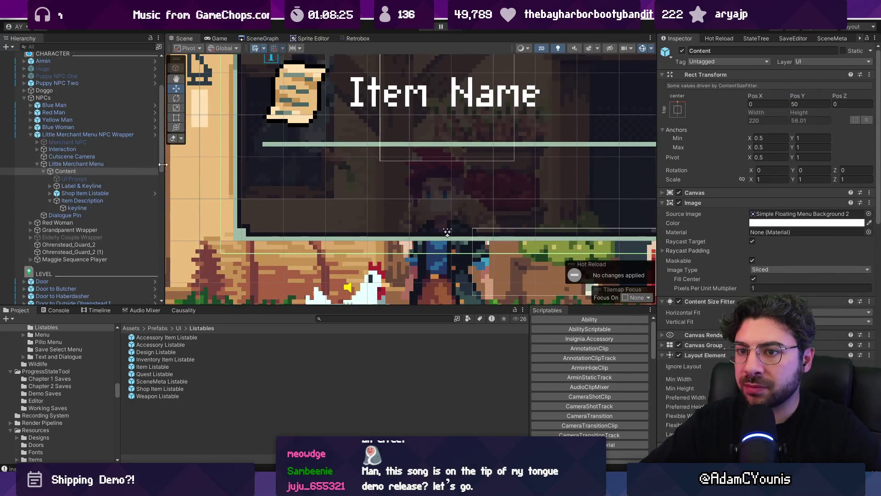
- Play the game, focus Ohrenite Chunk to see its 'Material - …' description, then stop
{"action": "left_click", "coordinate": [155, 134]}
{"action": "left_click", "coordinate": [681, 51]}
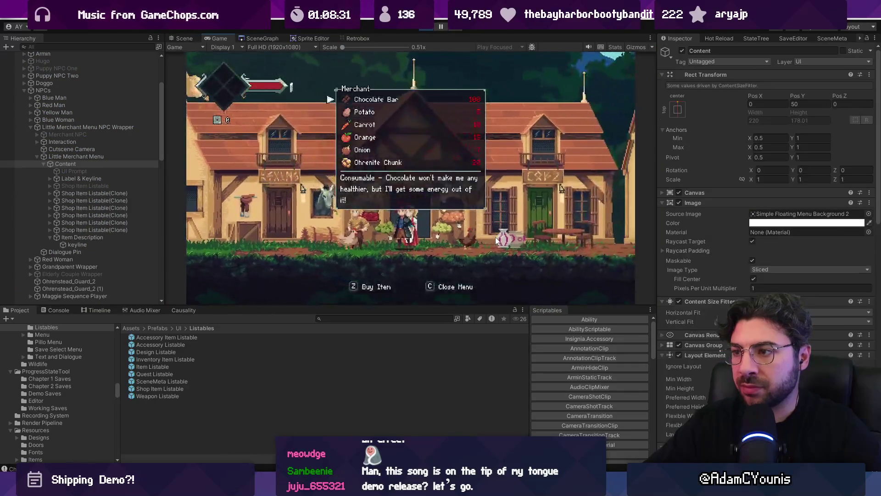
{"action": "key", "text": "Down"}
{"action": "key", "text": "Down"}
{"action": "key", "text": "Down"}
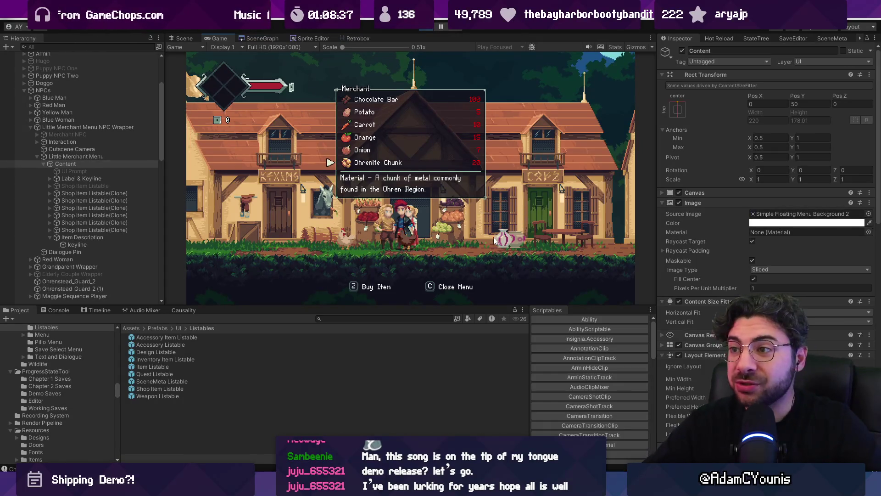
{"action": "left_click", "coordinate": [423, 28]}
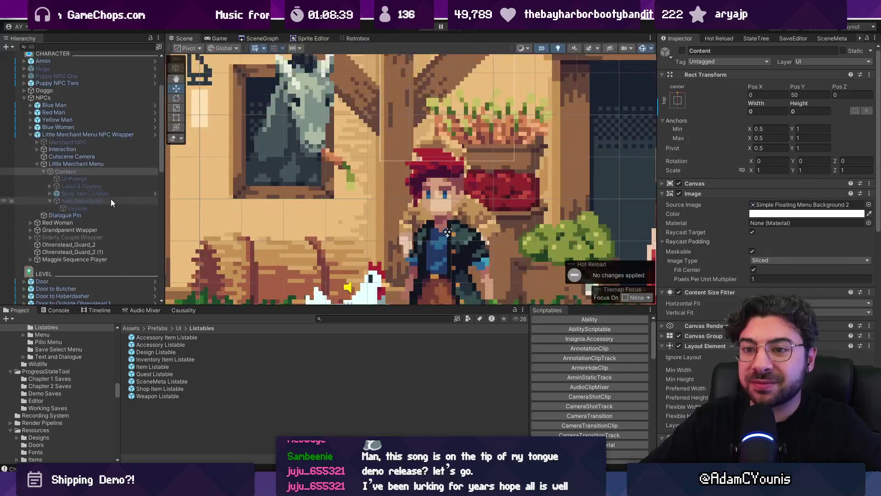
- Change the prefab keyline's Pos Y from -2 to -5, save, and return to the town scene
{"action": "left_click", "coordinate": [82, 202]}
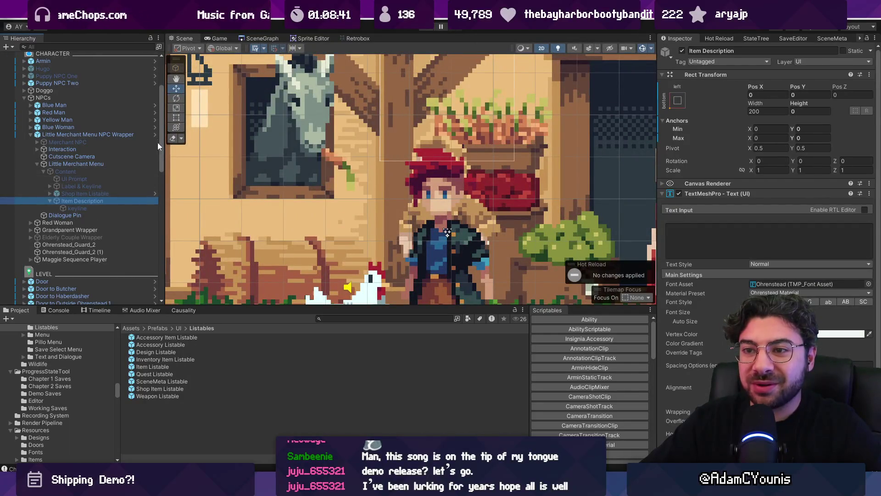
{"action": "left_click", "coordinate": [155, 135]}
{"action": "left_click", "coordinate": [95, 161]}
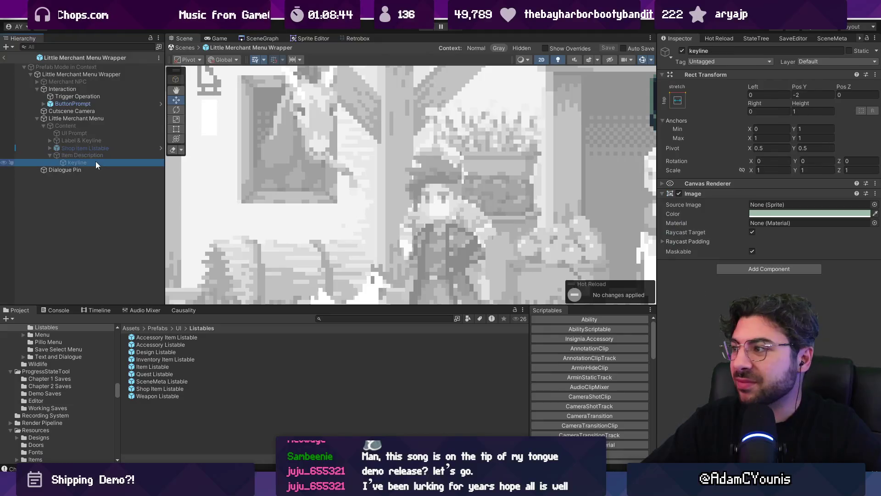
{"action": "left_click", "coordinate": [97, 155]}
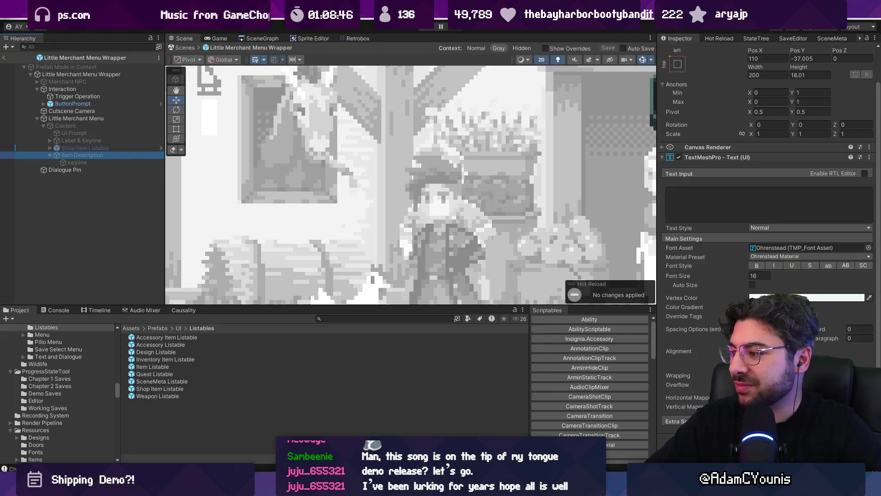
{"action": "scroll", "coordinate": [766, 229], "scroll_direction": "down", "scroll_amount": 3}
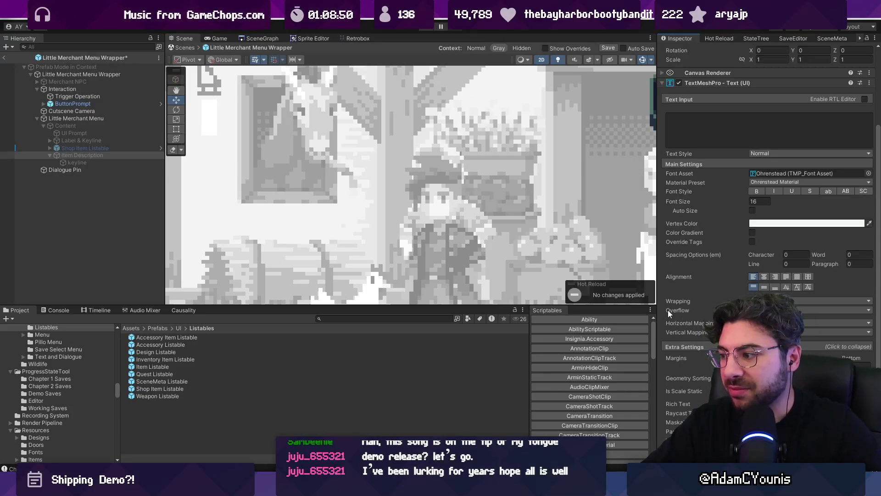
{"action": "left_click", "coordinate": [78, 162]}
{"action": "left_click", "coordinate": [800, 96]}
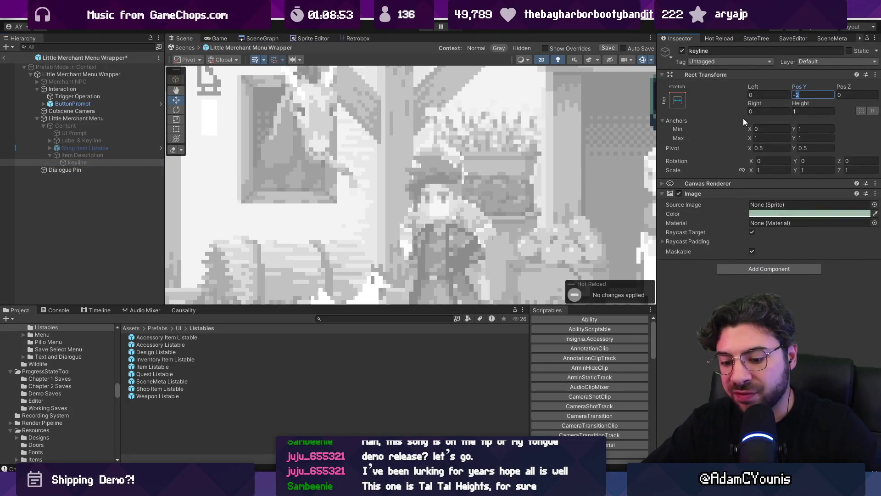
{"action": "scroll", "coordinate": [430, 158], "scroll_direction": "down", "scroll_amount": 5}
{"action": "key", "text": "ctrl+s"}
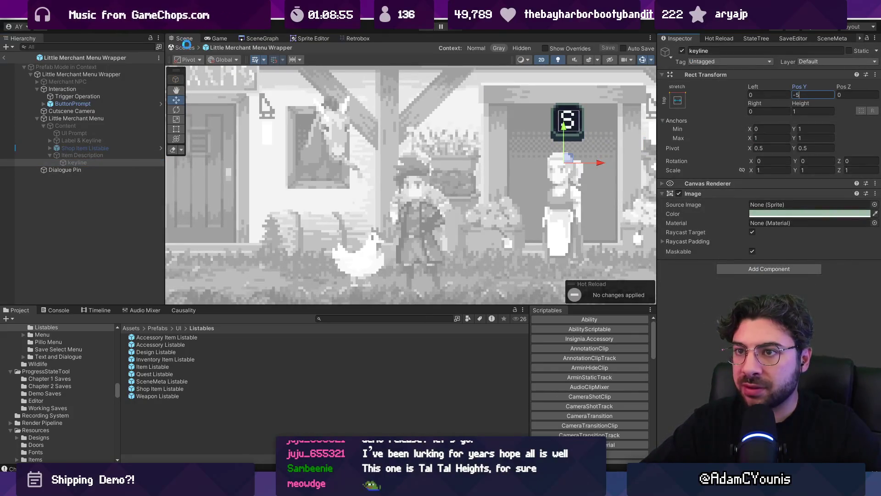
{"action": "left_click", "coordinate": [186, 47]}
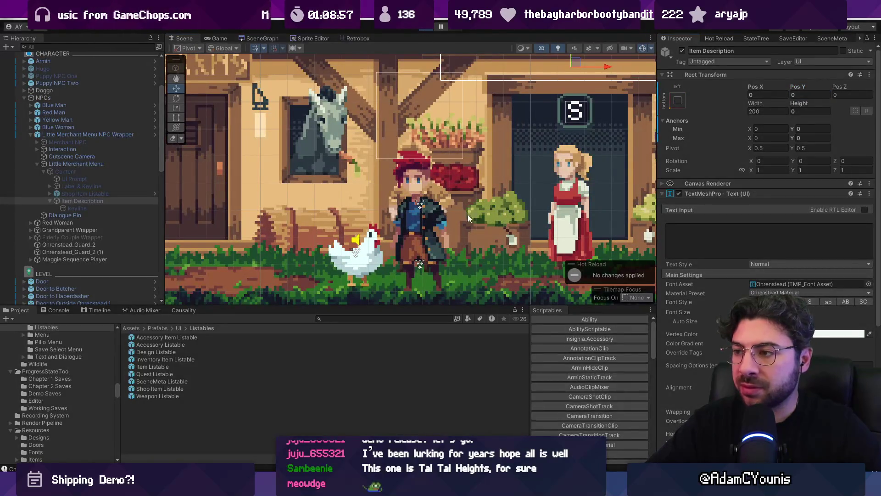
- Open the shop in play and read the Ohrenite Chunk, Orange, Carrot, Potato and Chocolate Bar descriptions
{"action": "key", "text": "ctrl+2"}
{"action": "key", "text": "s"}
{"action": "key", "text": "Down"}
{"action": "key", "text": "Down"}
{"action": "key", "text": "Down"}
{"action": "key", "text": "Up"}
{"action": "key", "text": "Up"}
{"action": "key", "text": "shift+space"}
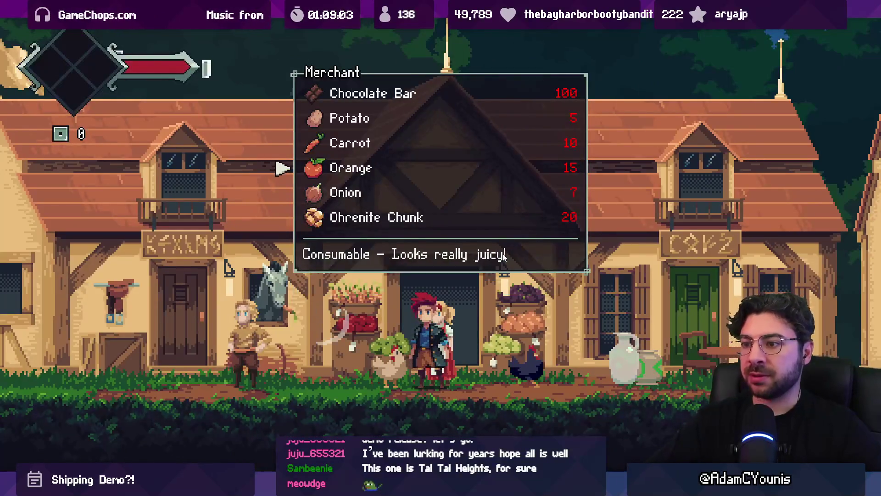
{"action": "key", "text": "Up"}
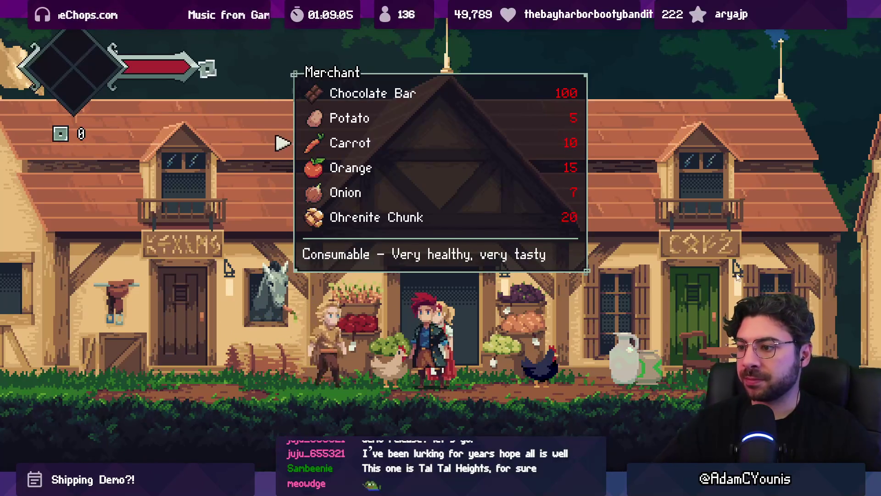
{"action": "key", "text": "Up"}
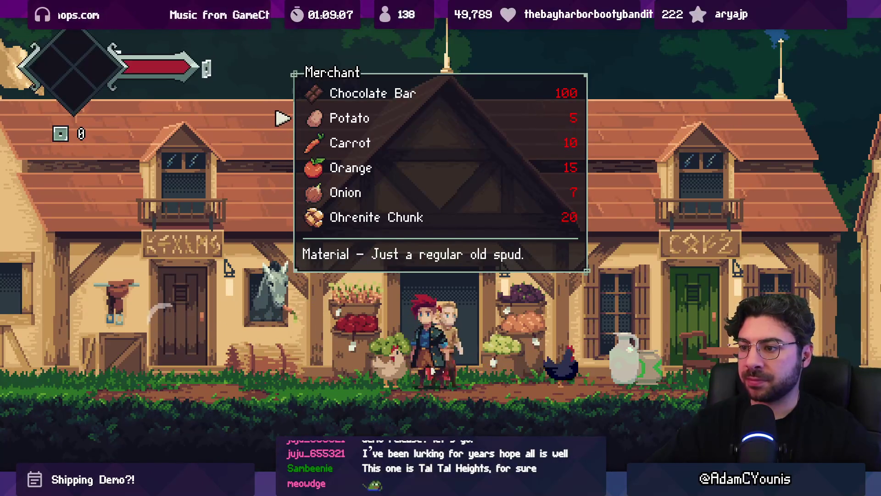
{"action": "key", "text": "Up"}
{"action": "key", "text": "Down"}
{"action": "key", "text": "Down"}
{"action": "key", "text": "Down"}
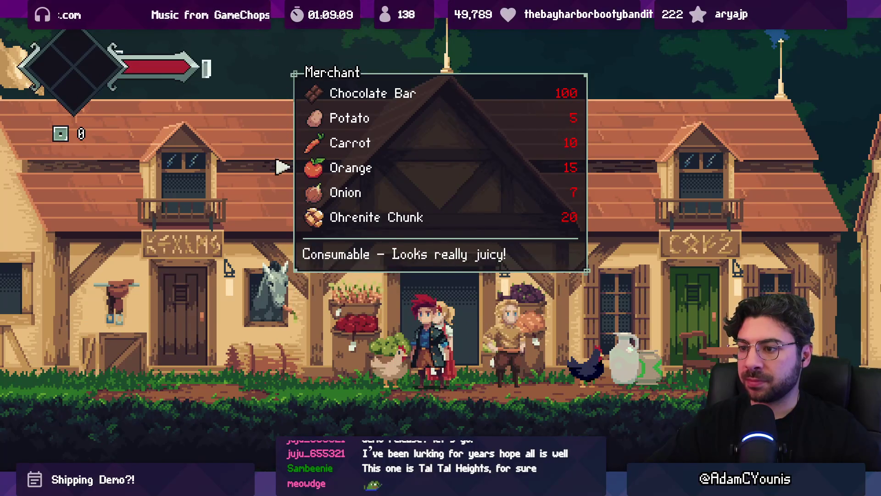
{"action": "key", "text": "Down"}
{"action": "key", "text": "Down"}
{"action": "key", "text": "Up"}
{"action": "key", "text": "Up"}
{"action": "key", "text": "Up"}
{"action": "key", "text": "Up"}
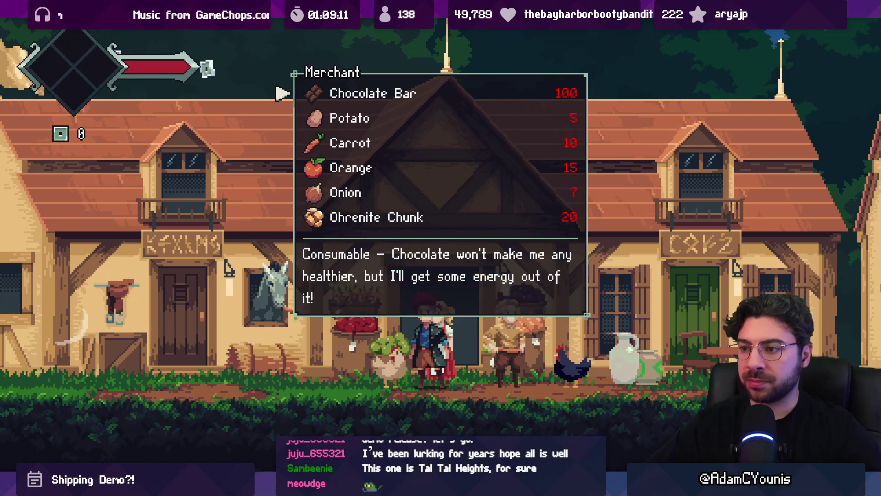
{"action": "key", "text": "Down"}
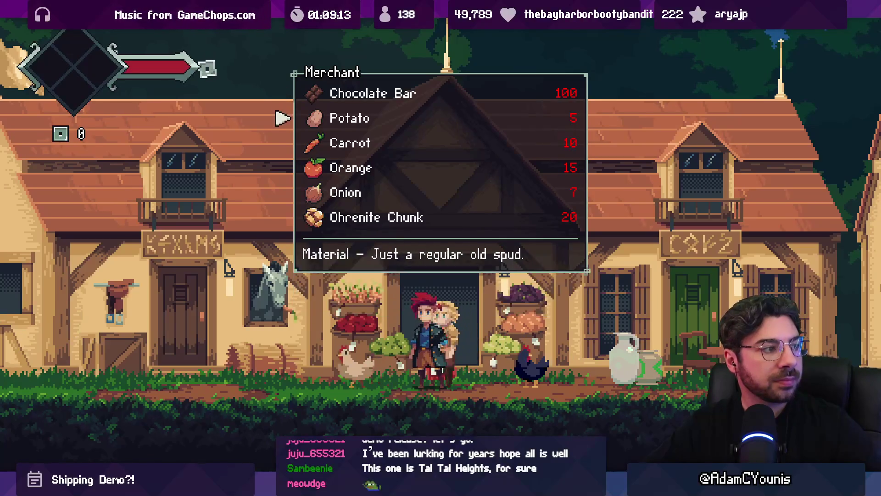
{"action": "key", "text": "Down"}
{"action": "key", "text": "Down"}
{"action": "key", "text": "Down"}
{"action": "key", "text": "Down"}
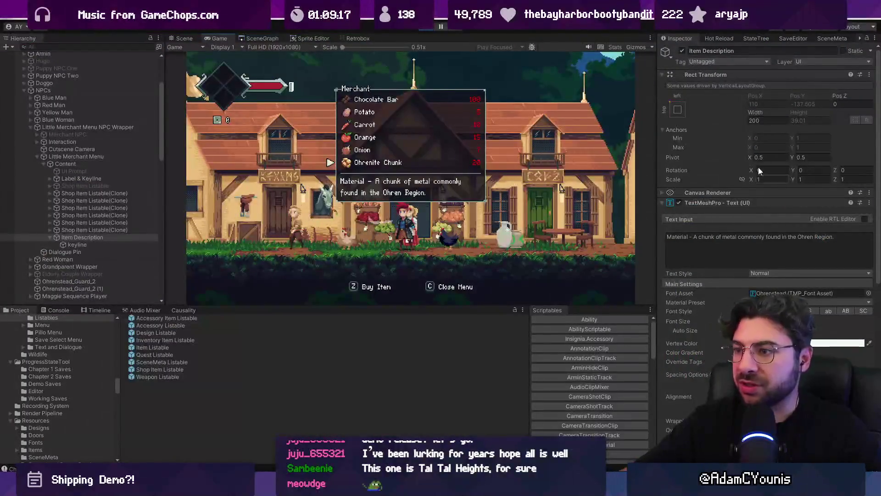
- Reorder line 134 to sil.myItem.description + " - " + sil.myItem.kind, save, and return to Unity
{"action": "key", "text": "alt+Tab"}
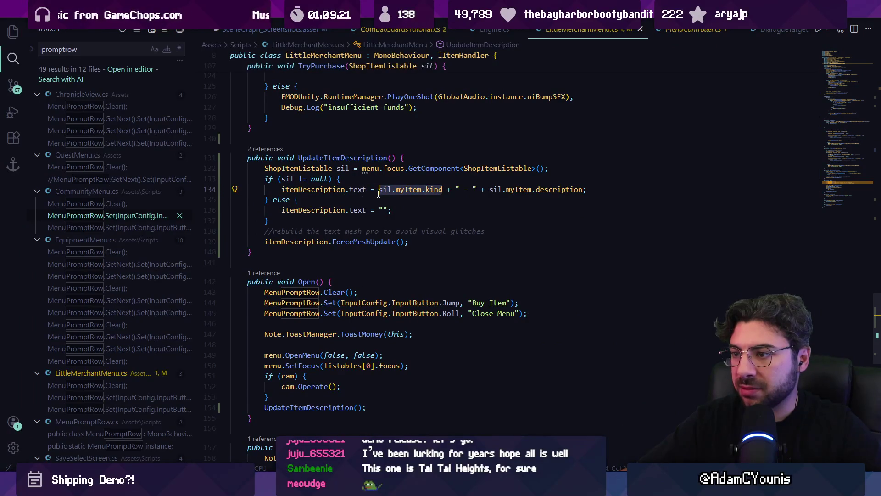
{"action": "key", "text": "BackSpace"}
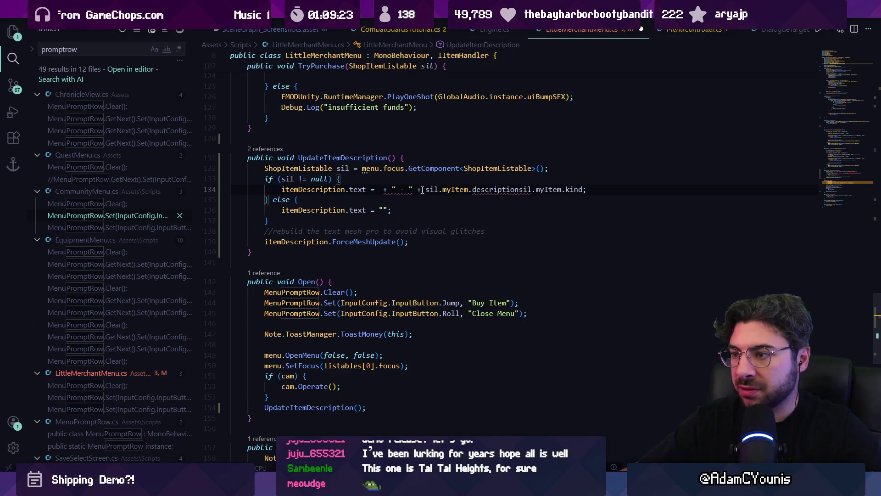
{"action": "key", "text": "BackSpace"}
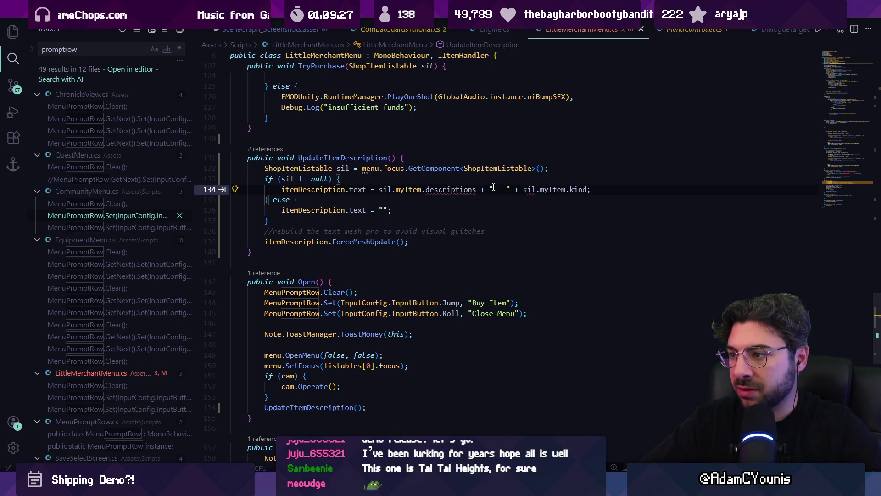
{"action": "key", "text": "Tab"}
{"action": "type", "text": "+ \" - \" +"}
{"action": "key", "text": "ctrl+s"}
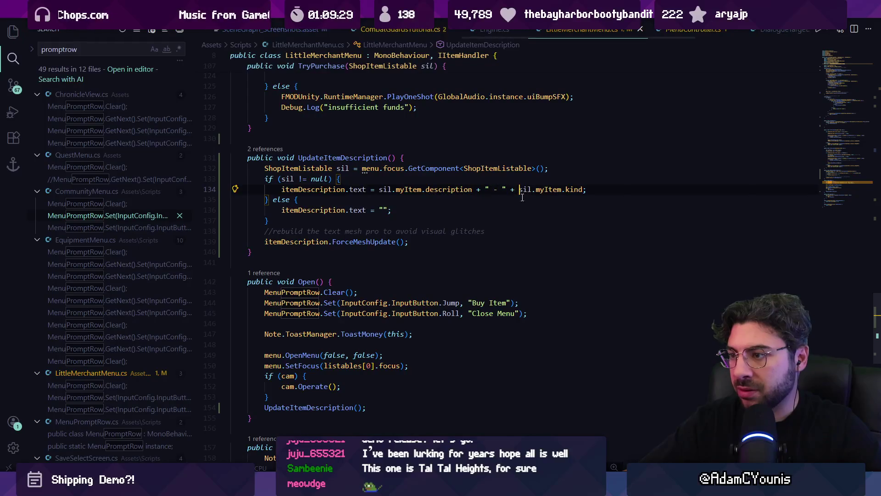
{"action": "key", "text": "alt+Tab"}
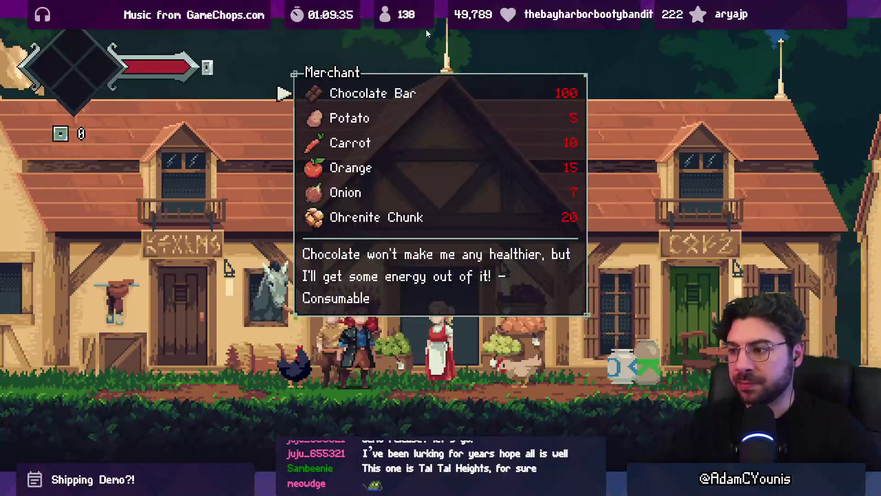
- Check that the Potato, Ohrenite Chunk and Chocolate Bar descriptions now end with their kind, then leave full-screen view
{"action": "key", "text": "Down"}
{"action": "key", "text": "Down"}
{"action": "key", "text": "Down"}
{"action": "key", "text": "Down"}
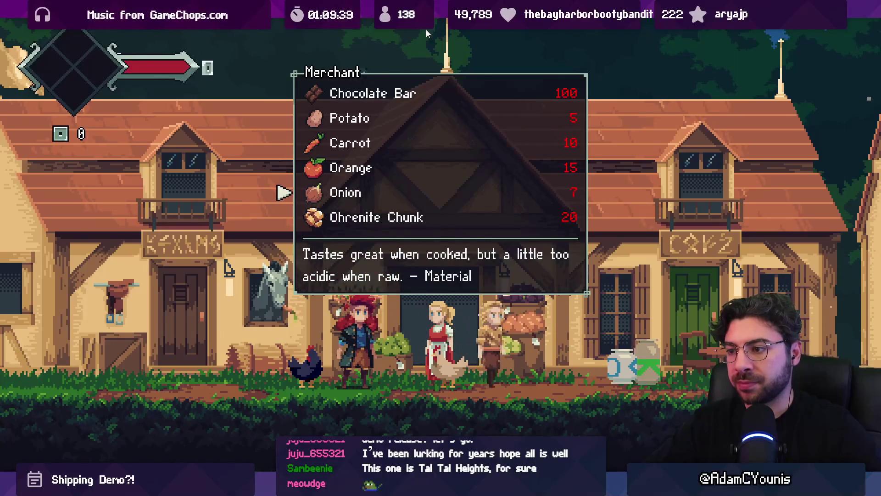
{"action": "key", "text": "Down"}
{"action": "key", "text": "Down"}
{"action": "key", "text": "Down"}
{"action": "key", "text": "Up"}
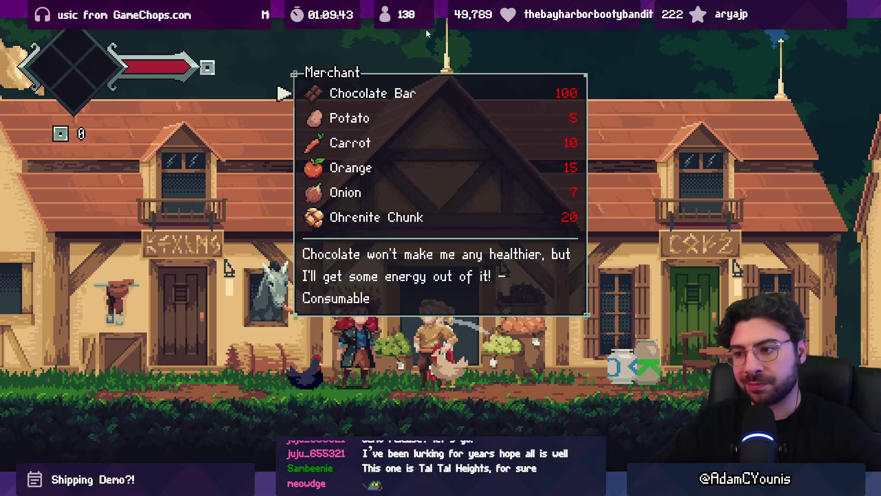
{"action": "key", "text": "shift+space"}
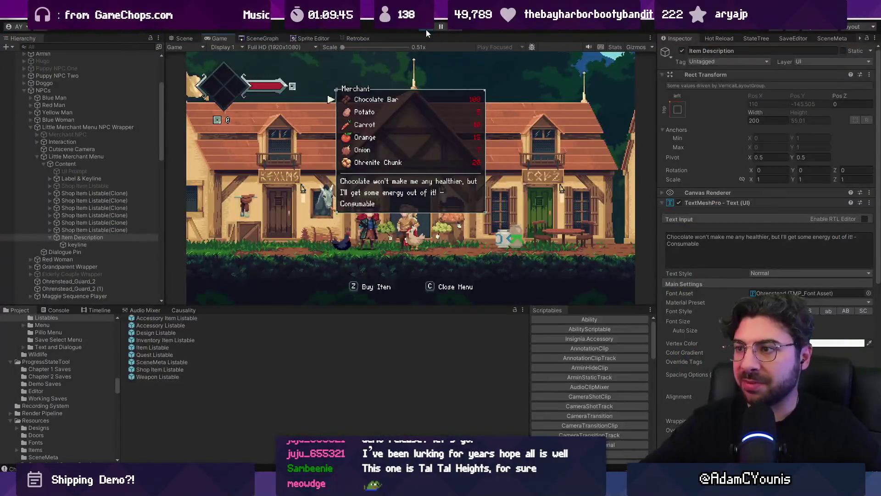
- Undo to kind-first order, build "[" + kind + "] - " + description, and start the game
{"action": "key", "text": "ctrl+1"}
{"action": "key", "text": "alt+Tab"}
{"action": "key", "text": "ctrl+z"}
{"action": "key", "text": "ctrl+z"}
{"action": "key", "text": "ctrl+z"}
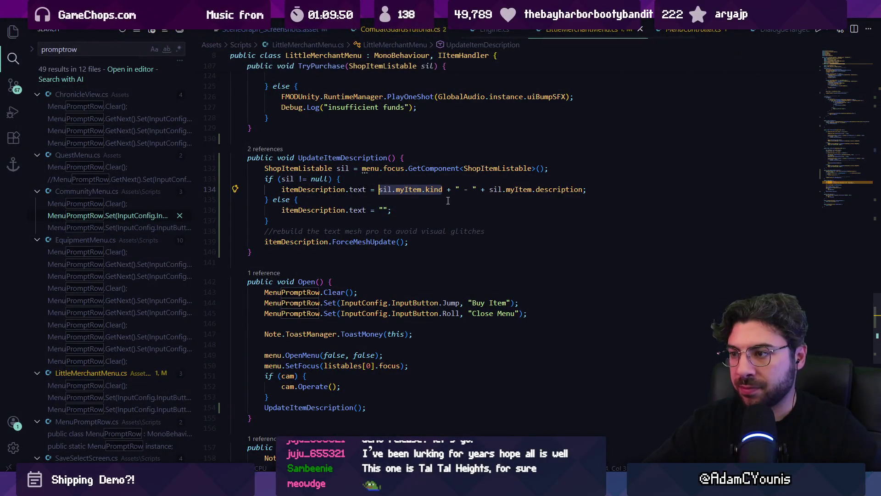
{"action": "key", "text": "Right"}
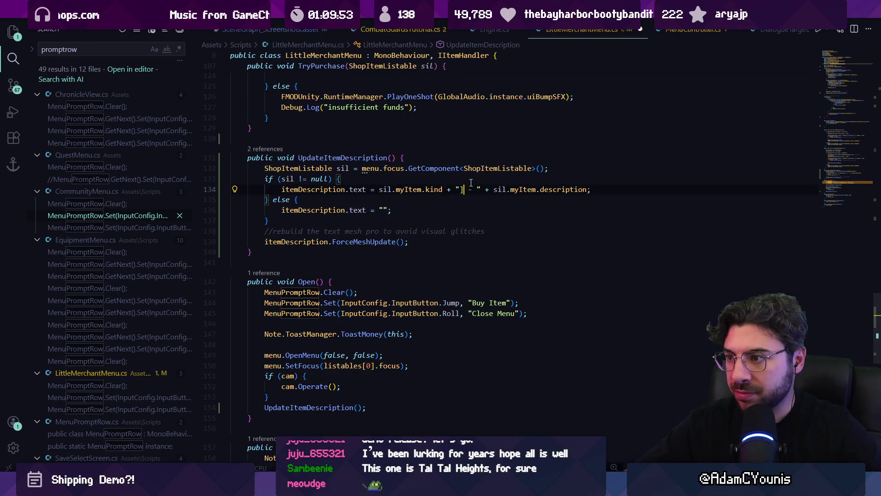
{"action": "key", "text": "ctrl+Left"}
{"action": "key", "text": "ctrl+Left"}
{"action": "type", "text": "\""}
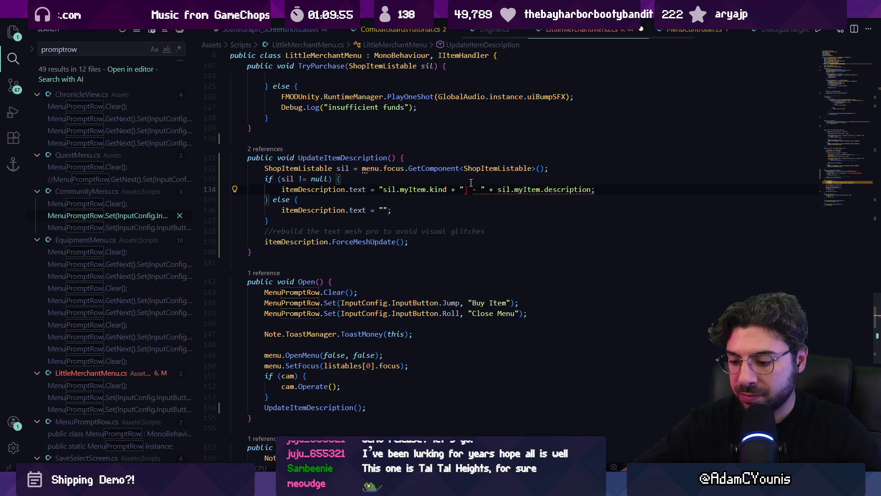
{"action": "type", "text": "[\" +"}
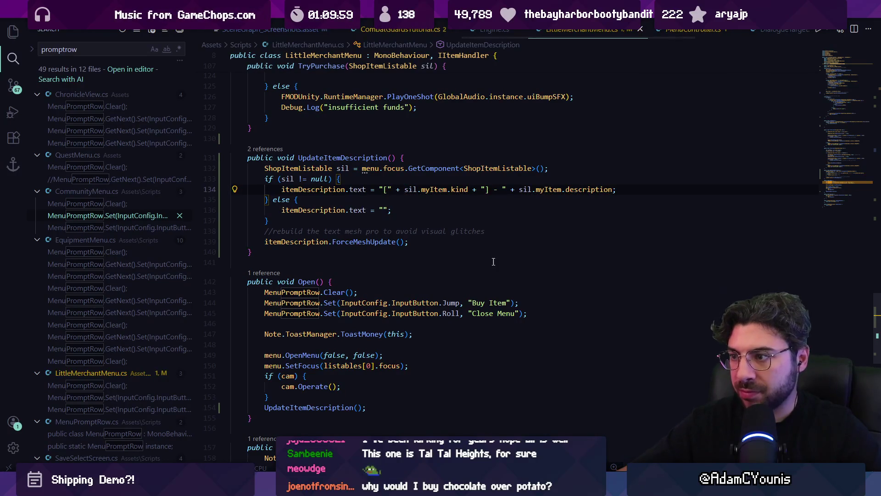
{"action": "key", "text": "alt+Tab"}
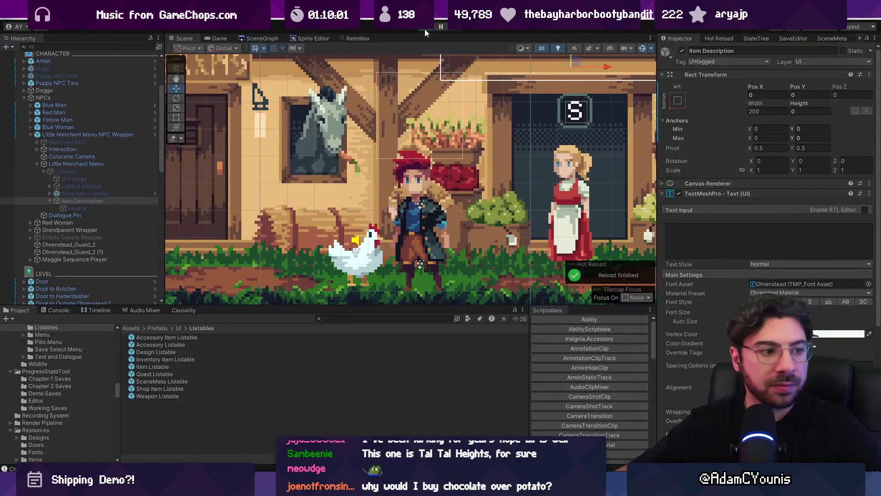
{"action": "left_click", "coordinate": [425, 29]}
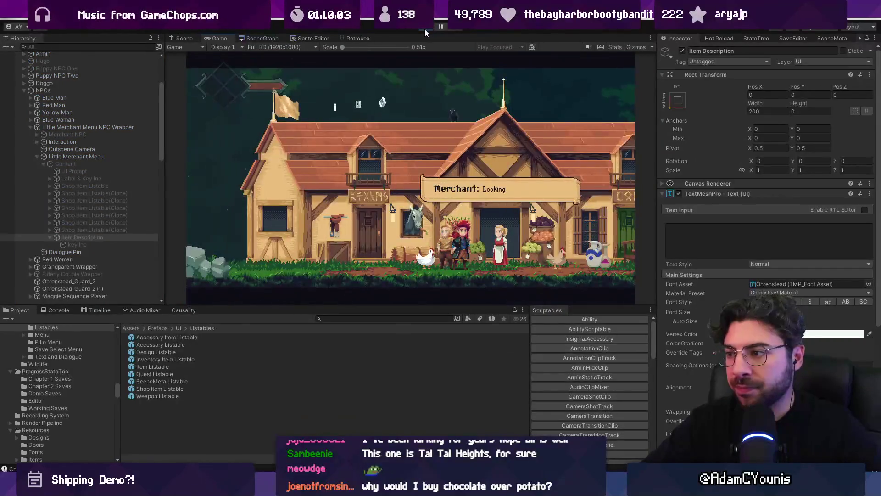
- Check the bracketed-kind descriptions for Onion and Orange in the running shop
{"action": "key", "text": "Down"}
{"action": "key", "text": "Down"}
{"action": "key", "text": "Down"}
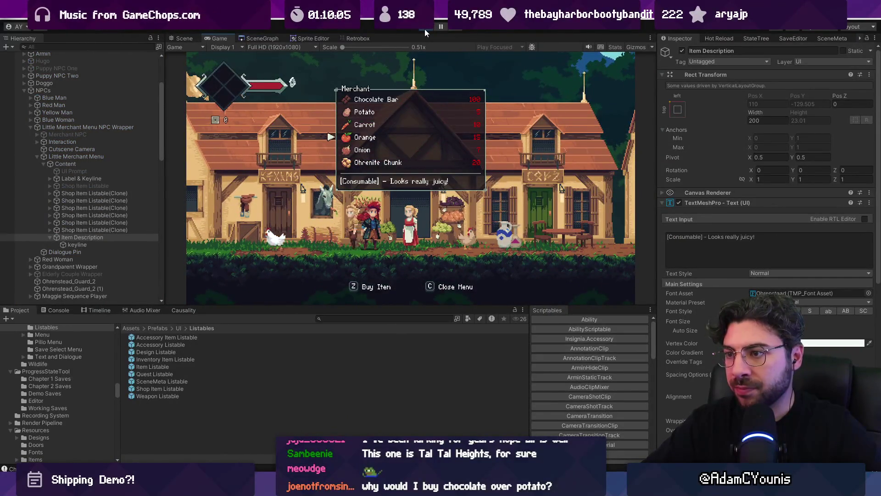
{"action": "key", "text": "Up"}
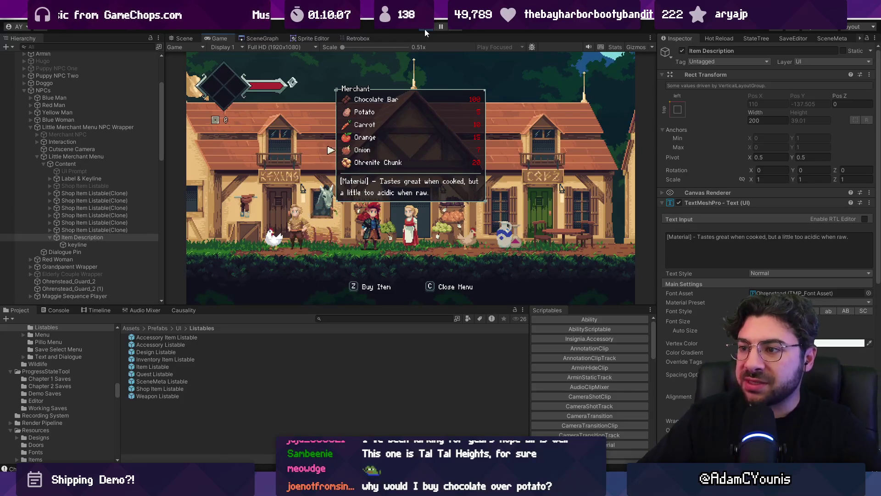
{"action": "key", "text": "Down"}
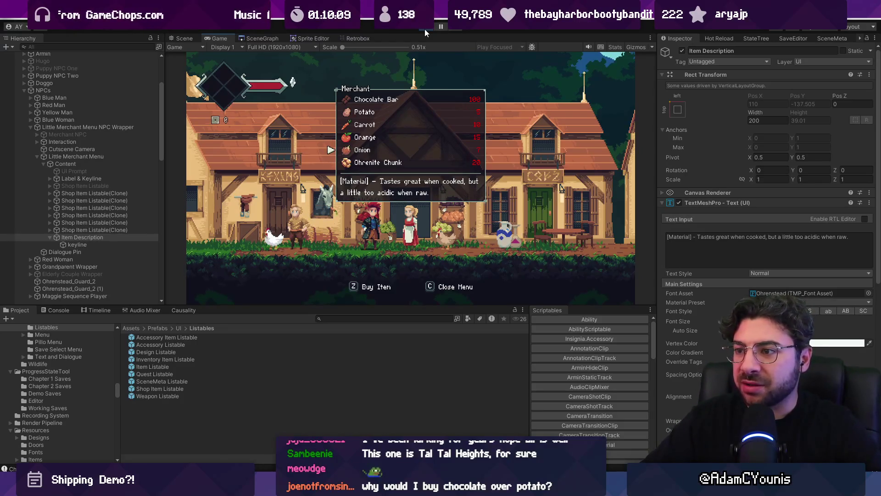
- Remove the square brackets around sil.myItem.kind on line 134 and restart the game in Unity
{"action": "key", "text": "c"}
{"action": "key", "text": "alt+Tab"}
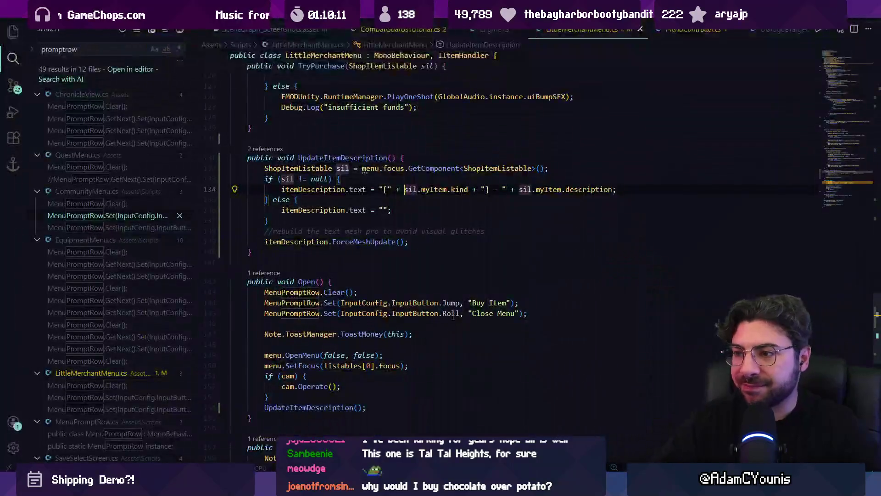
{"action": "key", "text": "Left"}
{"action": "key", "text": "Left"}
{"action": "key", "text": "Left"}
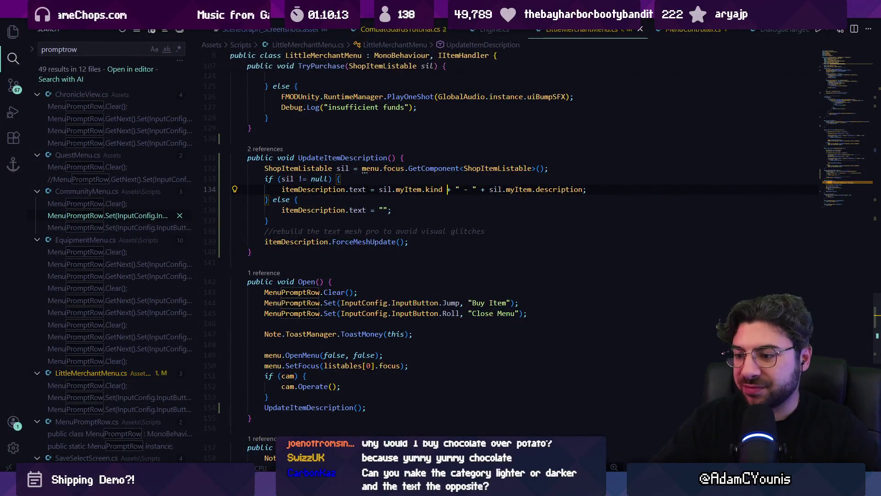
{"action": "key", "text": "alt+Tab"}
{"action": "left_click", "coordinate": [423, 28]}
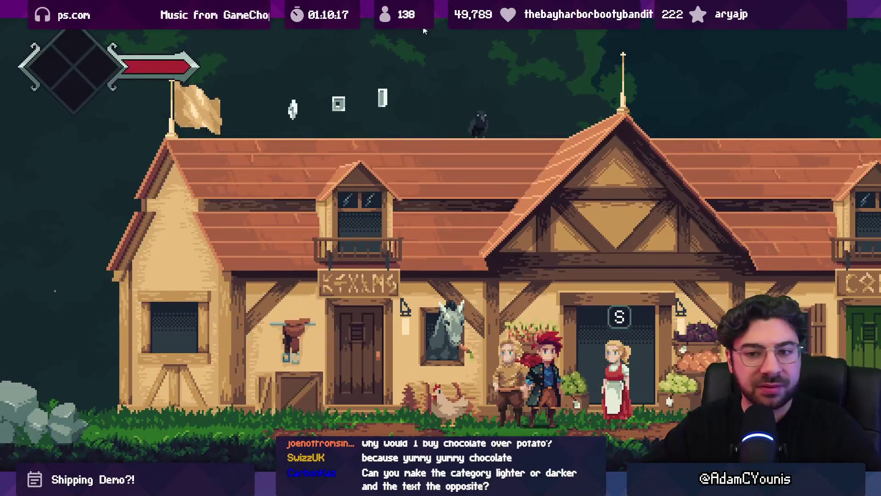
- Verify Carrot reads 'Consumable - Very healthy, very tasty', stop Play, and stage all changes in Fork
{"action": "key", "text": "Down"}
{"action": "key", "text": "Down"}
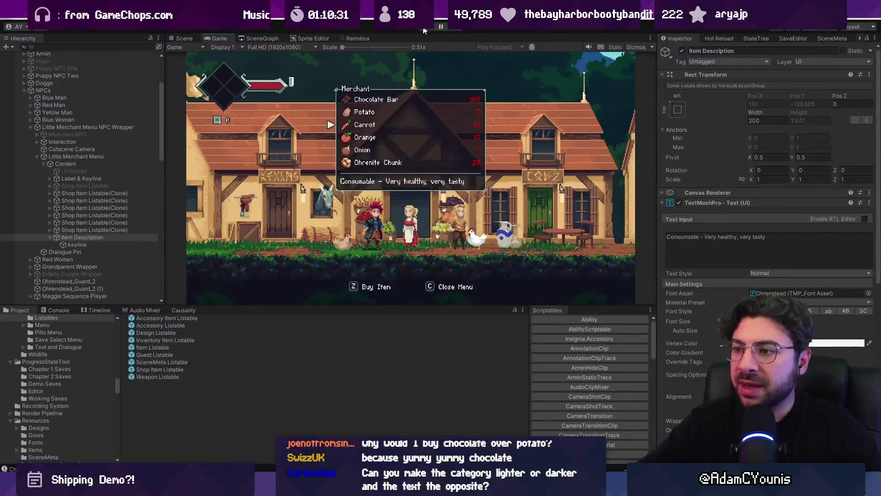
{"action": "left_click", "coordinate": [423, 30]}
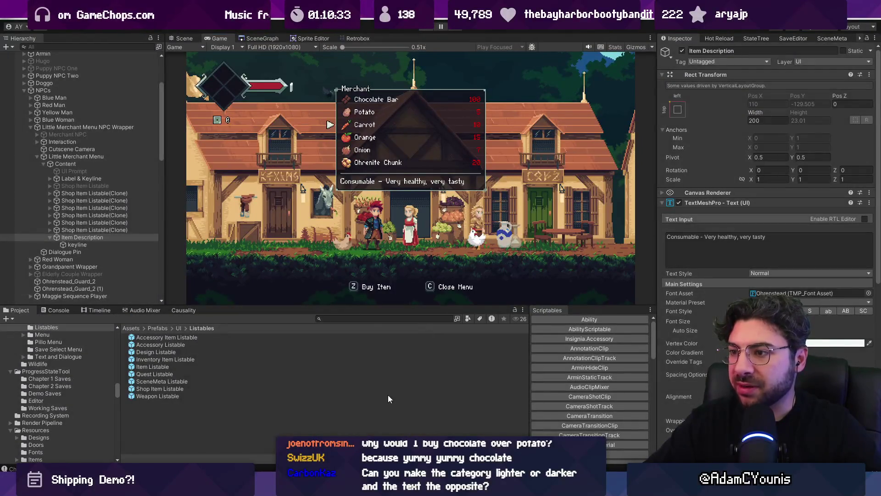
{"action": "scroll", "coordinate": [443, 250], "scroll_direction": "down", "scroll_amount": 3}
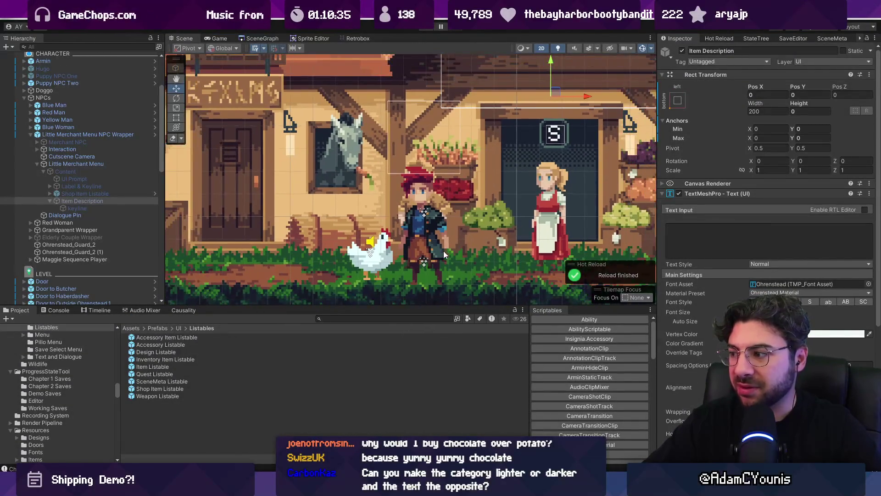
{"action": "key", "text": "alt+Tab"}
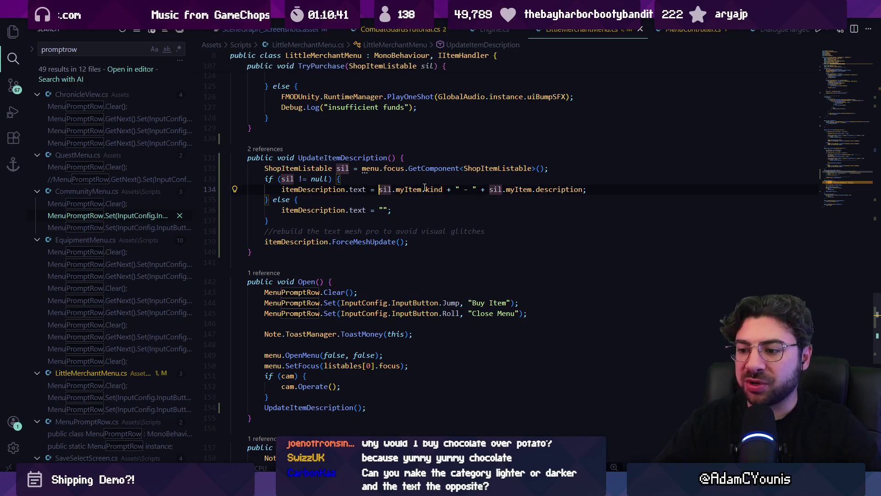
{"action": "key", "text": "alt+Tab"}
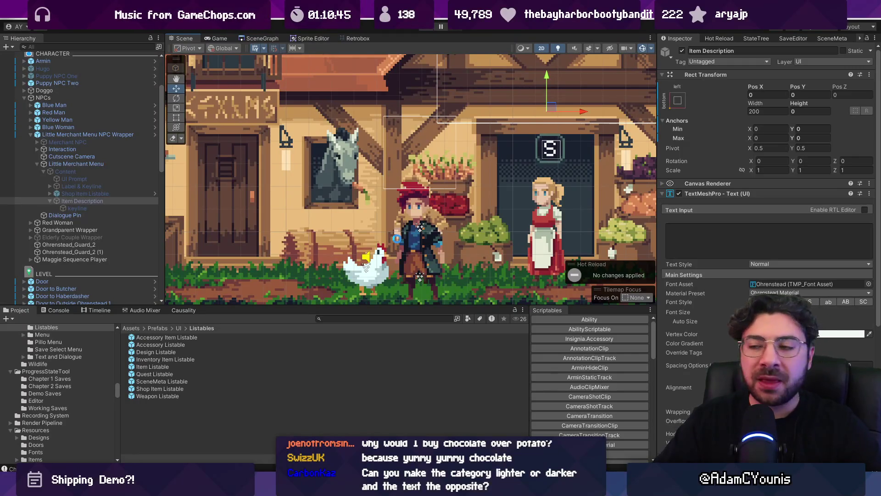
{"action": "key", "text": "alt+Tab"}
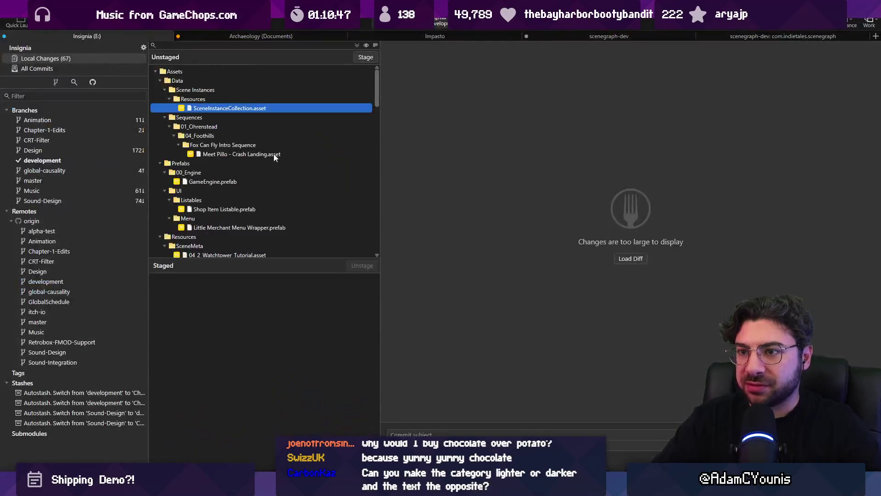
{"action": "left_click", "coordinate": [362, 57]}
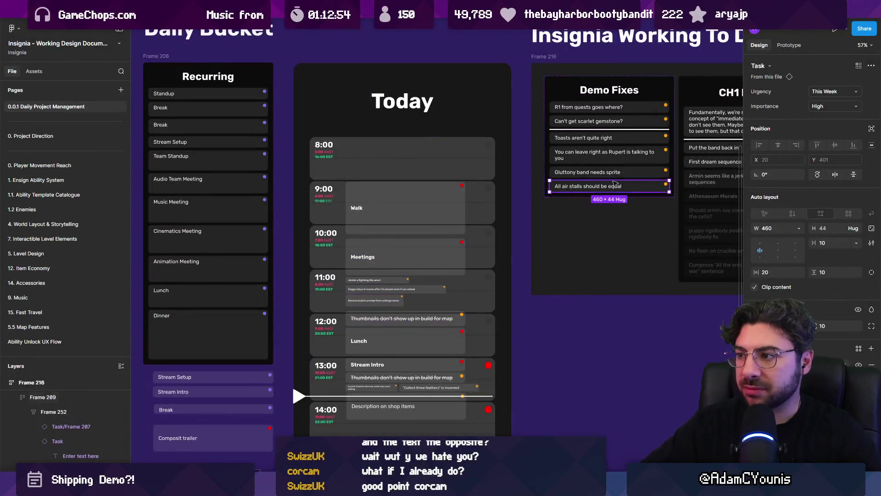
- Move the 'R1 from quests goes where?' task from Demo Fixes into Today's 14:00 slot
{"action": "scroll", "coordinate": [604, 187], "scroll_direction": "up", "scroll_amount": 5}
{"action": "left_click", "coordinate": [475, 186]}
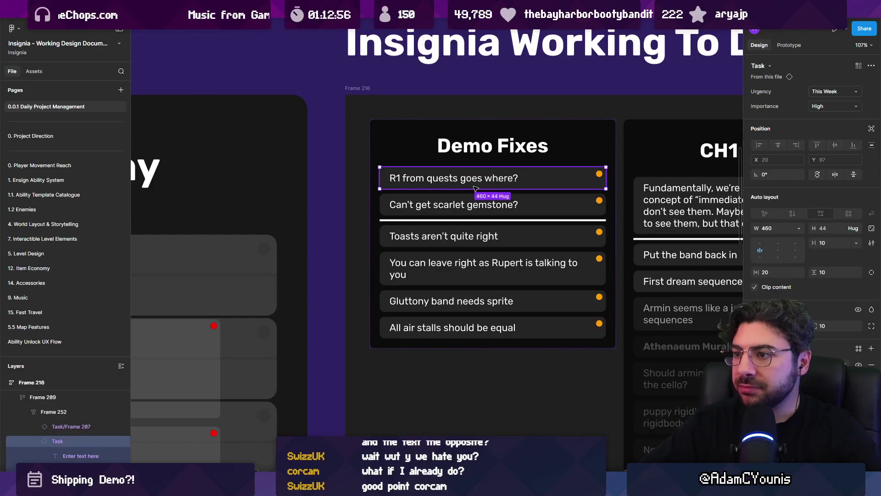
{"action": "scroll", "coordinate": [540, 180], "scroll_direction": "down", "scroll_amount": 4}
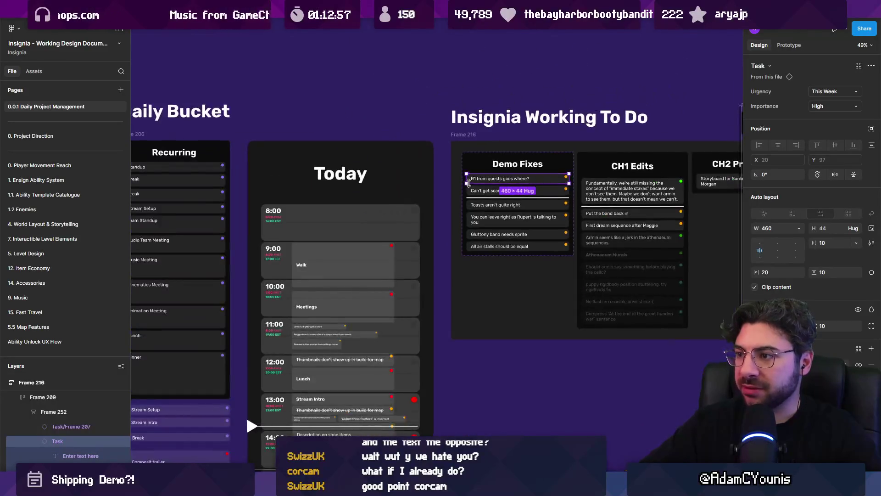
{"action": "scroll", "coordinate": [518, 186], "scroll_direction": "left", "scroll_amount": 5}
{"action": "key", "text": "Down"}
{"action": "left_click_drag", "start_coordinate": [513, 188], "coordinate": [412, 413]}
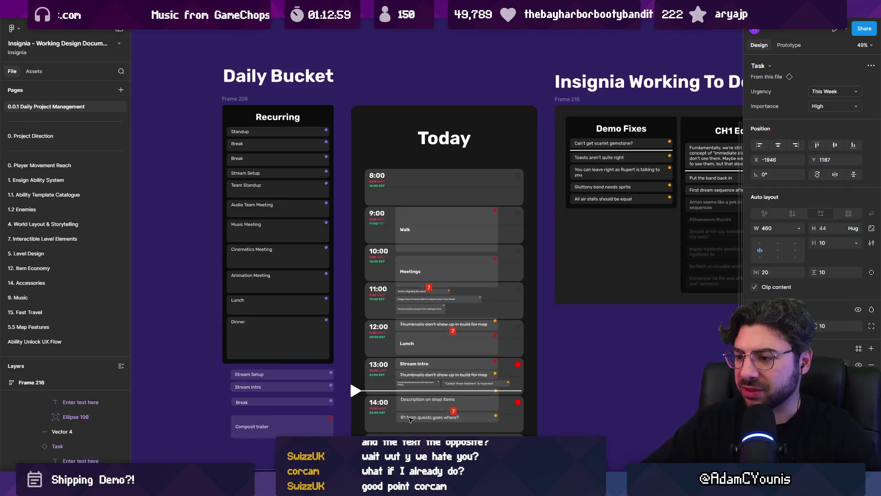
- Drag the Vector 1 current-time arrow down to 14:00
{"action": "scroll", "coordinate": [412, 416], "scroll_direction": "up", "scroll_amount": 5}
{"action": "scroll", "coordinate": [296, 300], "scroll_direction": "down", "scroll_amount": 2}
{"action": "left_click_drag", "start_coordinate": [280, 294], "coordinate": [281, 355]}
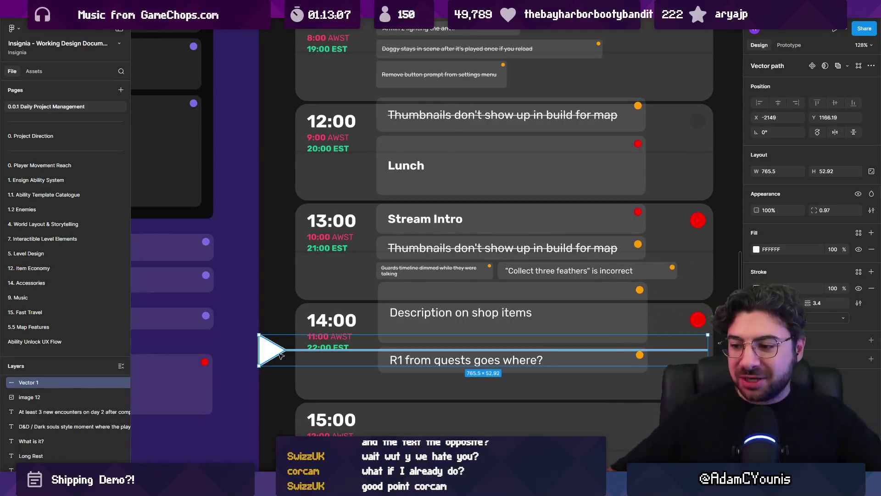
{"action": "mouse_move", "coordinate": [351, 490]}
{"action": "left_click", "coordinate": [350, 424]}
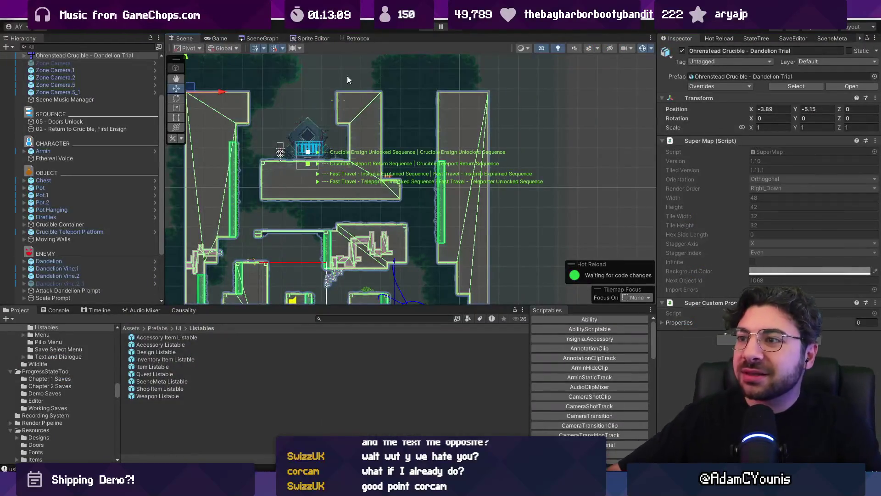
- Open Armins House, set GameEngine's Progress State to '01 - Demo Updates - Arise Unlocked', and start Play
{"action": "left_click", "coordinate": [277, 39]}
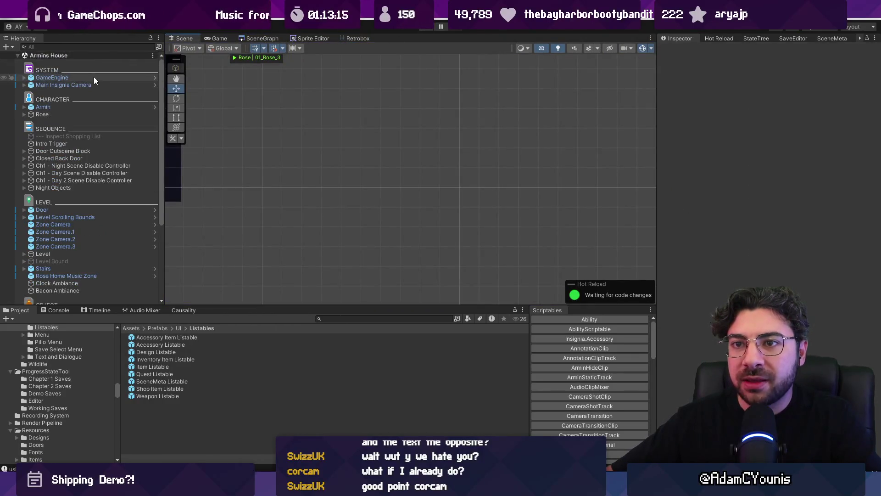
{"action": "left_click", "coordinate": [868, 161]}
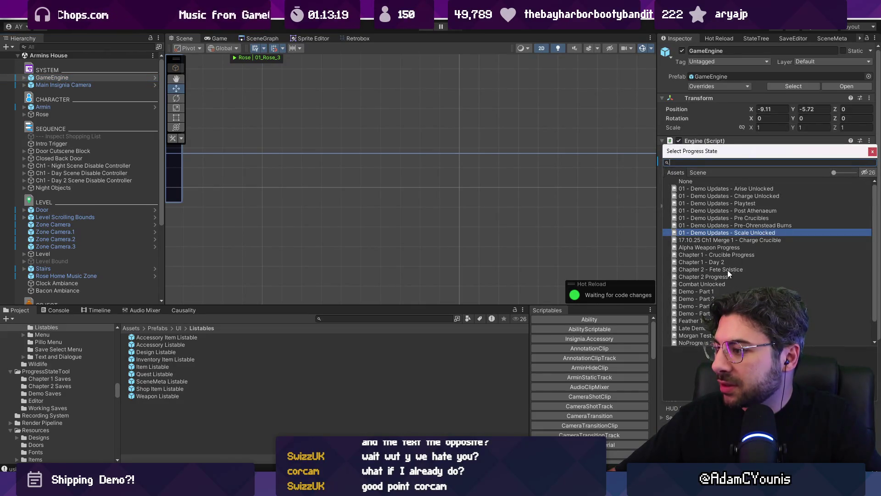
{"action": "double_click", "coordinate": [712, 314]}
{"action": "left_click", "coordinate": [868, 161]}
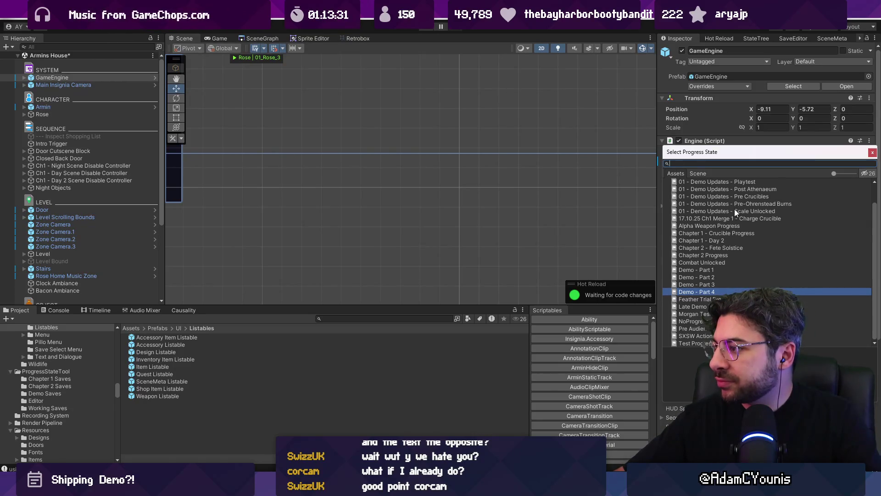
{"action": "type", "text": "ar"}
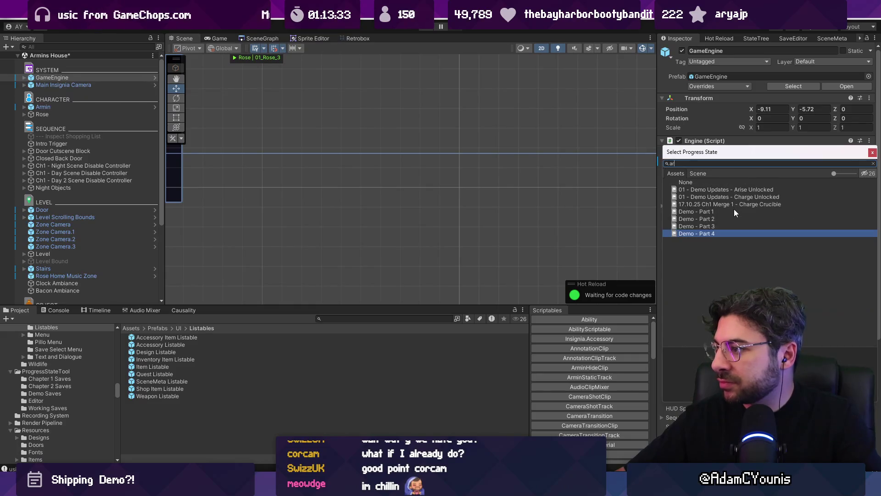
{"action": "double_click", "coordinate": [730, 189]}
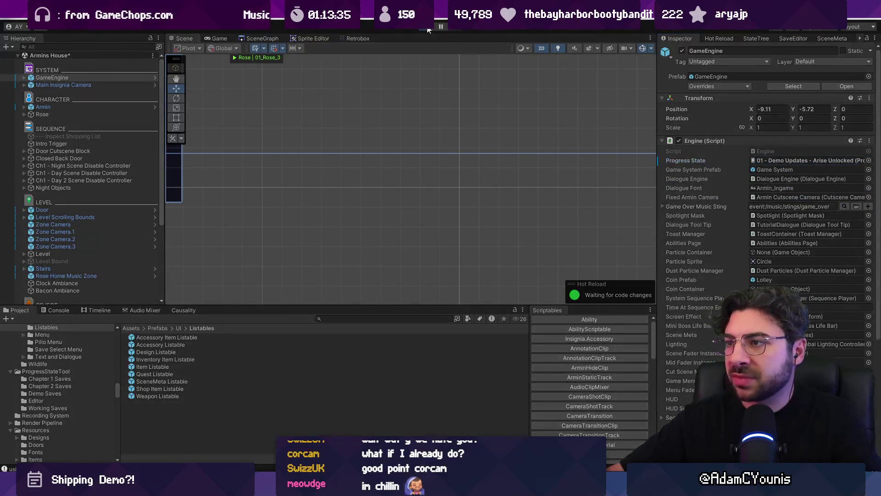
{"action": "left_click", "coordinate": [428, 31]}
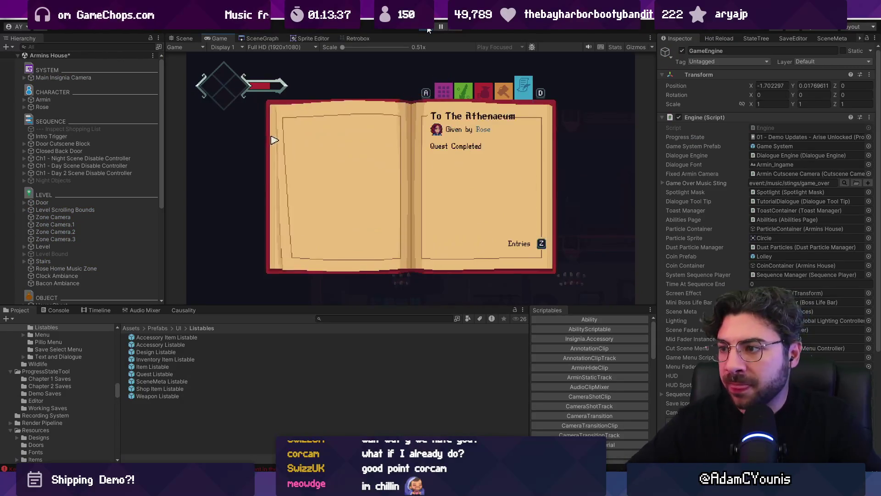
- Browse the Quests journal to No Dogs Allowed, close it, and stop Play
{"action": "key", "text": "s"}
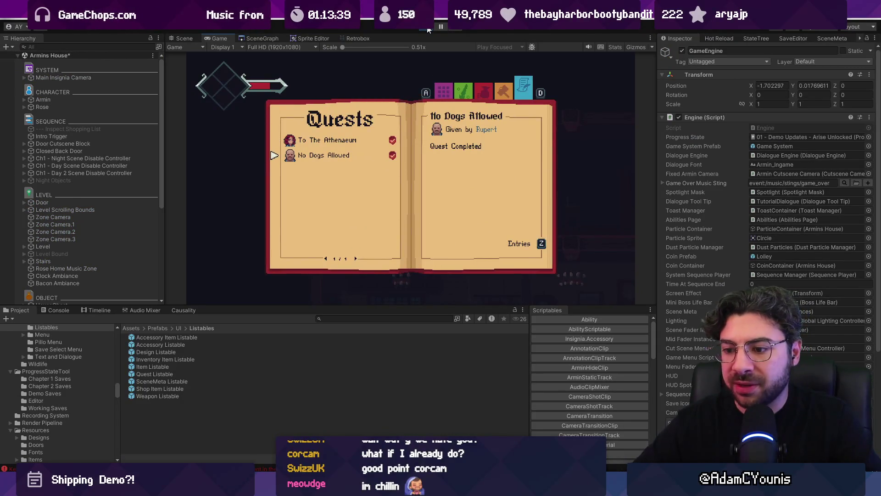
{"action": "key", "text": "Escape"}
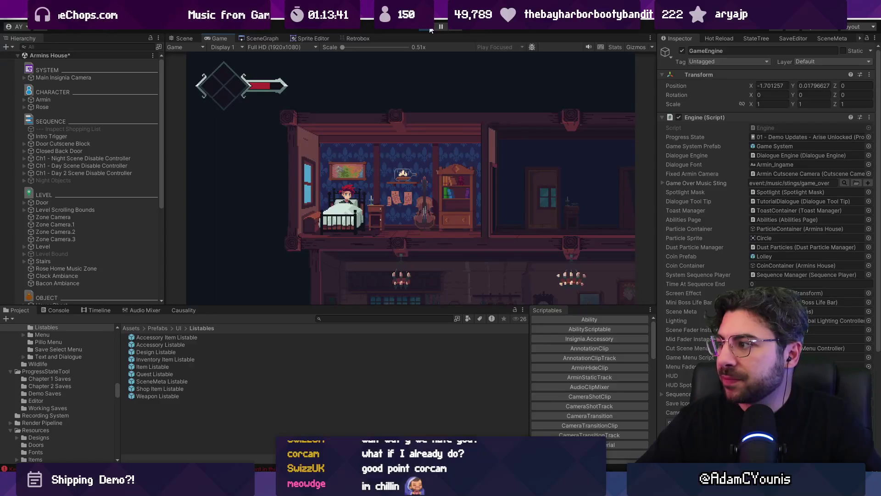
{"action": "left_click", "coordinate": [429, 27]}
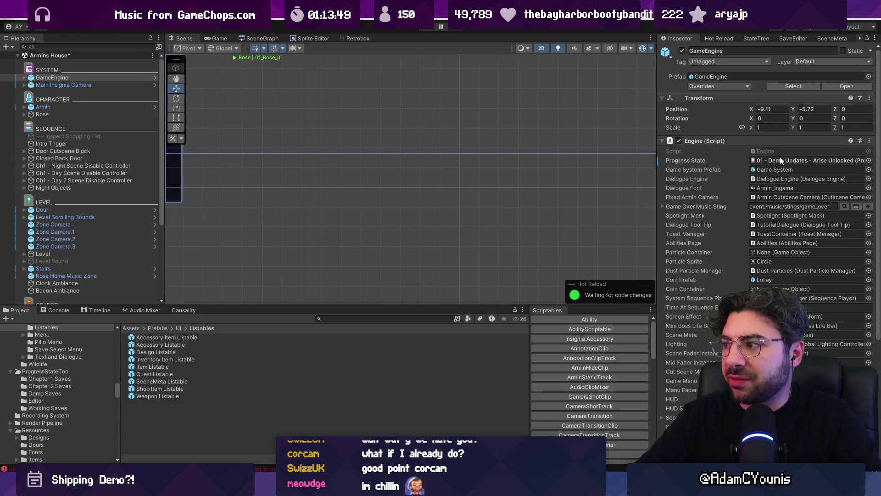
- Set GameEngine's Progress State to NoProgress using the 'no pr' search, then start Play
{"action": "left_click", "coordinate": [868, 161]}
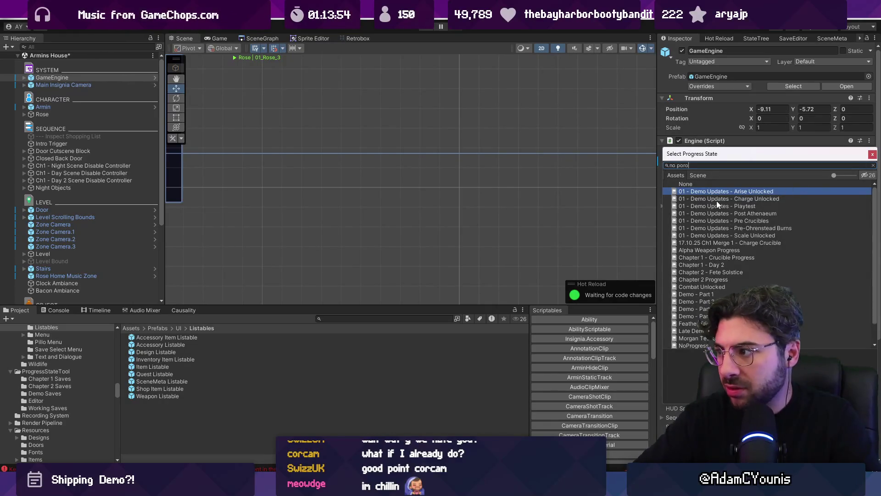
{"action": "type", "text": "no pr"}
{"action": "key", "text": "Return"}
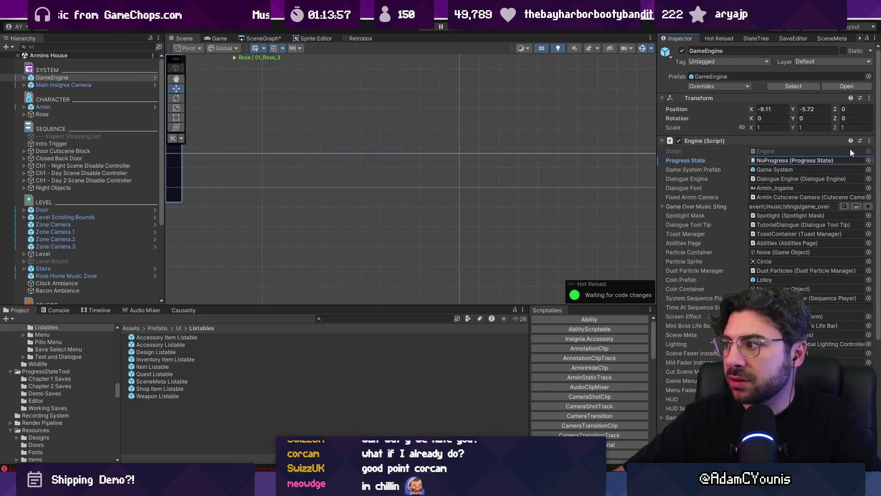
{"action": "left_click", "coordinate": [869, 160]}
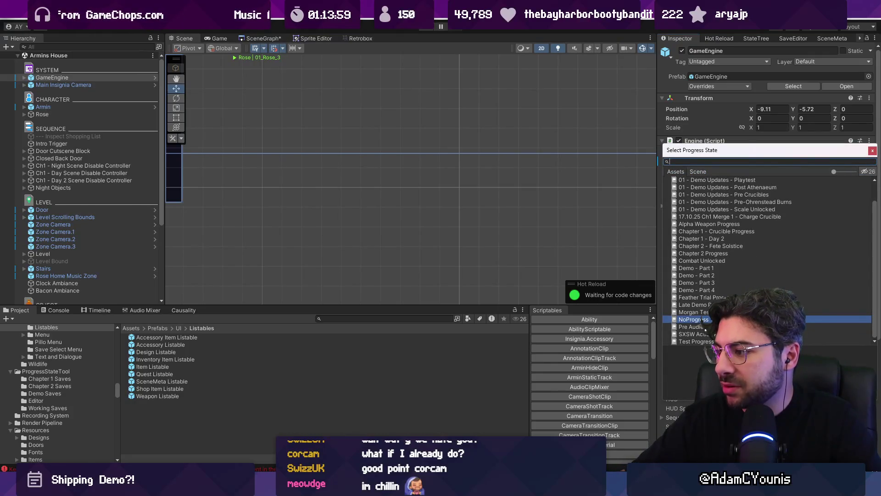
{"action": "scroll", "coordinate": [733, 242], "scroll_direction": "up", "scroll_amount": 2}
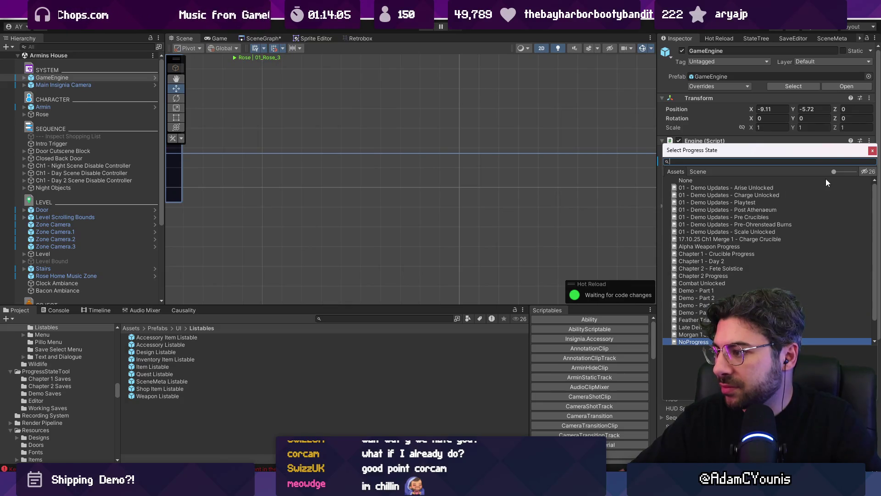
{"action": "key", "text": "Escape"}
{"action": "left_click", "coordinate": [421, 28]}
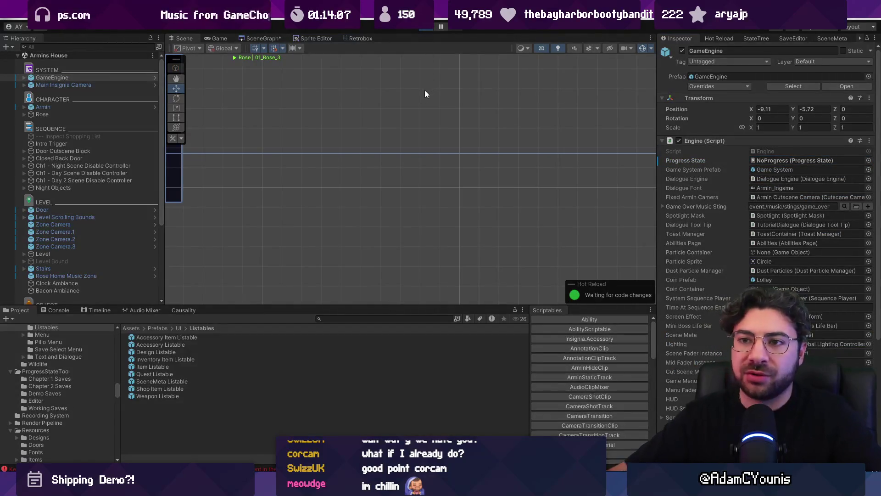
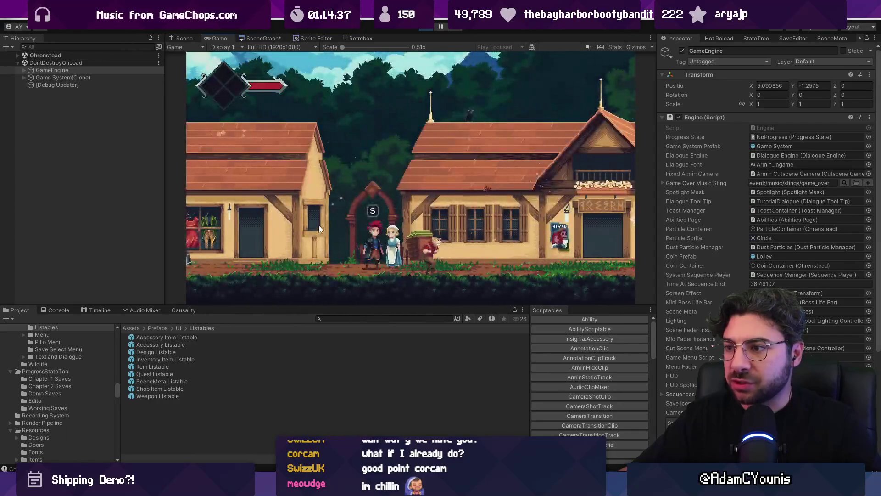
- Walk left through Ohrenstead, open the journal's Quests page and select the In Memoriam entry
{"action": "key", "text": "Left"}
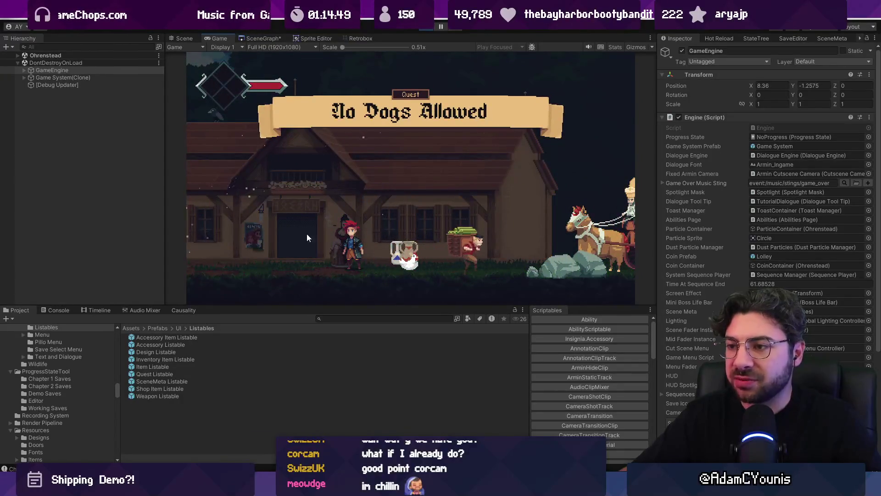
{"action": "key", "text": "Escape"}
{"action": "key", "text": "a"}
{"action": "key", "text": "s"}
{"action": "key", "text": "s"}
{"action": "key", "text": "s"}
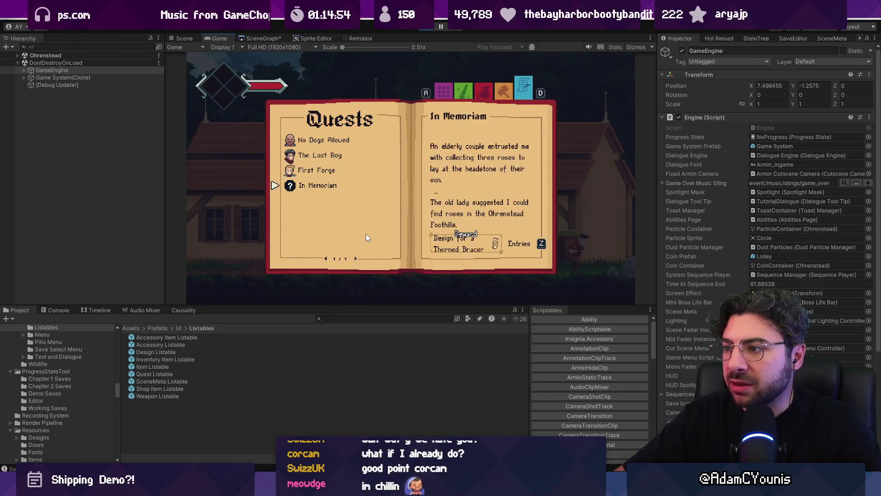
{"action": "key", "text": "w"}
{"action": "key", "text": "w"}
{"action": "key", "text": "w"}
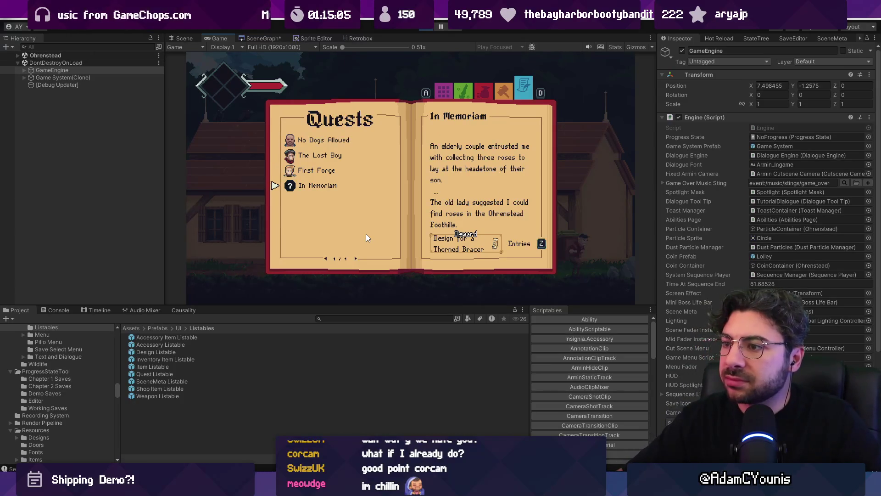
{"action": "key", "text": "Up"}
{"action": "key", "text": "Down"}
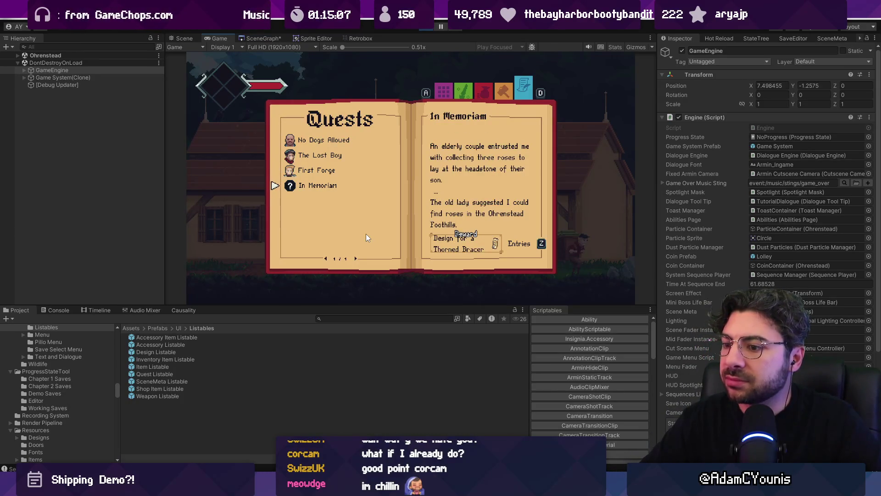
{"action": "left_click", "coordinate": [332, 320]}
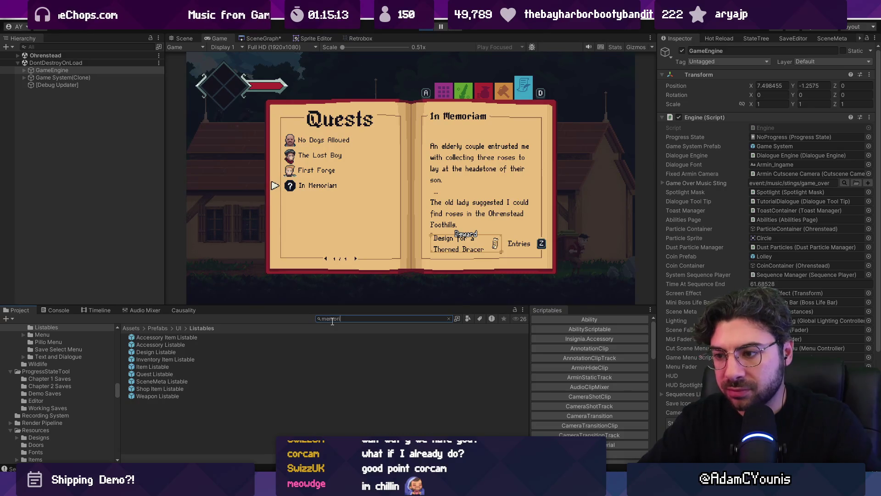
- Find the In Memoriam quest asset and set its Quest Giver to Angela_Dialogue
{"action": "type", "text": "am"}
{"action": "left_click", "coordinate": [161, 351]}
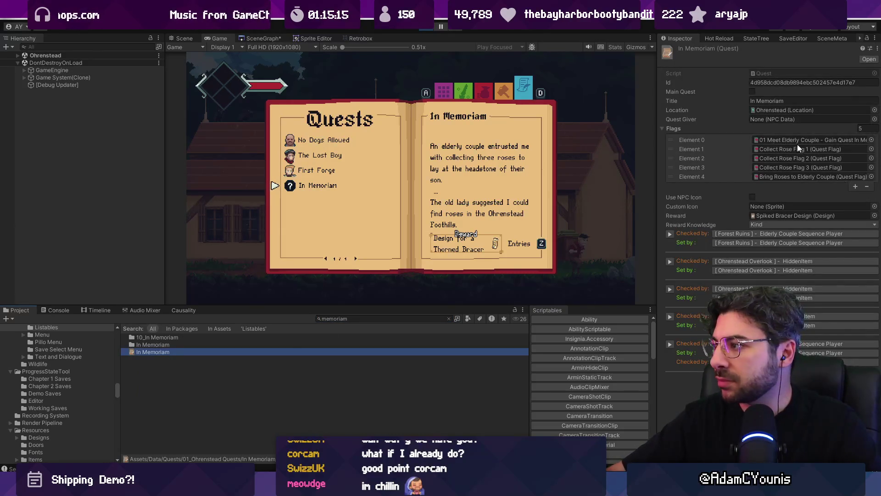
{"action": "left_click", "coordinate": [873, 119]}
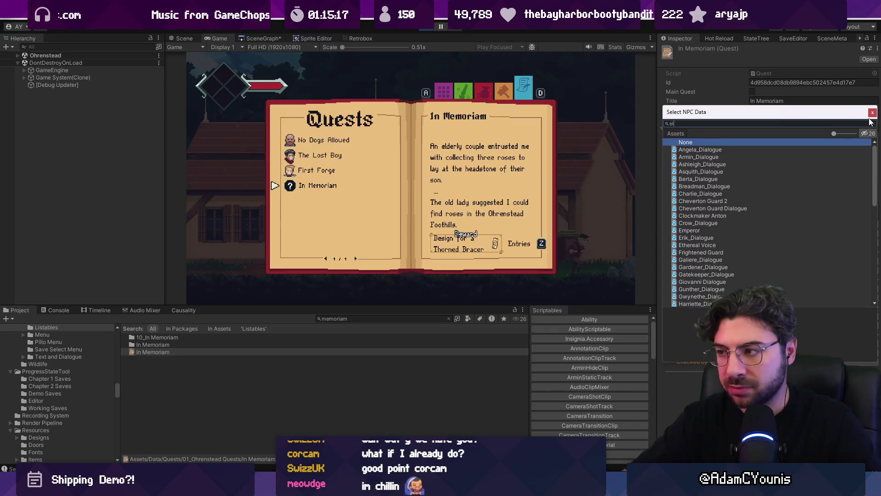
{"action": "type", "text": "elder"}
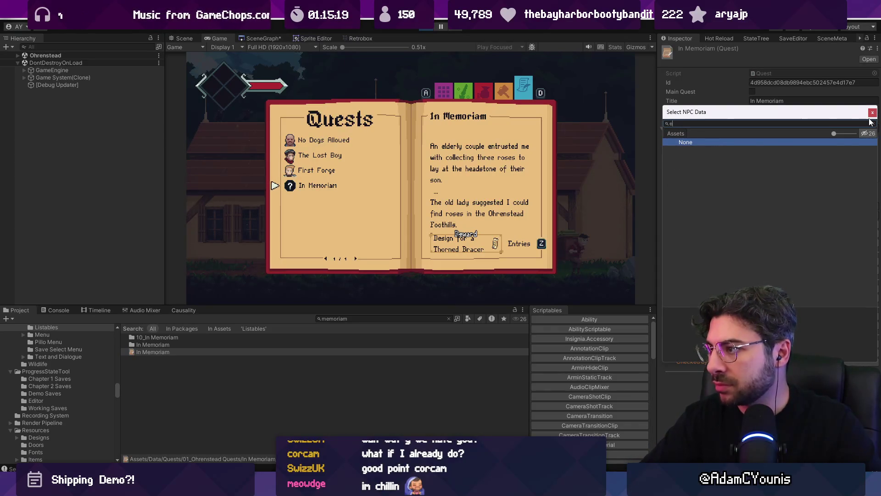
{"action": "key", "text": "BackSpace"}
{"action": "key", "text": "Down"}
{"action": "key", "text": "Return"}
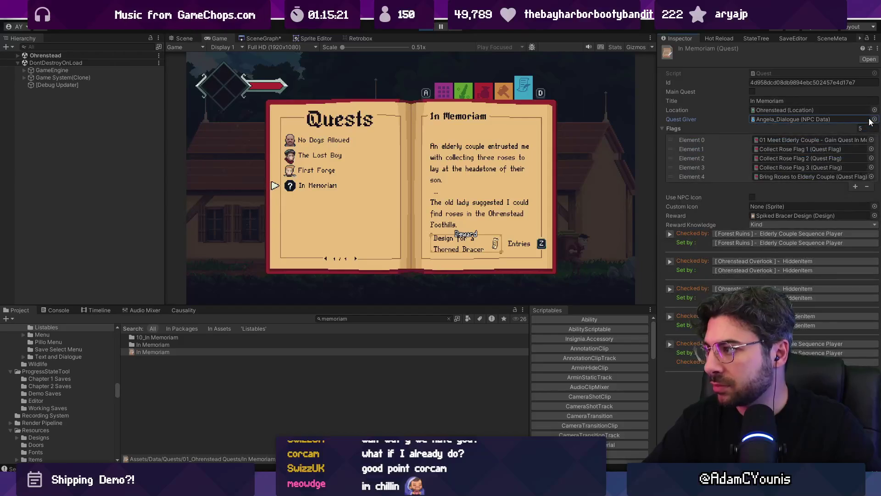
{"action": "left_click", "coordinate": [483, 158]}
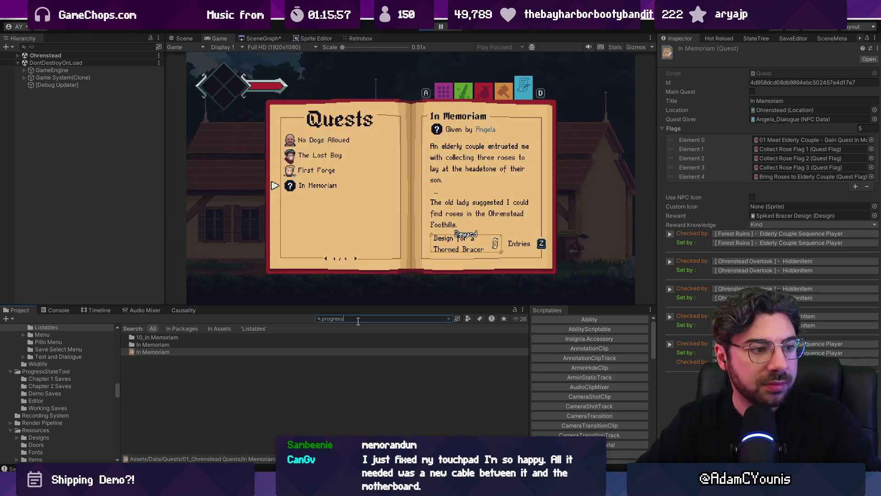
- Search the project for progress state assets and select NoProgress in Working Saves
{"action": "type", "text": "s"}
{"action": "key", "text": "Home"}
{"action": "type", "text": "t:"}
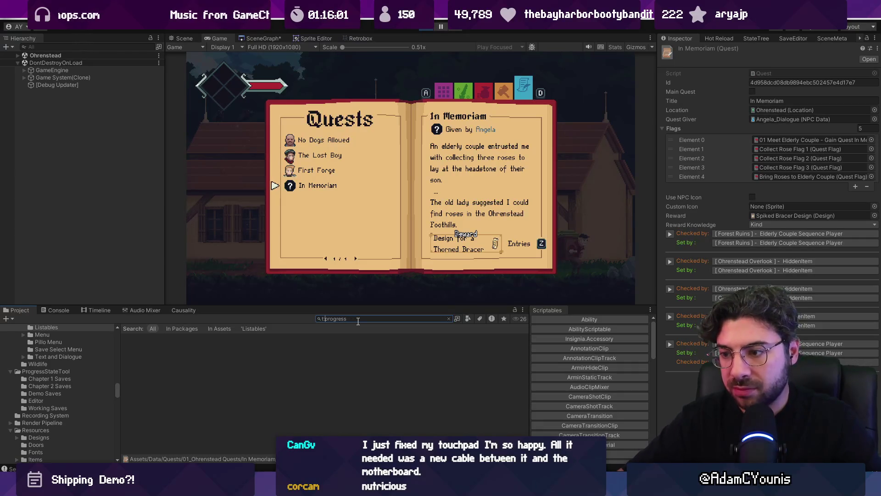
{"action": "type", "text": "ate"}
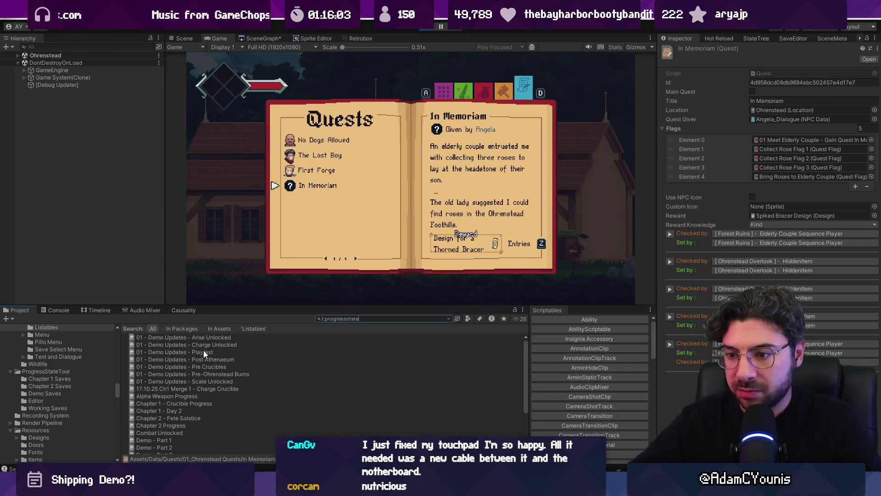
{"action": "left_click", "coordinate": [240, 339]}
{"action": "left_click", "coordinate": [449, 318]}
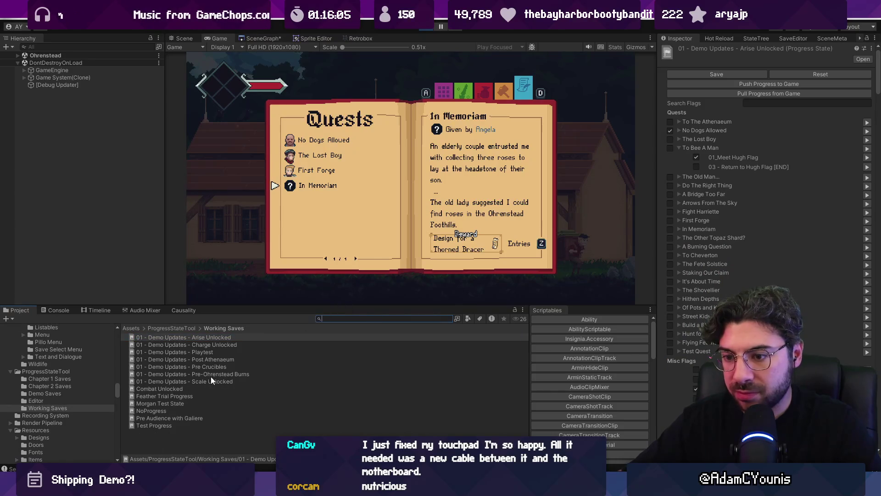
{"action": "left_click", "coordinate": [205, 388]}
{"action": "left_click", "coordinate": [204, 425]}
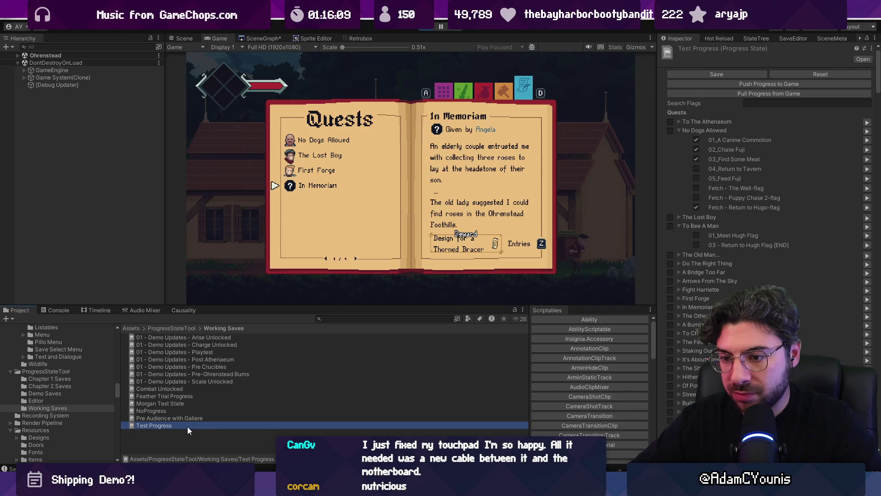
{"action": "left_click", "coordinate": [172, 411]}
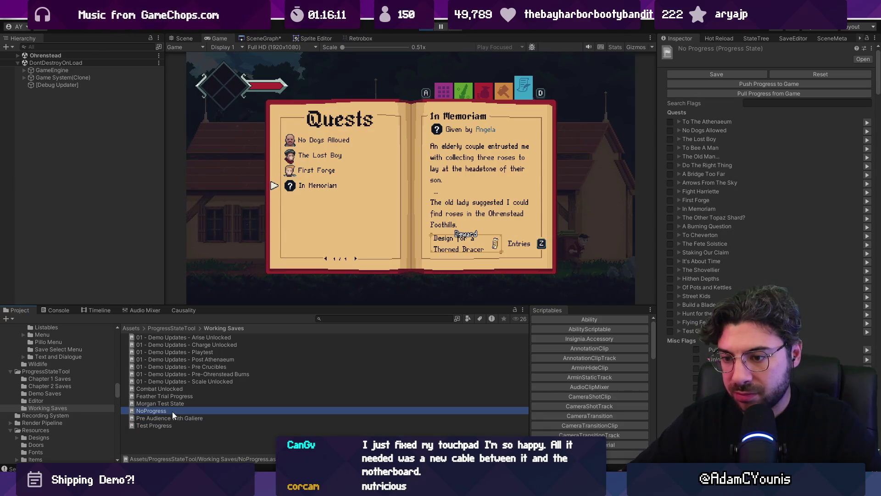
- Duplicate NoProgress and rename the copy SomeQuestProgress
{"action": "key", "text": "ctrl+d"}
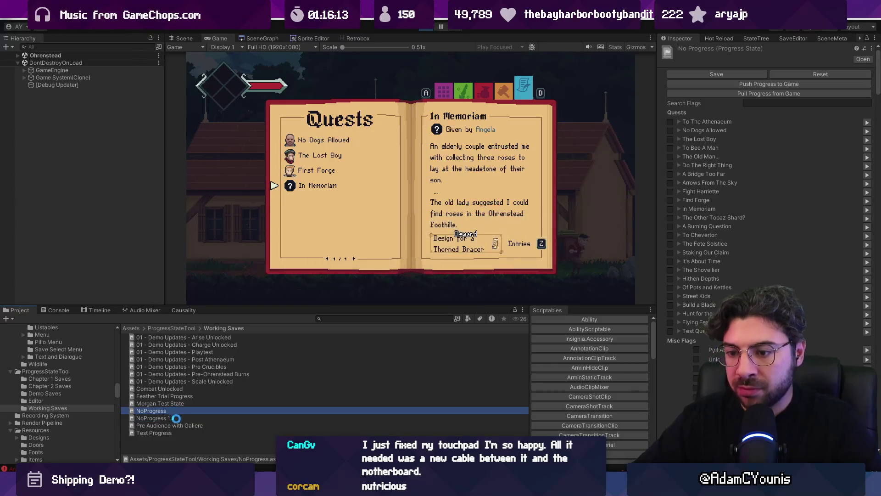
{"action": "left_click", "coordinate": [173, 417]}
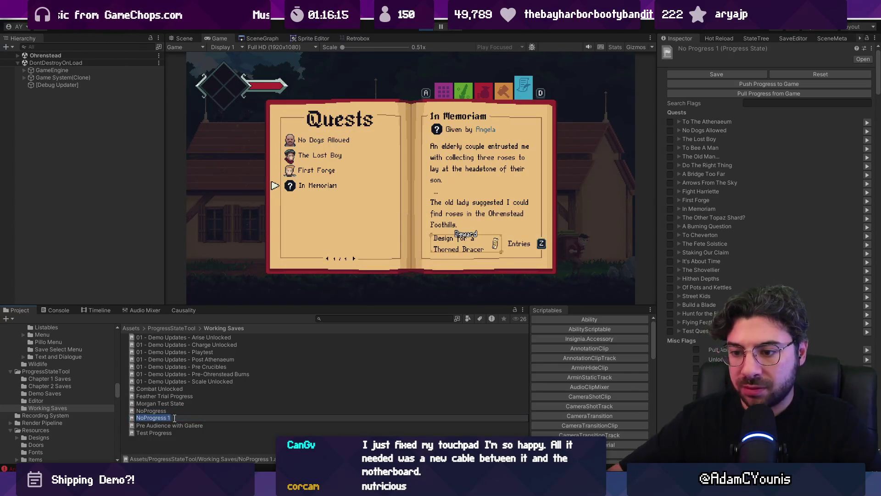
{"action": "type", "text": "SomeQuest"}
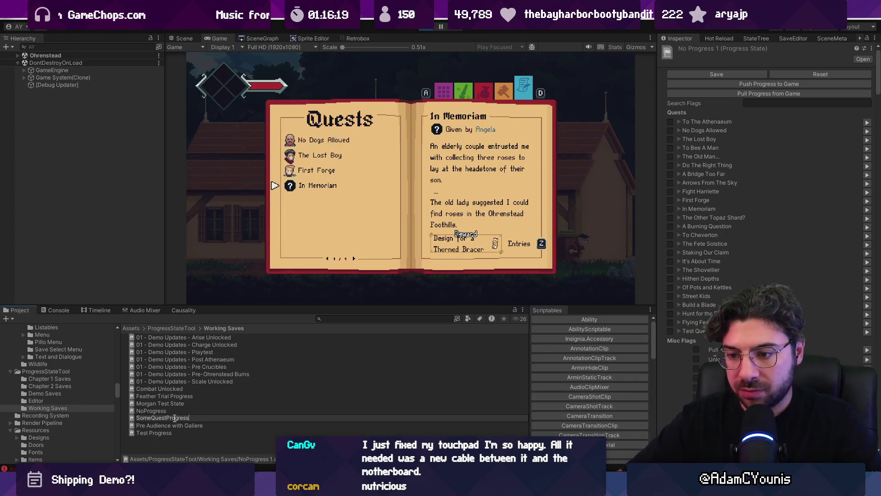
{"action": "key", "text": "Return"}
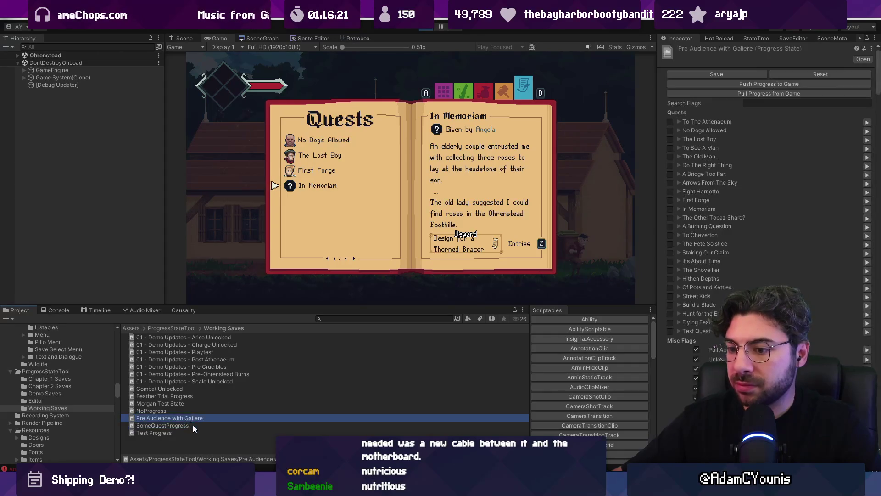
- Pull the current game progress into SomeQuestProgress, check the No Dogs Allowed flags, and stop the game
{"action": "left_click", "coordinate": [732, 94]}
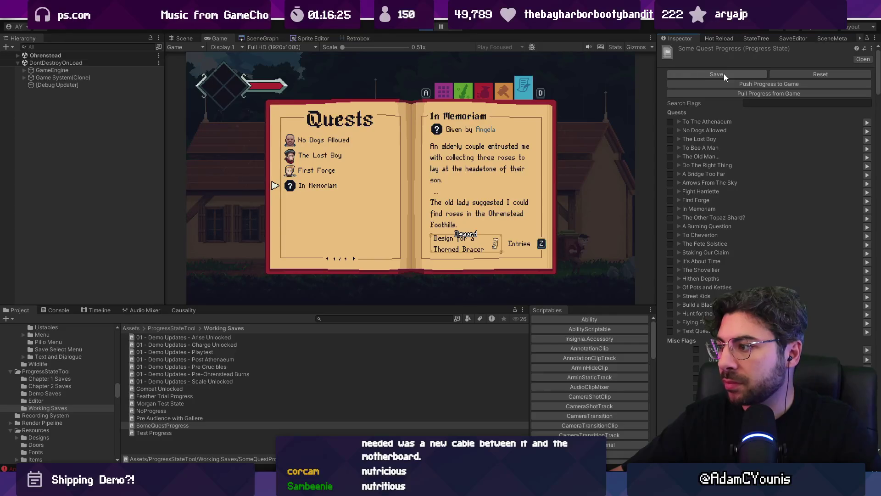
{"action": "left_click", "coordinate": [679, 122]}
{"action": "left_click", "coordinate": [679, 122]}
{"action": "left_click", "coordinate": [679, 131]}
{"action": "left_click", "coordinate": [679, 131]}
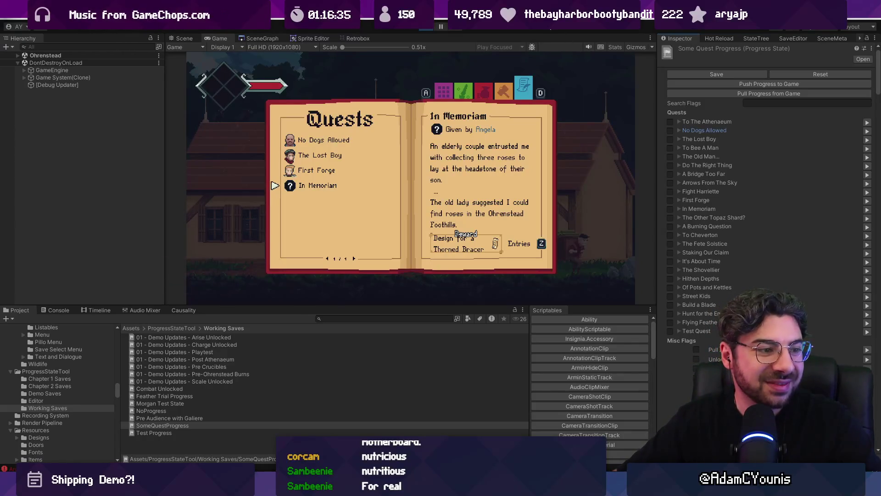
{"action": "left_click", "coordinate": [426, 28]}
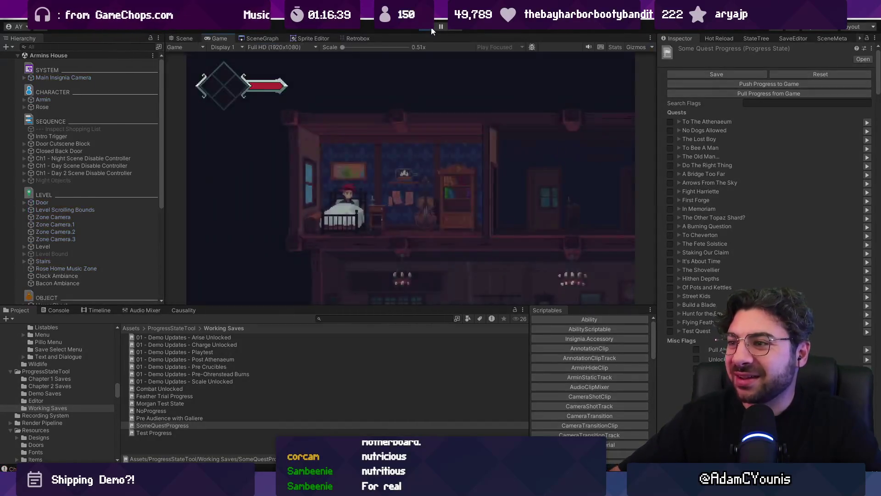
- Set the GameEngine's starting progress state to SomeQuestProgress
{"action": "left_click", "coordinate": [432, 31]}
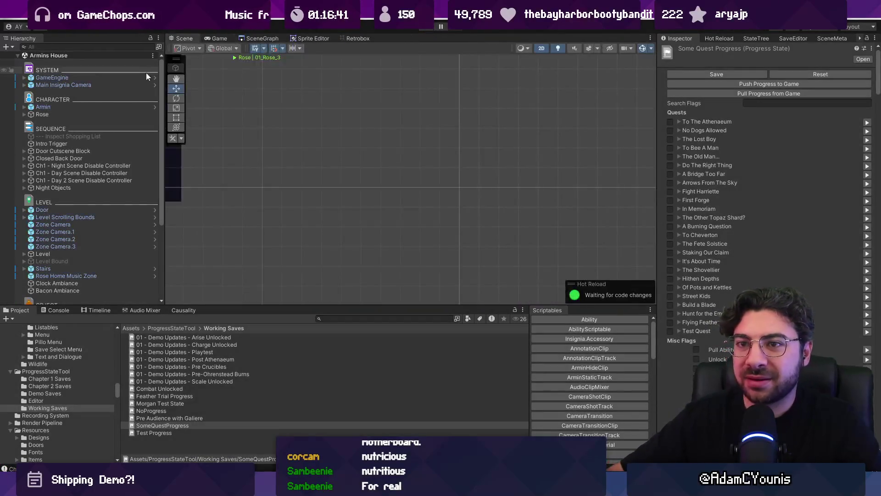
{"action": "left_click", "coordinate": [147, 77]}
{"action": "type", "text": "somequest"}
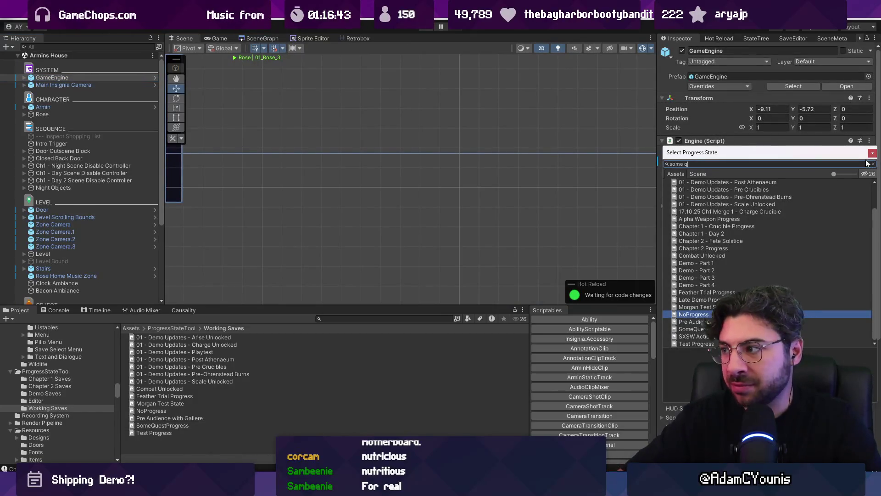
{"action": "key", "text": "Return"}
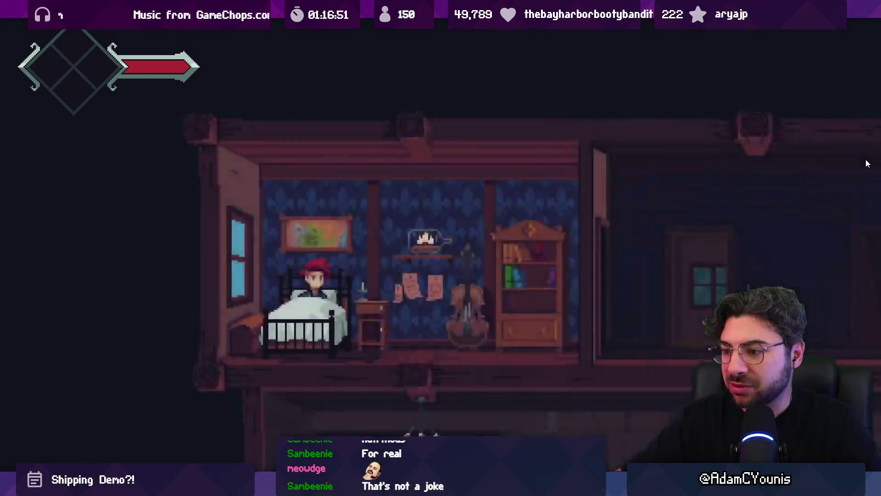
- Check the journal in the bedroom scene, then play-test the game once more and stop it
{"action": "key", "text": "Tab"}
{"action": "key", "text": "Down"}
{"action": "key", "text": "shift+space"}
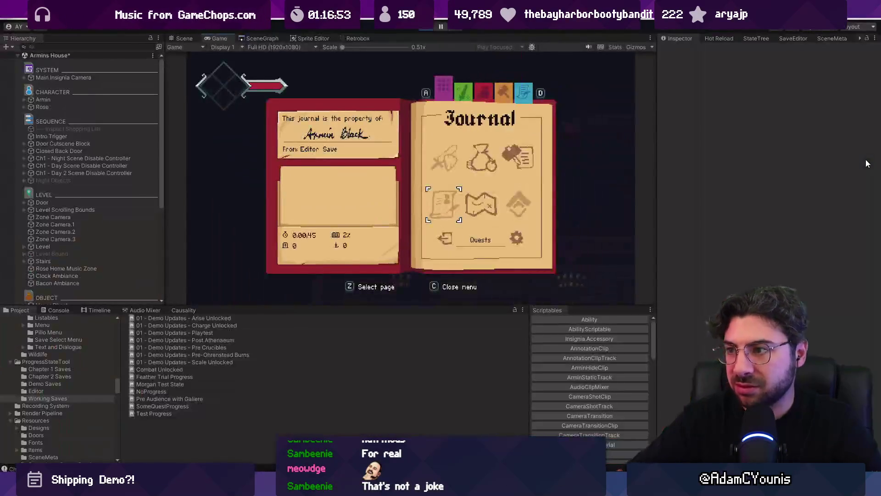
{"action": "key", "text": "ctrl+p"}
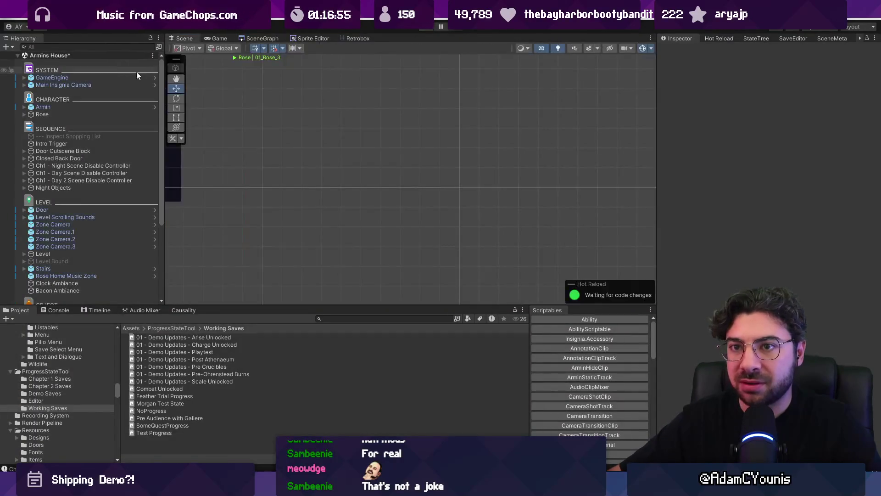
{"action": "left_click", "coordinate": [106, 84]}
{"action": "left_click", "coordinate": [106, 79]}
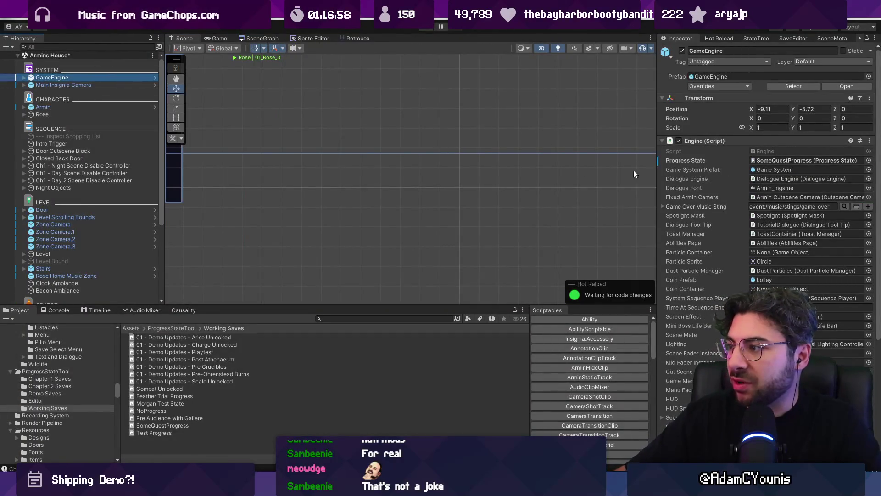
{"action": "left_click", "coordinate": [429, 29]}
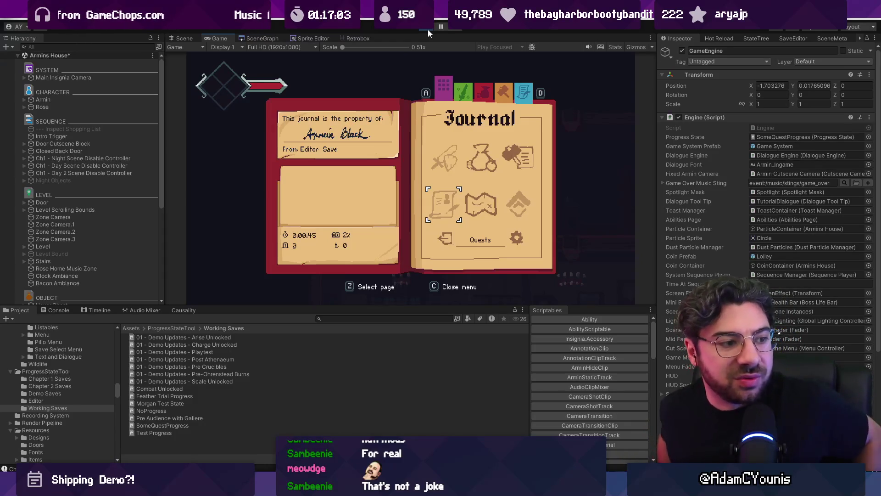
{"action": "left_click", "coordinate": [428, 29]}
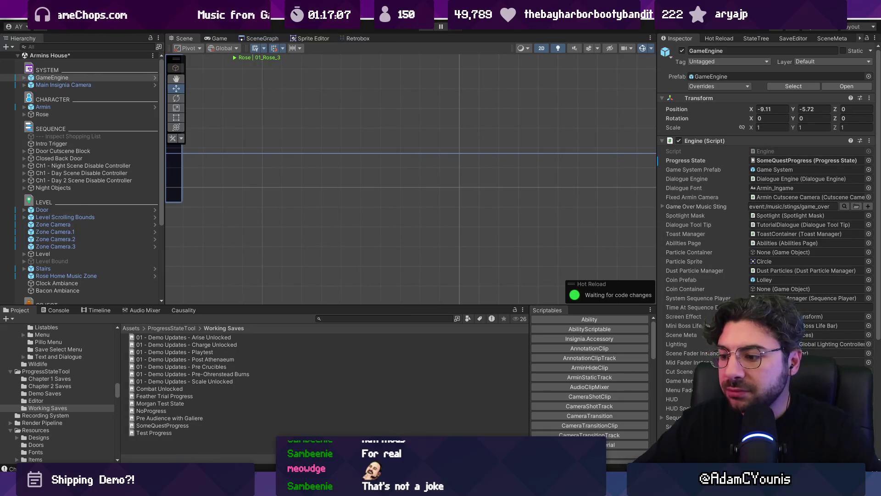
- Switch to VS Code and bring up Quick Open over LittleMerchantMenu.cs
{"action": "key", "text": "alt+Tab"}
{"action": "left_click", "coordinate": [435, 296]}
{"action": "key", "text": "ctrl+p"}
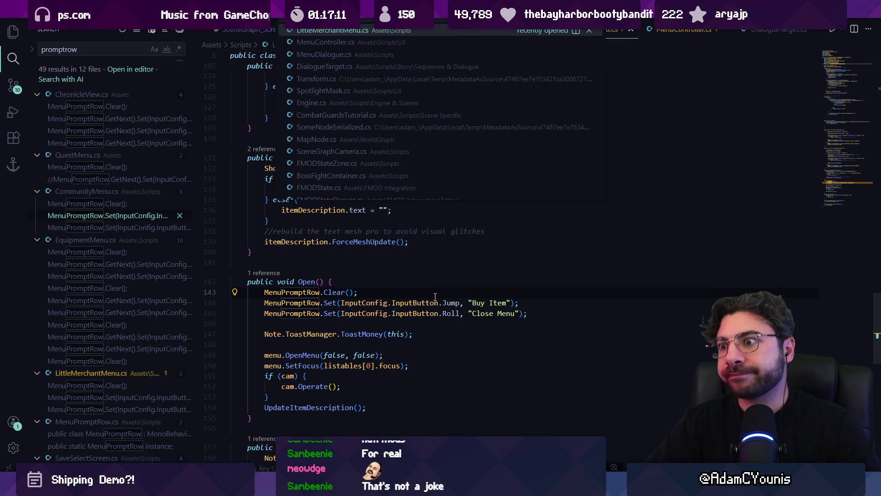
- Open ProgressState.cs through the Quick Open file search
{"action": "type", "text": "ques"}
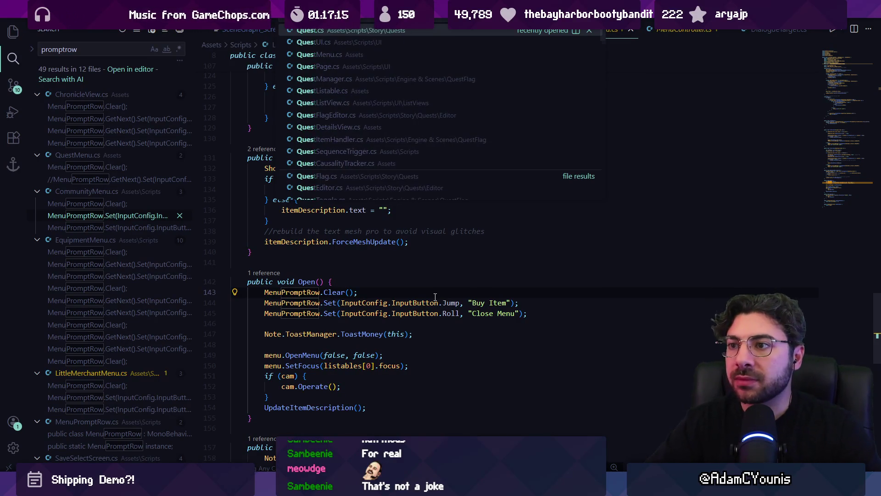
{"action": "key", "text": "BackSpace"}
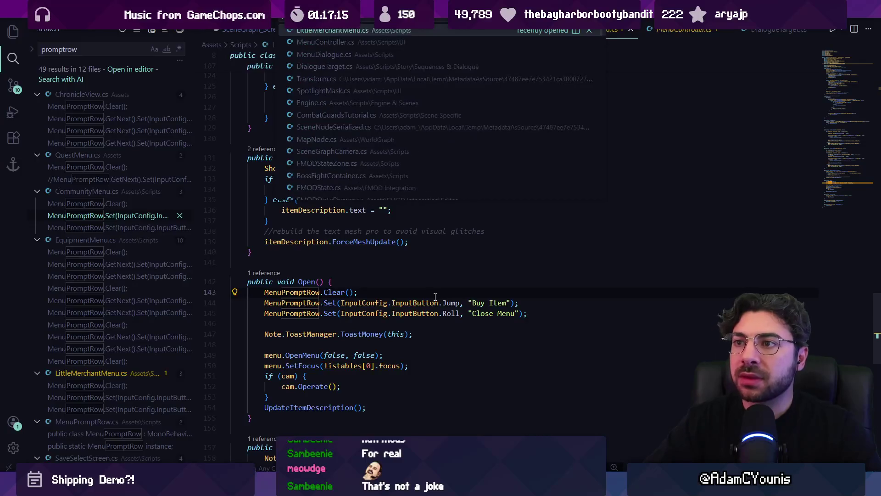
{"action": "type", "text": "testpto"}
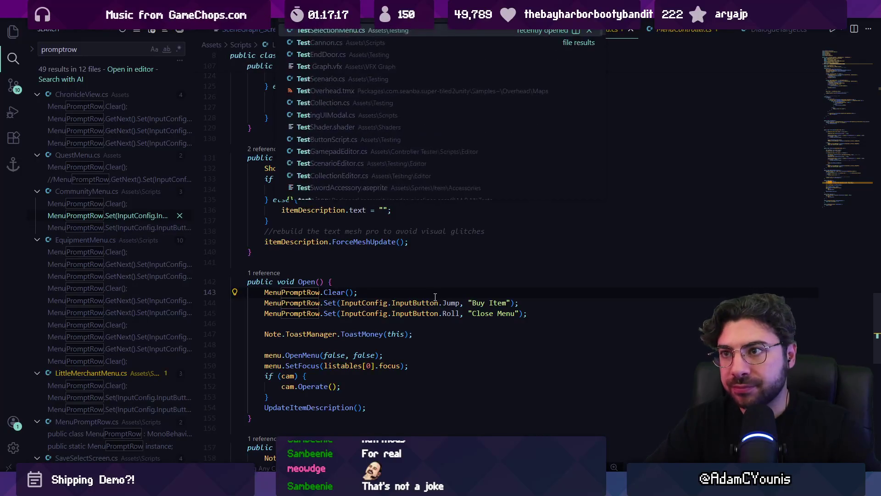
{"action": "type", "text": "gress"}
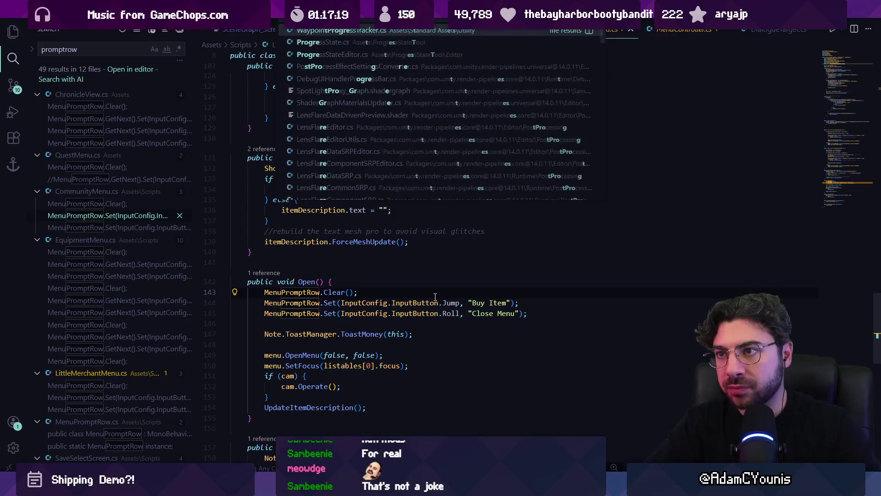
{"action": "key", "text": "Escape"}
{"action": "left_click", "coordinate": [435, 296]}
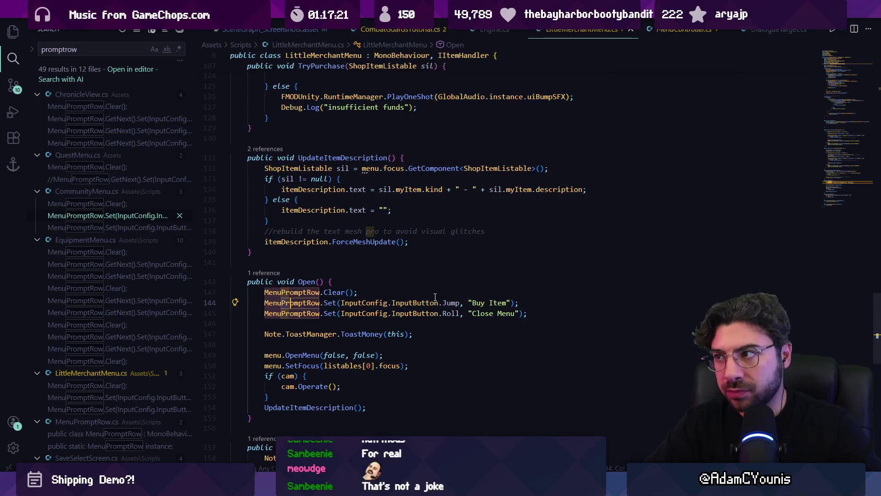
{"action": "key", "text": "ctrl+p"}
{"action": "type", "text": "progress"}
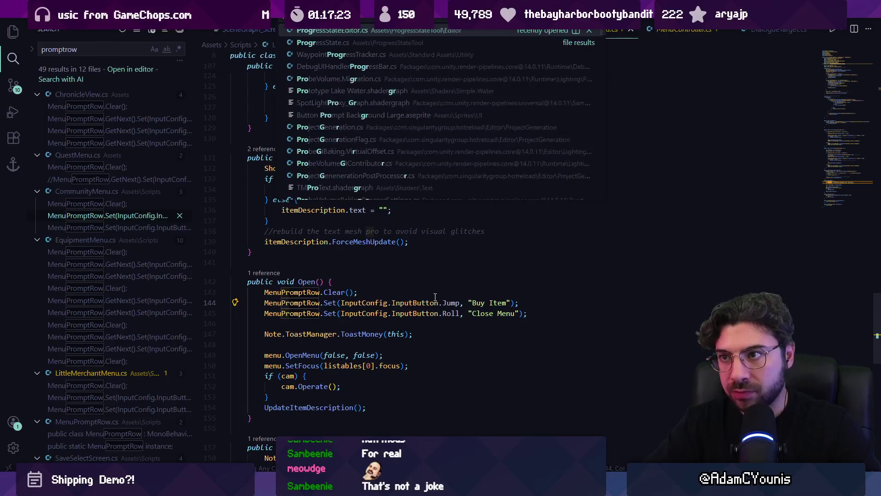
{"action": "type", "text": "state"}
{"action": "key", "text": "Down"}
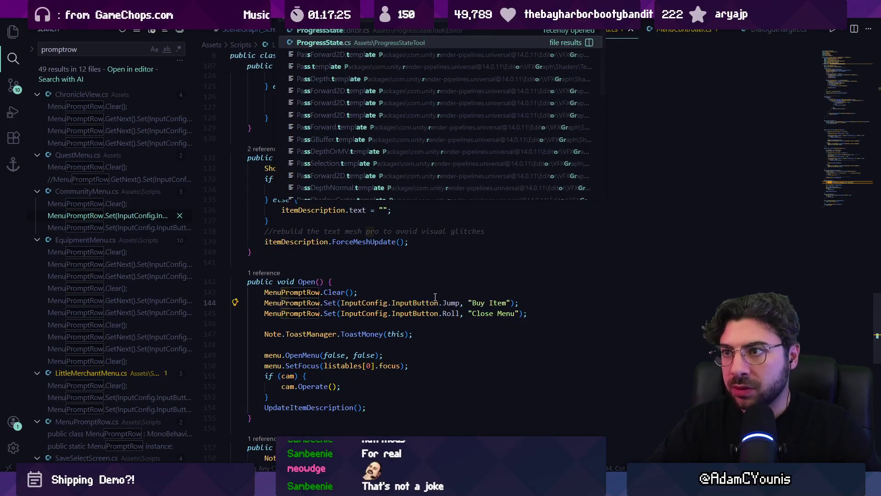
{"action": "key", "text": "Return"}
- Peek ProgressState's references and jump to the GetGameData Clone line in Engine.cs
{"action": "left_click", "coordinate": [250, 108]}
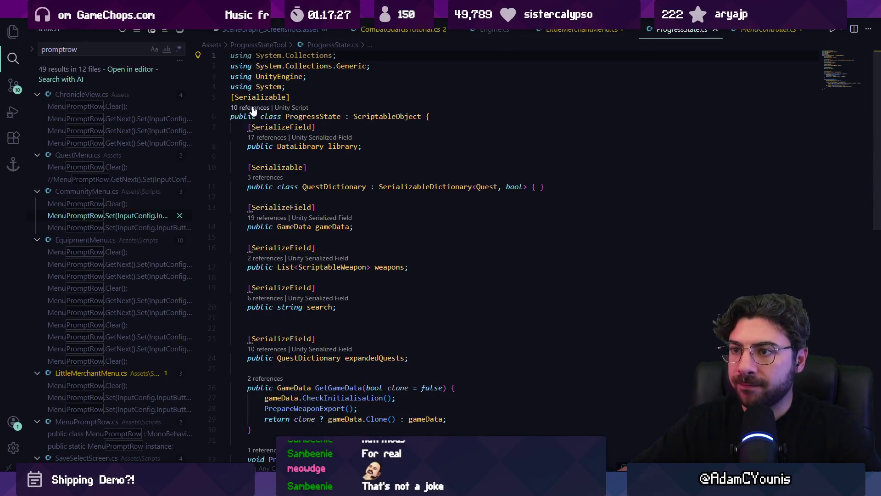
{"action": "left_click", "coordinate": [549, 184]}
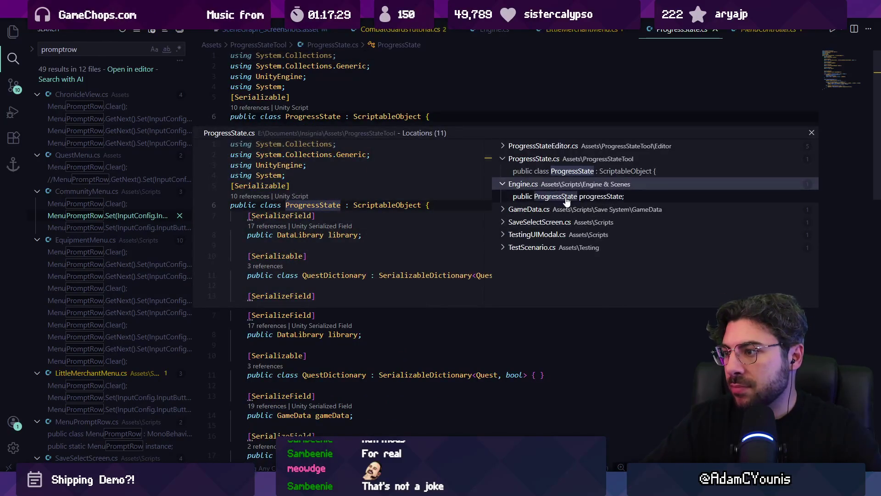
{"action": "left_click", "coordinate": [564, 196]}
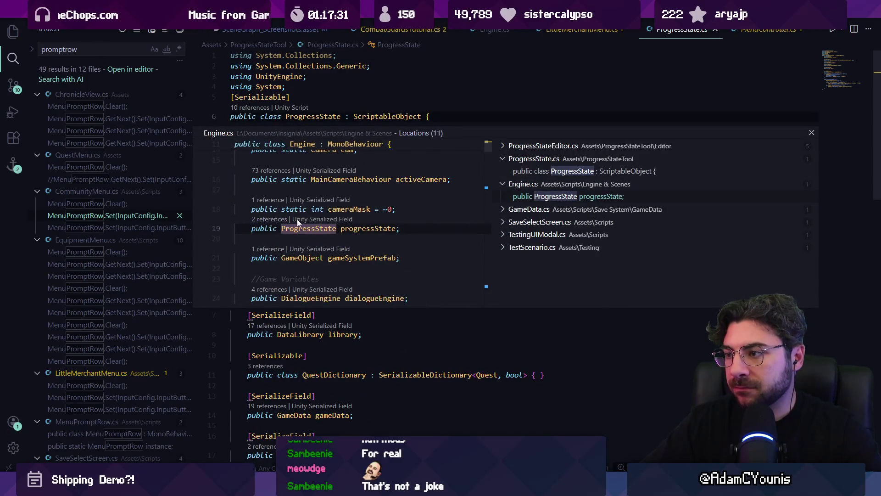
{"action": "left_click", "coordinate": [287, 219]}
{"action": "left_click", "coordinate": [560, 260]}
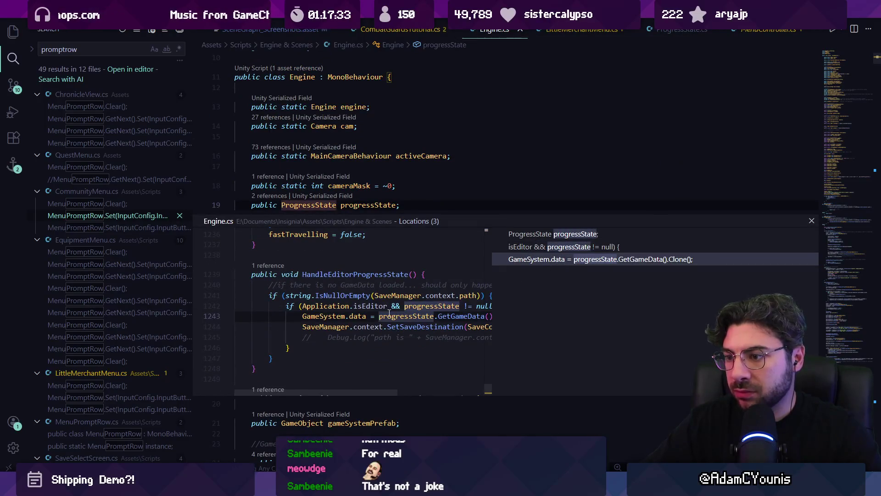
{"action": "double_click", "coordinate": [508, 260]}
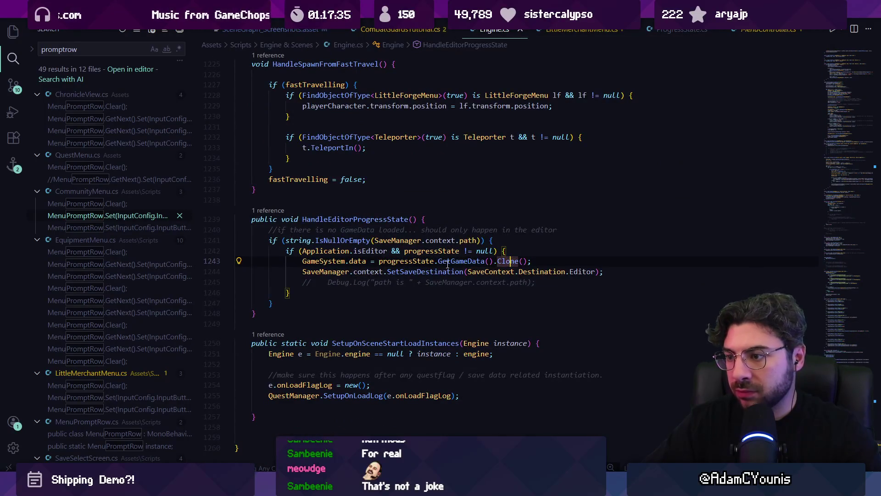
{"action": "left_click", "coordinate": [371, 201]}
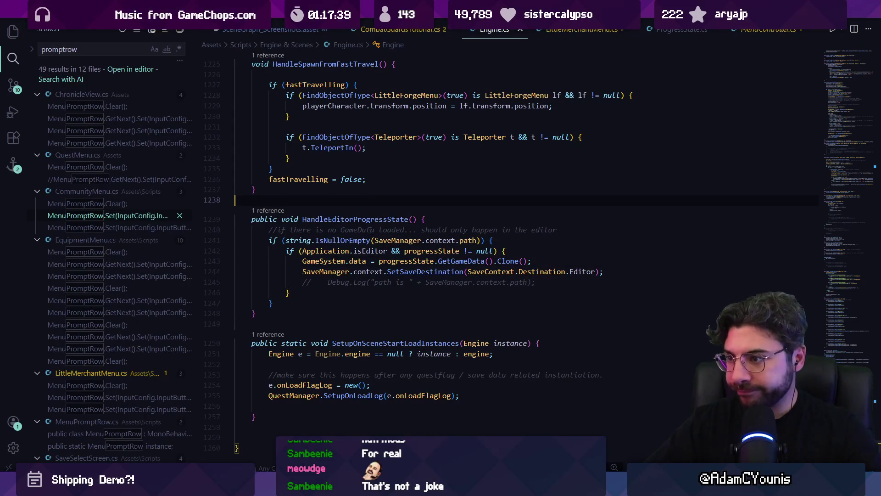
{"action": "left_click", "coordinate": [407, 251]}
- Follow the Clone call into GameData.Clone and its CheckInitialisation method
{"action": "left_click", "coordinate": [507, 260]}
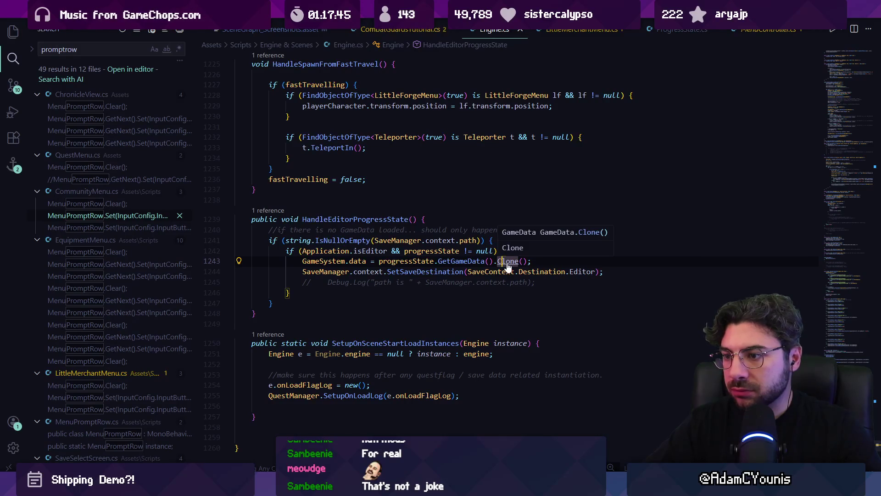
{"action": "left_click", "coordinate": [507, 264], "text": "ctrl"}
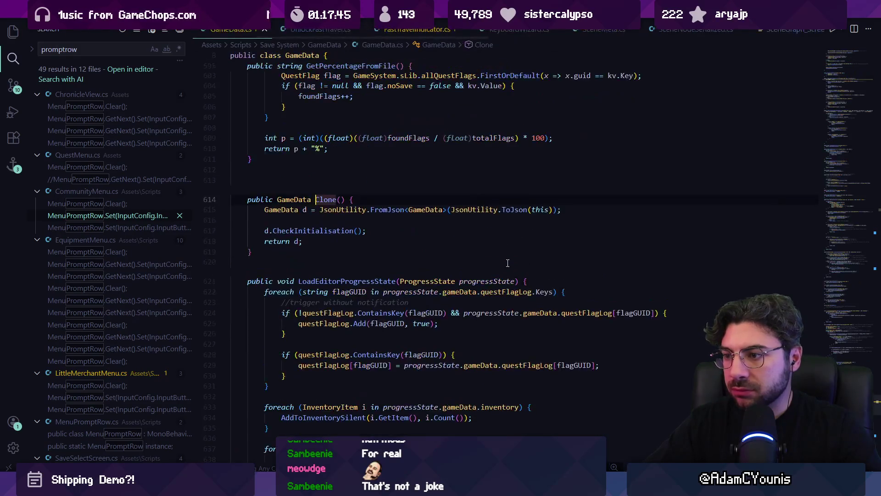
{"action": "left_click", "coordinate": [321, 230], "text": "ctrl"}
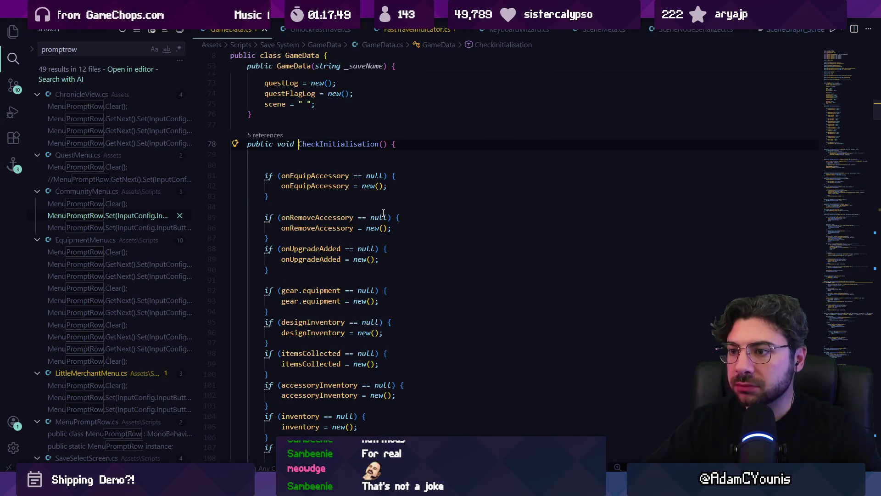
{"action": "scroll", "coordinate": [383, 213], "scroll_direction": "down", "scroll_amount": 8}
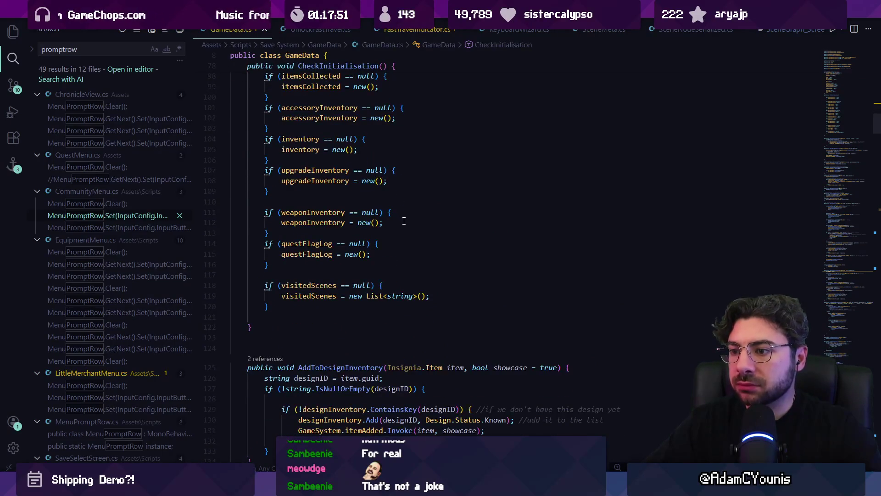
{"action": "scroll", "coordinate": [402, 220], "scroll_direction": "up", "scroll_amount": 8}
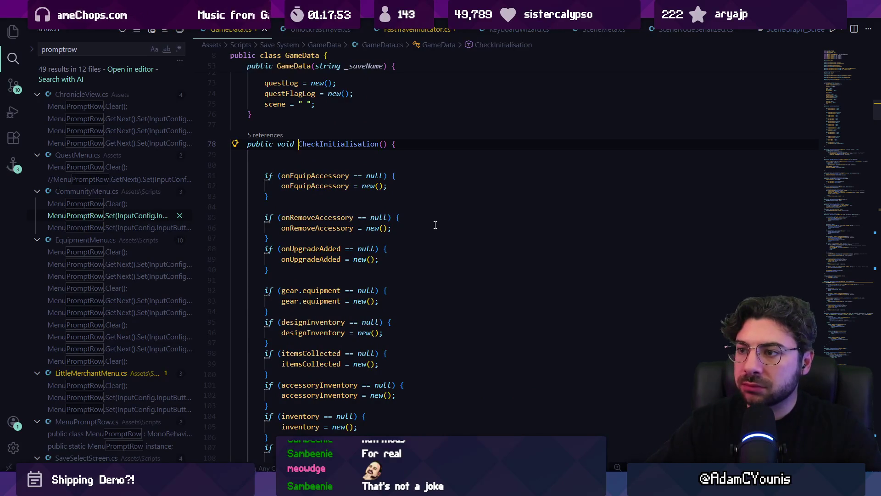
{"action": "scroll", "coordinate": [435, 224], "scroll_direction": "down", "scroll_amount": 5}
{"action": "key", "text": "alt+Left"}
- Review the FromJson and SetSaveDestination calls, then return to the progressState field and ProgressState class
{"action": "left_click", "coordinate": [388, 240]}
{"action": "mouse_move", "coordinate": [373, 242]}
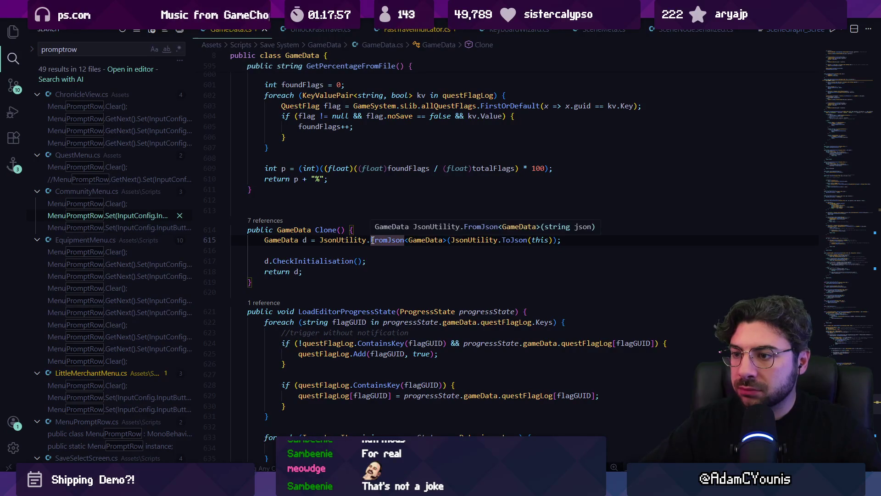
{"action": "key", "text": "alt+Left"}
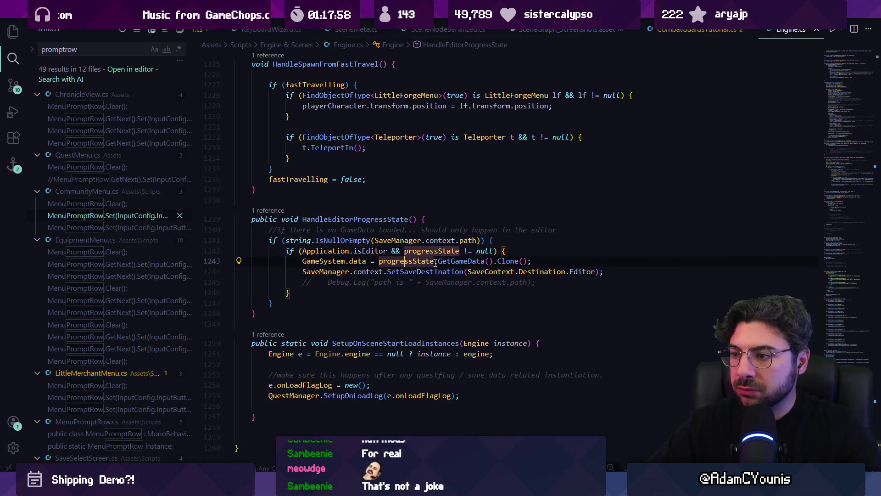
{"action": "left_click", "coordinate": [445, 271]}
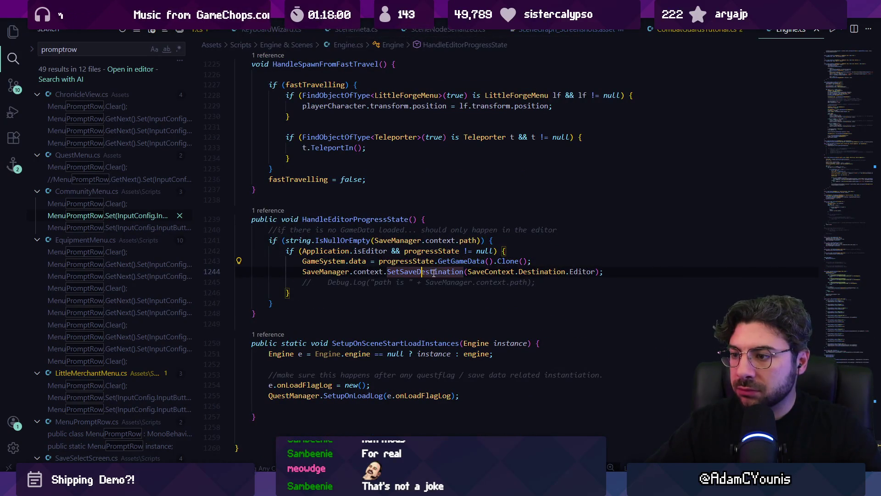
{"action": "left_click", "coordinate": [517, 242]}
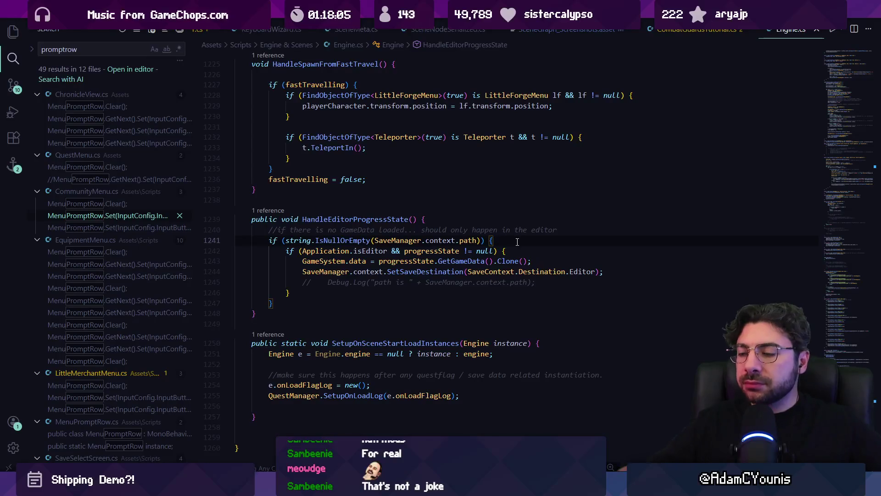
{"action": "left_click", "coordinate": [406, 261], "text": "ctrl"}
{"action": "left_click", "coordinate": [318, 193], "text": "ctrl"}
{"action": "left_click", "coordinate": [413, 236]}
{"action": "key", "text": "ctrl+f"}
{"action": "key", "text": "BackSpace"}
{"action": "key", "text": "BackSpace"}
{"action": "type", "text": "que"}
{"action": "type", "text": "st"}
{"action": "type", "text": ";"}
{"action": "type", "text": "o"}
{"action": "key", "text": "BackSpace"}
{"action": "key", "text": "BackSpace"}
{"action": "type", "text": "s"}
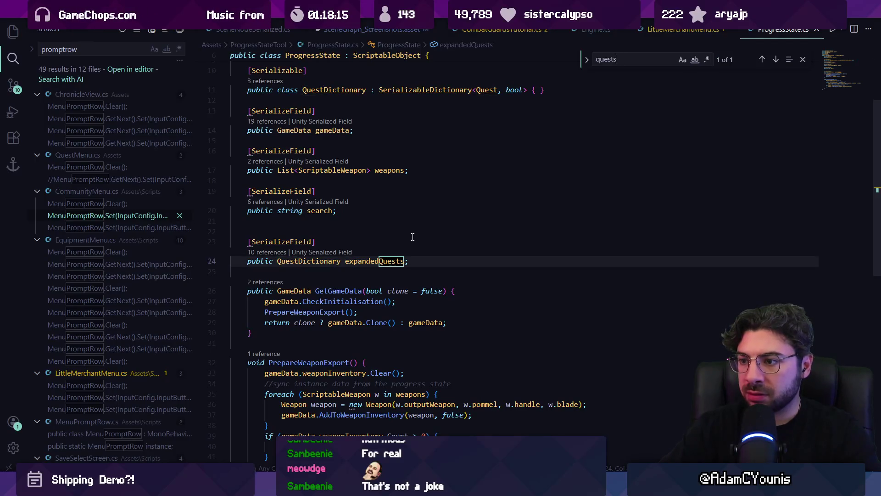
{"action": "key", "text": "BackSpace"}
{"action": "scroll", "coordinate": [413, 236], "scroll_direction": "up", "scroll_amount": 3}
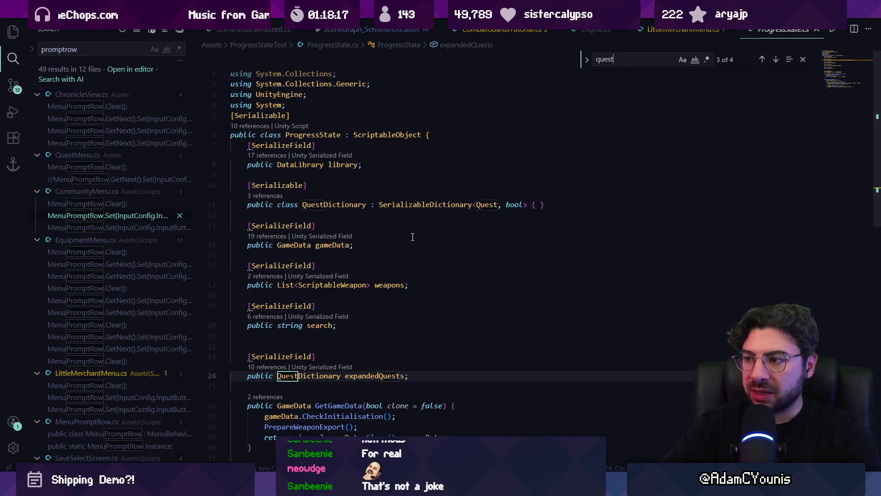
{"action": "key", "text": "Return"}
{"action": "key", "text": "Return"}
{"action": "key", "text": "Return"}
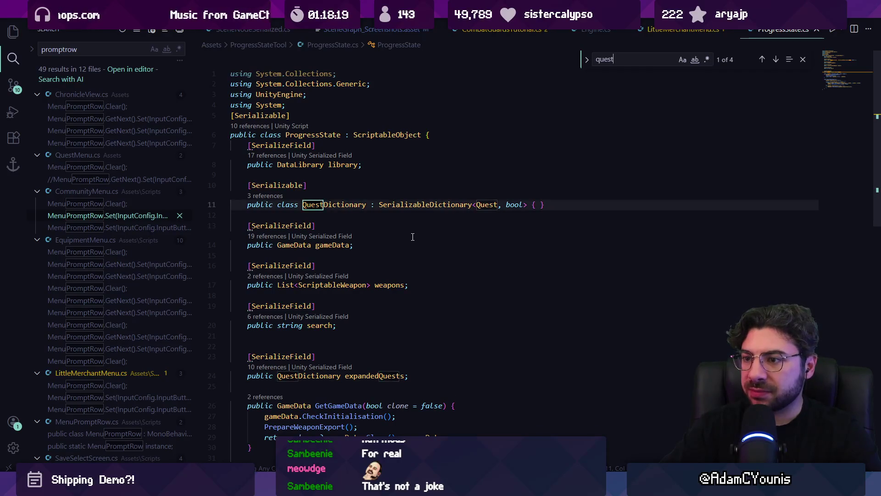
{"action": "key", "text": "Return"}
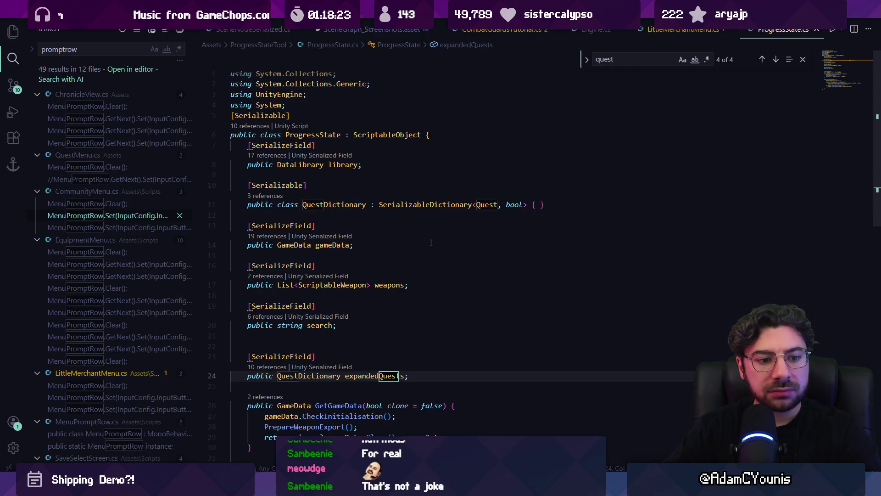
{"action": "scroll", "coordinate": [431, 242], "scroll_direction": "down", "scroll_amount": 5}
{"action": "scroll", "coordinate": [414, 237], "scroll_direction": "up", "scroll_amount": 2}
{"action": "scroll", "coordinate": [414, 238], "scroll_direction": "down", "scroll_amount": 5}
{"action": "key", "text": "alt+Tab"}
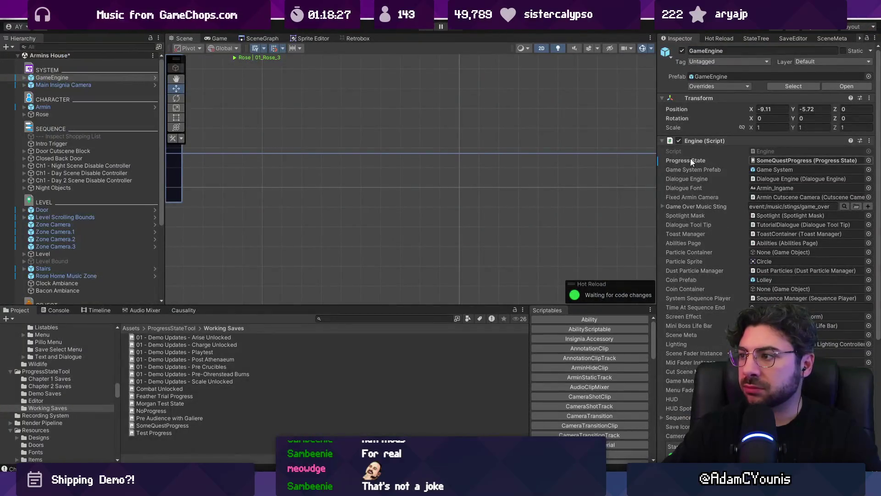
{"action": "key", "text": "alt+Tab"}
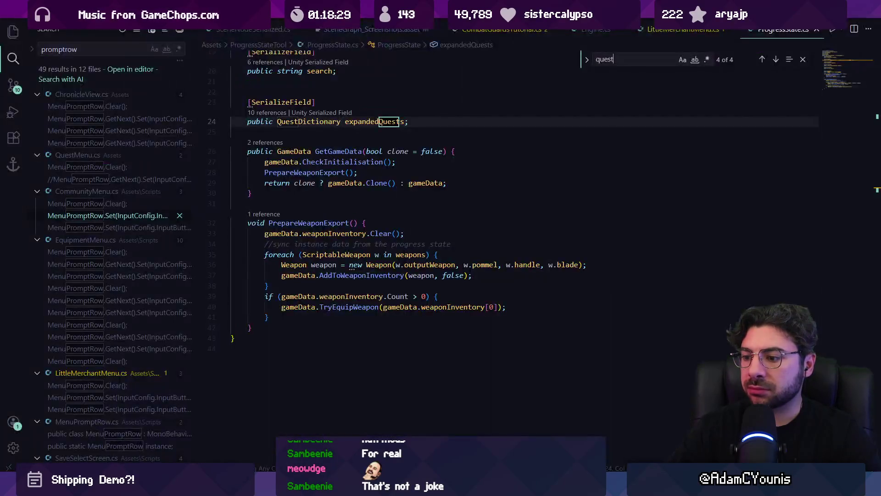
{"action": "left_click", "coordinate": [374, 173]}
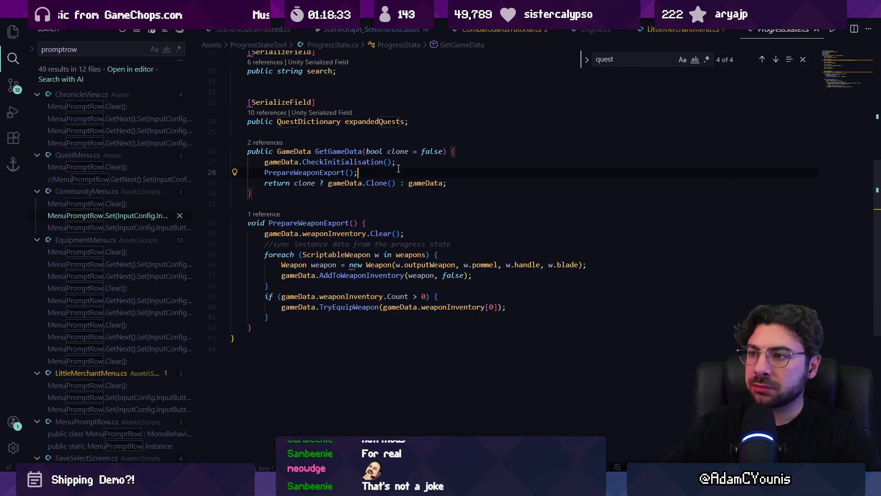
{"action": "scroll", "coordinate": [398, 169], "scroll_direction": "up", "scroll_amount": 4}
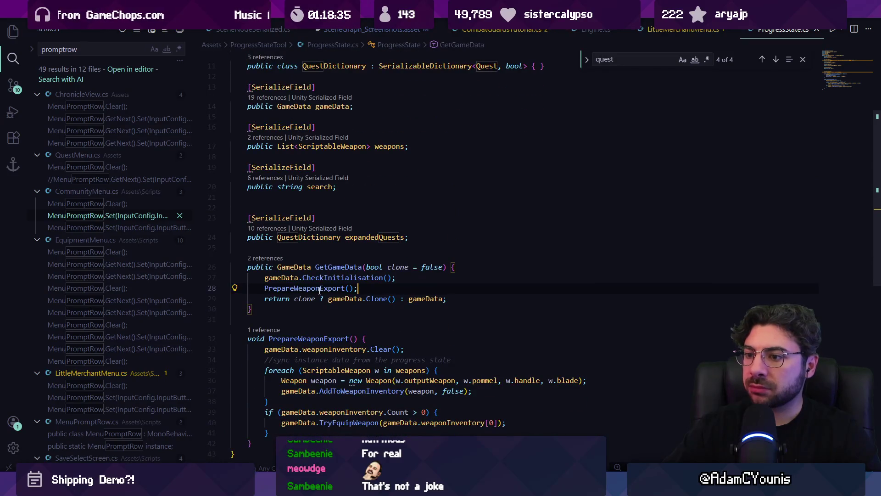
{"action": "left_click", "coordinate": [341, 278], "text": "ctrl"}
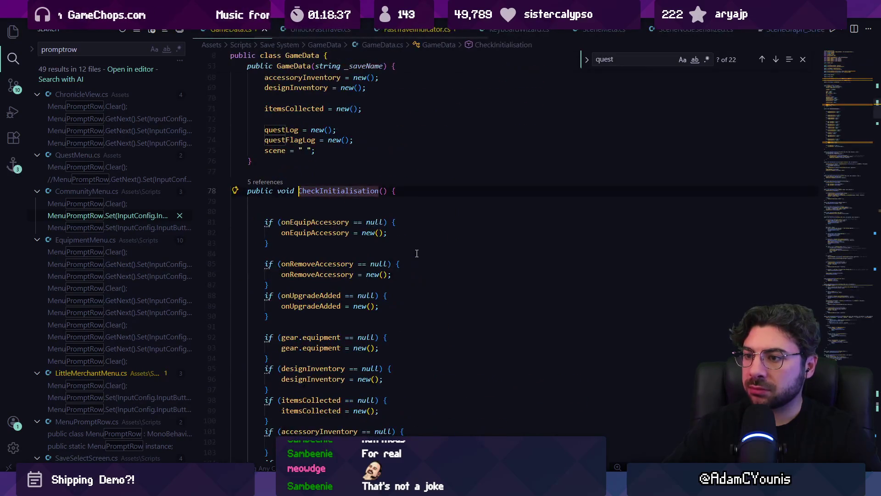
{"action": "scroll", "coordinate": [410, 255], "scroll_direction": "down", "scroll_amount": 4}
{"action": "key", "text": "alt+Left"}
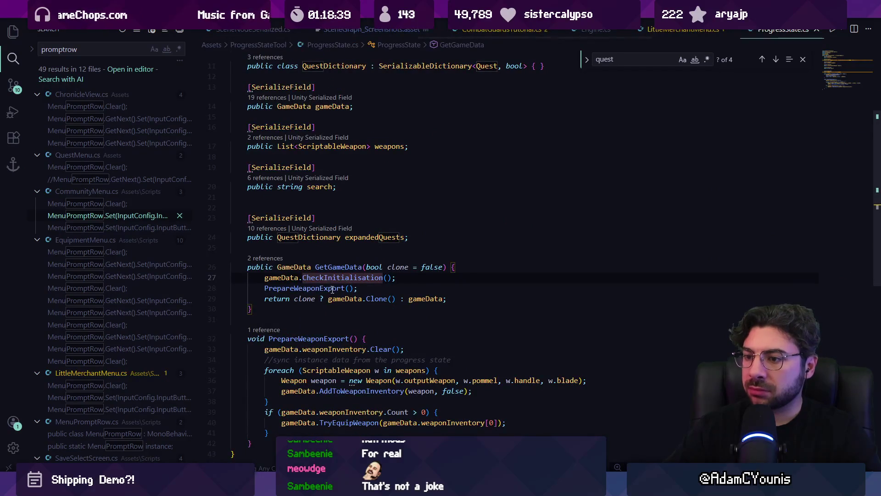
{"action": "left_click", "coordinate": [344, 298]}
{"action": "left_click", "coordinate": [358, 289]}
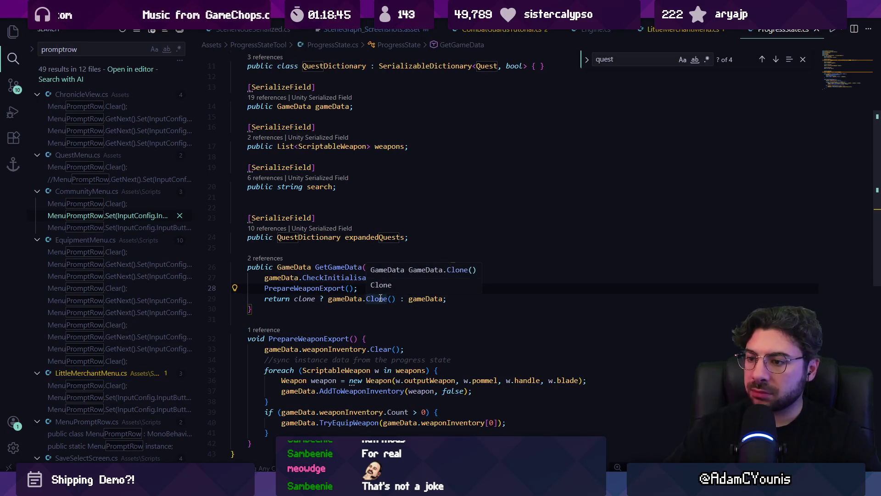
{"action": "left_click", "coordinate": [345, 299]}
{"action": "double_click", "coordinate": [346, 299]}
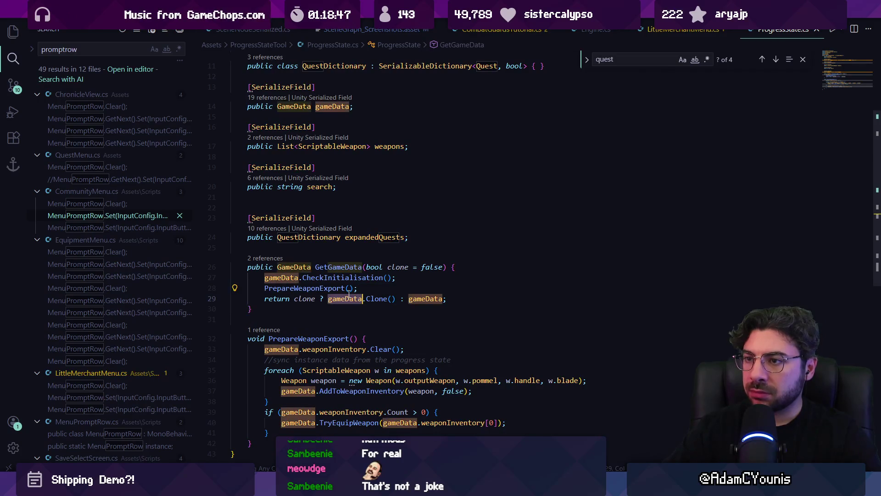
{"action": "left_click", "coordinate": [298, 108]}
{"action": "scroll", "coordinate": [332, 137], "scroll_direction": "up", "scroll_amount": 3}
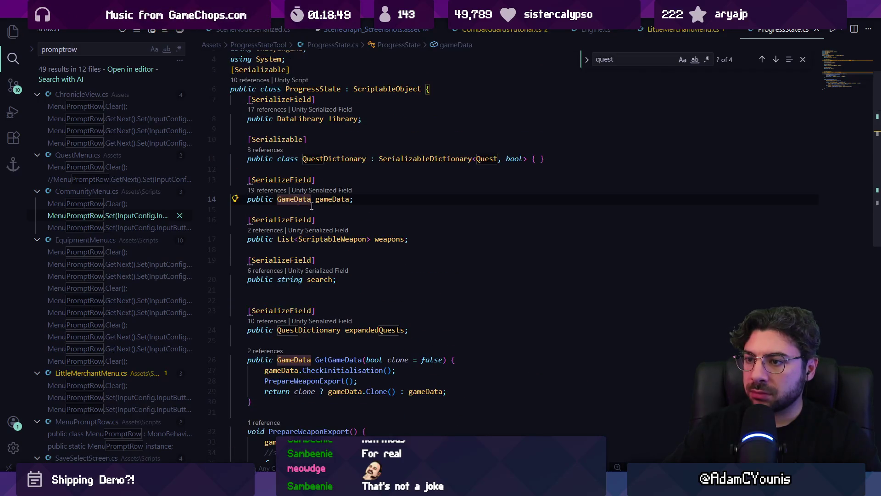
{"action": "key", "text": "alt+Tab"}
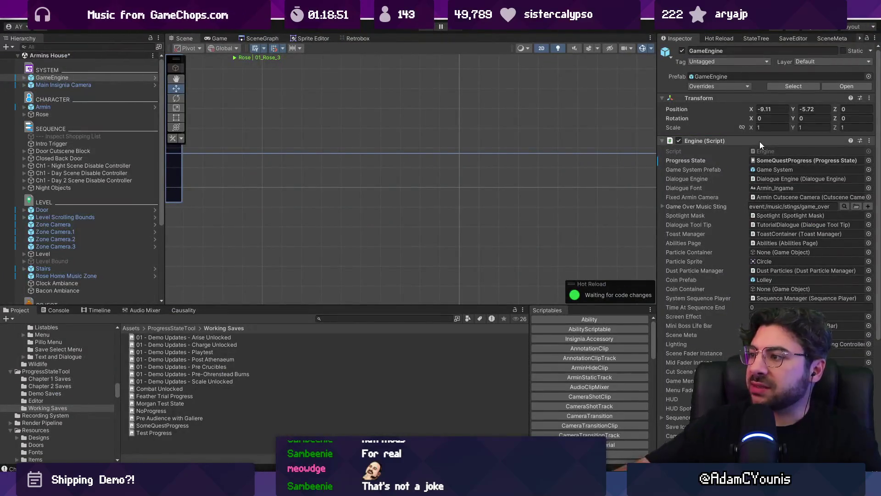
- Open SomeQuestProgress and scroll through its quests, inventory items and expanded-quest Keys in the Inspector
{"action": "double_click", "coordinate": [780, 159]}
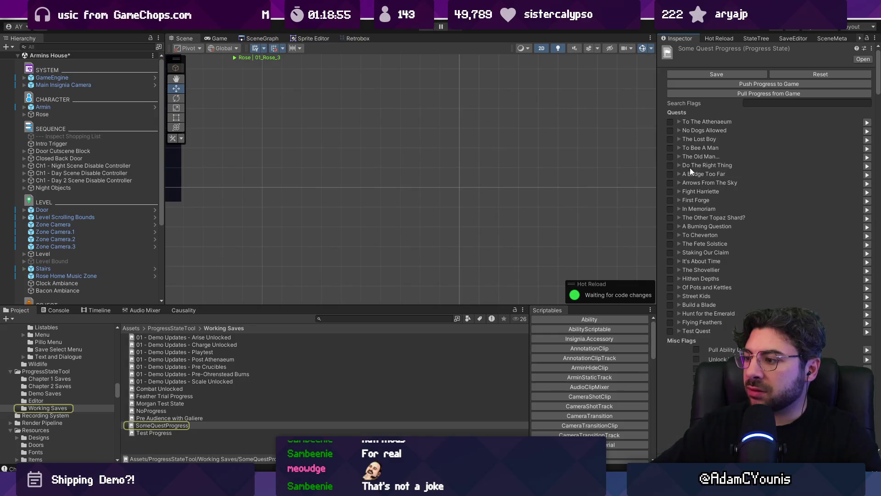
{"action": "scroll", "coordinate": [689, 166], "scroll_direction": "down", "scroll_amount": 10}
{"action": "scroll", "coordinate": [794, 131], "scroll_direction": "up", "scroll_amount": 5}
{"action": "scroll", "coordinate": [747, 143], "scroll_direction": "up", "scroll_amount": 5}
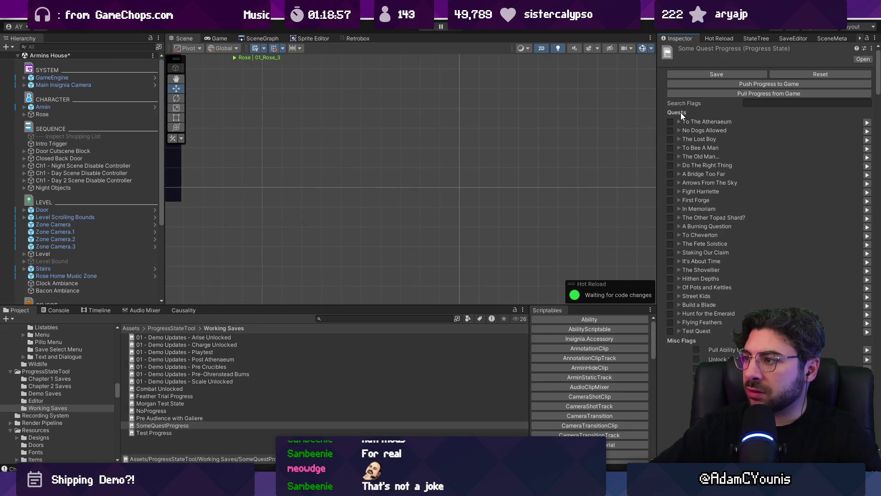
{"action": "scroll", "coordinate": [879, 89], "scroll_direction": "down", "scroll_amount": 20}
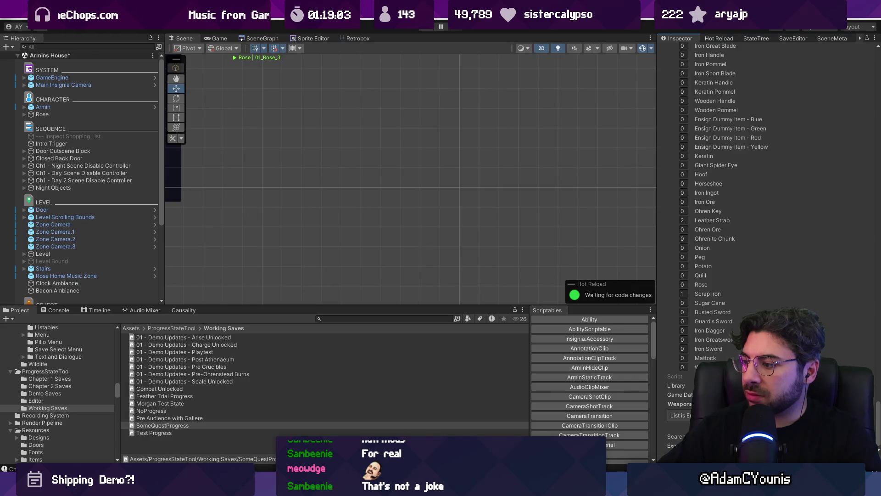
{"action": "scroll", "coordinate": [700, 345], "scroll_direction": "down", "scroll_amount": 2}
{"action": "left_click", "coordinate": [674, 426]}
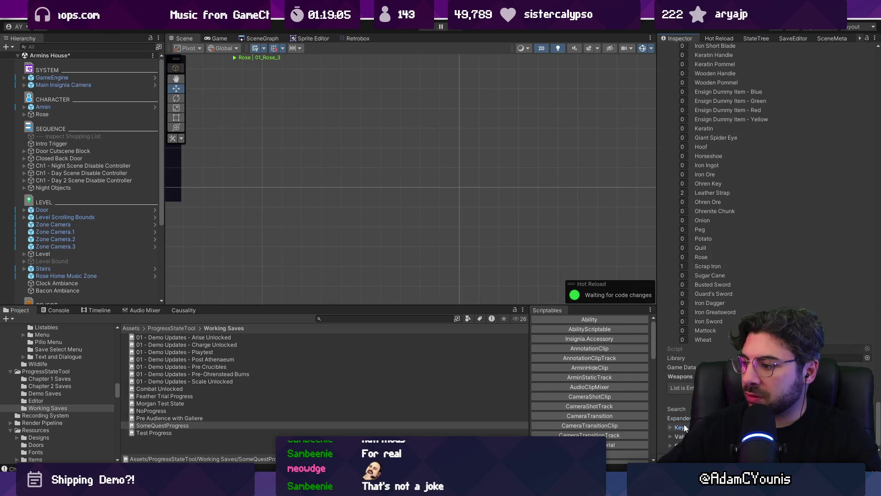
{"action": "scroll", "coordinate": [761, 276], "scroll_direction": "down", "scroll_amount": 15}
{"action": "scroll", "coordinate": [769, 183], "scroll_direction": "down", "scroll_amount": 15}
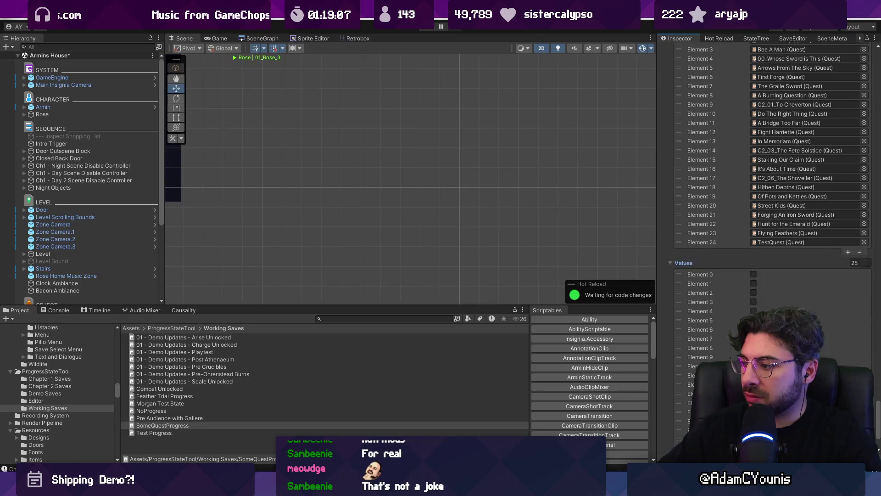
{"action": "scroll", "coordinate": [771, 229], "scroll_direction": "down", "scroll_amount": 15}
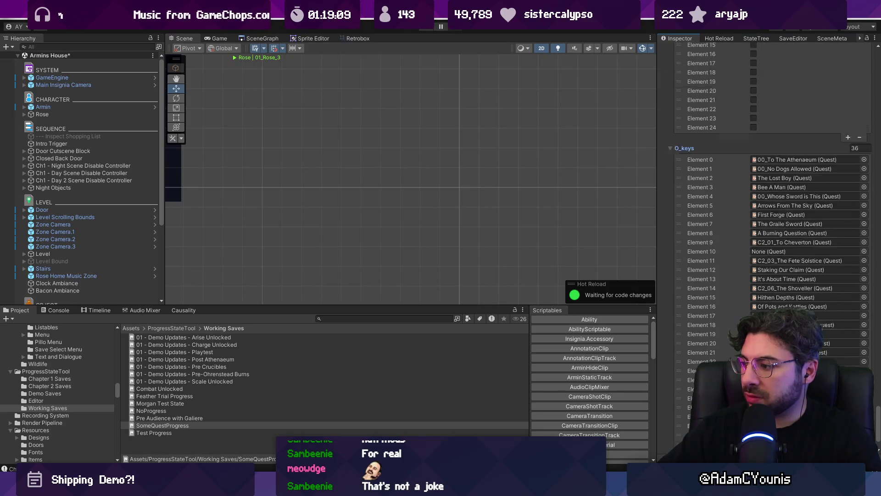
{"action": "scroll", "coordinate": [698, 223], "scroll_direction": "up", "scroll_amount": 20}
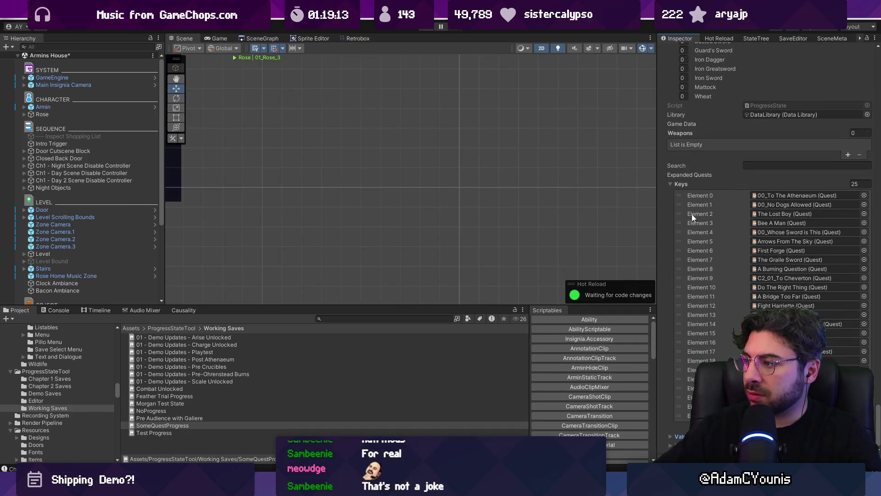
{"action": "scroll", "coordinate": [702, 215], "scroll_direction": "up", "scroll_amount": 8}
{"action": "scroll", "coordinate": [708, 216], "scroll_direction": "up", "scroll_amount": 20}
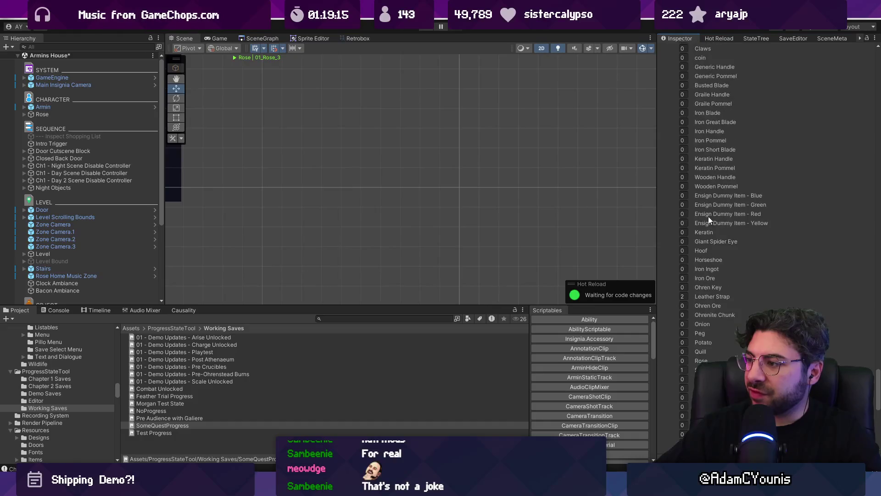
{"action": "scroll", "coordinate": [709, 219], "scroll_direction": "up", "scroll_amount": 20}
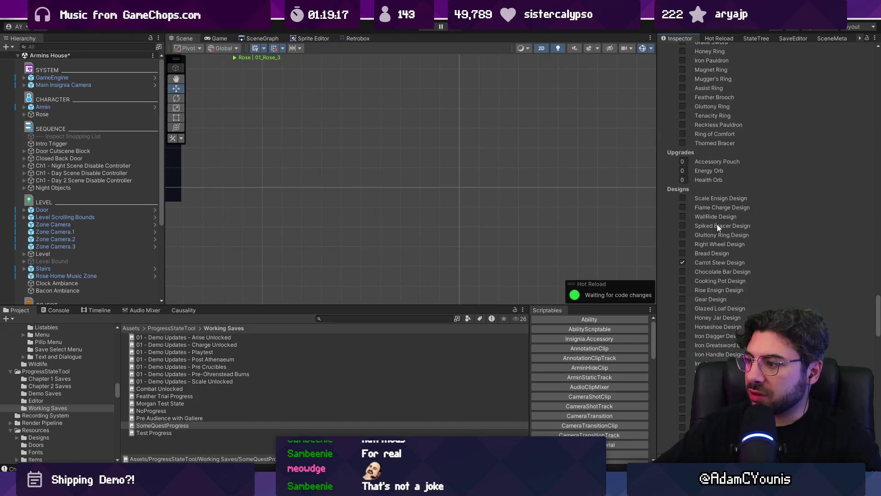
{"action": "scroll", "coordinate": [709, 219], "scroll_direction": "up", "scroll_amount": 20}
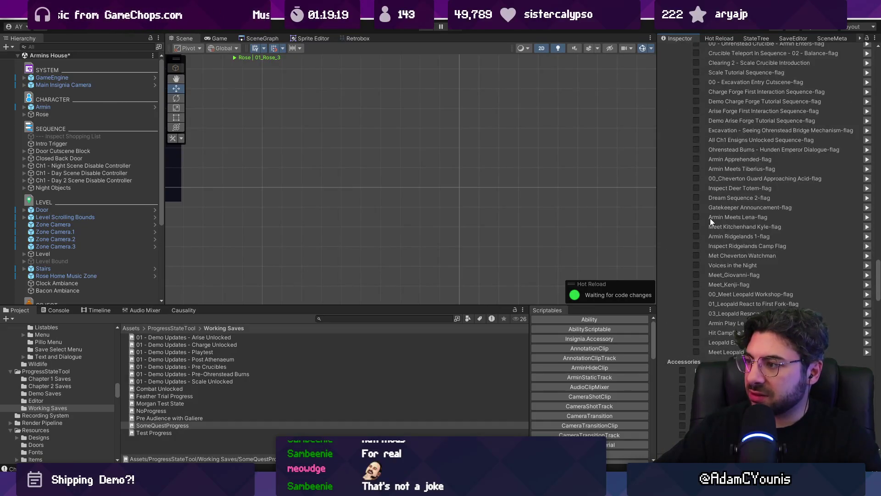
{"action": "scroll", "coordinate": [757, 211], "scroll_direction": "up", "scroll_amount": 20}
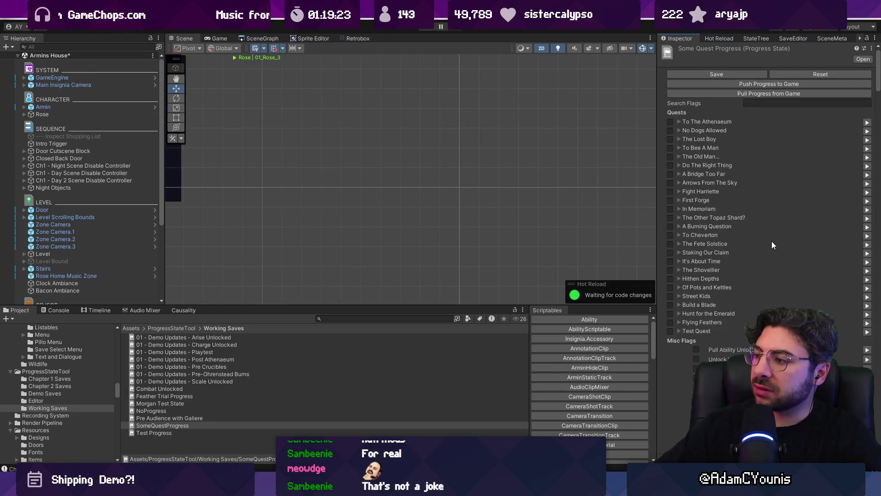
{"action": "key", "text": "alt+Tab"}
- Open QuestManager.cs and search 'setquest' to find SetQuestFlag and SetQuestFlagSilent
{"action": "left_click", "coordinate": [355, 223]}
{"action": "key", "text": "ctrl+p"}
{"action": "type", "text": "questmanager"}
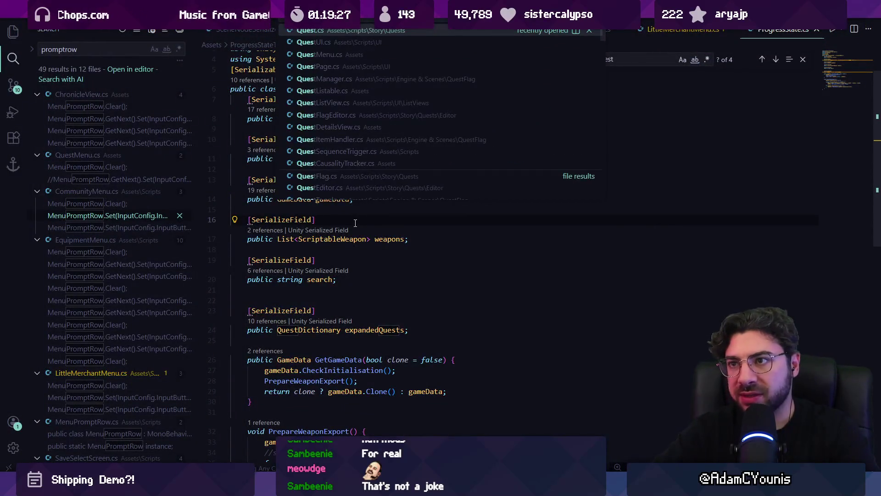
{"action": "key", "text": "Return"}
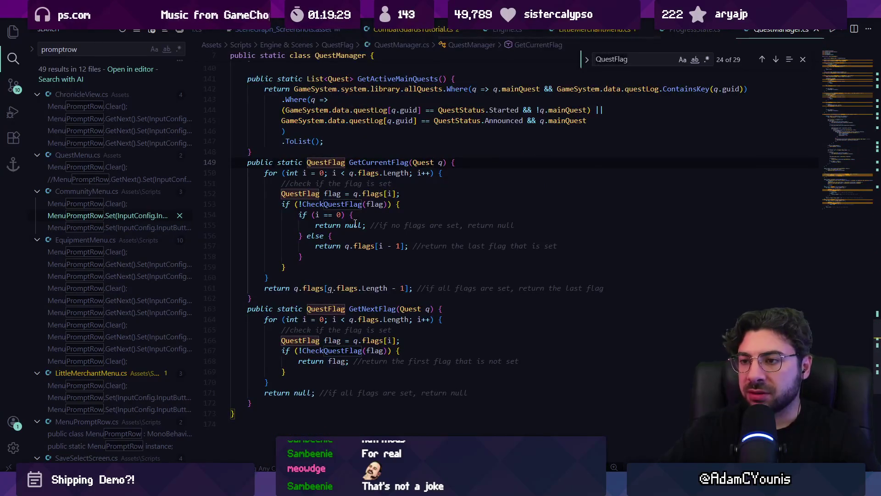
{"action": "key", "text": "ctrl+f"}
{"action": "type", "text": "sedtq"}
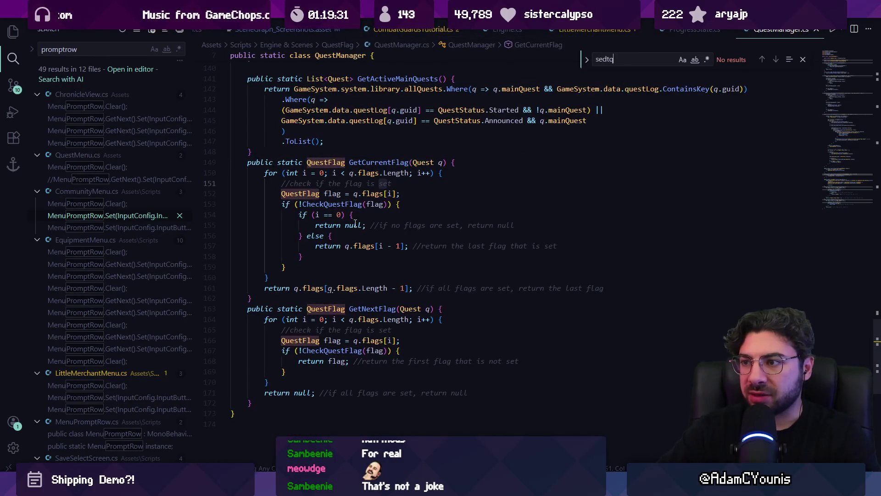
{"action": "key", "text": "BackSpace"}
{"action": "key", "text": "BackSpace"}
{"action": "key", "text": "BackSpace"}
{"action": "type", "text": "tquest"}
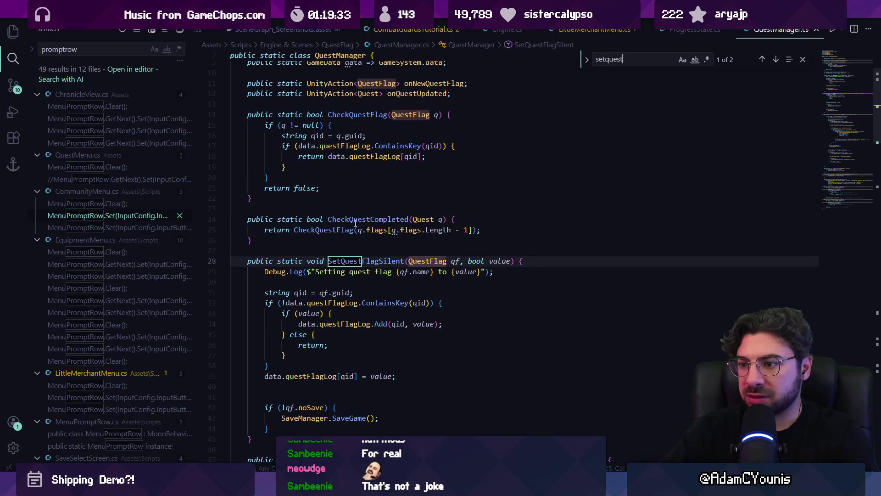
{"action": "key", "text": "Return"}
{"action": "key", "text": "Return"}
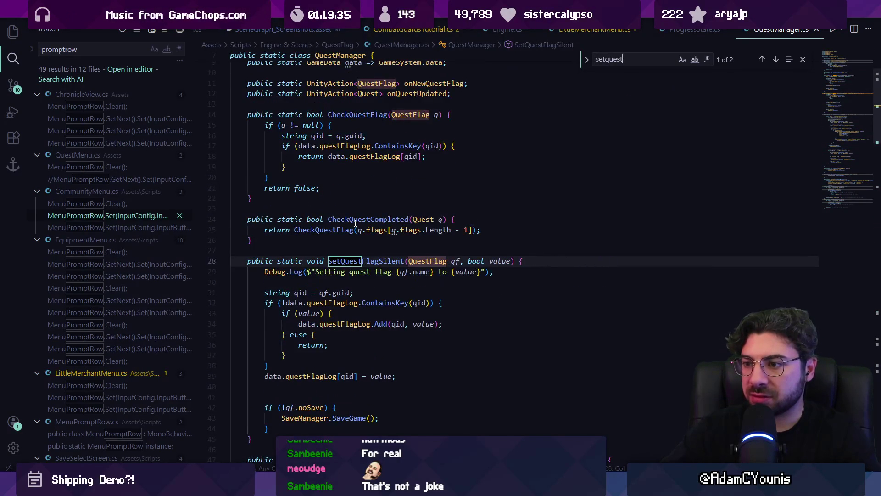
{"action": "key", "text": "Return"}
{"action": "key", "text": "Escape"}
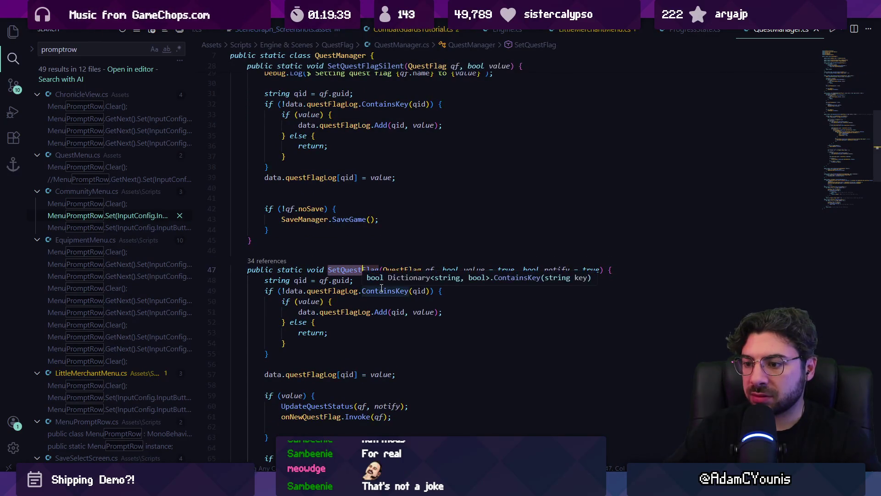
- Read UpdateQuestStatus's flag and QuestStatus.Unknown checks, then go to questLog's definition in GameData.cs
{"action": "scroll", "coordinate": [336, 225], "scroll_direction": "down", "scroll_amount": 10}
{"action": "left_click", "coordinate": [337, 225]}
{"action": "left_click", "coordinate": [421, 222]}
{"action": "scroll", "coordinate": [382, 297], "scroll_direction": "down", "scroll_amount": 1}
{"action": "left_click", "coordinate": [352, 292]}
{"action": "left_click", "coordinate": [419, 292]}
{"action": "left_click", "coordinate": [456, 293]}
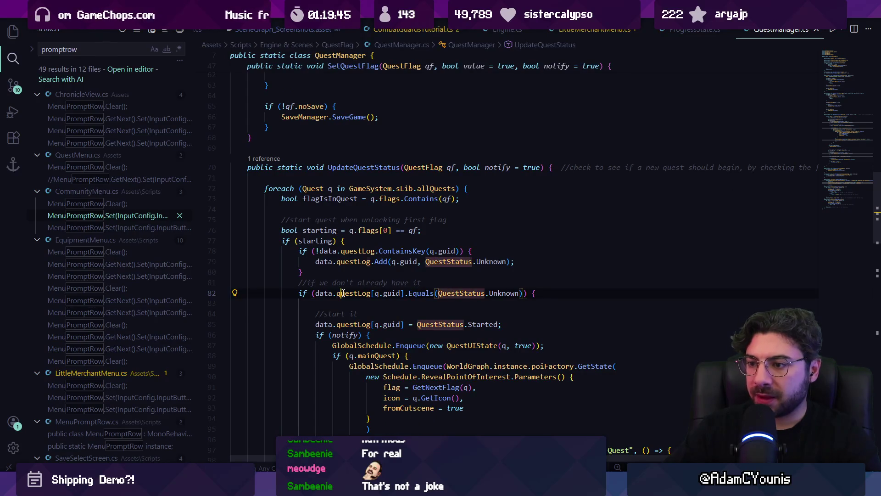
{"action": "left_click", "coordinate": [343, 293]}
{"action": "left_click", "coordinate": [348, 294], "text": "ctrl"}
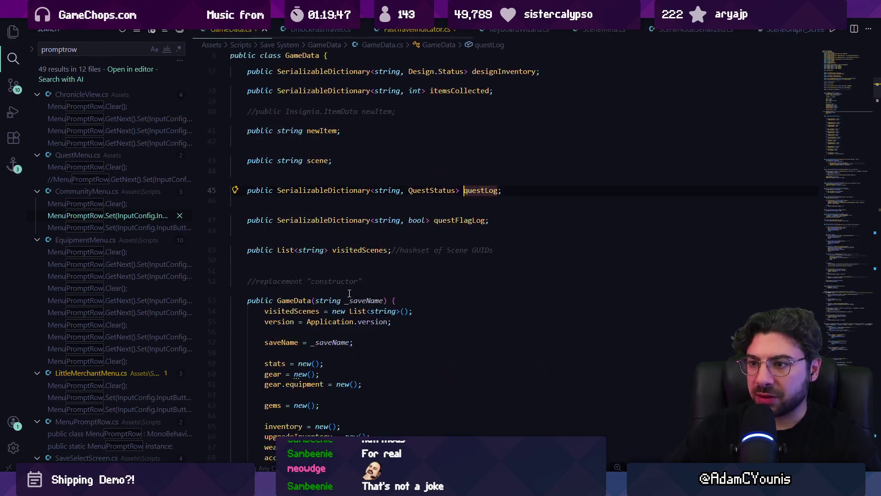
{"action": "mouse_move", "coordinate": [330, 192]}
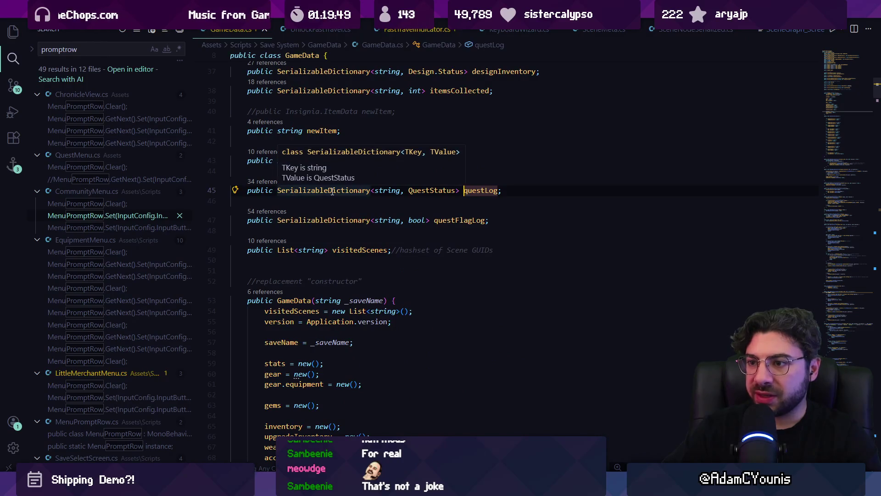
{"action": "mouse_move", "coordinate": [431, 193]}
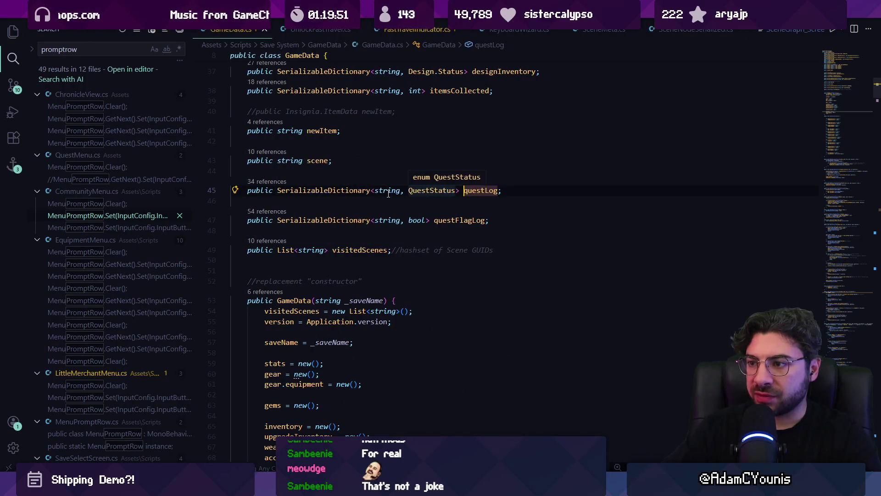
{"action": "mouse_move", "coordinate": [388, 194]}
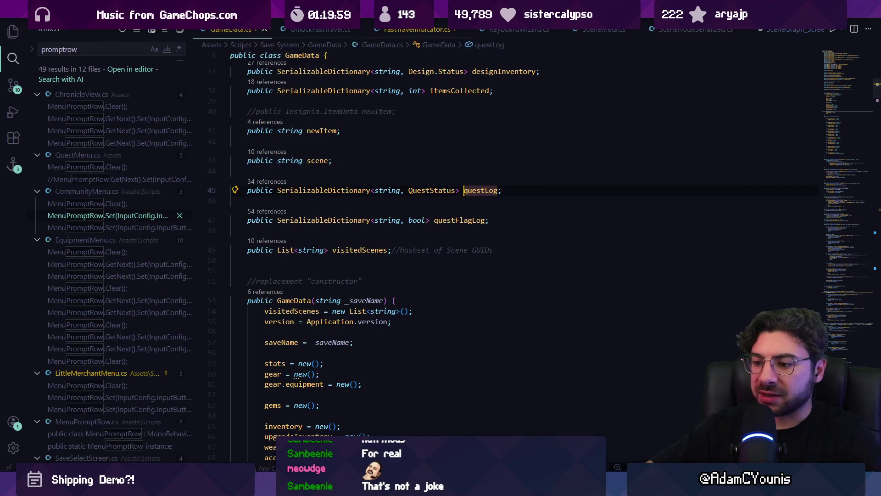
{"action": "key", "text": "alt+Tab"}
{"action": "left_click", "coordinate": [167, 423]}
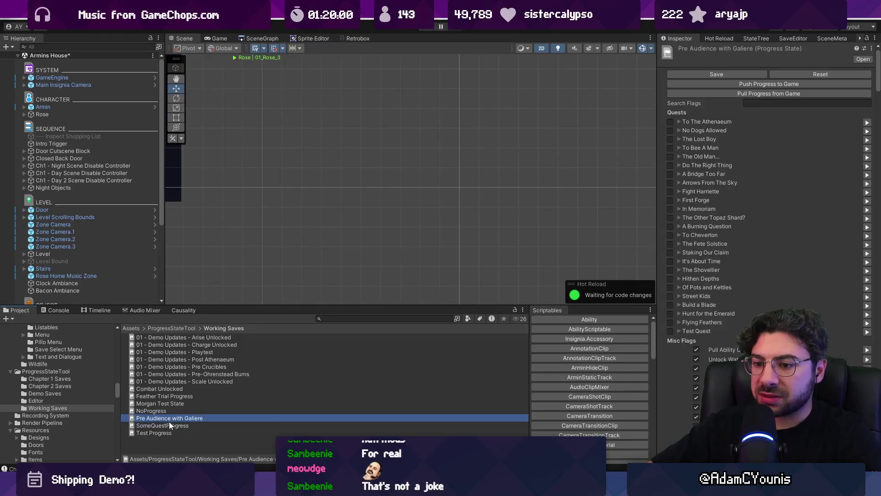
- Scroll through SomeQuestProgress's quests, flags and item counts, and collapse the expanded-quest Keys list
{"action": "scroll", "coordinate": [706, 258], "scroll_direction": "down", "scroll_amount": 20}
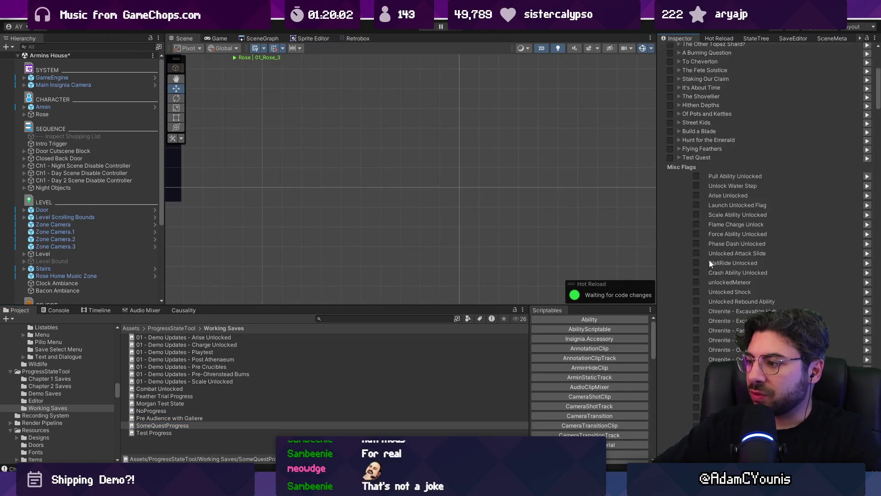
{"action": "scroll", "coordinate": [714, 311], "scroll_direction": "down", "scroll_amount": 15}
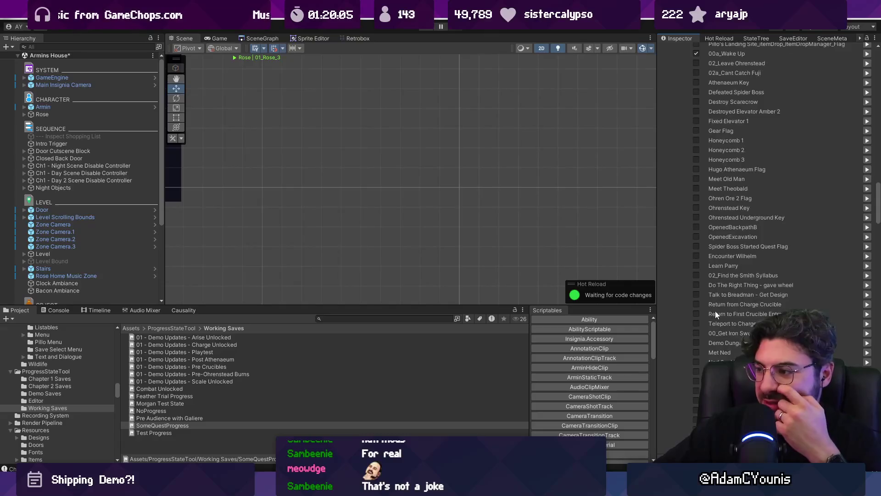
{"action": "mouse_move", "coordinate": [873, 320]}
{"action": "left_mouse_down"}
{"action": "mouse_move", "coordinate": [873, 309]}
{"action": "mouse_move", "coordinate": [872, 326]}
{"action": "left_mouse_up"}
{"action": "scroll", "coordinate": [872, 326], "scroll_direction": "down", "scroll_amount": 20}
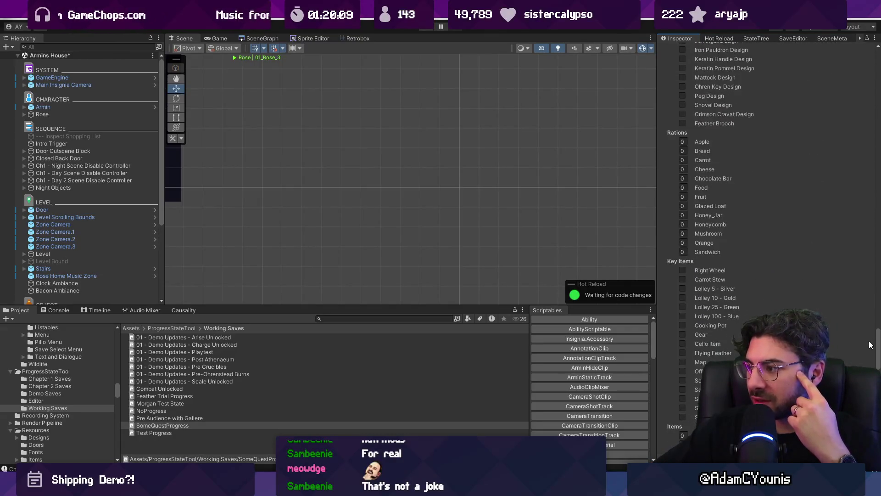
{"action": "scroll", "coordinate": [769, 239], "scroll_direction": "down", "scroll_amount": 6}
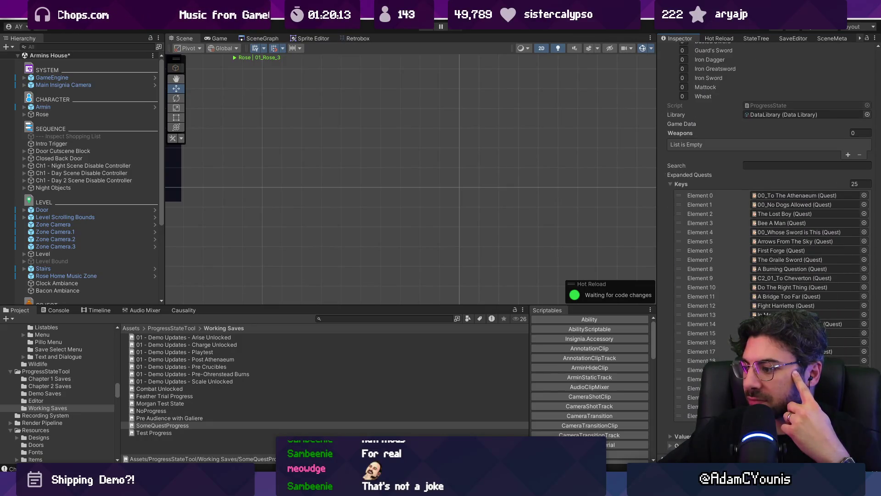
{"action": "left_click", "coordinate": [670, 184]}
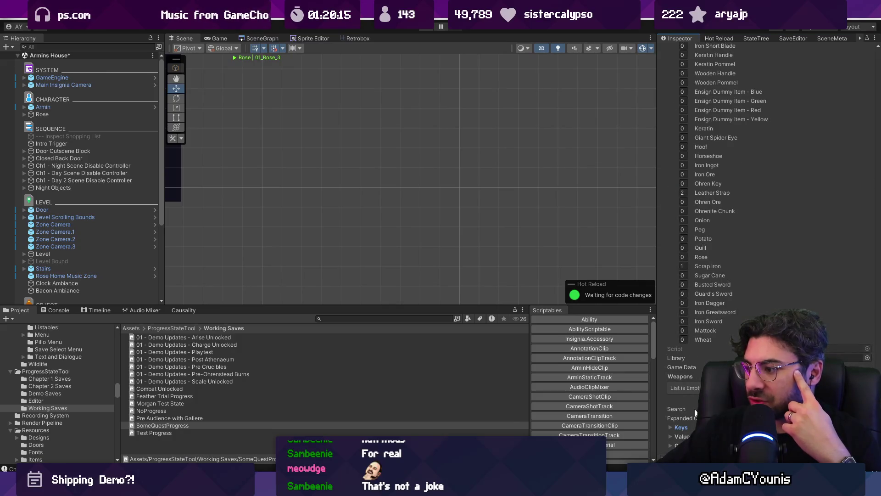
{"action": "key", "text": "alt+Tab"}
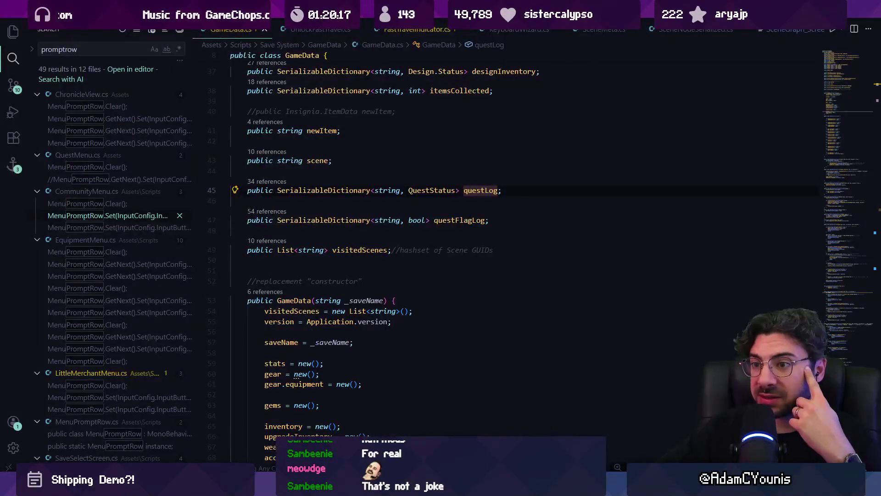
- Select the questLog declaration on line 45, highlight SerializableDictionary uses, then open the Everything search
{"action": "scroll", "coordinate": [413, 209], "scroll_direction": "up", "scroll_amount": 1}
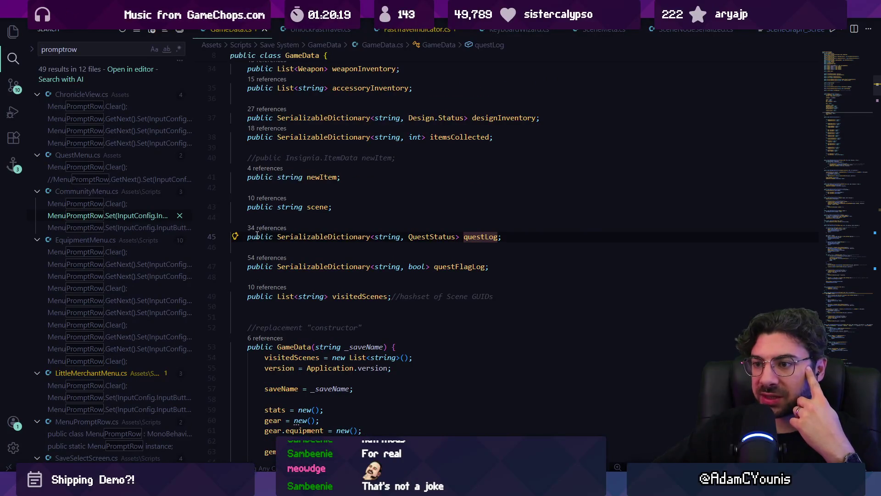
{"action": "double_click", "coordinate": [285, 238]}
{"action": "triple_click", "coordinate": [352, 237]}
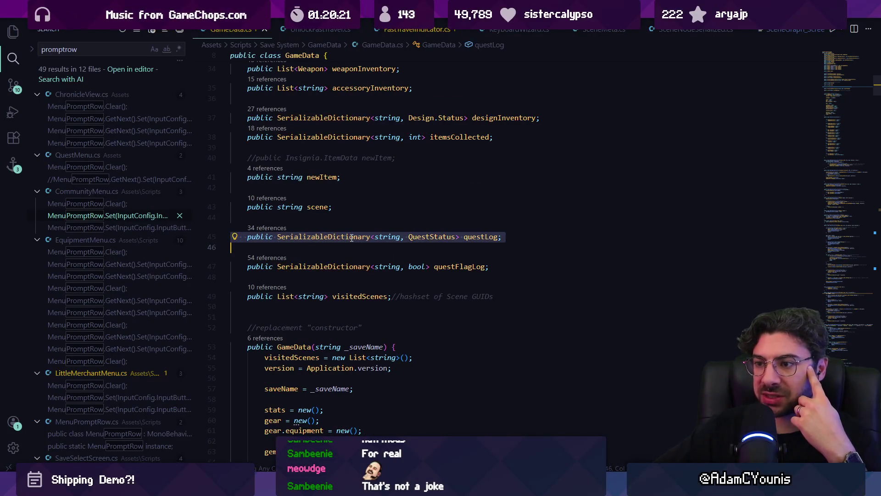
{"action": "double_click", "coordinate": [347, 237]}
{"action": "scroll", "coordinate": [346, 238], "scroll_direction": "up", "scroll_amount": 2}
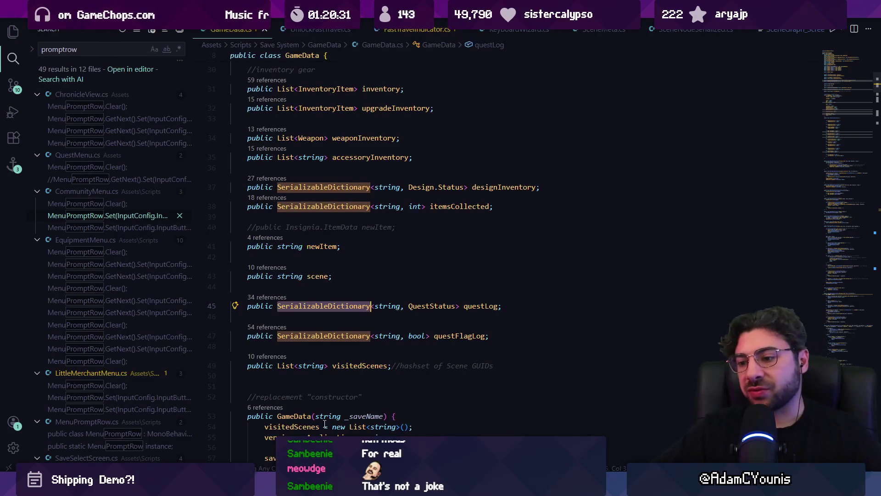
{"action": "mouse_move", "coordinate": [309, 486]}
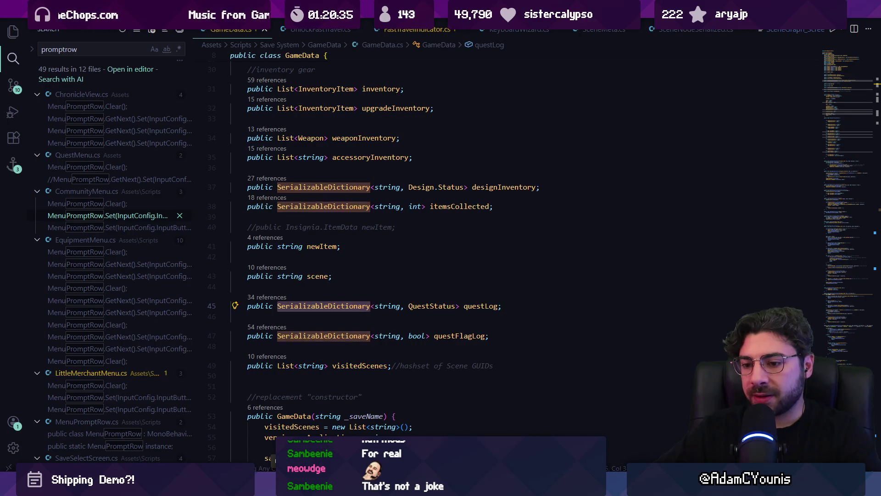
{"action": "key", "text": "Escape"}
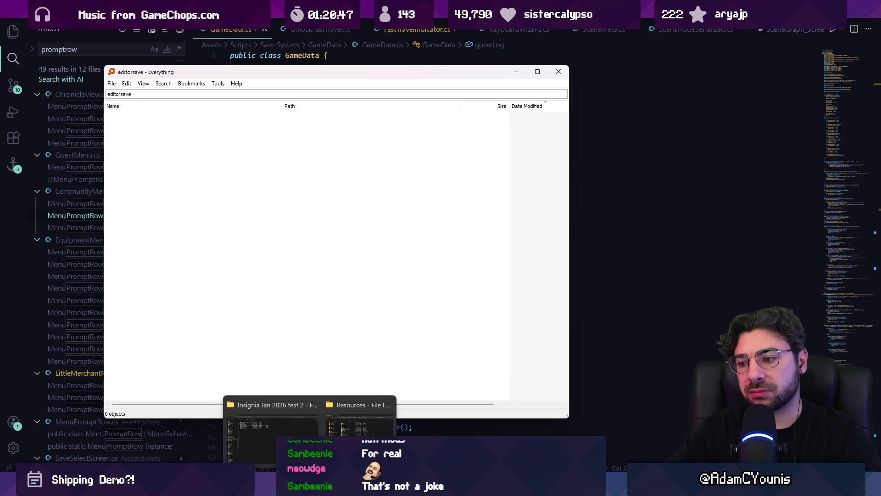
- Bring Unity to the front and browse the Edit, Assets and FMOD menus without changing anything
{"action": "mouse_move", "coordinate": [370, 484]}
{"action": "left_click", "coordinate": [369, 424]}
{"action": "left_click", "coordinate": [23, 20]}
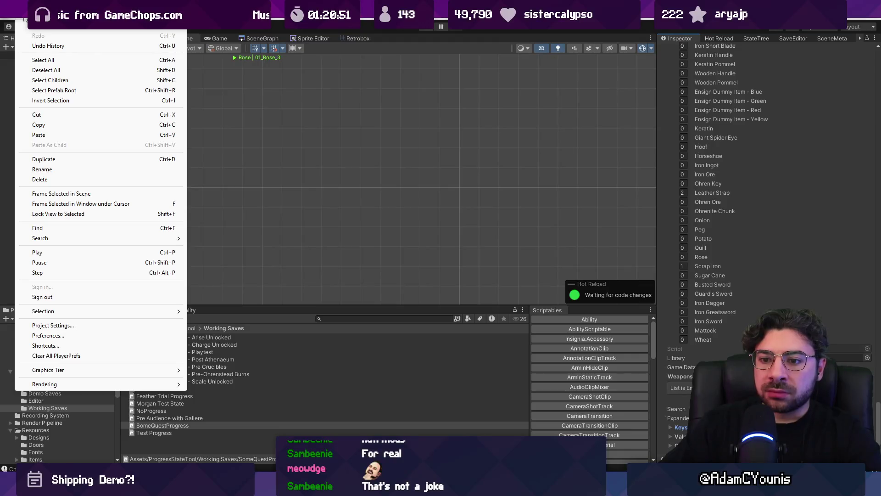
{"action": "mouse_move", "coordinate": [44, 21]}
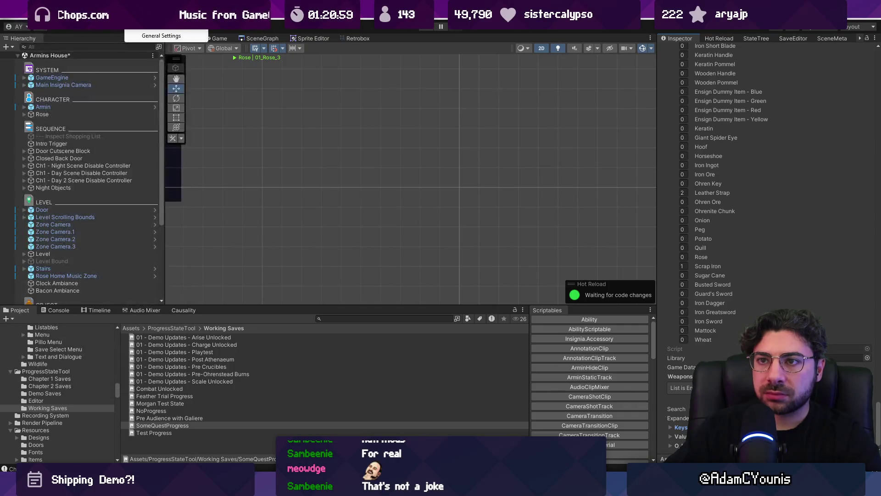
{"action": "mouse_move", "coordinate": [161, 20]}
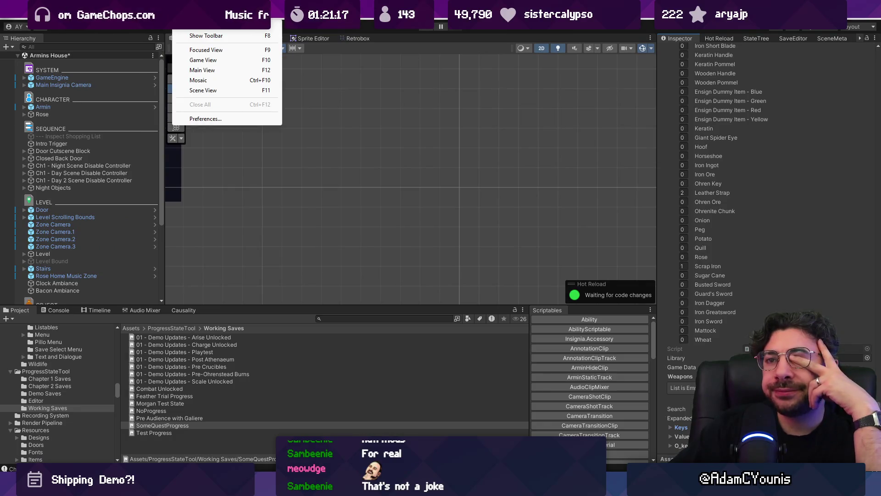
{"action": "key", "text": "Escape"}
- Browse the Window and Help menus, then bring up the Everything file search
{"action": "left_click", "coordinate": [321, 20]}
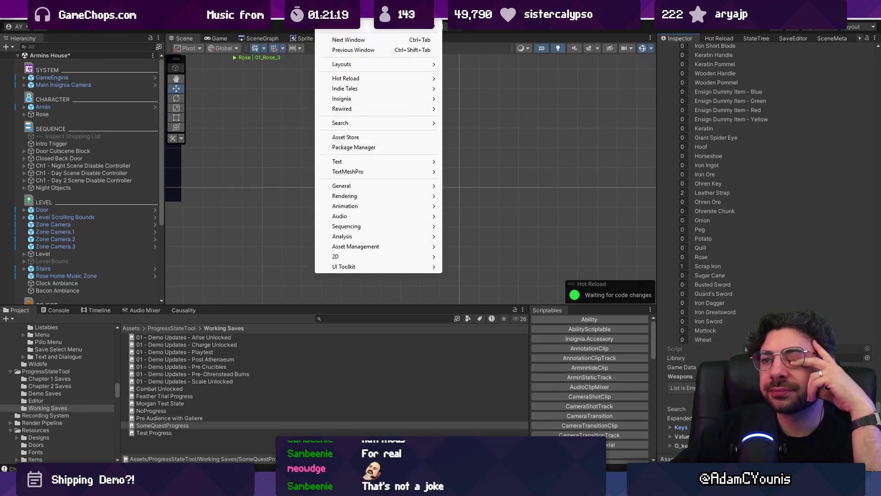
{"action": "mouse_move", "coordinate": [350, 20]}
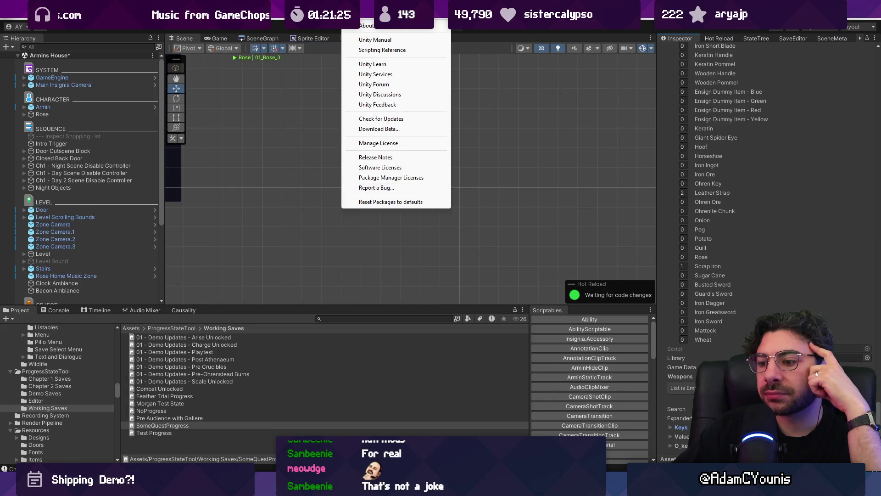
{"action": "key", "text": "ctrl+alt+space"}
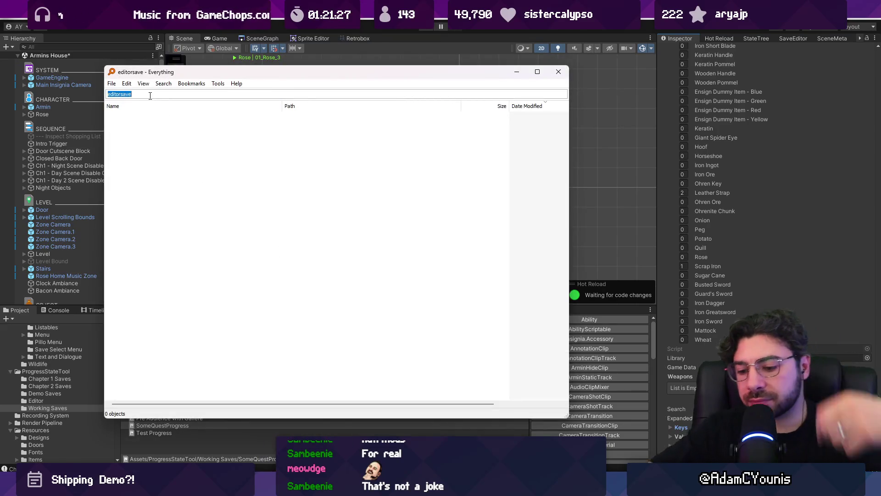
- Find editor-save.json by searching 'save', then review its questLog and questFlagLog entries in VS Code
{"action": "type", "text": "save"}
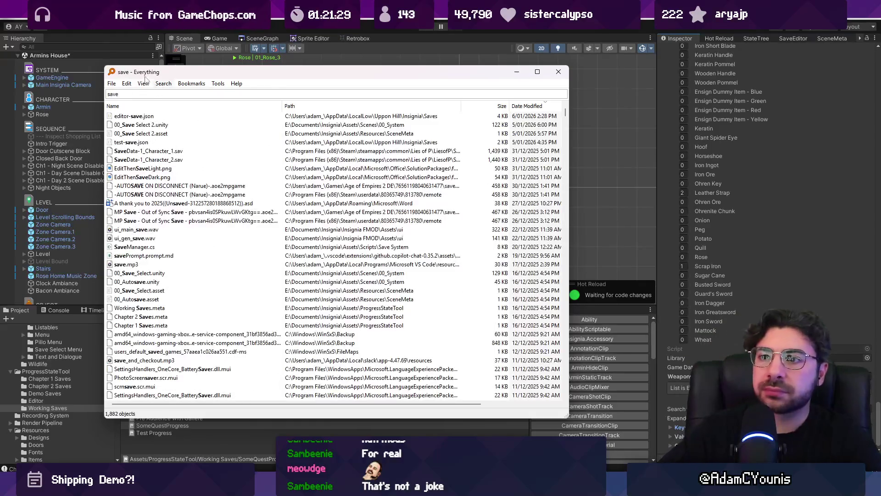
{"action": "double_click", "coordinate": [140, 117]}
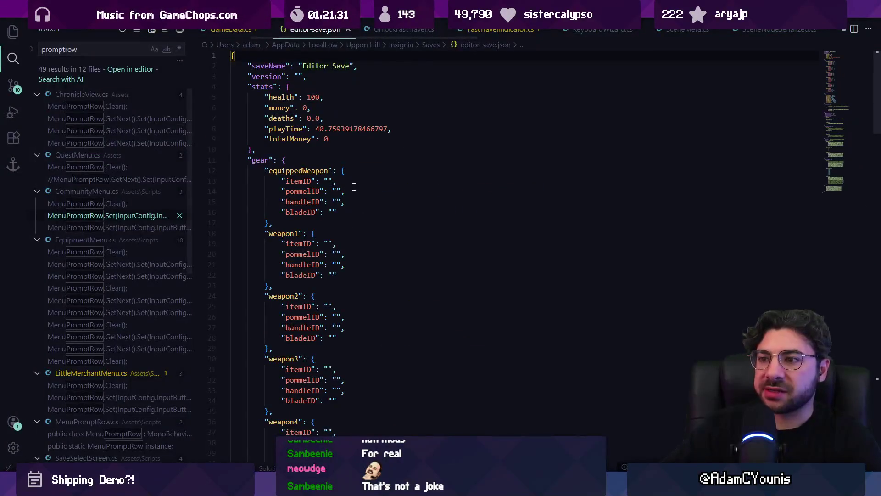
{"action": "scroll", "coordinate": [354, 187], "scroll_direction": "down", "scroll_amount": 15}
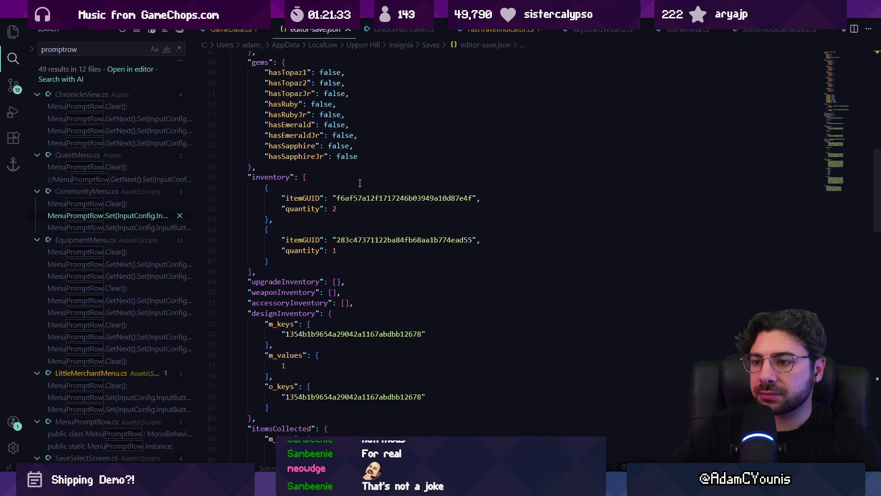
{"action": "scroll", "coordinate": [356, 182], "scroll_direction": "down", "scroll_amount": 8}
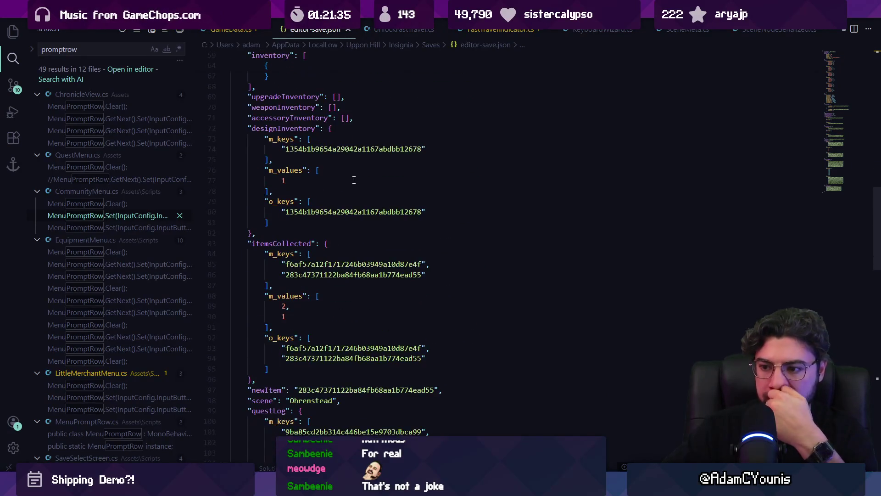
{"action": "scroll", "coordinate": [353, 182], "scroll_direction": "down", "scroll_amount": 3}
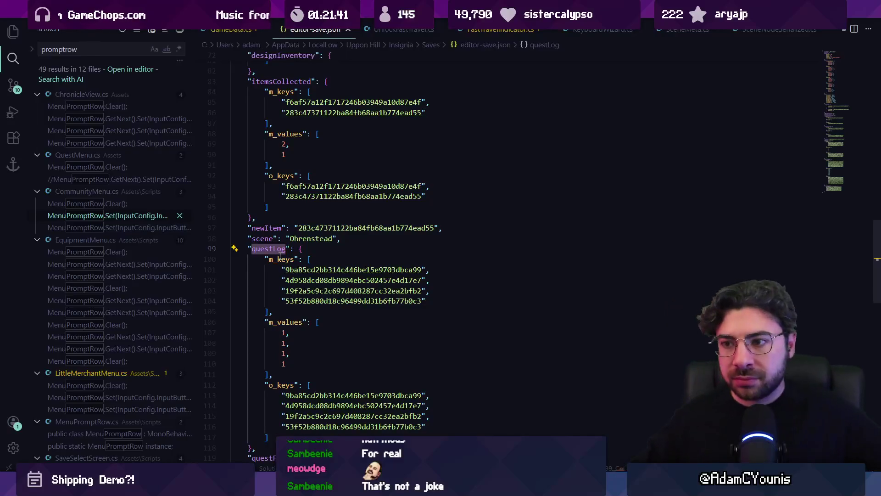
{"action": "scroll", "coordinate": [383, 273], "scroll_direction": "down", "scroll_amount": 11}
{"action": "scroll", "coordinate": [383, 273], "scroll_direction": "down", "scroll_amount": 5}
{"action": "scroll", "coordinate": [382, 276], "scroll_direction": "up", "scroll_amount": 20}
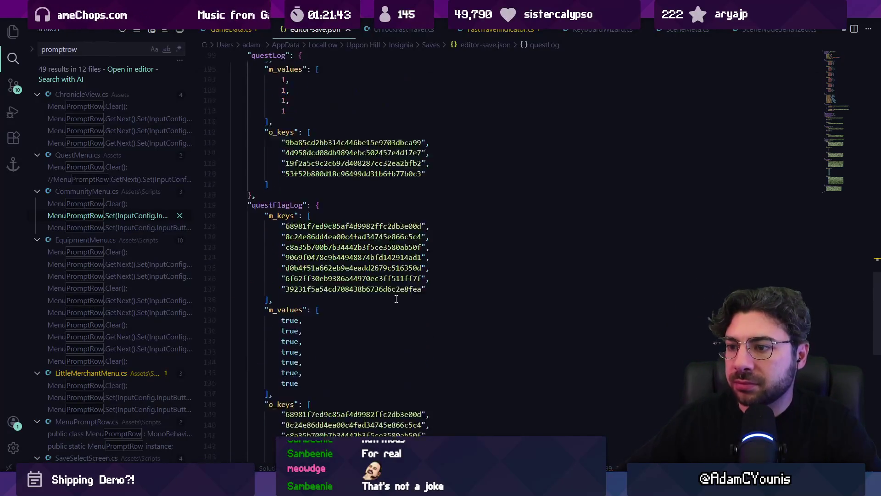
{"action": "key", "text": "alt+Tab"}
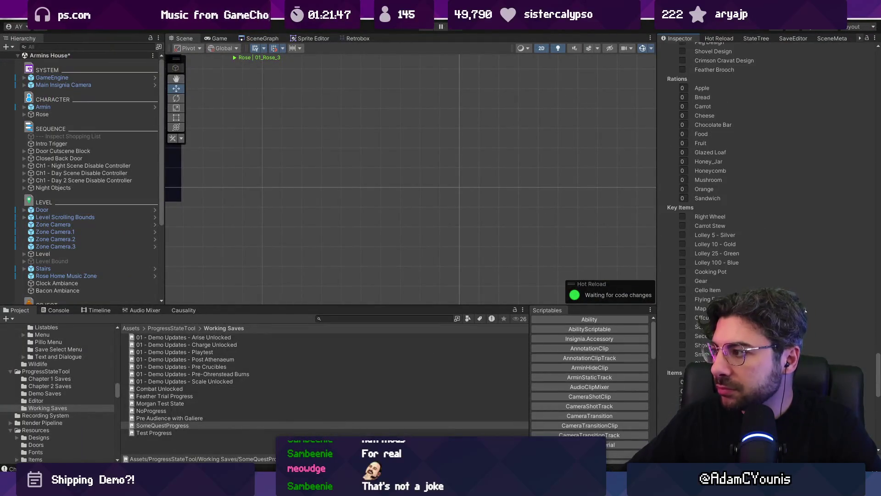
- Reveal SomeQuestProgress in Explorer and open SomeQuestProgress.asset as YAML, selecting its gameData section
{"action": "scroll", "coordinate": [779, 183], "scroll_direction": "up", "scroll_amount": 15}
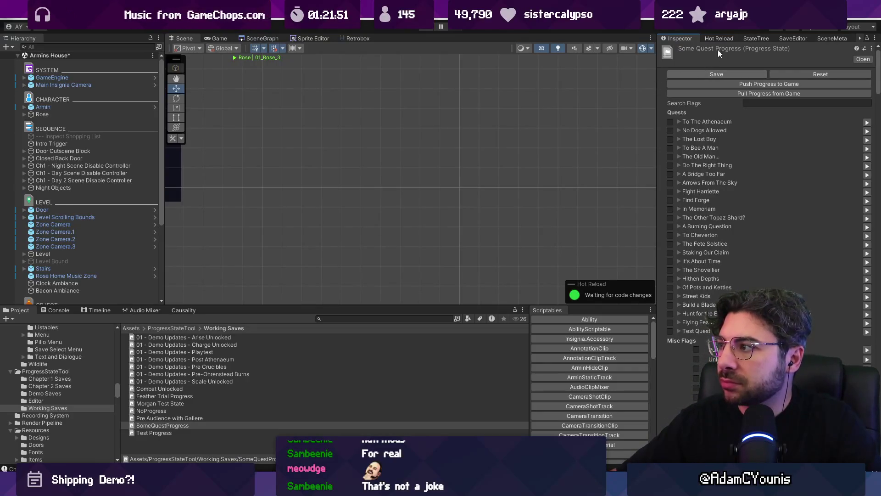
{"action": "right_click", "coordinate": [188, 424]}
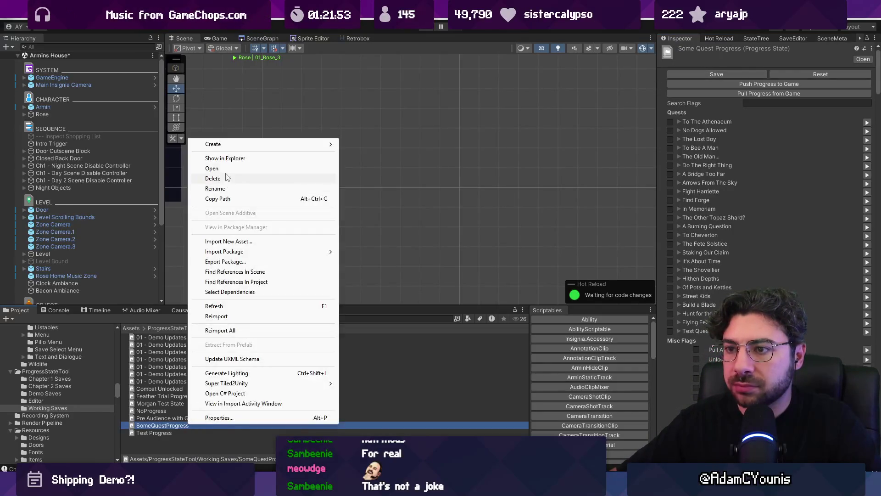
{"action": "left_click", "coordinate": [225, 158]}
{"action": "double_click", "coordinate": [192, 326]}
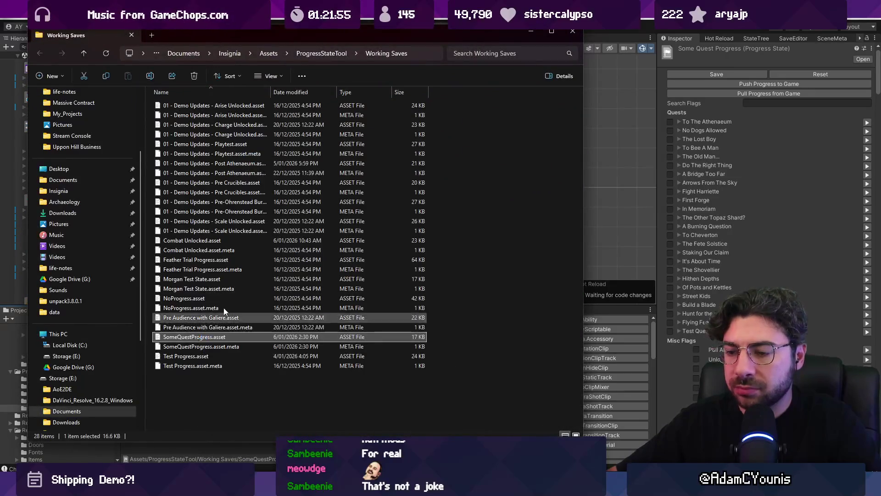
{"action": "double_click", "coordinate": [271, 212]}
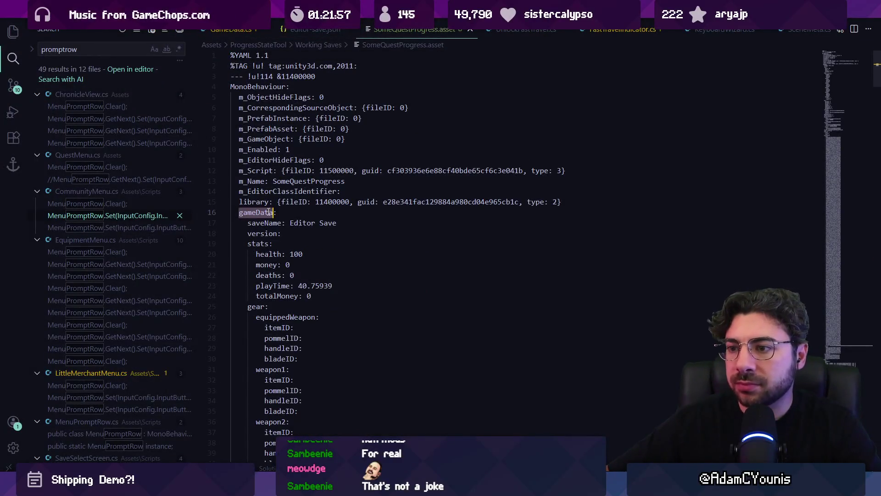
- Search SomeQuestProgress.asset for 'questlog' to look for questLog entries
{"action": "scroll", "coordinate": [247, 223], "scroll_direction": "down", "scroll_amount": 14}
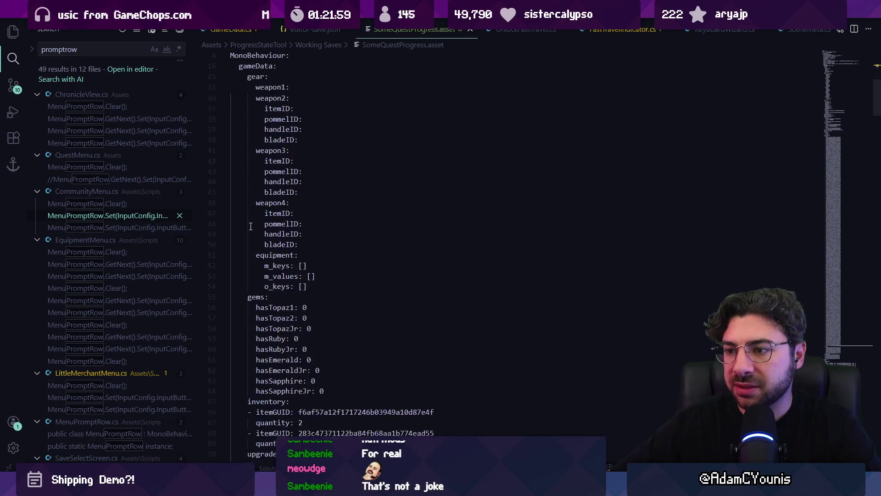
{"action": "scroll", "coordinate": [246, 223], "scroll_direction": "down", "scroll_amount": 2}
{"action": "key", "text": "ctrl+f"}
{"action": "type", "text": "questlog"}
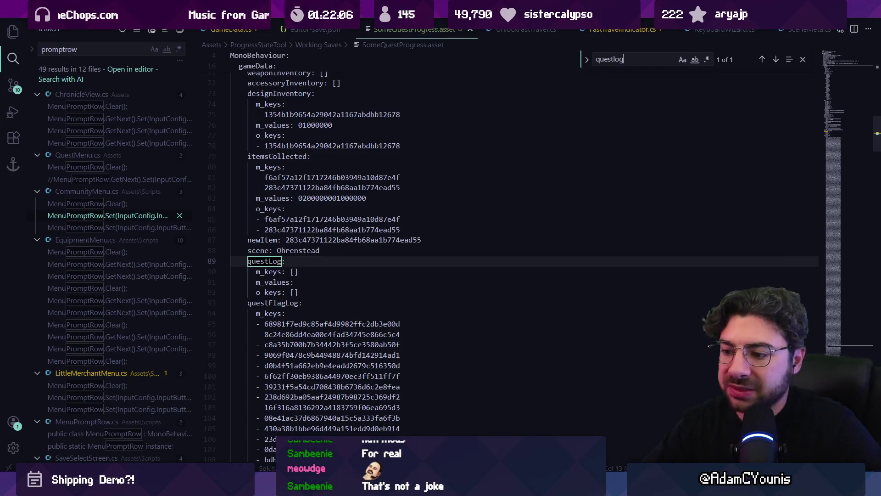
{"action": "mouse_move", "coordinate": [370, 487]}
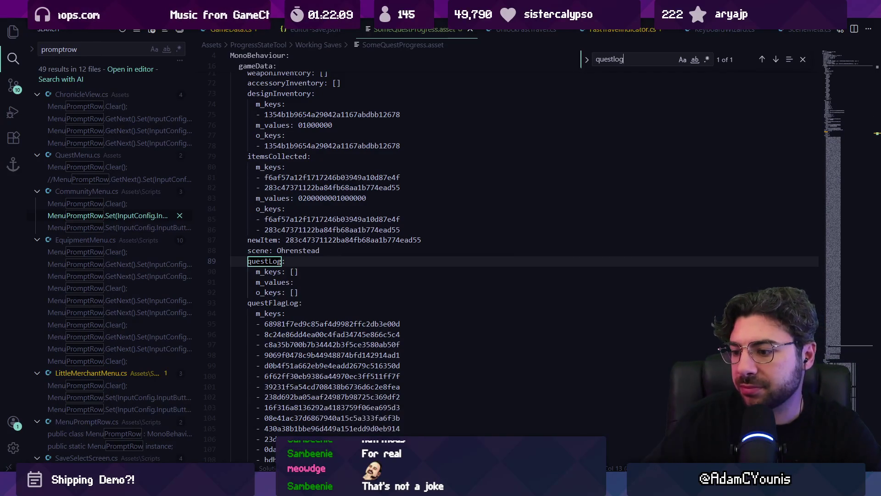
- Switch to the editor-save.json tab to compare its questLog of four quest keys
{"action": "key", "text": "alt+Tab"}
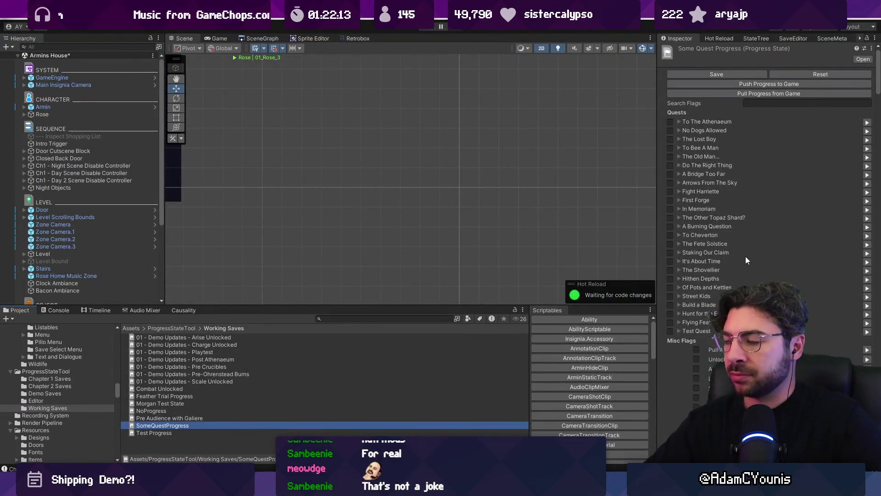
{"action": "key", "text": "alt+Tab"}
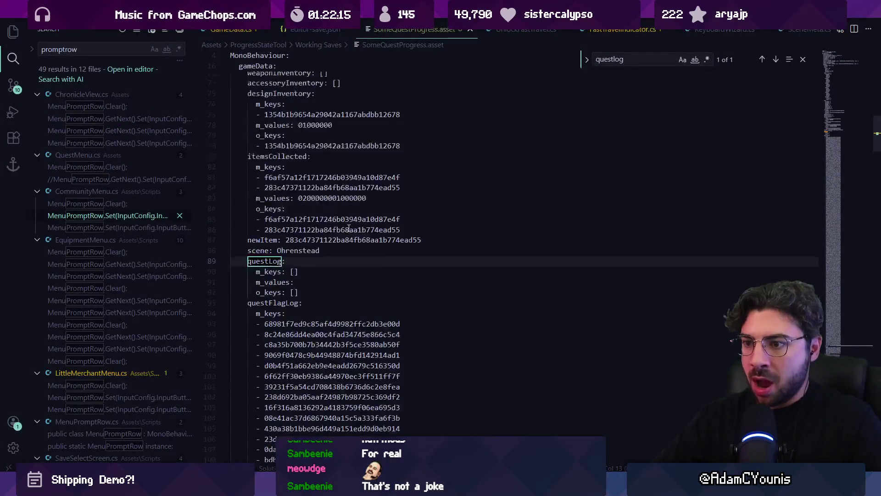
{"action": "scroll", "coordinate": [350, 224], "scroll_direction": "up", "scroll_amount": 7}
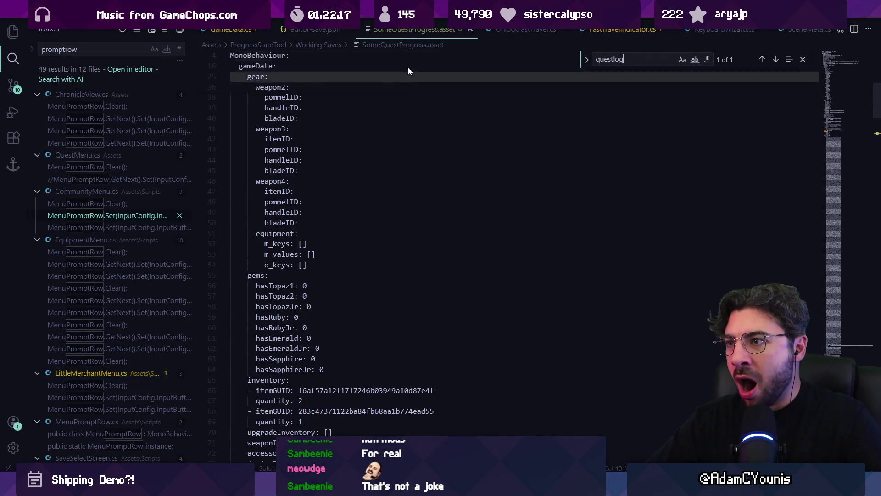
{"action": "left_click", "coordinate": [317, 29]}
{"action": "key", "text": "ctrl+p"}
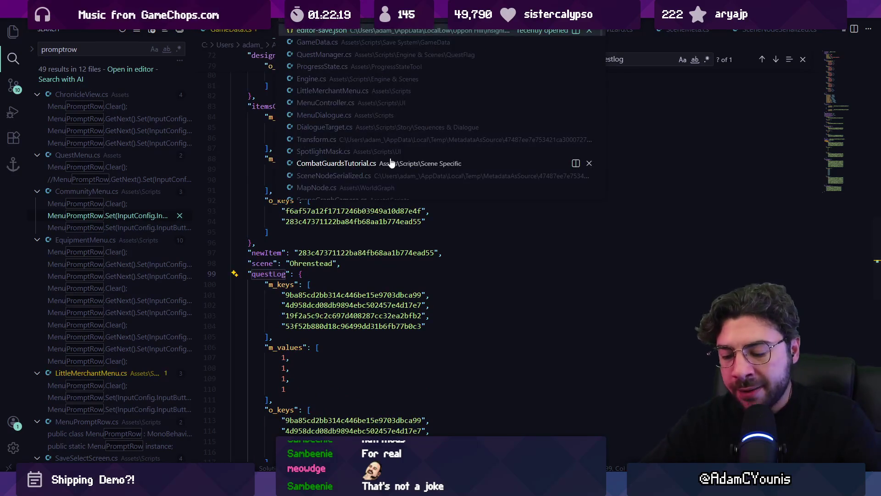
- Open ProgressState.cs through a Quick Open search for 'progress'
{"action": "type", "text": "tespro"}
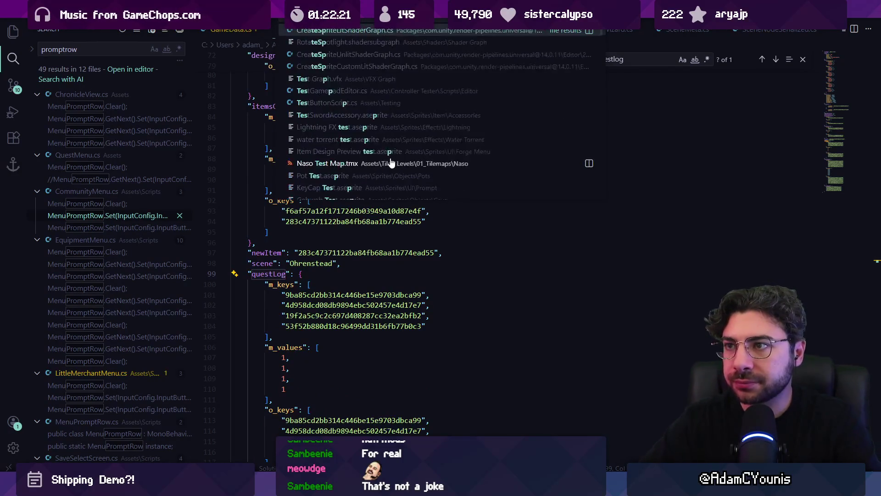
{"action": "key", "text": "BackSpace"}
{"action": "key", "text": "BackSpace"}
{"action": "key", "text": "BackSpace"}
{"action": "type", "text": "progress"}
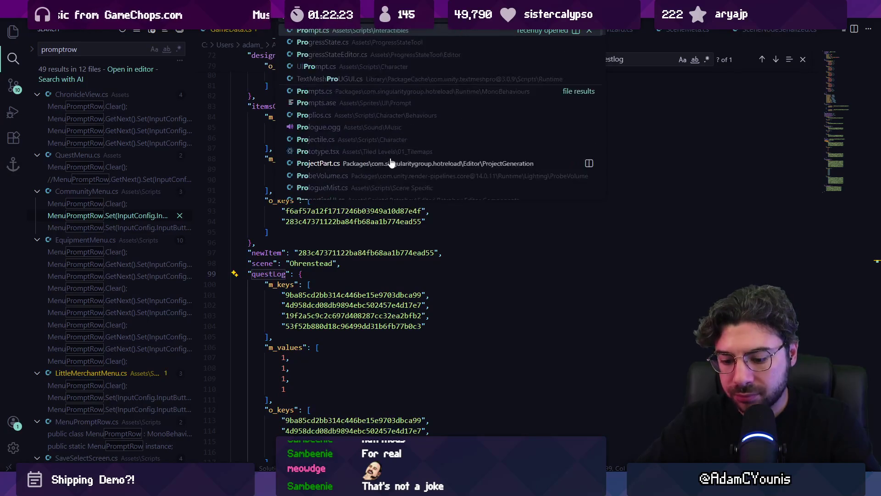
{"action": "key", "text": "Return"}
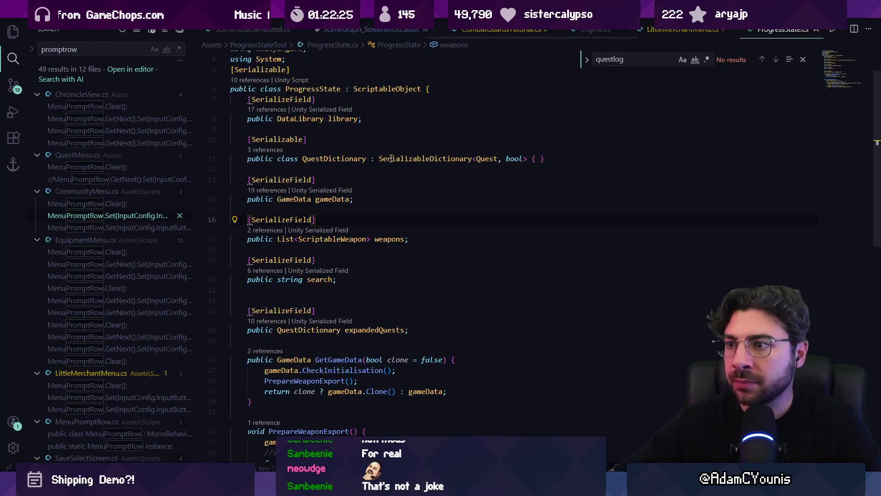
- Review the gameData and weapons field declarations in ProgressState.cs
{"action": "left_click", "coordinate": [328, 199]}
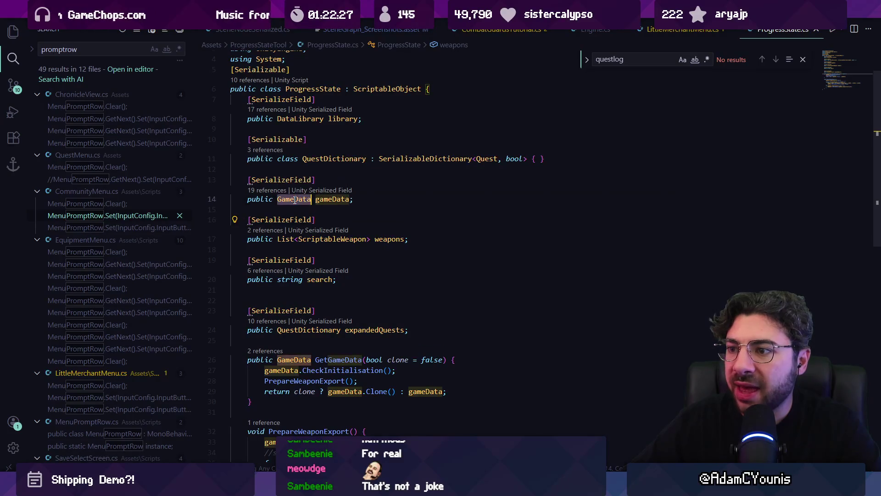
{"action": "double_click", "coordinate": [328, 199]}
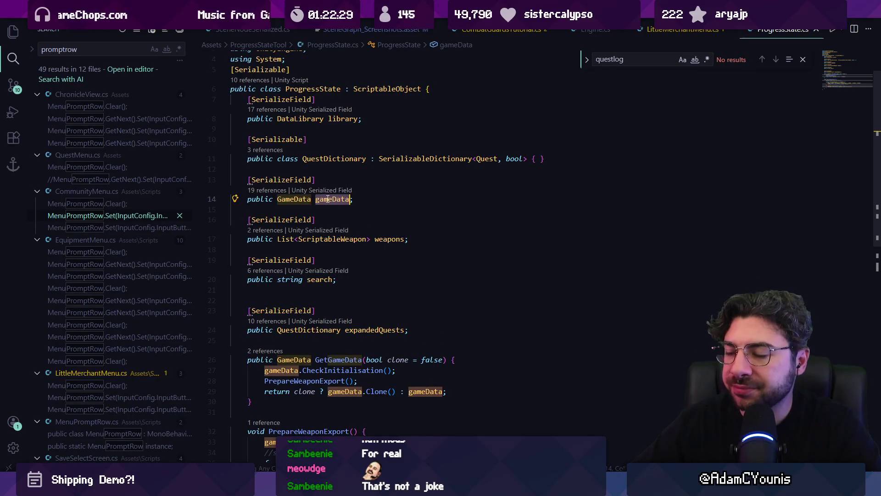
{"action": "left_click", "coordinate": [383, 239]}
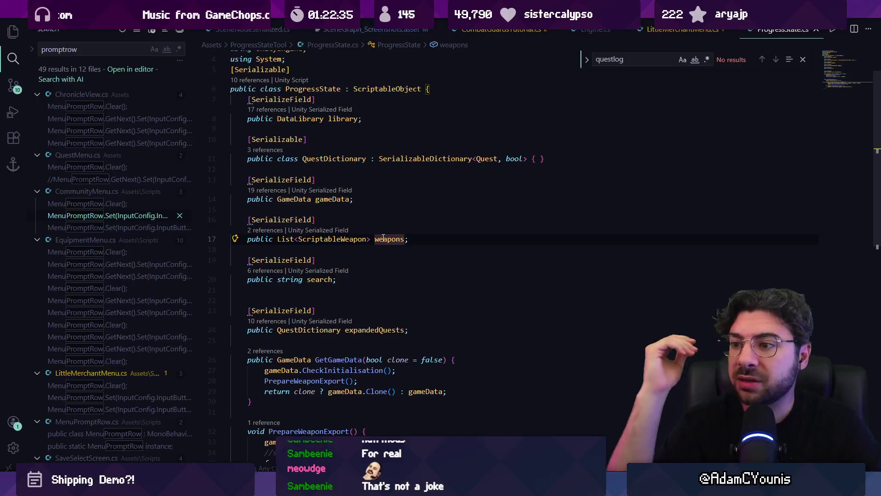
{"action": "scroll", "coordinate": [398, 224], "scroll_direction": "down", "scroll_amount": 3}
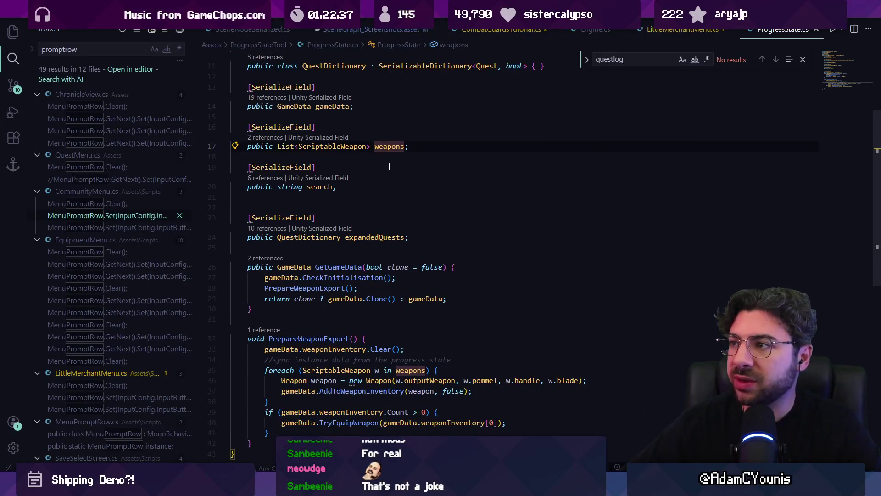
{"action": "scroll", "coordinate": [392, 168], "scroll_direction": "up", "scroll_amount": 5}
{"action": "key", "text": "ctrl+p"}
{"action": "type", "text": "progress"}
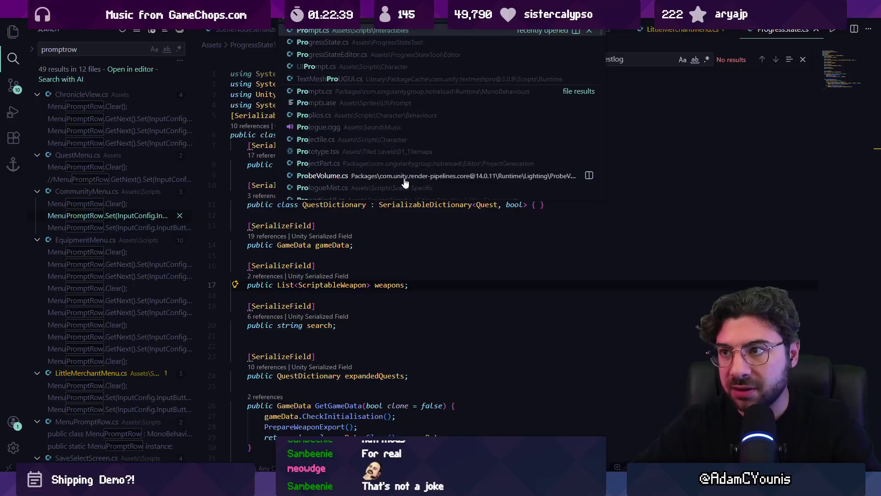
{"action": "type", "text": "editor"}
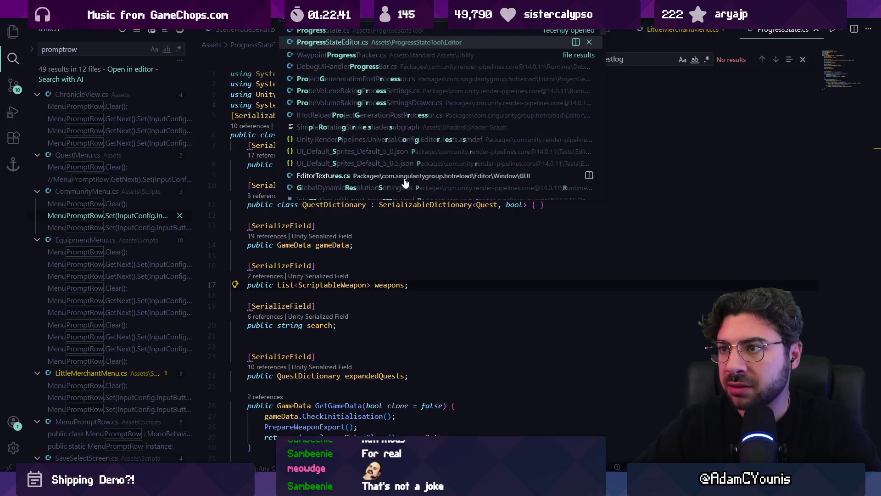
- Open ProgressStateEditor.cs, find DrawDefaultInspector and check its definition, then return to Unity
{"action": "key", "text": "Return"}
{"action": "scroll", "coordinate": [405, 178], "scroll_direction": "down", "scroll_amount": 4}
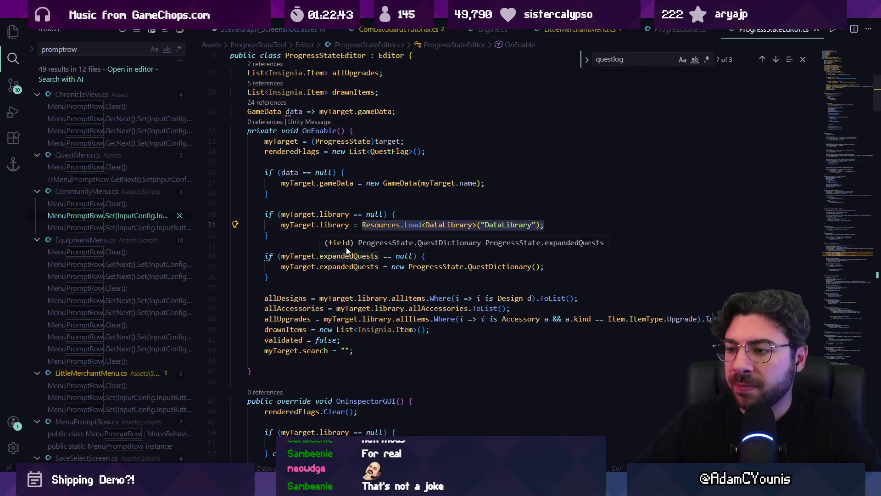
{"action": "scroll", "coordinate": [346, 248], "scroll_direction": "down", "scroll_amount": 3}
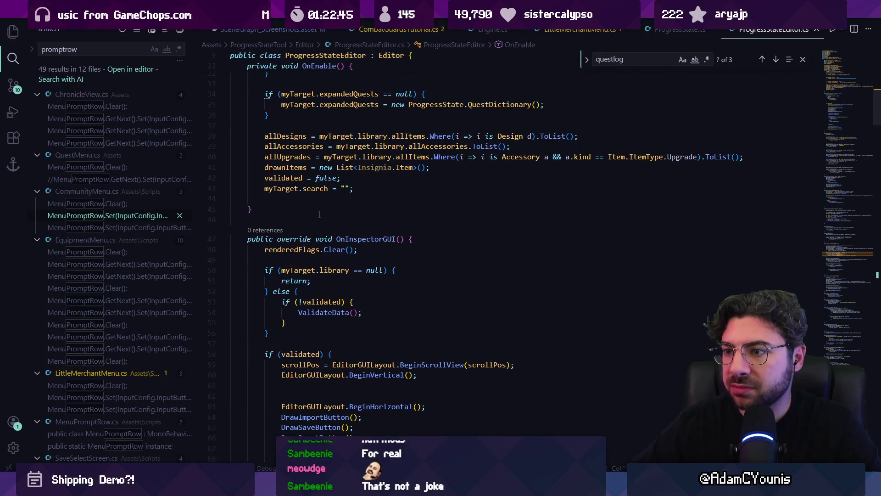
{"action": "key", "text": "ctrl+f"}
{"action": "type", "text": "dra"}
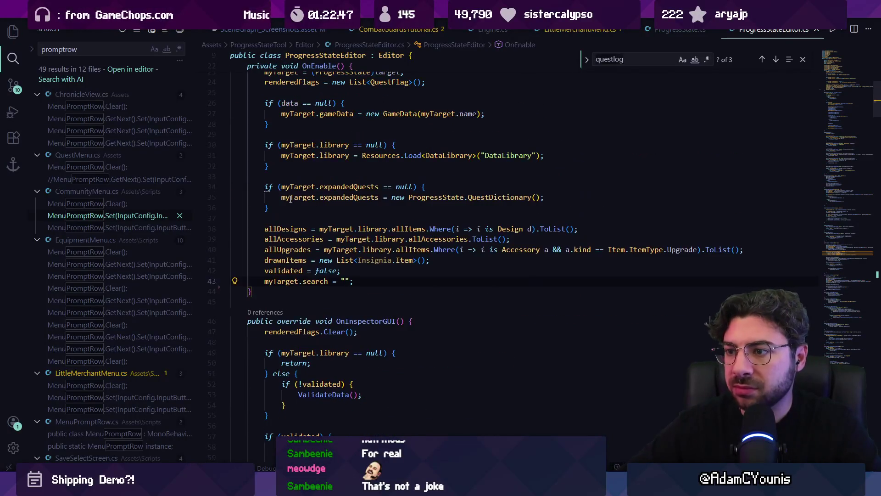
{"action": "type", "text": "wdde"}
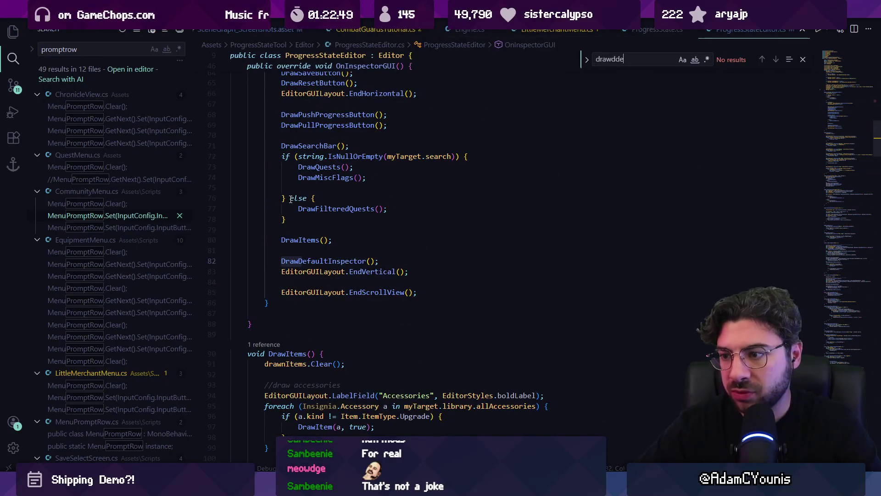
{"action": "key", "text": "Escape"}
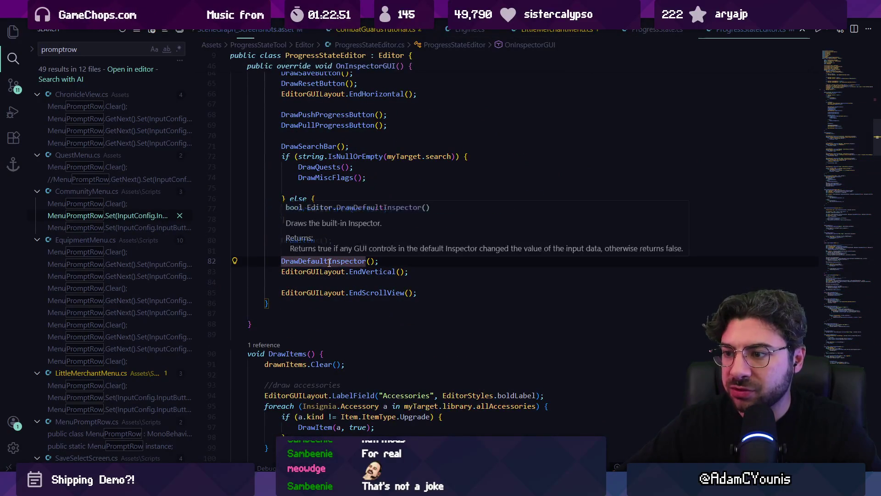
{"action": "left_click", "coordinate": [329, 262], "text": "ctrl"}
{"action": "key", "text": "alt+Left"}
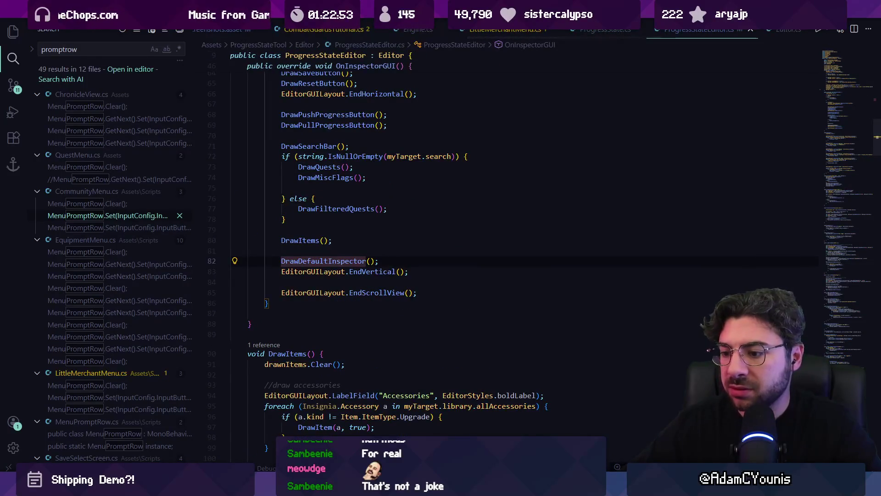
{"action": "key", "text": "alt+Tab"}
{"action": "left_click_drag", "start_coordinate": [877, 69], "coordinate": [878, 443]}
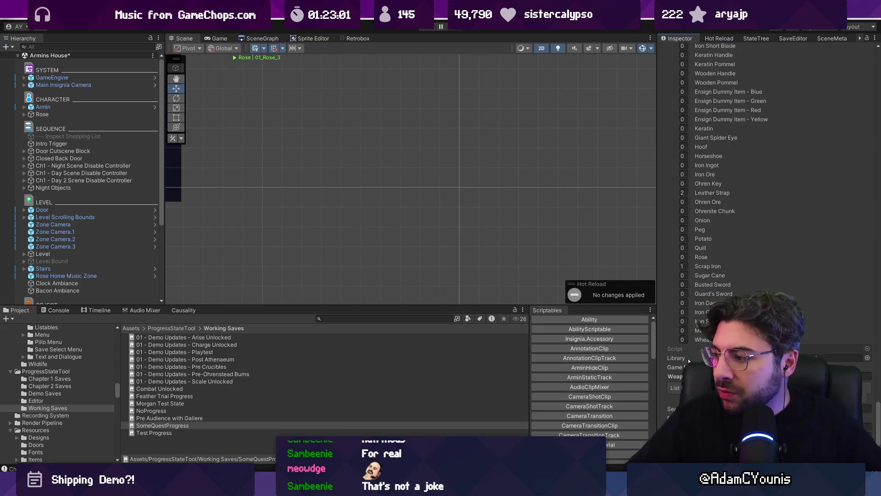
- Expand the Quest Log foldout under Game Data to view its saved entries
{"action": "scroll", "coordinate": [770, 239], "scroll_direction": "down", "scroll_amount": 3}
{"action": "scroll", "coordinate": [695, 321], "scroll_direction": "down", "scroll_amount": 3}
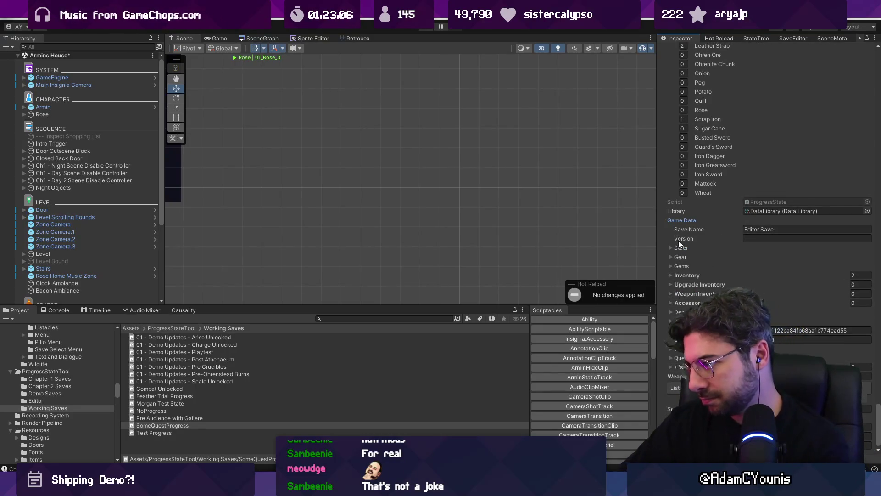
{"action": "left_click", "coordinate": [671, 350]}
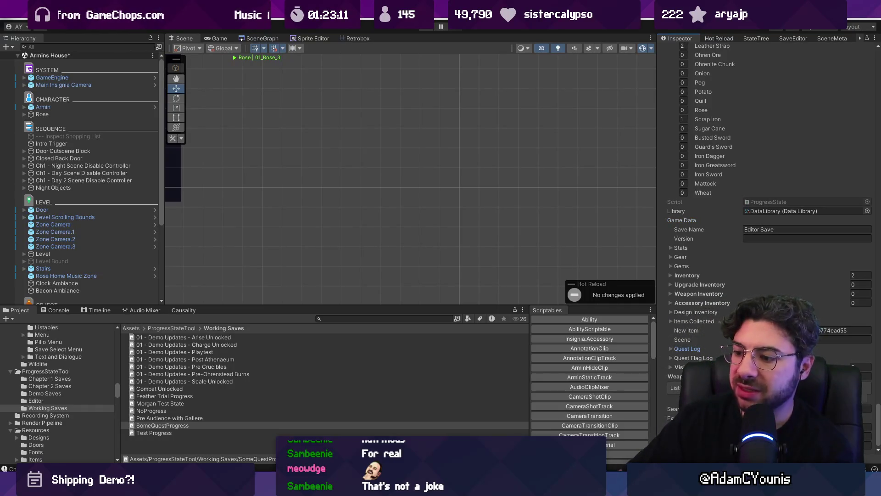
{"action": "key", "text": "alt+Tab"}
{"action": "scroll", "coordinate": [440, 232], "scroll_direction": "up", "scroll_amount": 14}
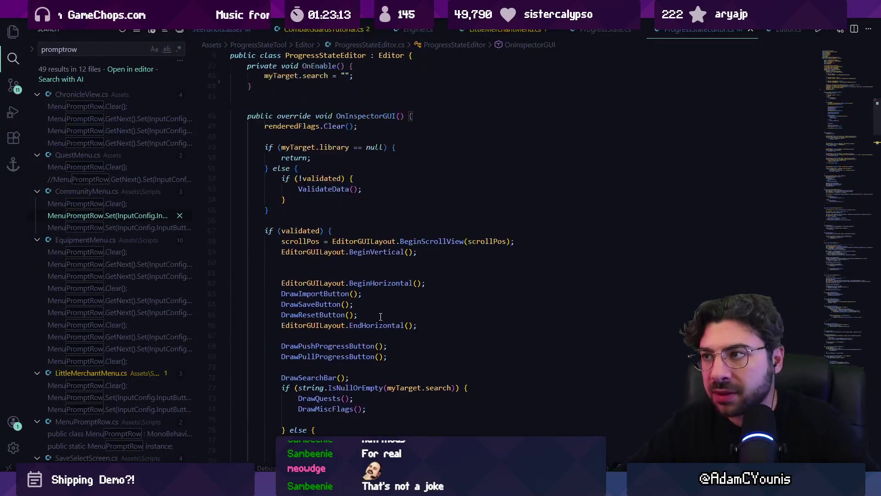
- Find the Pull Progress from Game code and go to the Clone definition from line 301
{"action": "key", "text": "ctrl+f"}
{"action": "type", "text": "pull pro"}
{"action": "key", "text": "Return"}
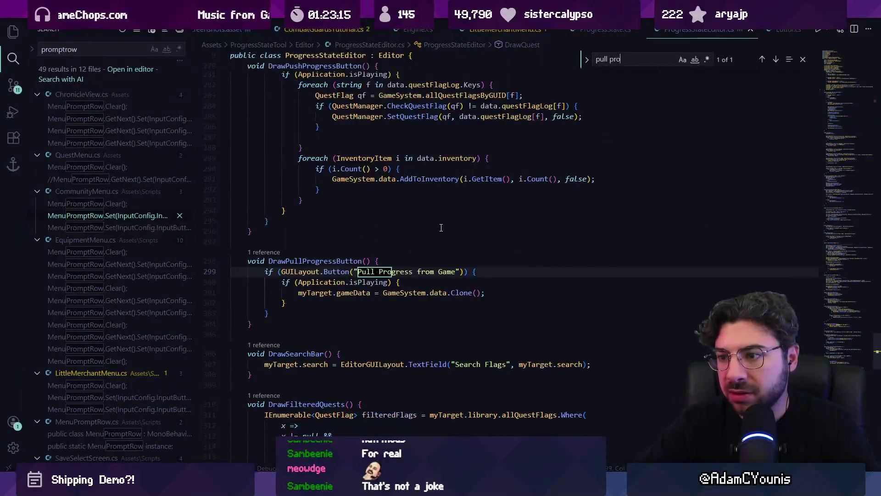
{"action": "key", "text": "Escape"}
{"action": "left_click", "coordinate": [429, 291]}
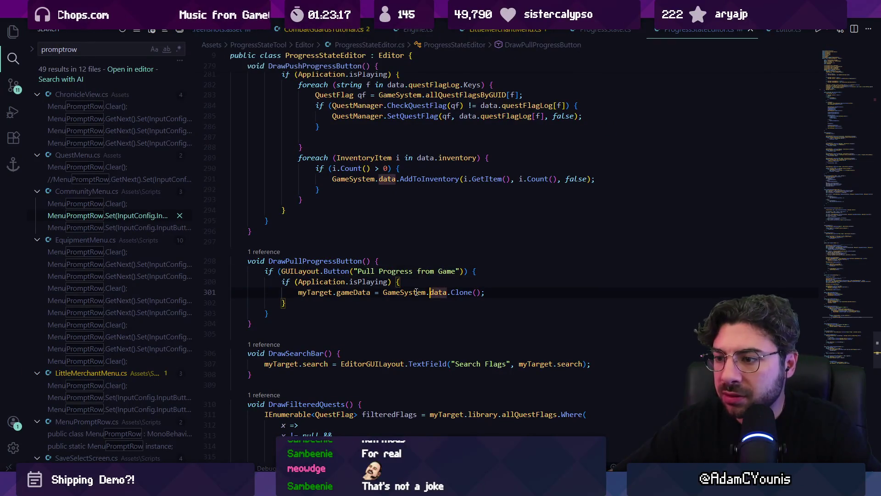
{"action": "left_click", "coordinate": [307, 292]}
{"action": "left_click", "coordinate": [404, 292]}
{"action": "left_click", "coordinate": [457, 293]}
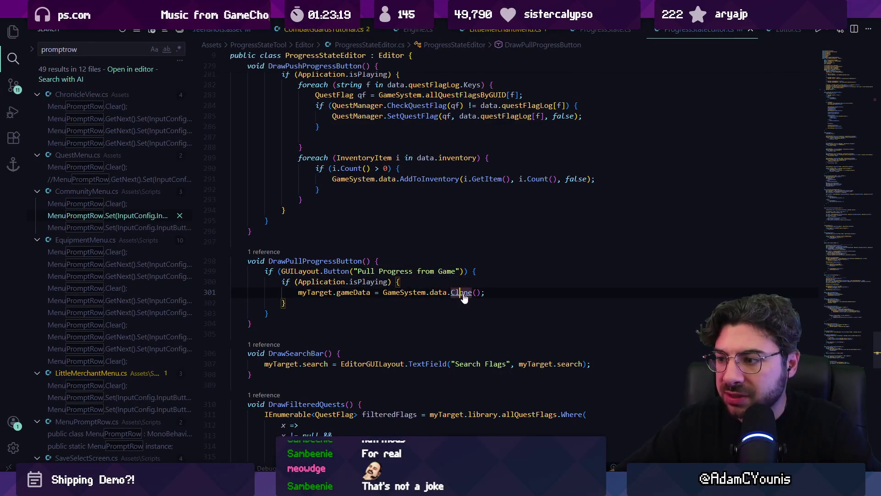
{"action": "key", "text": "F12"}
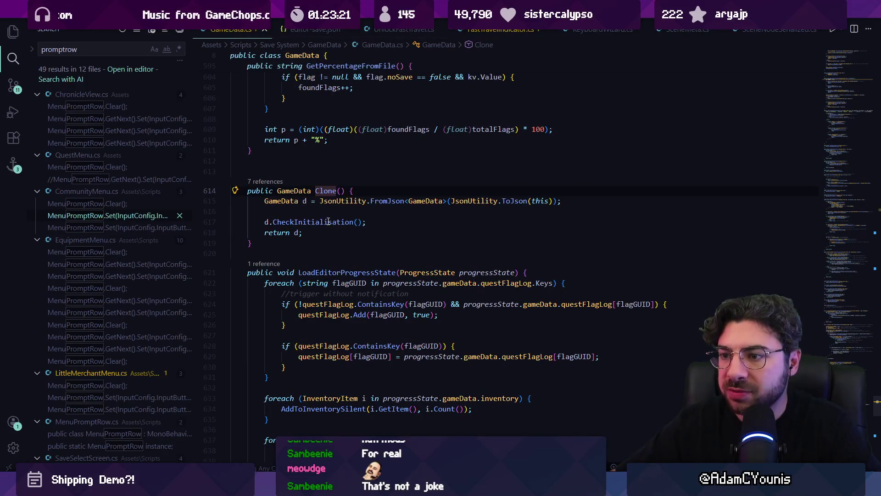
- Inspect Clone's JsonUtility ToJson/FromJson copy, select line 615 and open the AI chat beside it
{"action": "left_click", "coordinate": [368, 205]}
{"action": "left_click", "coordinate": [321, 222]}
{"action": "left_click", "coordinate": [319, 213]}
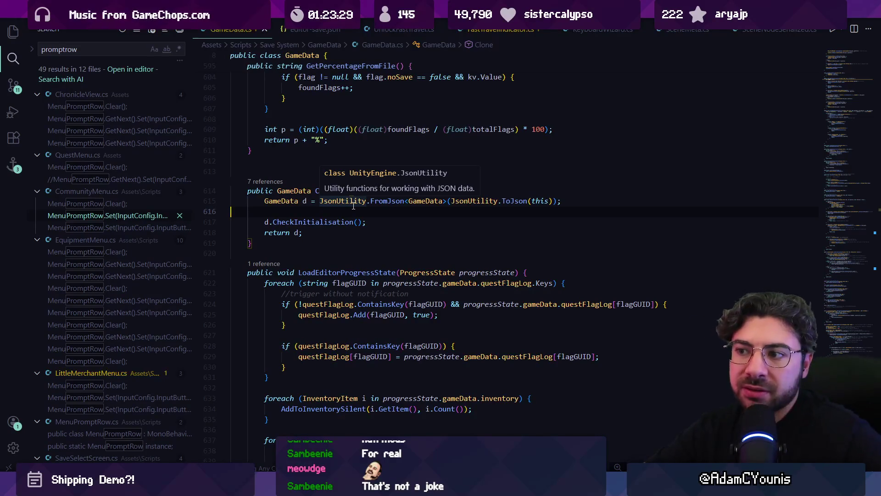
{"action": "left_click", "coordinate": [354, 205]}
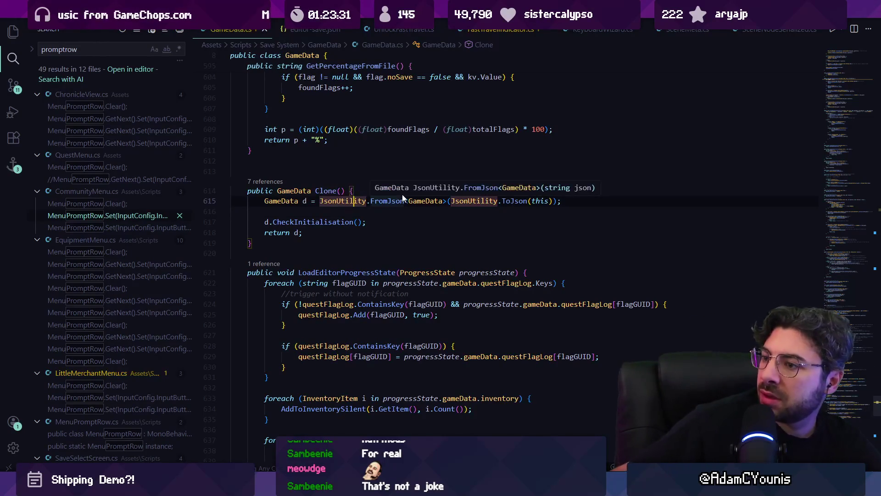
{"action": "left_click", "coordinate": [503, 202]}
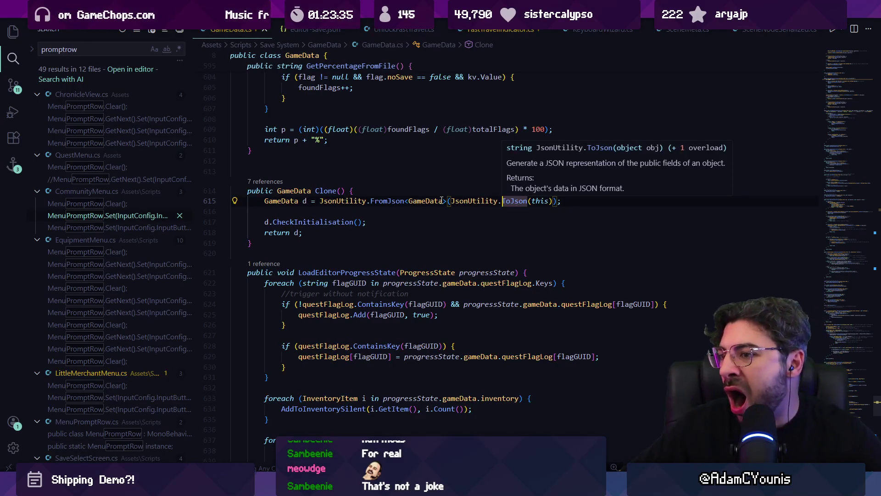
{"action": "left_click", "coordinate": [403, 213]}
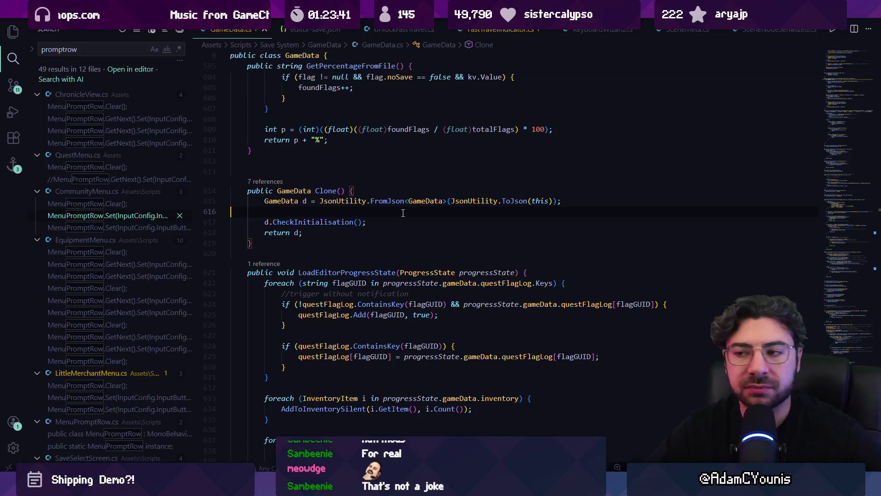
{"action": "left_click", "coordinate": [401, 201]}
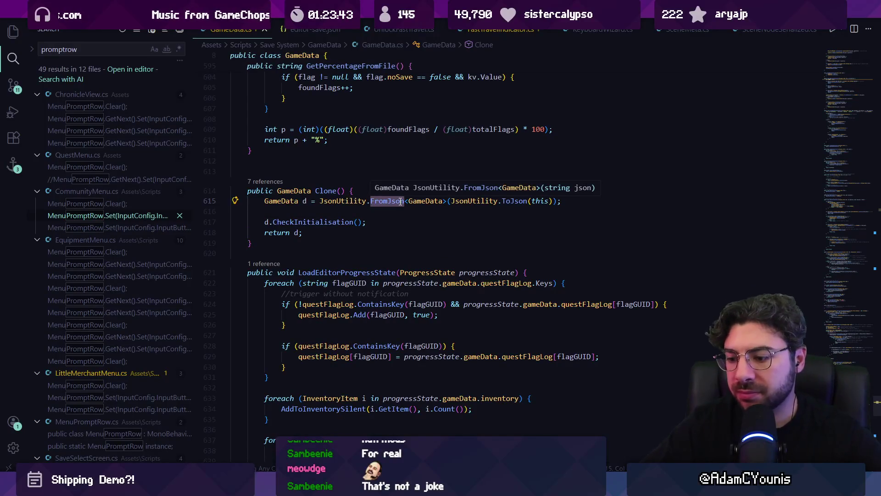
{"action": "scroll", "coordinate": [399, 212], "scroll_direction": "up", "scroll_amount": 1}
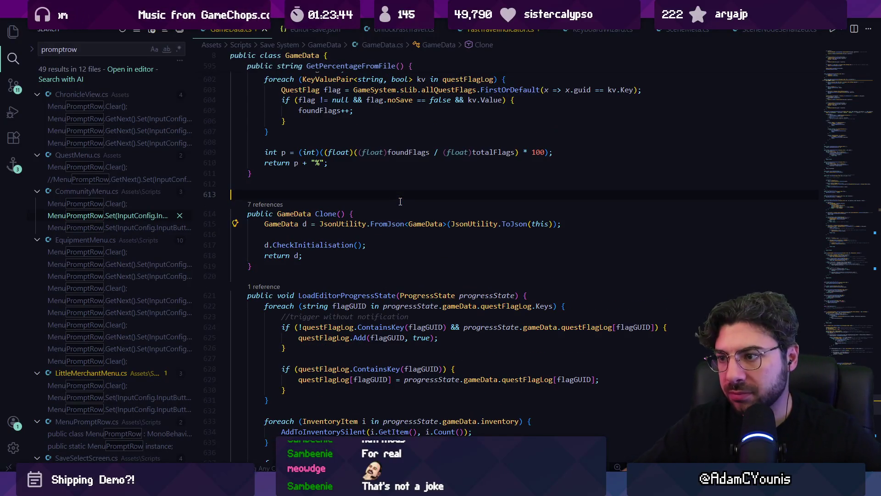
{"action": "triple_click", "coordinate": [395, 224]}
{"action": "key", "text": "ctrl+alt+i"}
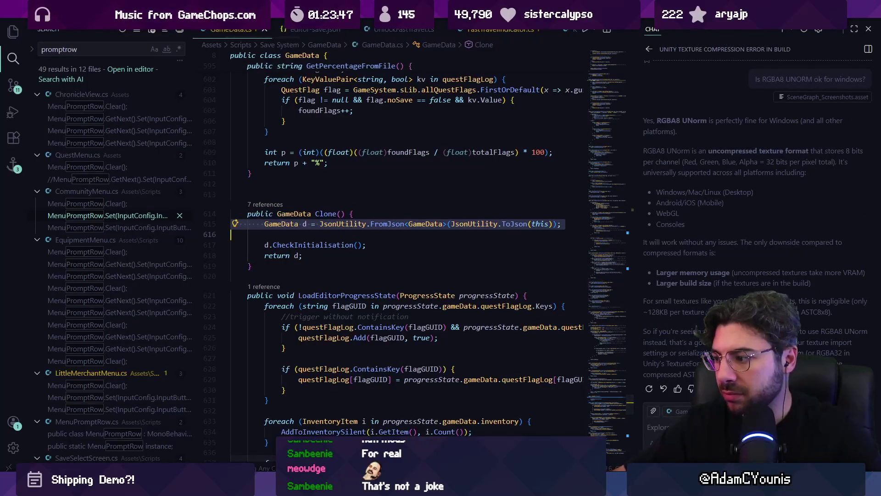
- Start a new chat asking why line 615 doesn't serialise the QuestLog object
{"action": "left_click", "coordinate": [778, 32]}
{"action": "type", "text": "why doe"}
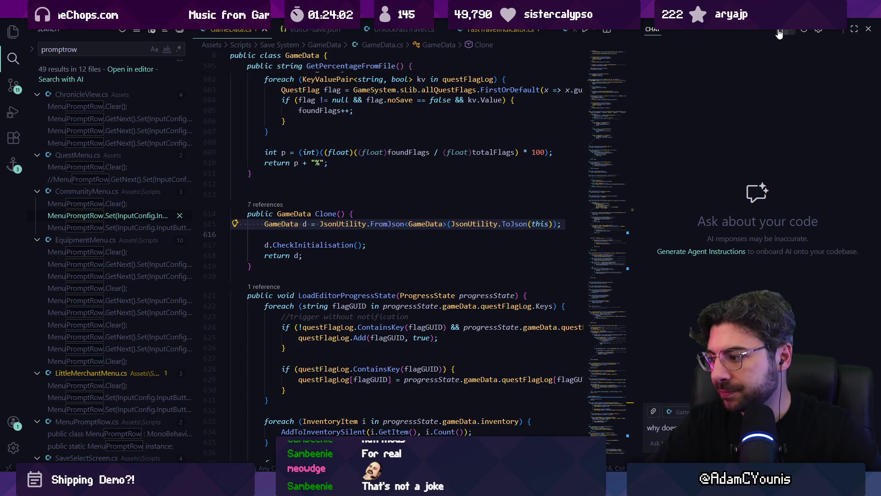
{"action": "key", "text": "Return"}
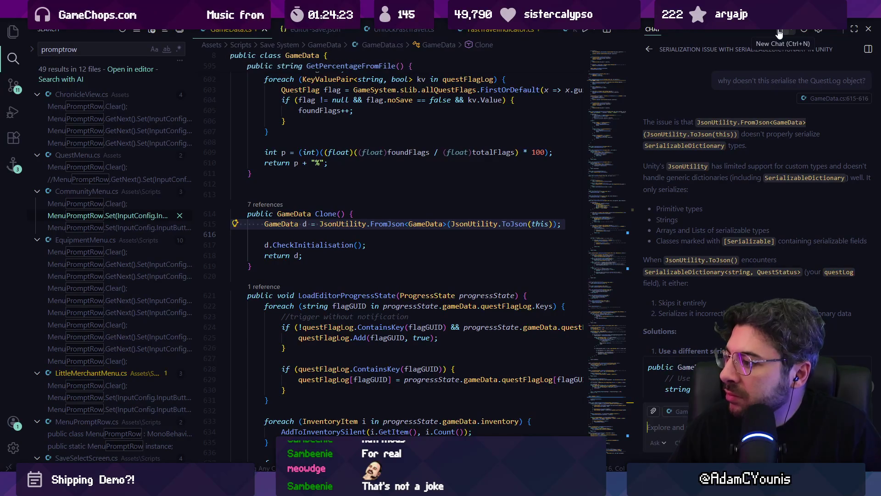
- Read the SerializableDictionary diagnosis and alternative Clone suggestions, then close the chat panel
{"action": "scroll", "coordinate": [713, 177], "scroll_direction": "down", "scroll_amount": 3}
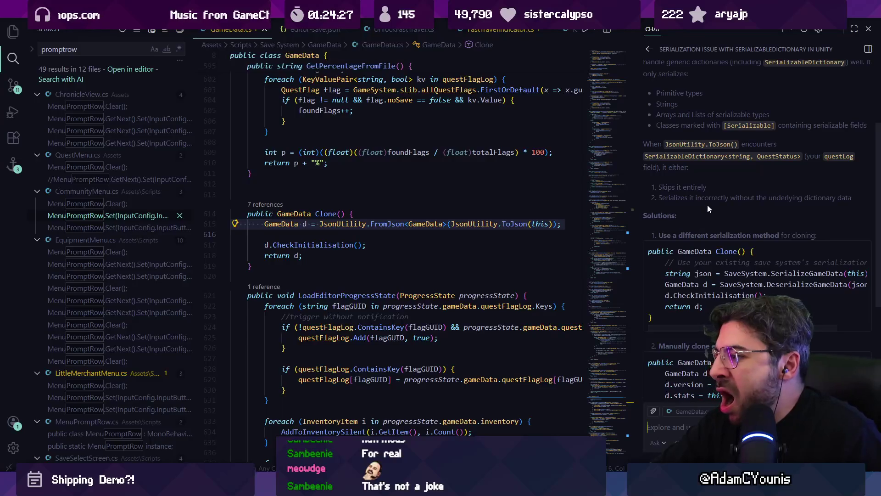
{"action": "scroll", "coordinate": [711, 222], "scroll_direction": "down", "scroll_amount": 2}
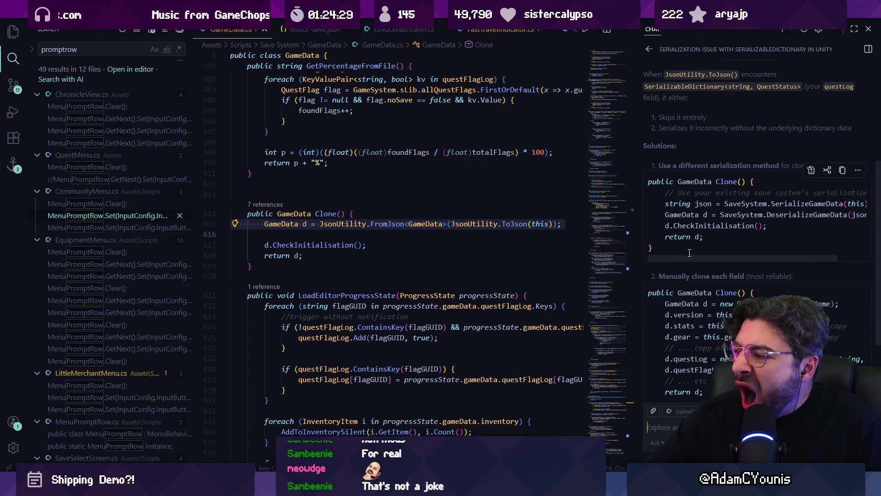
{"action": "mouse_move", "coordinate": [691, 258]}
{"action": "left_mouse_down"}
{"action": "mouse_move", "coordinate": [725, 261]}
{"action": "mouse_move", "coordinate": [685, 261]}
{"action": "left_mouse_up"}
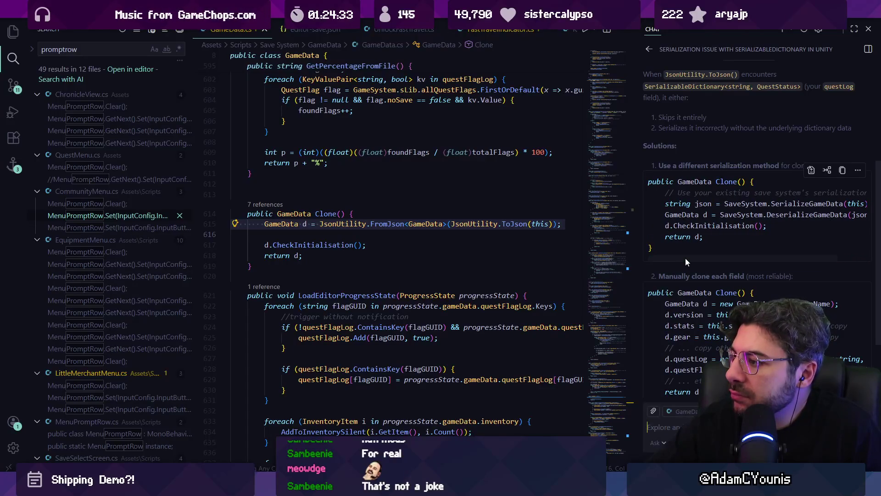
{"action": "scroll", "coordinate": [686, 258], "scroll_direction": "down", "scroll_amount": 1}
{"action": "scroll", "coordinate": [724, 338], "scroll_direction": "down", "scroll_amount": 3}
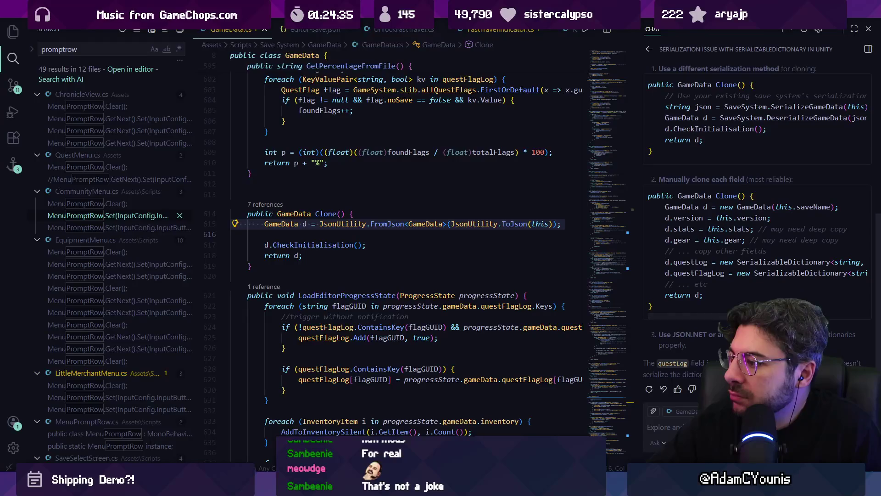
{"action": "left_click", "coordinate": [430, 235]}
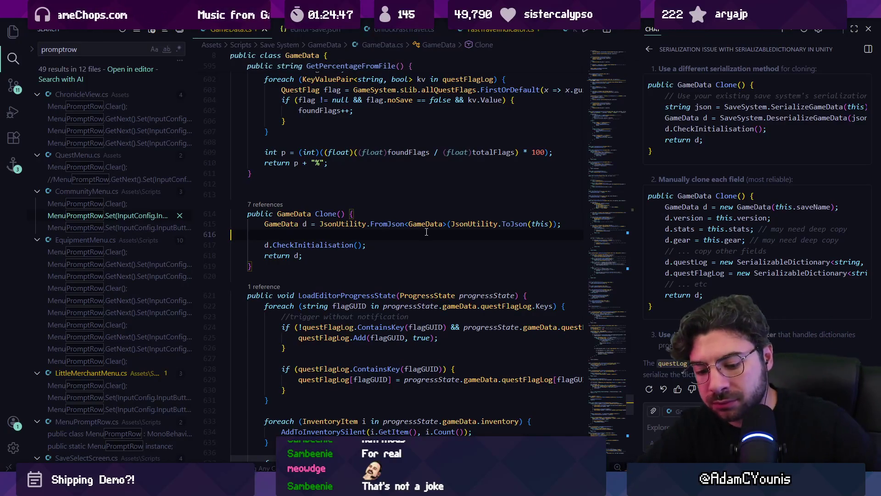
{"action": "key", "text": "ctrl+alt+b"}
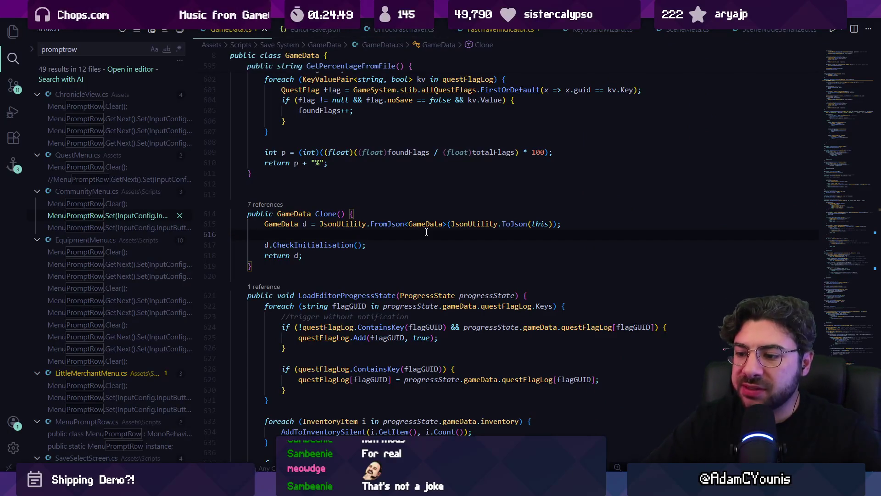
- Delete the SomeQuestProgress save asset from Working Saves
{"action": "key", "text": "alt+Tab"}
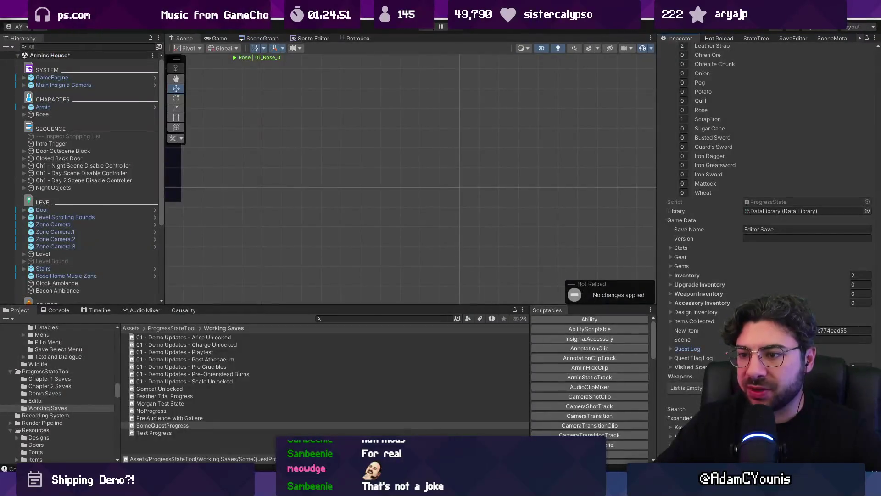
{"action": "left_click", "coordinate": [232, 426]}
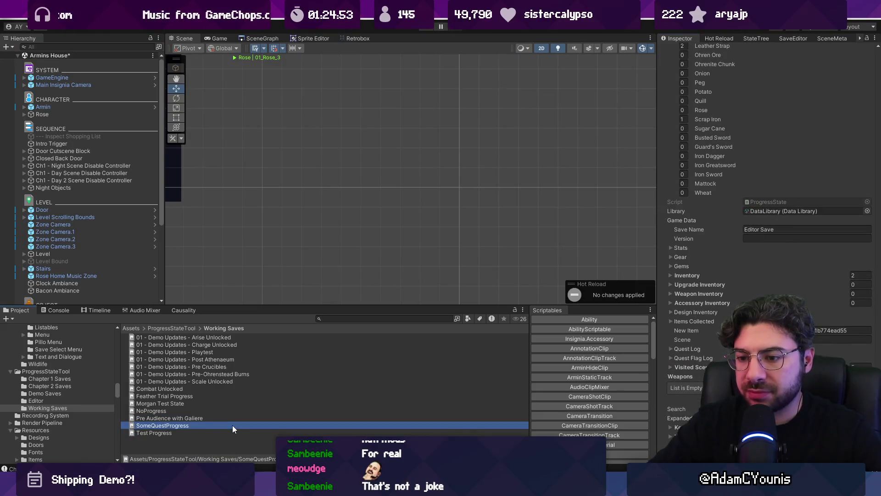
{"action": "key", "text": "Delete"}
{"action": "left_click", "coordinate": [440, 261]}
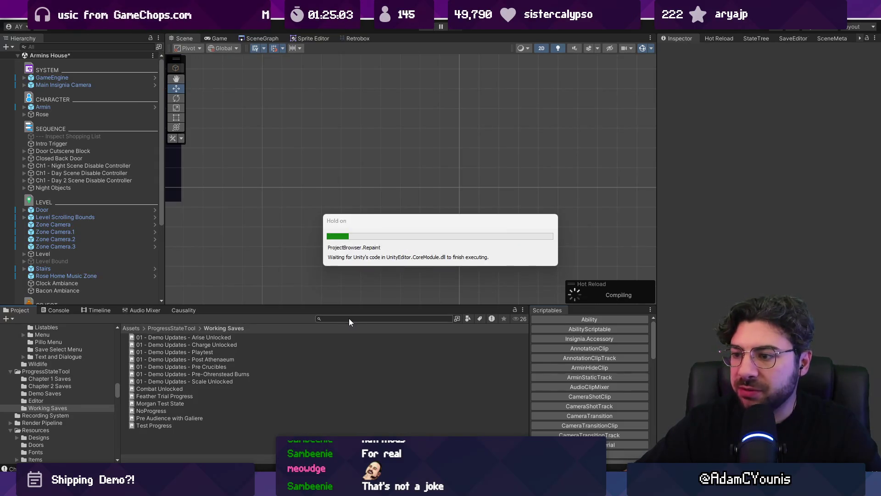
- Search 'quest menu' and open the Quest Menu prefab for editing
{"action": "type", "text": "quest menu"}
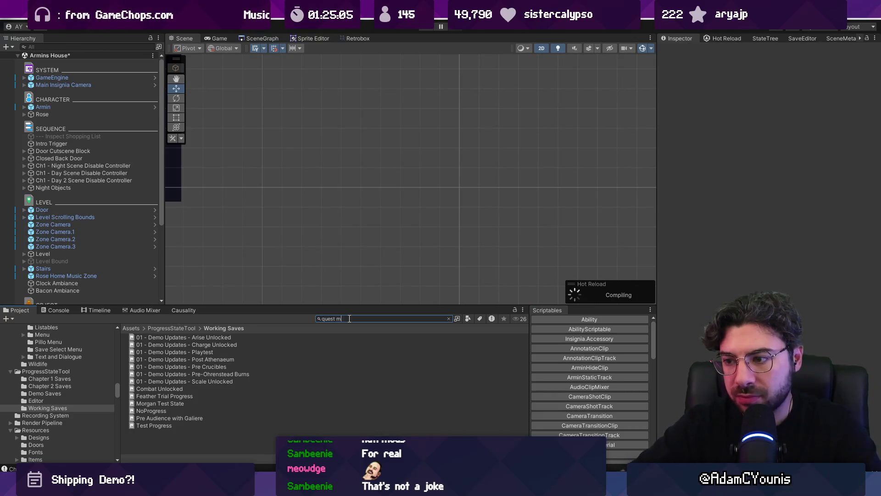
{"action": "double_click", "coordinate": [152, 366]}
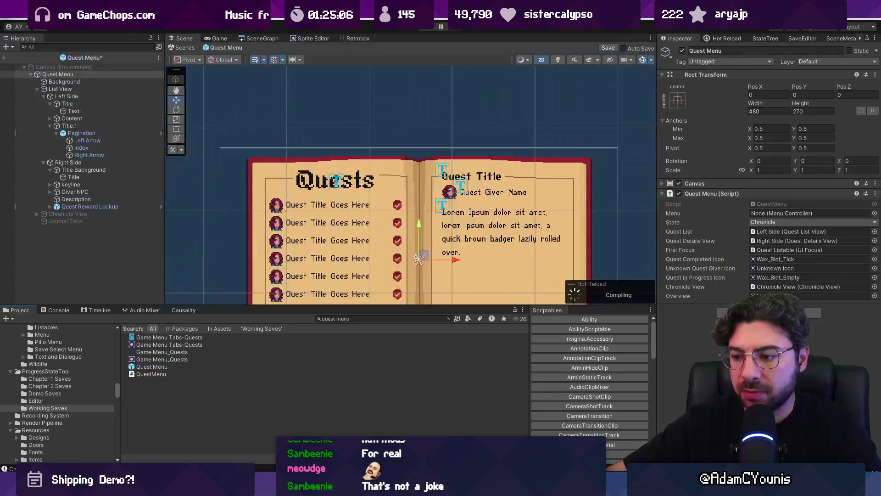
{"action": "key", "text": "alt+Tab"}
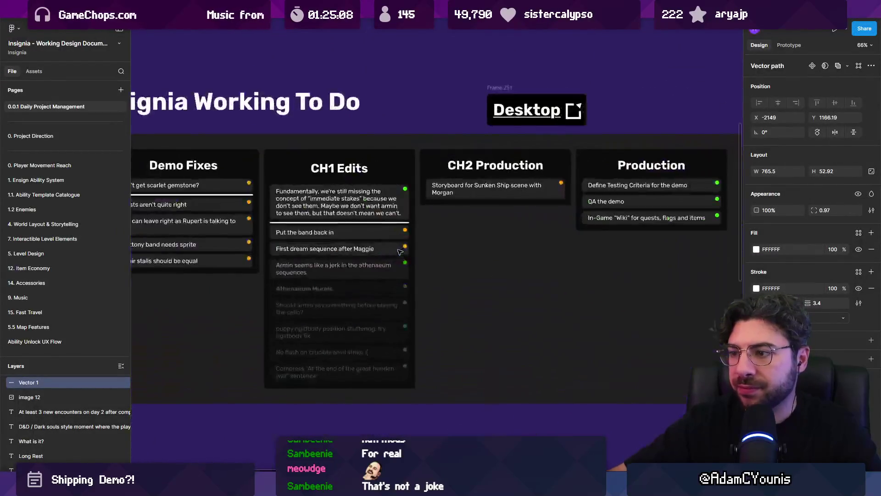
- Pan the Figma To Do board and duplicate the In-Game Wiki task card for a new task
{"action": "mouse_move", "coordinate": [470, 239]}
{"action": "left_mouse_down"}
{"action": "mouse_move", "coordinate": [478, 239]}
{"action": "mouse_move", "coordinate": [238, 246]}
{"action": "left_mouse_up"}
{"action": "scroll", "coordinate": [238, 246], "scroll_direction": "down", "scroll_amount": 3}
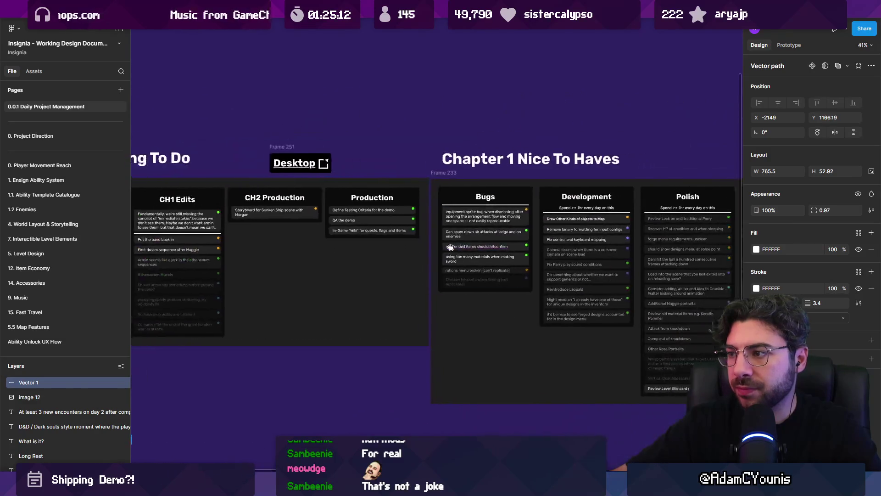
{"action": "scroll", "coordinate": [334, 234], "scroll_direction": "up", "scroll_amount": 5}
{"action": "left_click", "coordinate": [334, 234]}
{"action": "key", "text": "ctrl+d"}
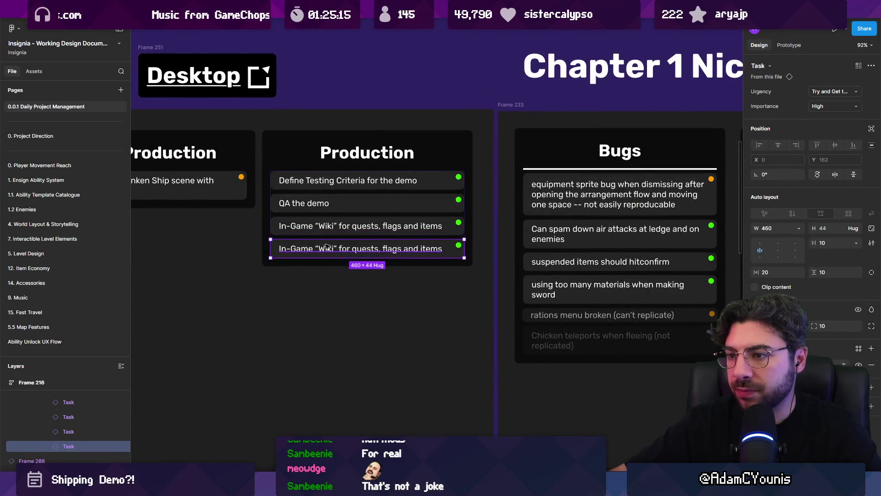
{"action": "double_click", "coordinate": [325, 247]}
- Write the new task: make ProgressState serialise QuestLog, since the game currently leaves it empty
{"action": "type", "text": "make the "}
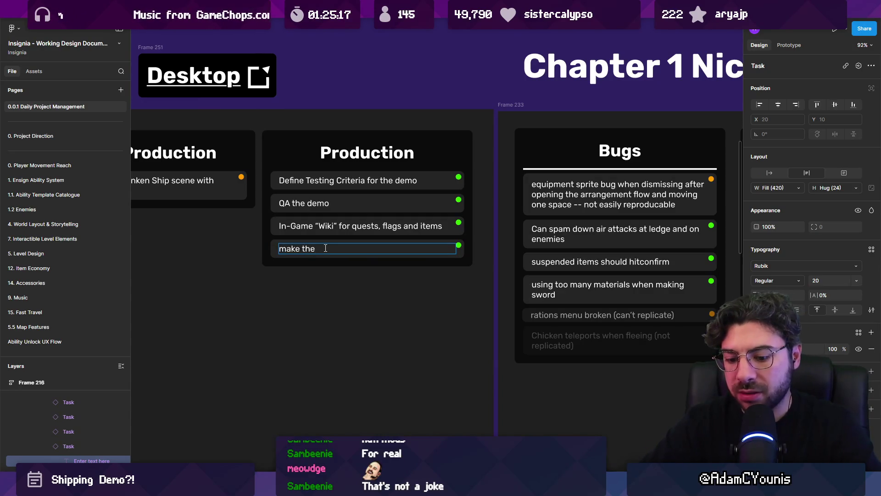
{"action": "type", "text": "ProgressState correct"}
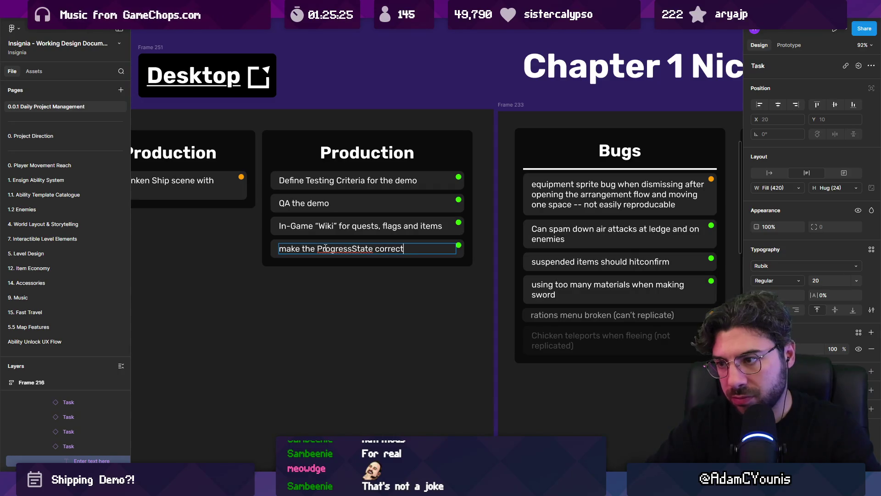
{"action": "type", "text": "QuestLog when it pulls progress ("}
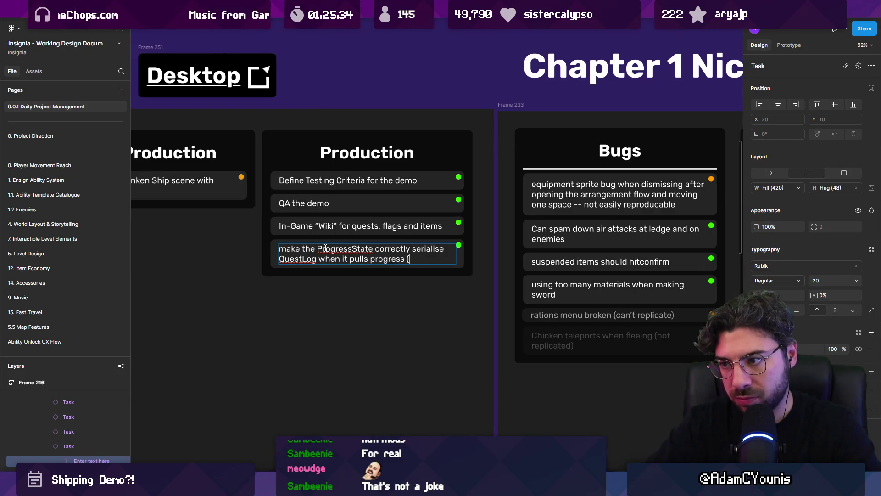
{"action": "key", "text": "BackSpace"}
{"action": "type", "text": "from the "}
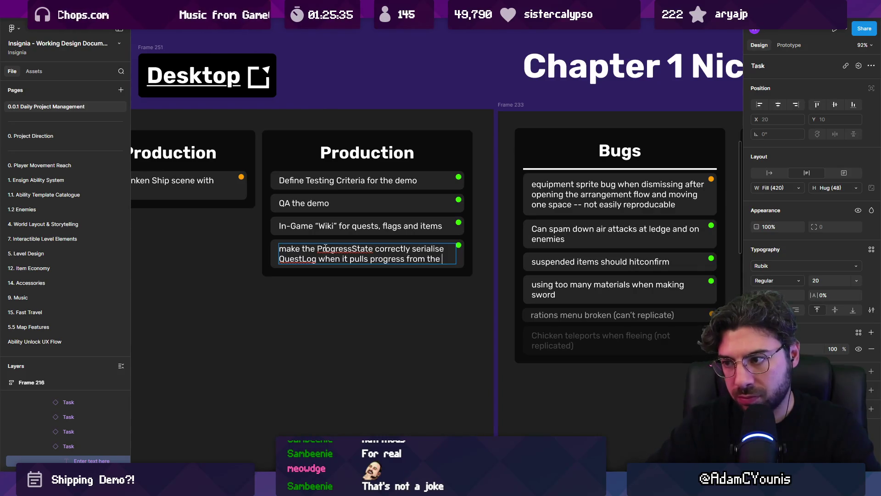
{"action": "type", "text": "game "}
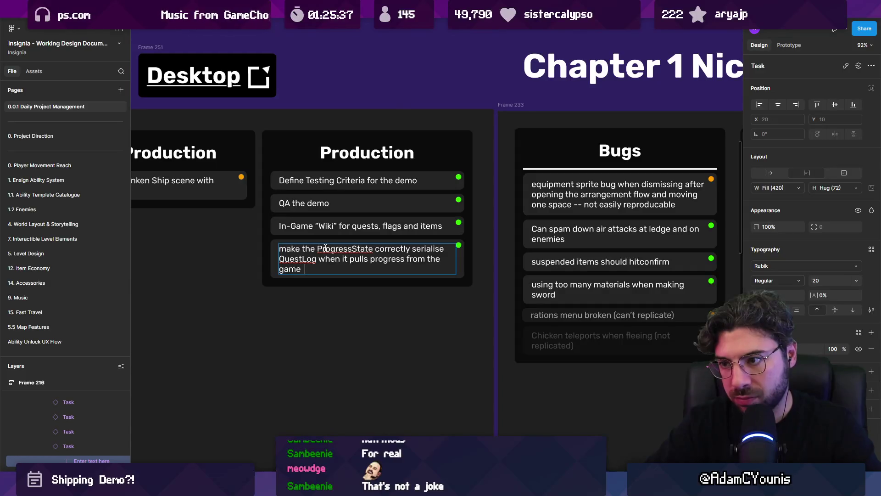
{"action": "type", "text": "(currentrlyt"}
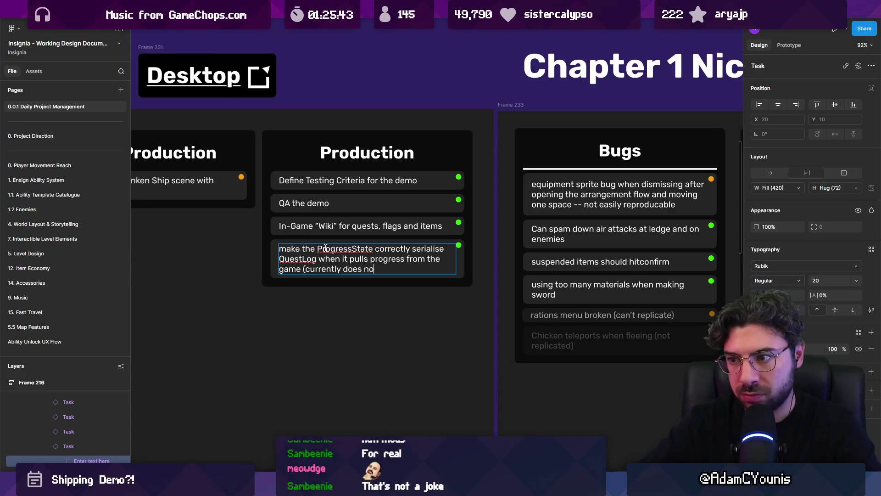
{"action": "key", "text": "ctrl+shift+Left"}
{"action": "key", "text": "ctrl+shift+Left"}
{"action": "type", "text": "leaves it "}
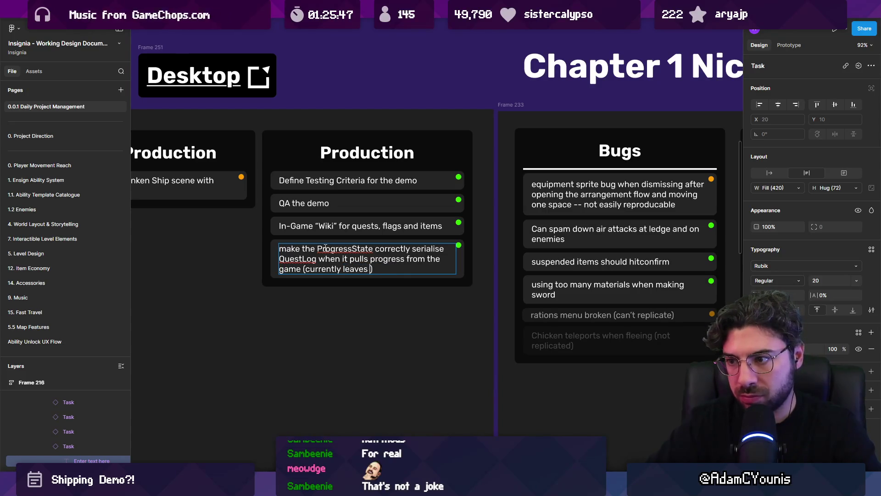
{"action": "type", "text": "empty"}
{"action": "left_click", "coordinate": [275, 364]}
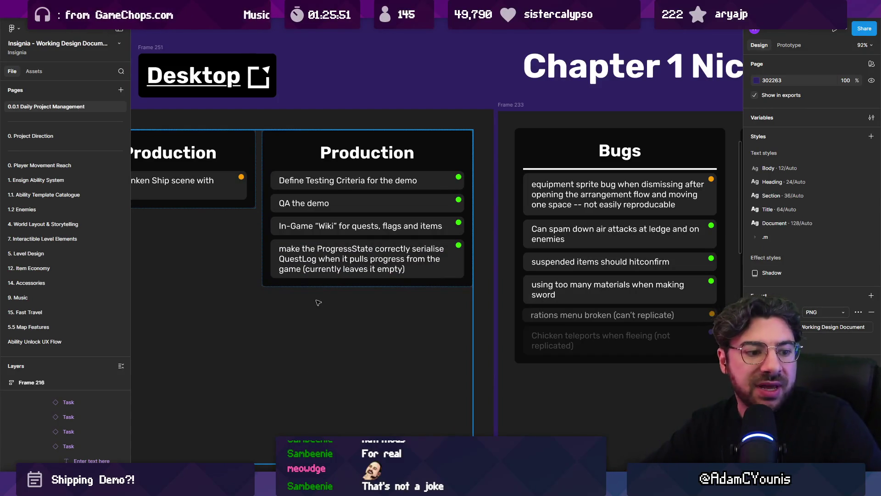
- Look over the Production list, then return to the Unity Editor
{"action": "scroll", "coordinate": [274, 228], "scroll_direction": "down", "scroll_amount": 5}
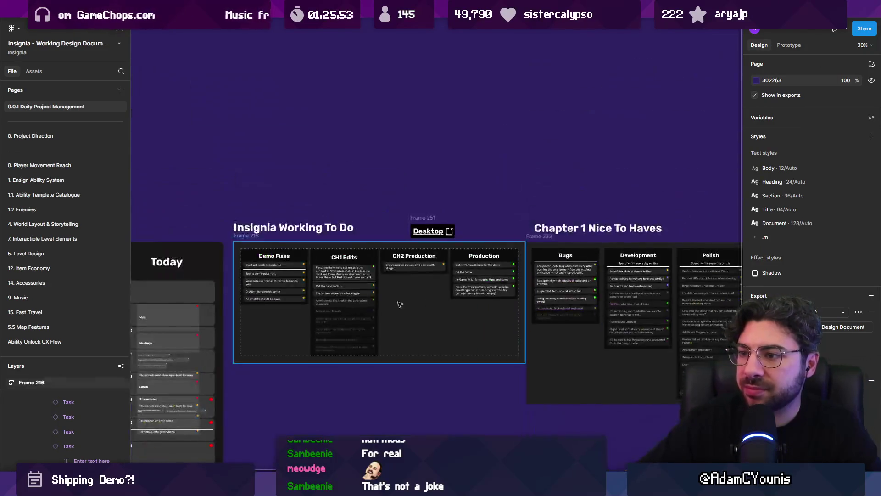
{"action": "scroll", "coordinate": [273, 228], "scroll_direction": "up", "scroll_amount": 5}
{"action": "scroll", "coordinate": [273, 227], "scroll_direction": "up", "scroll_amount": 5}
{"action": "scroll", "coordinate": [322, 206], "scroll_direction": "down", "scroll_amount": 2}
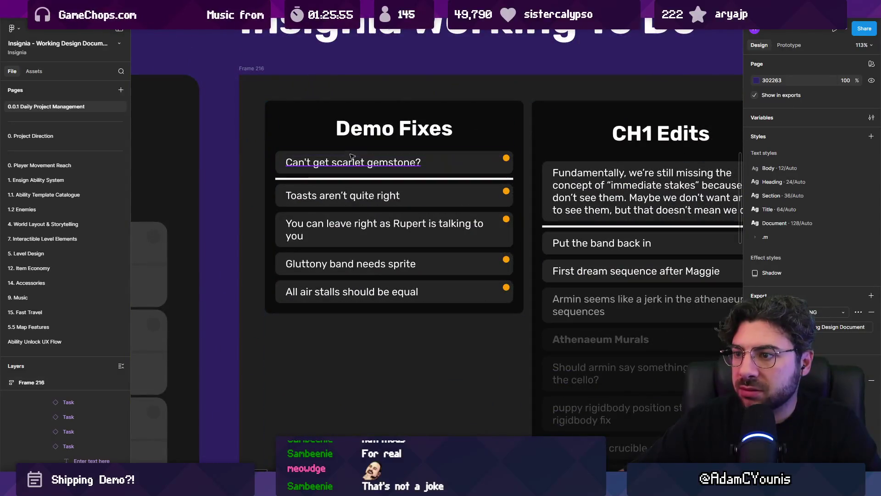
{"action": "key", "text": "alt+Tab"}
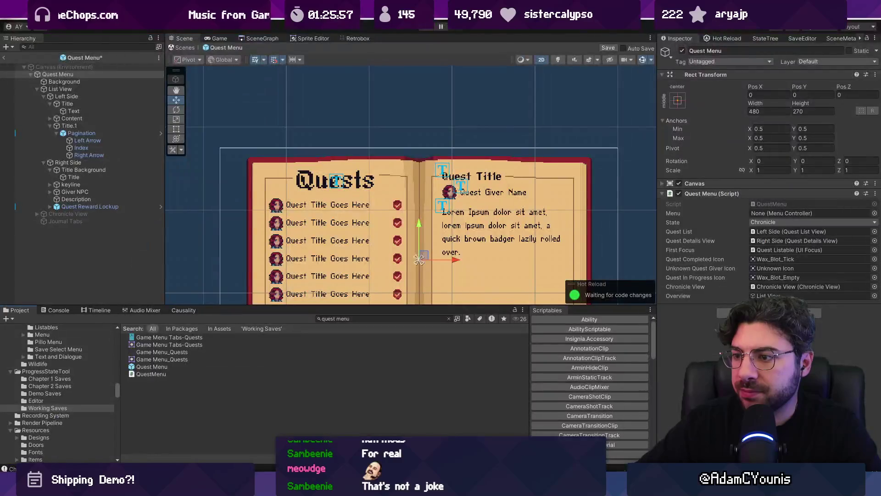
- Frame the book in the Scene view and inspect Quest Reward Lockup and Description
{"action": "scroll", "coordinate": [413, 293], "scroll_direction": "down", "scroll_amount": 3}
{"action": "scroll", "coordinate": [391, 246], "scroll_direction": "up", "scroll_amount": 2}
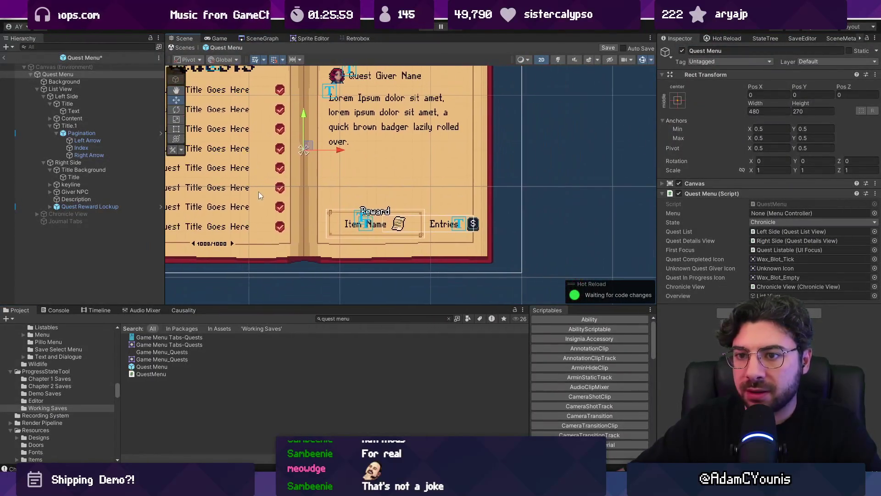
{"action": "left_click", "coordinate": [332, 224]}
{"action": "left_click_drag", "start_coordinate": [331, 224], "coordinate": [368, 257]}
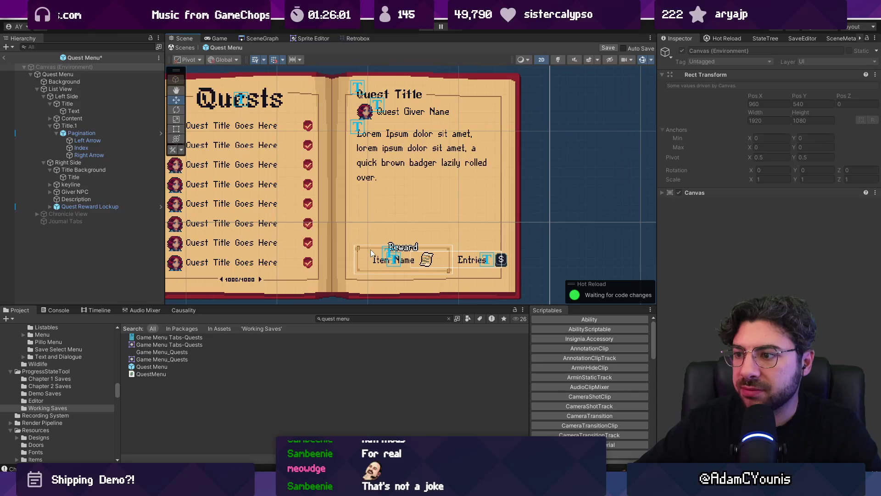
{"action": "left_click", "coordinate": [82, 206]}
{"action": "left_click", "coordinate": [82, 200]}
{"action": "left_click", "coordinate": [86, 205]}
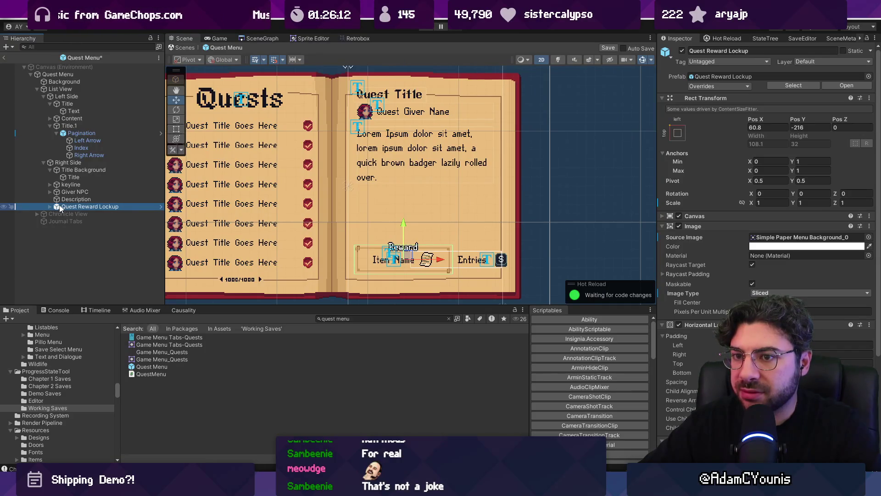
- Remove Title Background's duplicate unconstrained Content Size Fitter
{"action": "left_click", "coordinate": [59, 162]}
{"action": "left_click", "coordinate": [63, 171]}
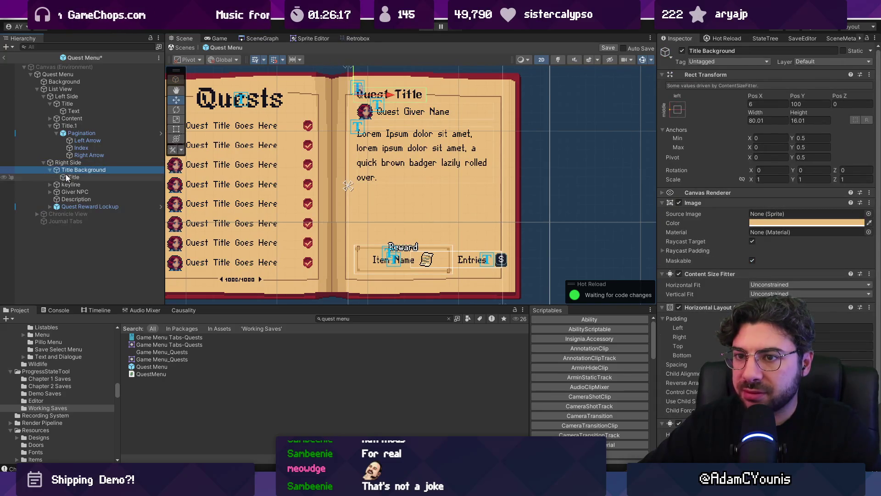
{"action": "left_click", "coordinate": [61, 162]}
{"action": "left_click", "coordinate": [69, 169]}
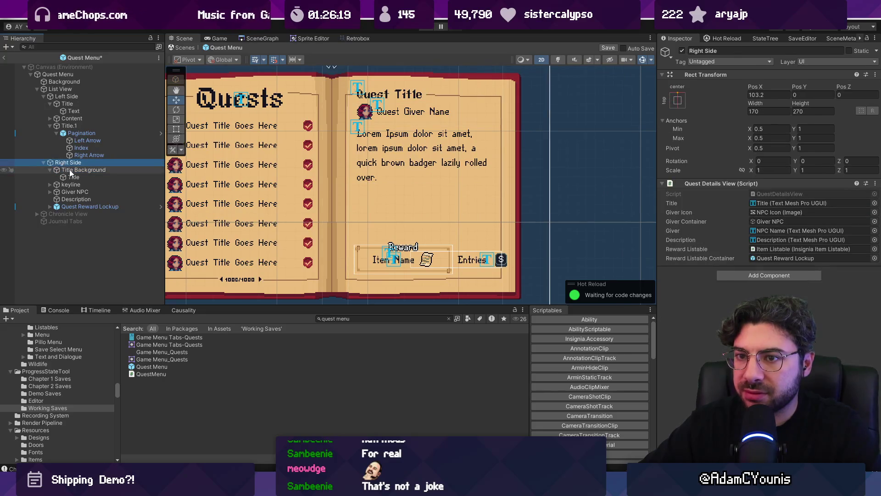
{"action": "scroll", "coordinate": [734, 321], "scroll_direction": "down", "scroll_amount": 2}
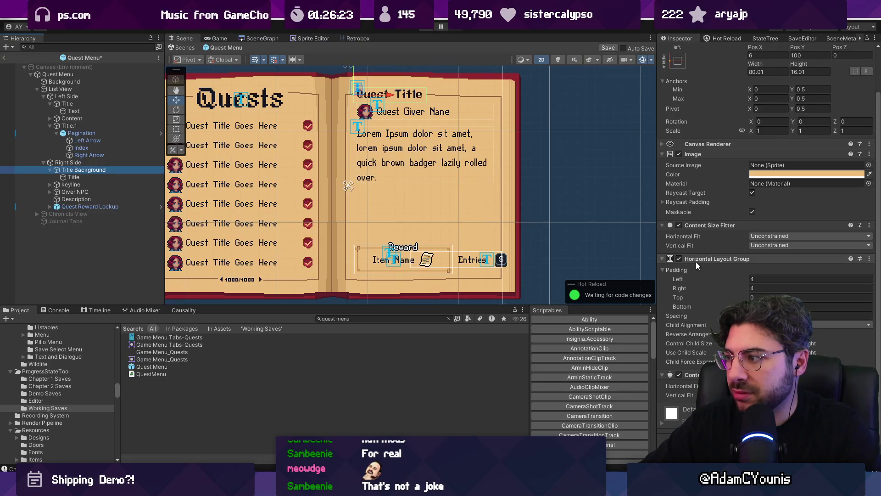
{"action": "right_click", "coordinate": [709, 225]}
{"action": "left_click", "coordinate": [723, 246]}
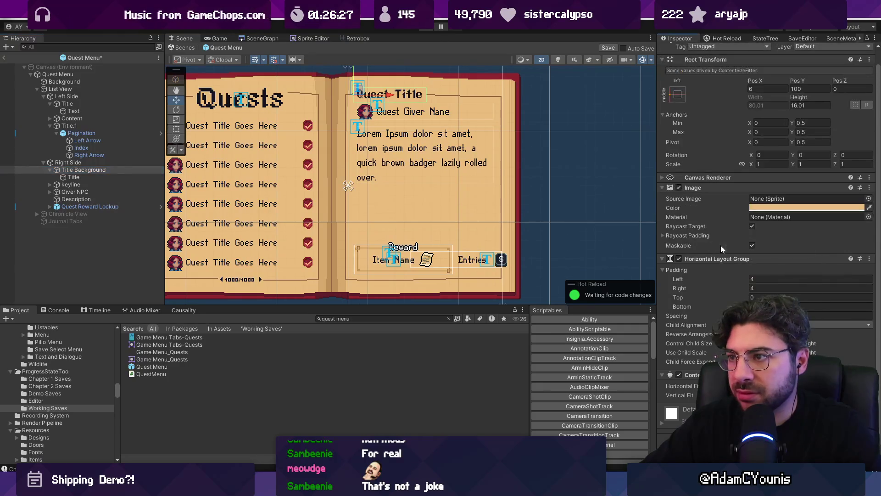
- Check Right Side, then collapse Title Background's children, horizontal layout and Image panels
{"action": "left_click", "coordinate": [78, 163]}
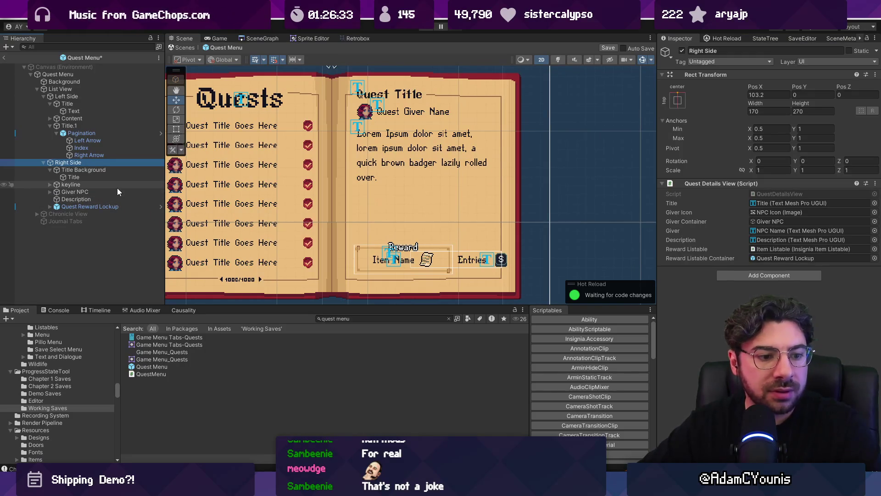
{"action": "left_click", "coordinate": [103, 171]}
{"action": "left_click", "coordinate": [49, 169]}
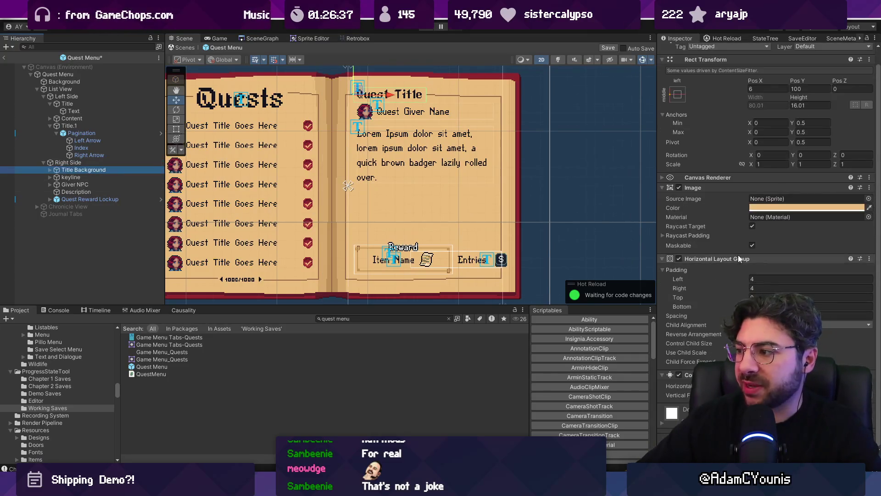
{"action": "left_click", "coordinate": [732, 274]}
{"action": "left_click", "coordinate": [709, 201]}
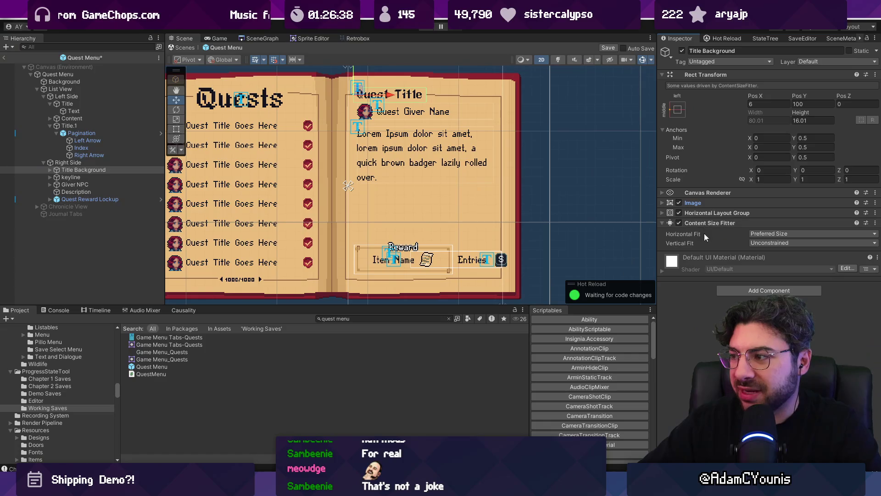
{"action": "left_click", "coordinate": [728, 290]}
- Add a Layout Element to Title Background and a Vertical Layout Group to Right Side
{"action": "type", "text": "layout element"}
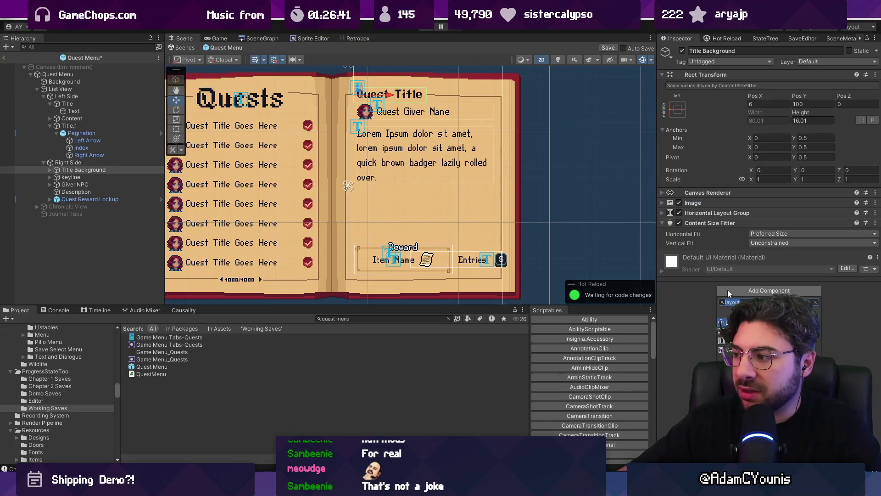
{"action": "key", "text": "Return"}
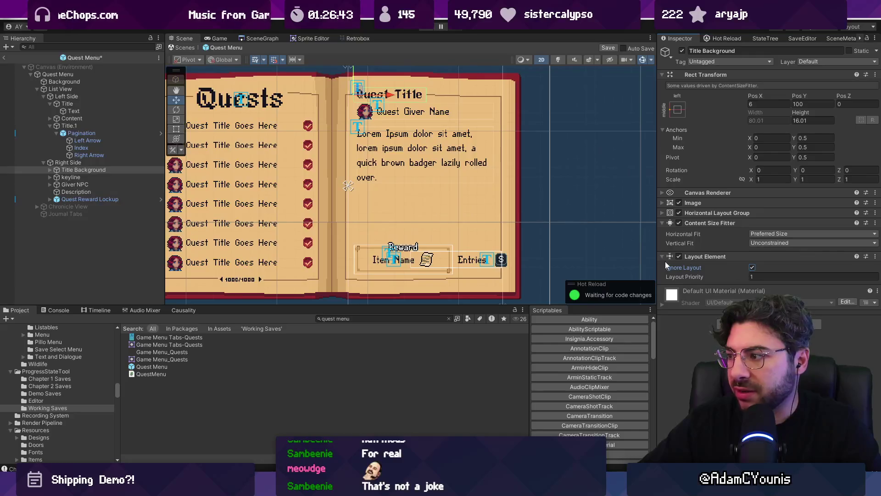
{"action": "left_click", "coordinate": [68, 163]}
{"action": "left_click", "coordinate": [731, 276]}
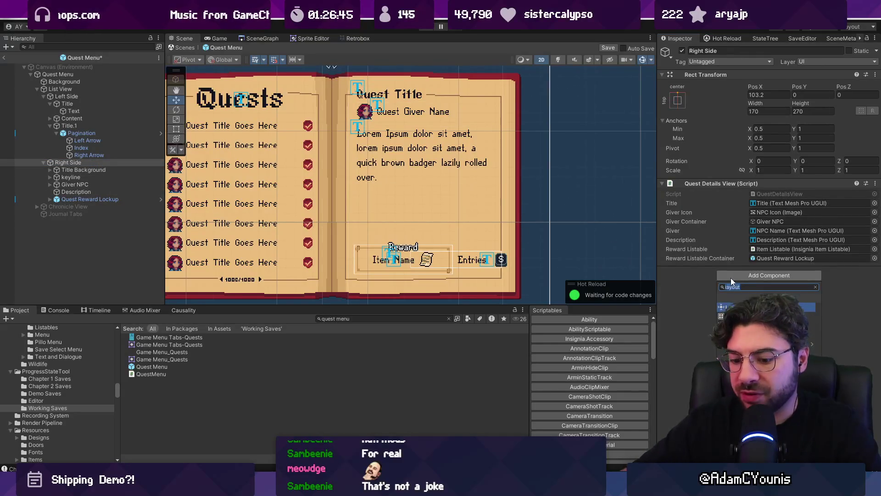
{"action": "type", "text": "ve"}
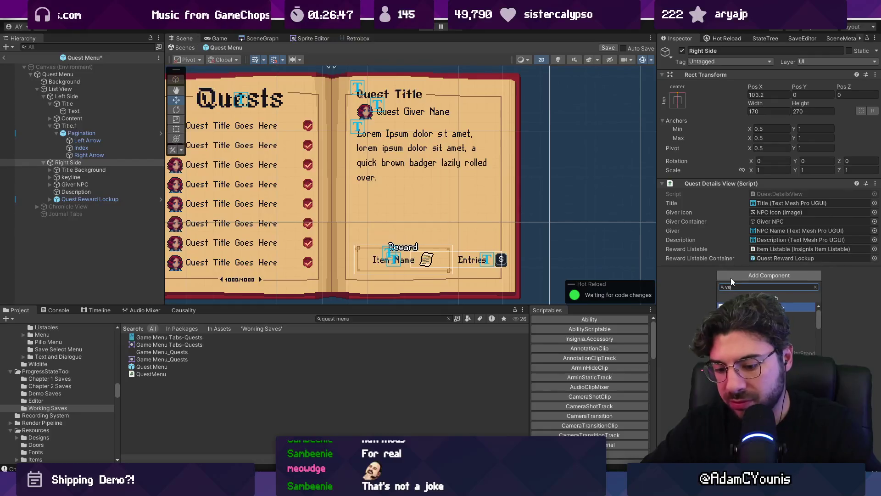
{"action": "key", "text": "Return"}
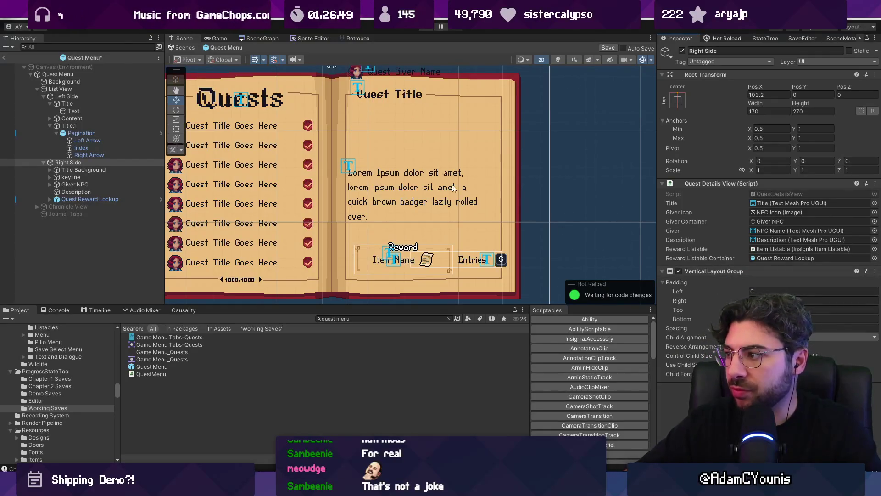
- Shift the right page content down and review Title Background, keyline and Giver NPC layouts
{"action": "scroll", "coordinate": [411, 160], "scroll_direction": "down", "scroll_amount": 2}
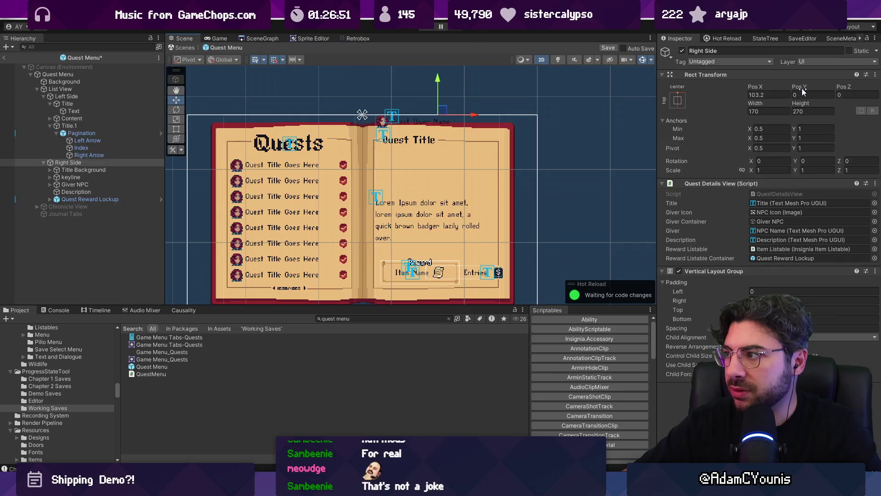
{"action": "left_click_drag", "start_coordinate": [799, 92], "coordinate": [365, 90]}
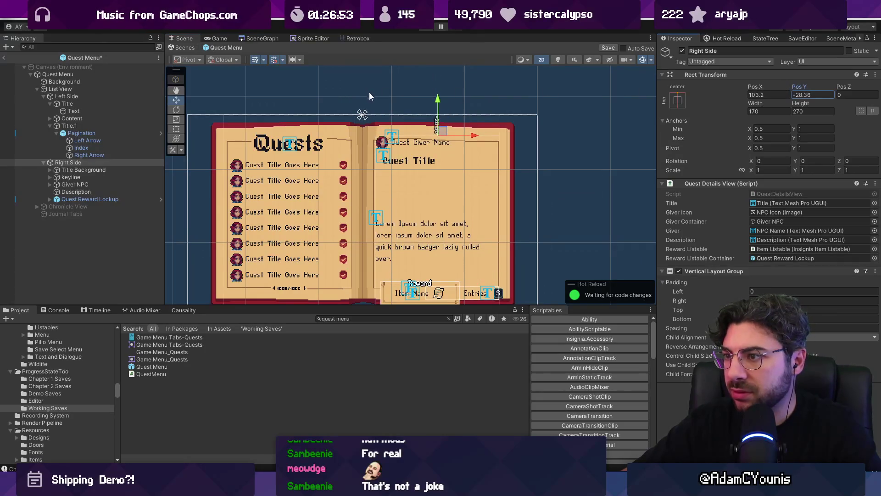
{"action": "left_click", "coordinate": [98, 170]}
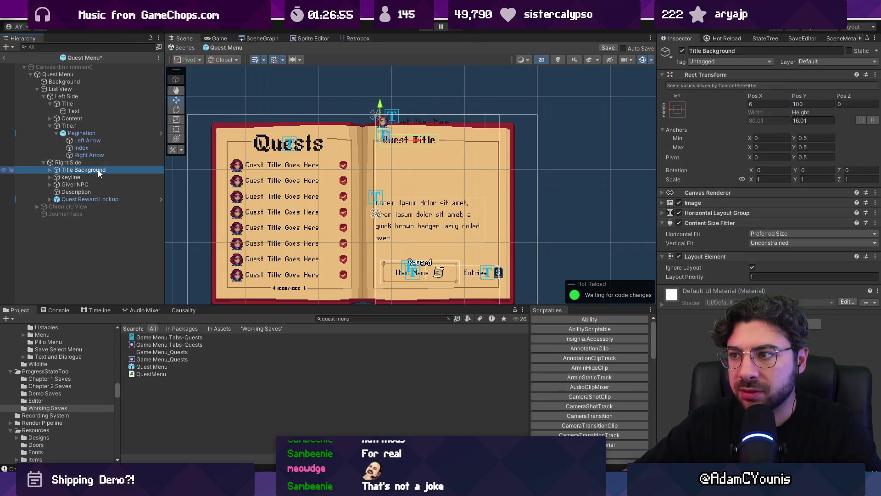
{"action": "left_click", "coordinate": [97, 177]}
{"action": "left_click", "coordinate": [99, 184]}
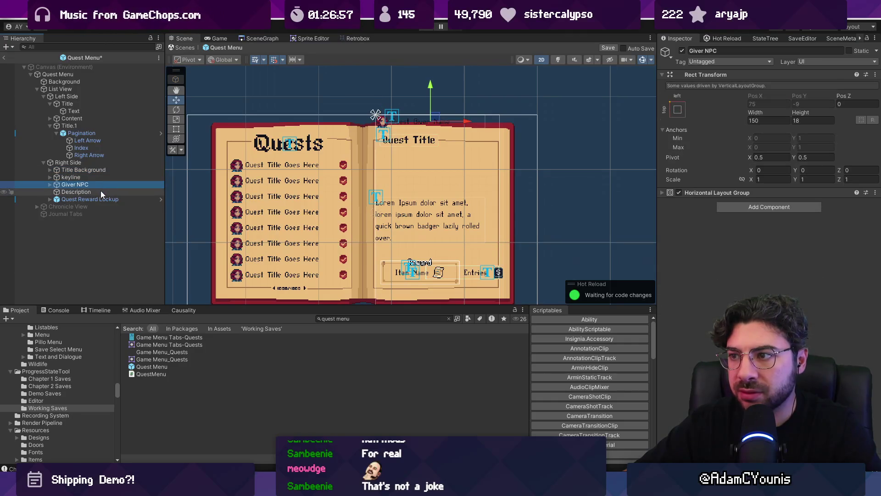
{"action": "left_click", "coordinate": [729, 195]}
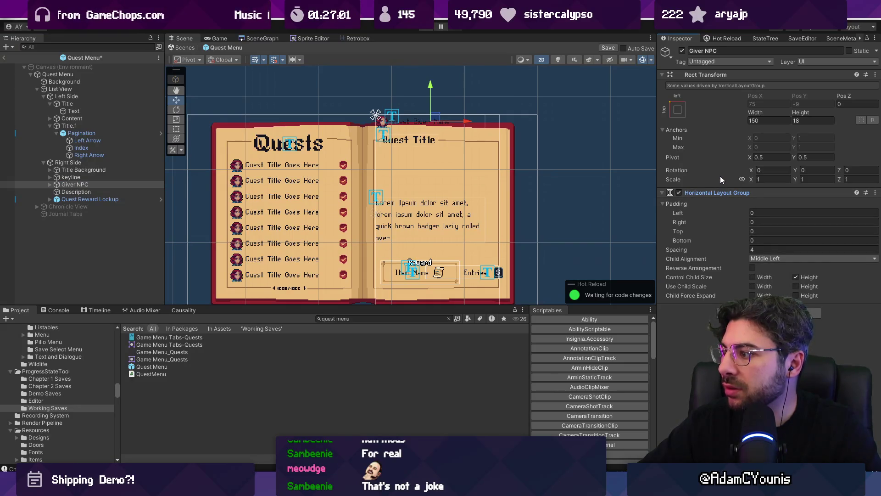
{"action": "left_click", "coordinate": [134, 162]}
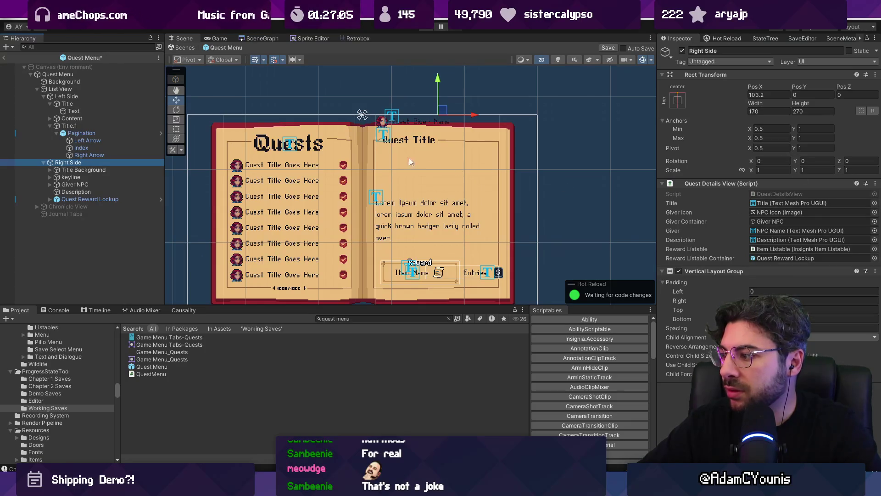
- Switch to the Rect tool and adjust the vertical stack's top padding
{"action": "scroll", "coordinate": [413, 159], "scroll_direction": "up", "scroll_amount": 4}
{"action": "key", "text": "r"}
{"action": "key", "text": "t"}
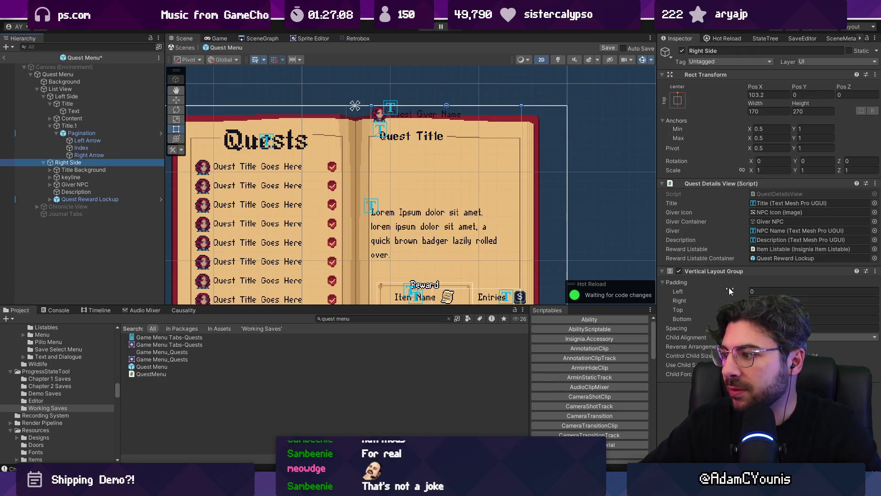
{"action": "left_click", "coordinate": [780, 310]}
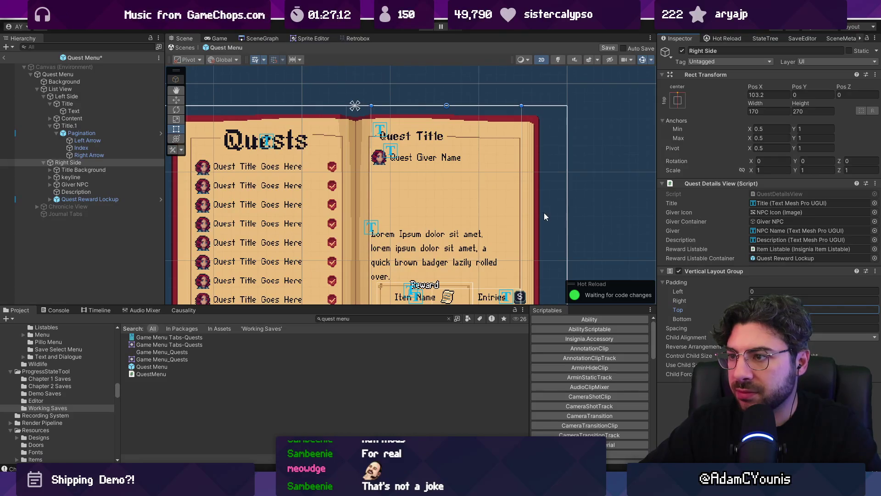
{"action": "left_click_drag", "start_coordinate": [439, 184], "coordinate": [466, 149]}
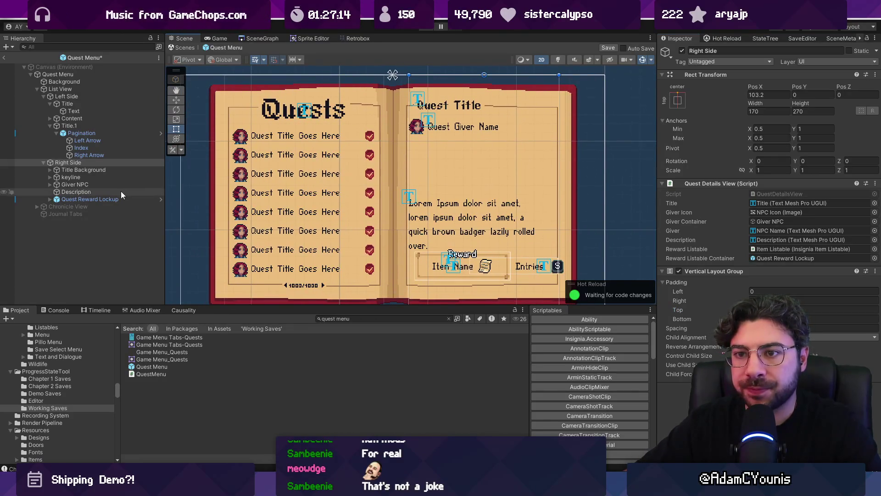
{"action": "left_click", "coordinate": [96, 198]}
- Review Quest Reward Lockup's components and disable its Layout Element
{"action": "right_click", "coordinate": [709, 280]}
{"action": "left_click", "coordinate": [712, 345]}
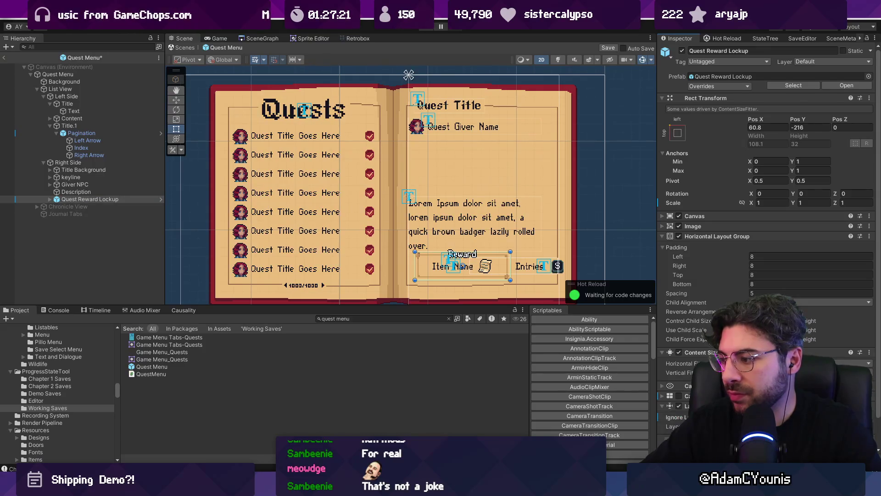
{"action": "scroll", "coordinate": [712, 345], "scroll_direction": "down", "scroll_amount": 3}
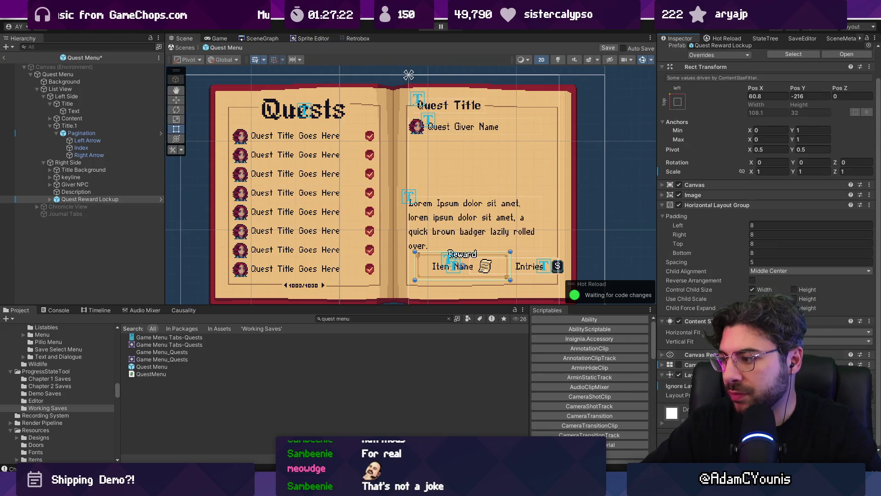
{"action": "right_click", "coordinate": [679, 374]}
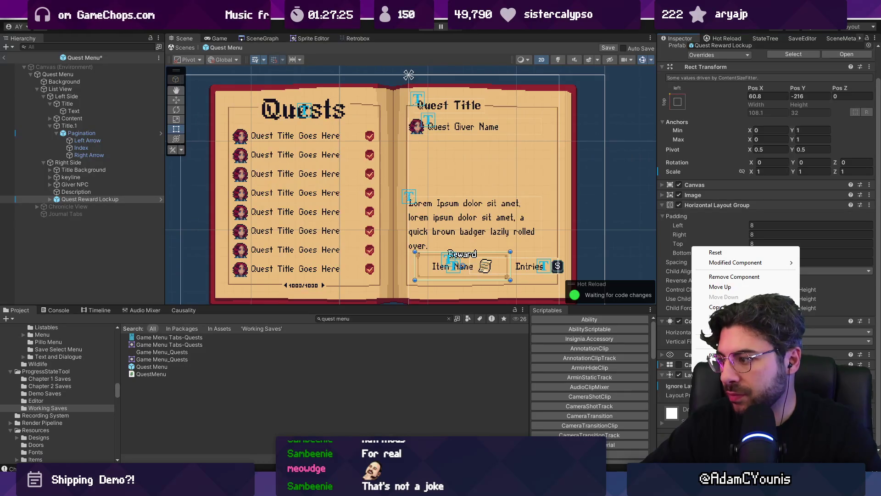
{"action": "left_click", "coordinate": [679, 374]}
{"action": "left_click", "coordinate": [679, 374]}
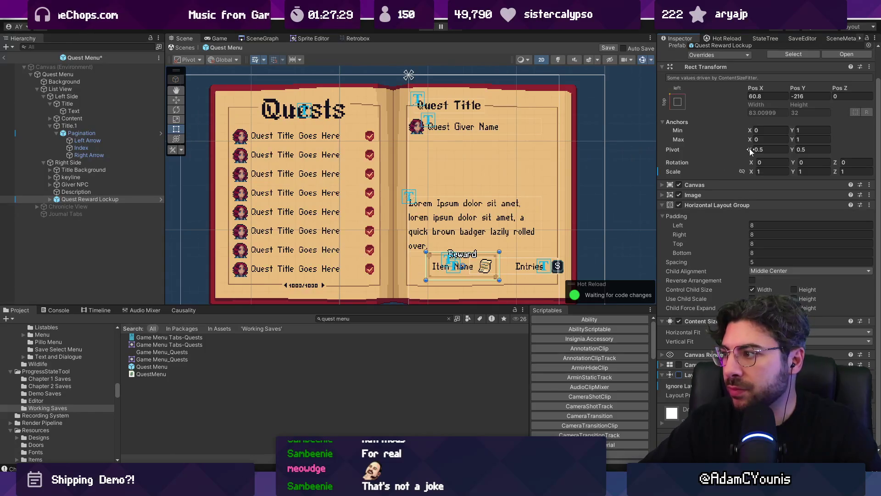
- Move Quest Reward Lockup above Giver NPC and reduce Right Side's height
{"action": "left_click", "coordinate": [107, 164]}
{"action": "mouse_move", "coordinate": [103, 199]}
{"action": "left_mouse_down"}
{"action": "mouse_move", "coordinate": [101, 183]}
{"action": "mouse_move", "coordinate": [81, 181]}
{"action": "left_mouse_up"}
{"action": "left_click", "coordinate": [83, 164]}
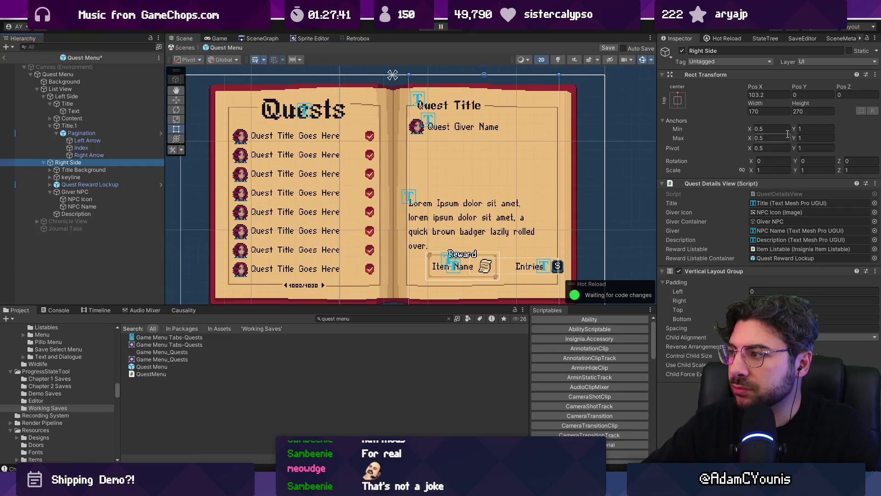
{"action": "mouse_move", "coordinate": [798, 106]}
{"action": "left_mouse_down"}
{"action": "mouse_move", "coordinate": [145, 102]}
{"action": "mouse_move", "coordinate": [528, 127]}
{"action": "mouse_move", "coordinate": [521, 180]}
{"action": "left_mouse_up"}
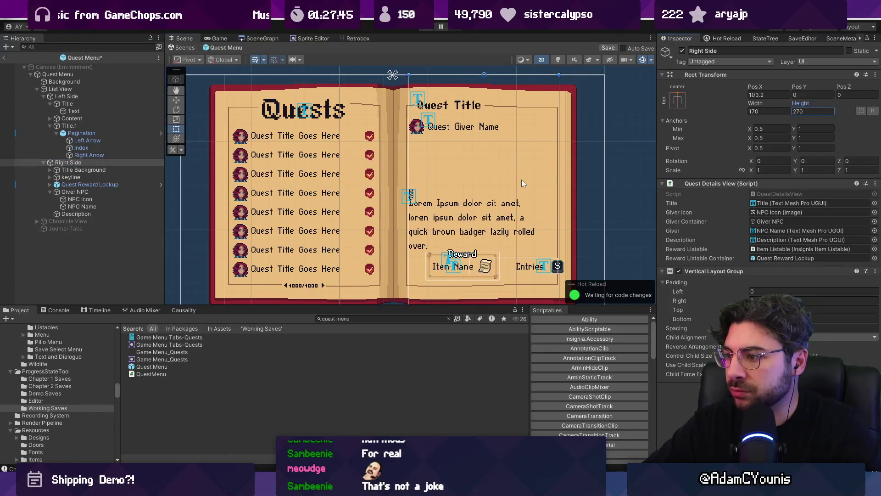
- Remove the Canvas Group component from Quest Reward Lockup
{"action": "scroll", "coordinate": [484, 133], "scroll_direction": "down", "scroll_amount": 1}
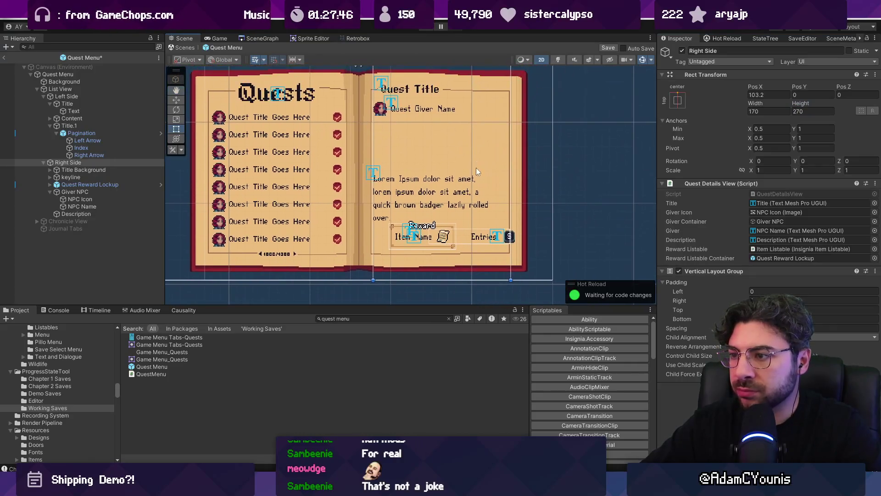
{"action": "left_click", "coordinate": [113, 177]}
{"action": "left_click", "coordinate": [109, 192]}
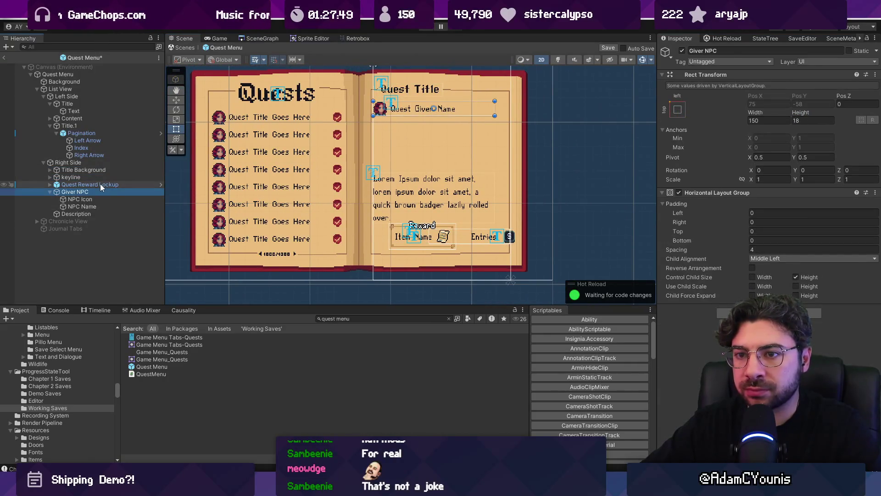
{"action": "left_click", "coordinate": [100, 184]}
{"action": "scroll", "coordinate": [740, 278], "scroll_direction": "down", "scroll_amount": 1}
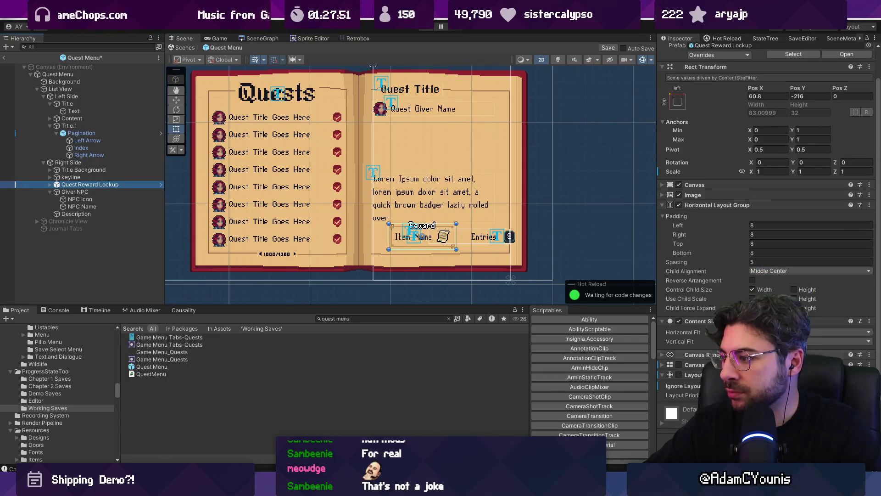
{"action": "right_click", "coordinate": [718, 250]}
{"action": "scroll", "coordinate": [744, 283], "scroll_direction": "up", "scroll_amount": 1}
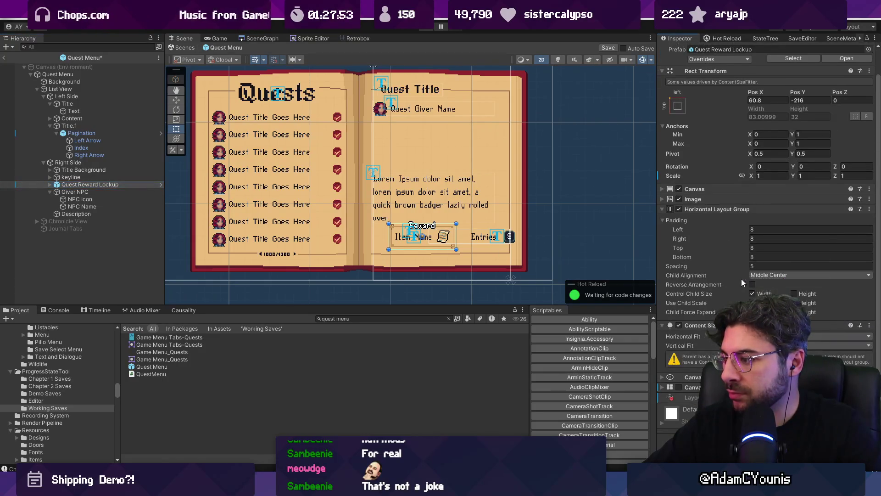
{"action": "right_click", "coordinate": [711, 270]}
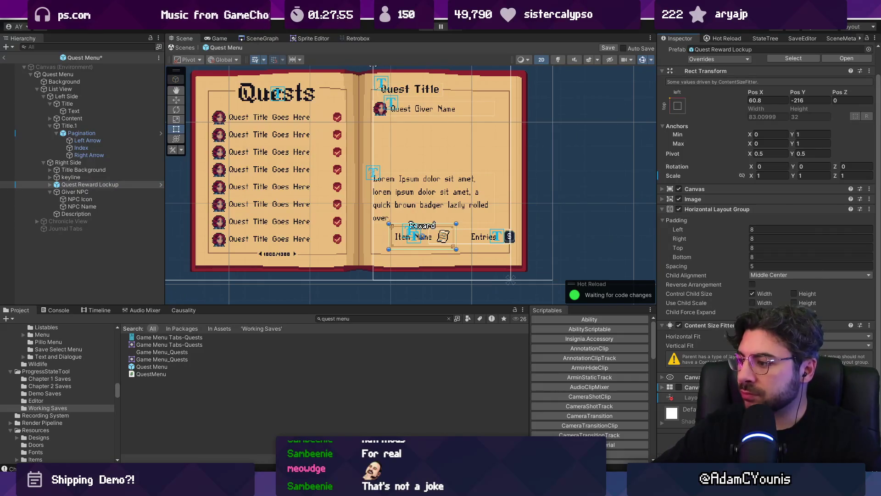
{"action": "left_click", "coordinate": [662, 387]}
{"action": "left_click", "coordinate": [662, 387]}
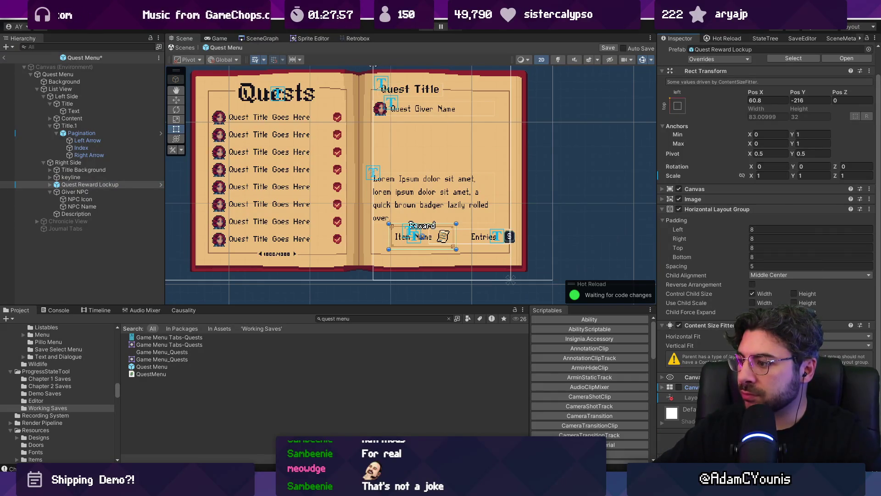
{"action": "left_click", "coordinate": [733, 301]}
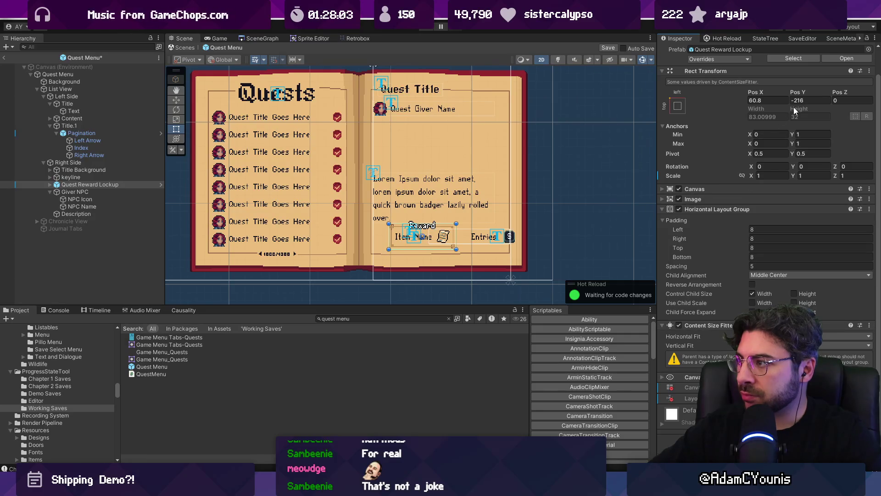
- Set the lockup's Pos Y to 0 and remove its Canvas component
{"action": "type", "text": "0"}
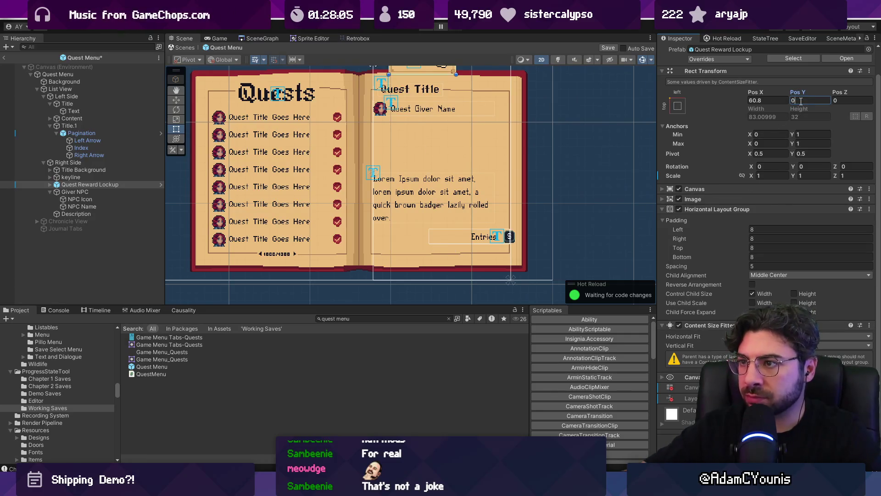
{"action": "scroll", "coordinate": [507, 197], "scroll_direction": "down", "scroll_amount": 2}
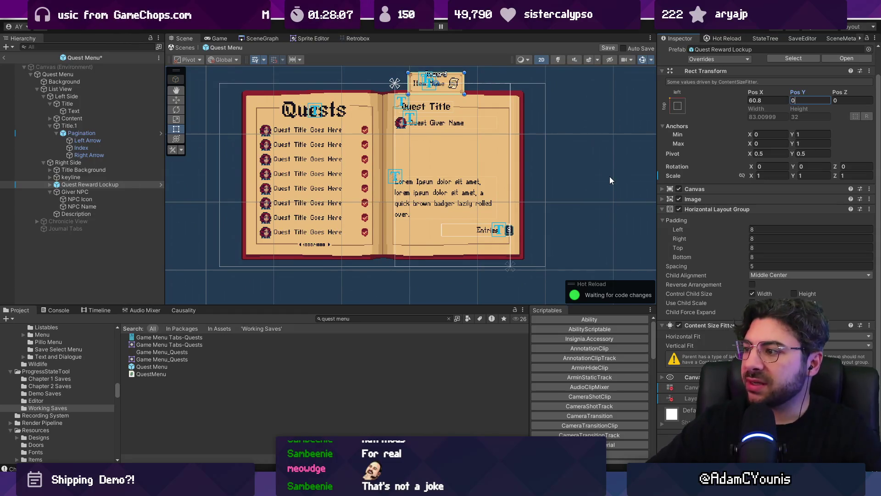
{"action": "right_click", "coordinate": [700, 191]}
{"action": "left_click", "coordinate": [716, 212]}
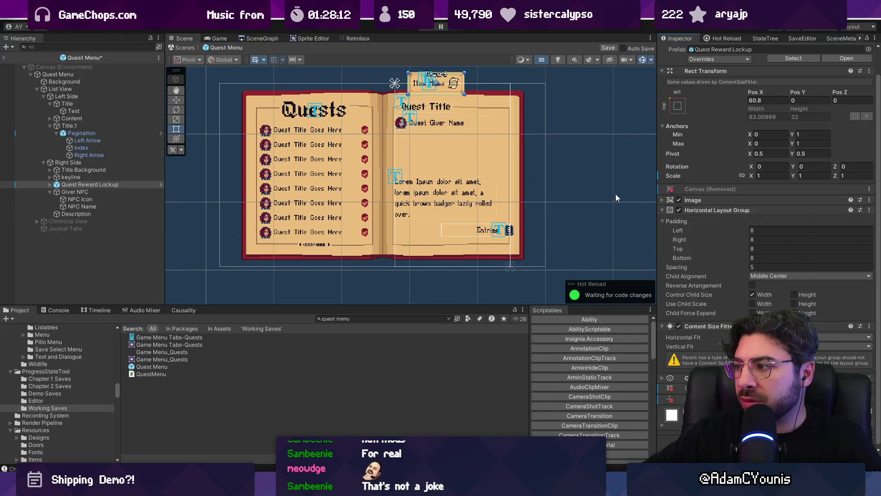
{"action": "left_click", "coordinate": [102, 184]}
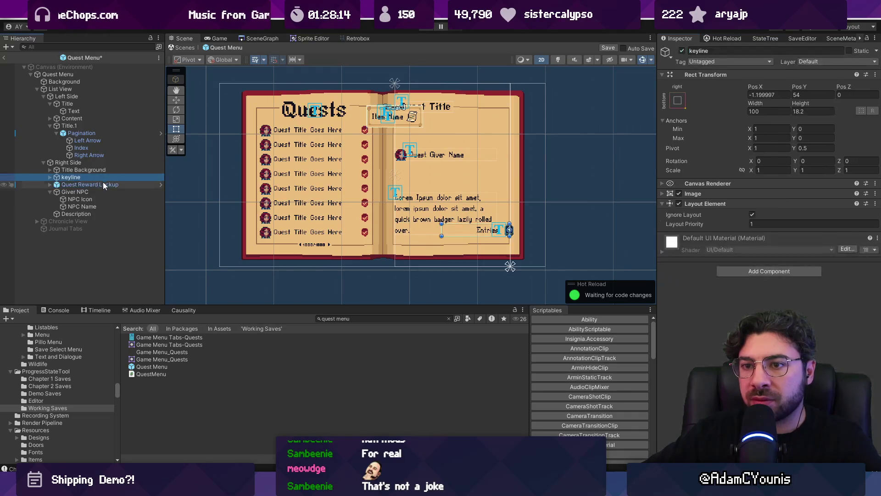
- Nudge the reward lockup with the Move tool and reorder it below Description
{"action": "key", "text": "w"}
{"action": "left_click_drag", "start_coordinate": [398, 121], "coordinate": [412, 123]}
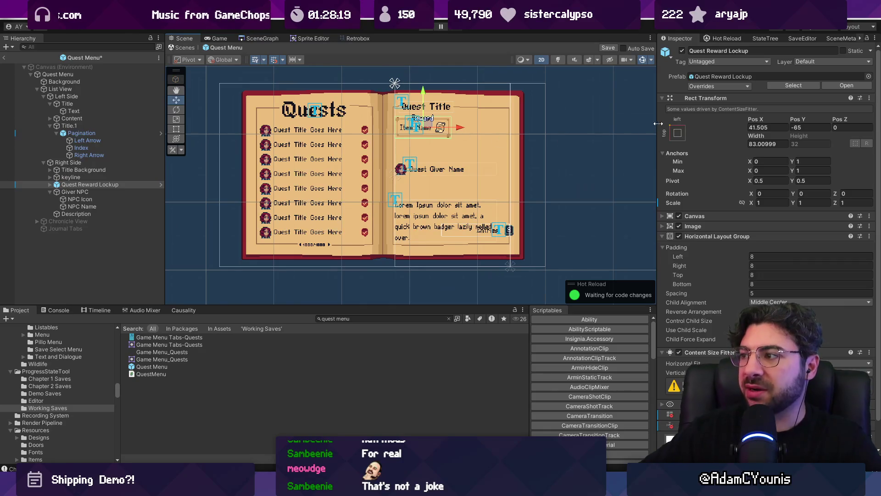
{"action": "left_click", "coordinate": [50, 191]}
{"action": "left_click_drag", "start_coordinate": [69, 184], "coordinate": [78, 197]}
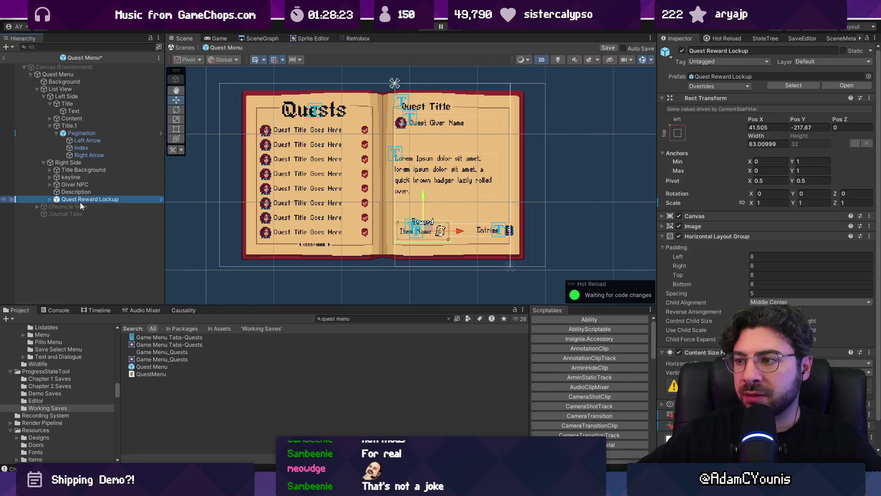
- Give the Right Side container a top padding of 49
{"action": "scroll", "coordinate": [299, 162], "scroll_direction": "up", "scroll_amount": 2}
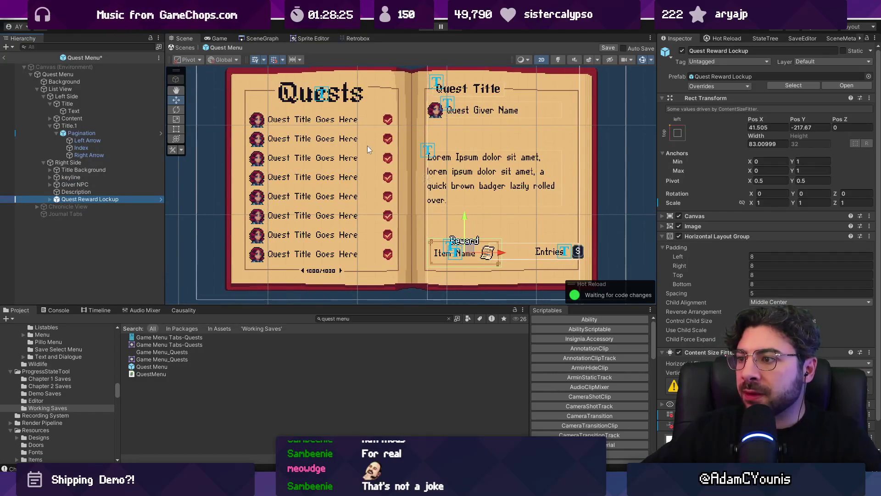
{"action": "left_click", "coordinate": [482, 179]}
{"action": "scroll", "coordinate": [726, 241], "scroll_direction": "down", "scroll_amount": 2}
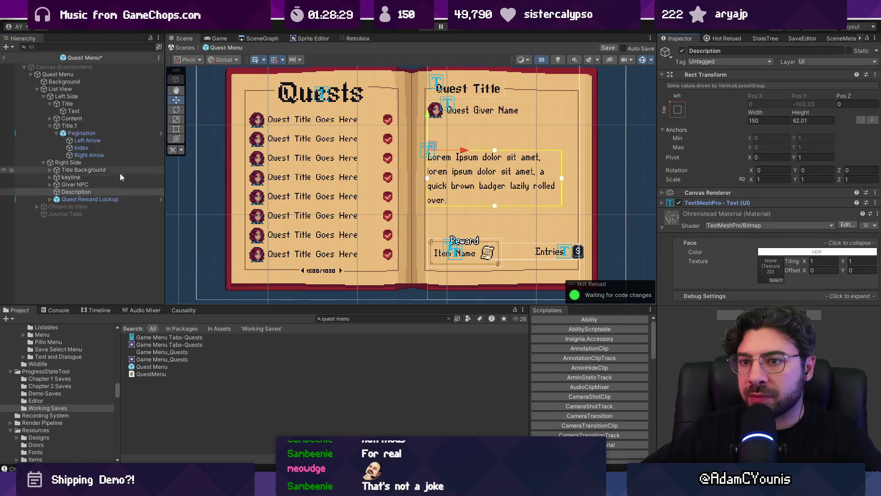
{"action": "left_click", "coordinate": [310, 211]}
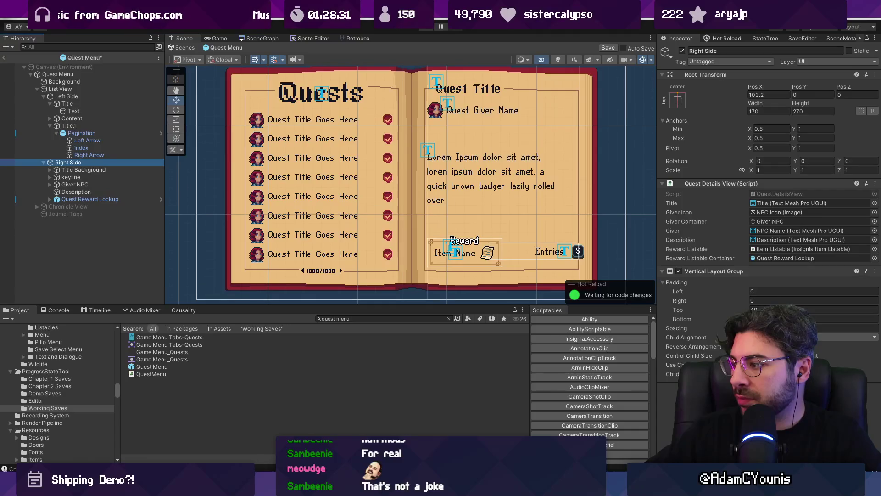
{"action": "key", "text": "Return"}
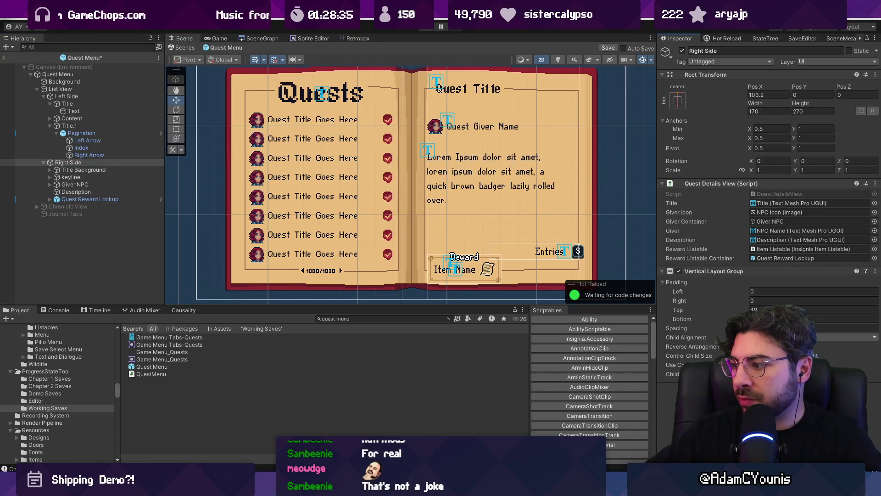
{"action": "key", "text": "Return"}
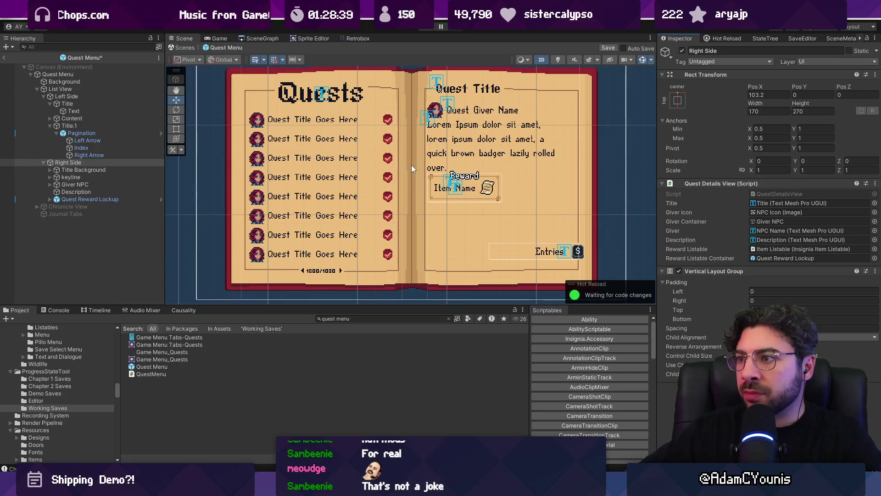
- Move Quest Reward Lockup above Description and edit Right Side's item spacing
{"action": "left_click", "coordinate": [95, 162]}
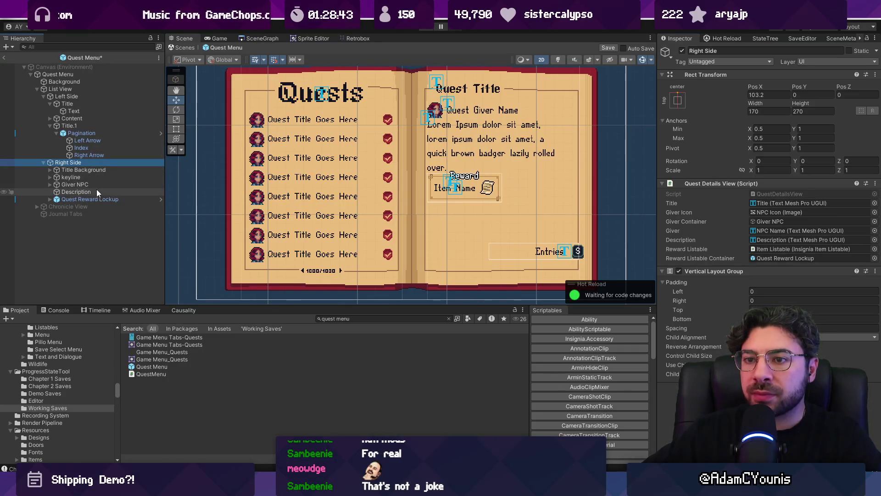
{"action": "left_click_drag", "start_coordinate": [90, 197], "coordinate": [90, 190]}
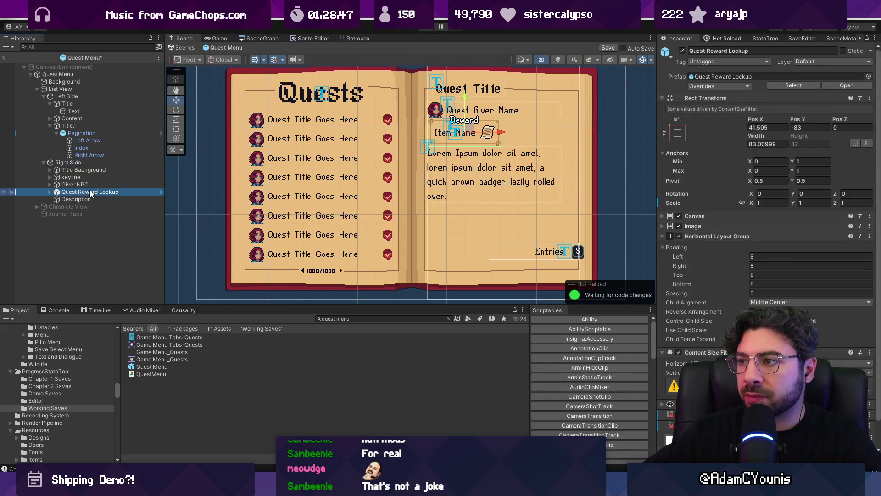
{"action": "left_click", "coordinate": [87, 162]}
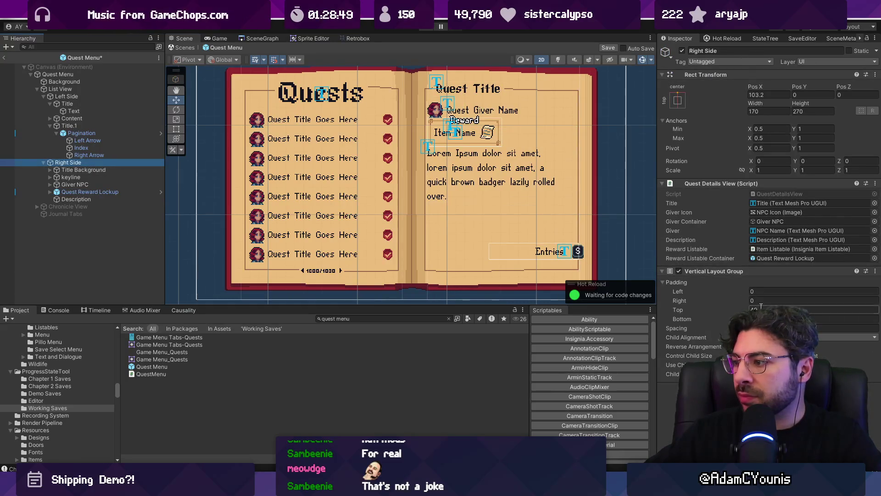
{"action": "left_click", "coordinate": [835, 328]}
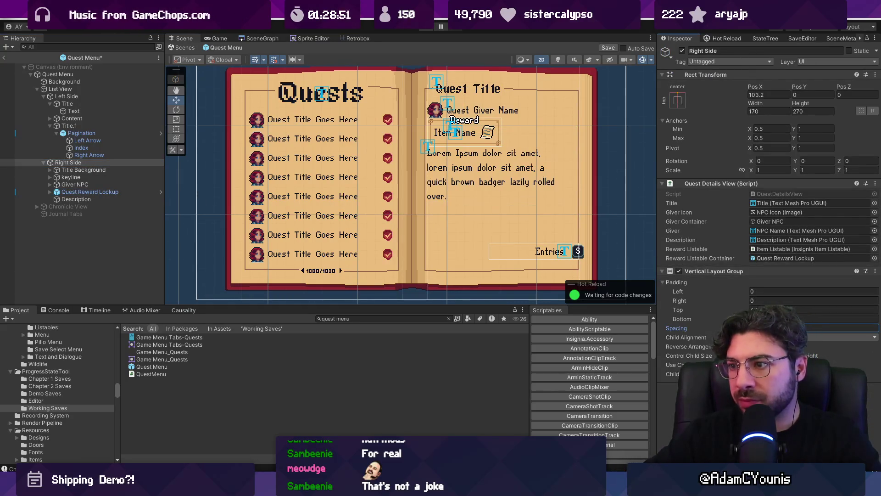
{"action": "mouse_move", "coordinate": [539, 227]}
{"action": "left_mouse_down"}
{"action": "mouse_move", "coordinate": [480, 228]}
{"action": "mouse_move", "coordinate": [461, 213]}
{"action": "left_mouse_up"}
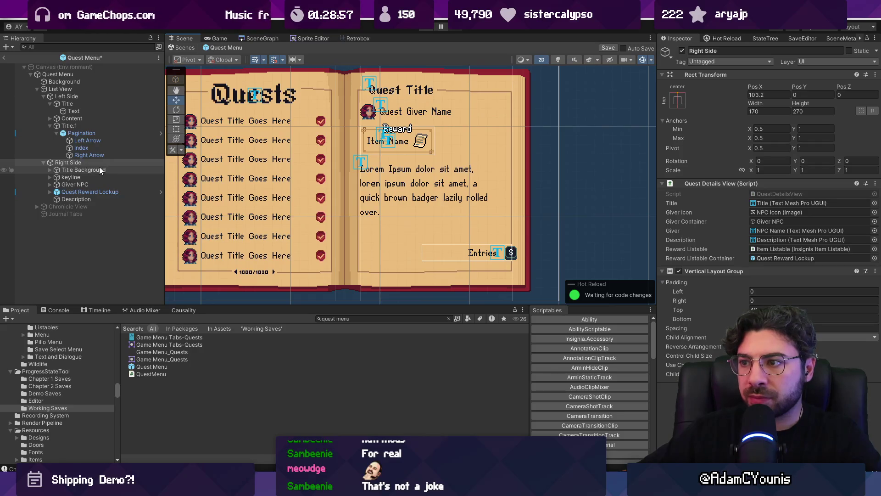
- Place Quest Reward Lockup above Giver NPC and adjust its width
{"action": "left_click_drag", "start_coordinate": [101, 198], "coordinate": [100, 200]}
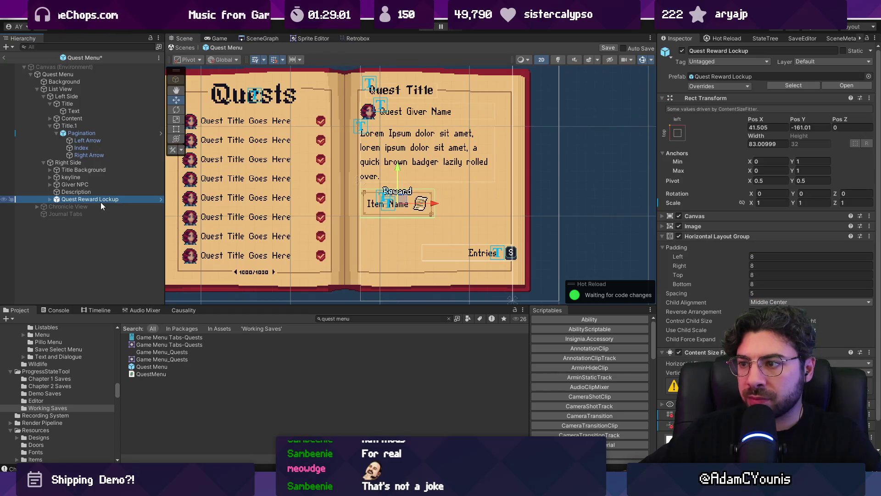
{"action": "mouse_move", "coordinate": [98, 197]}
{"action": "left_mouse_down"}
{"action": "mouse_move", "coordinate": [97, 186]}
{"action": "mouse_move", "coordinate": [156, 183]}
{"action": "mouse_move", "coordinate": [113, 183]}
{"action": "left_mouse_up"}
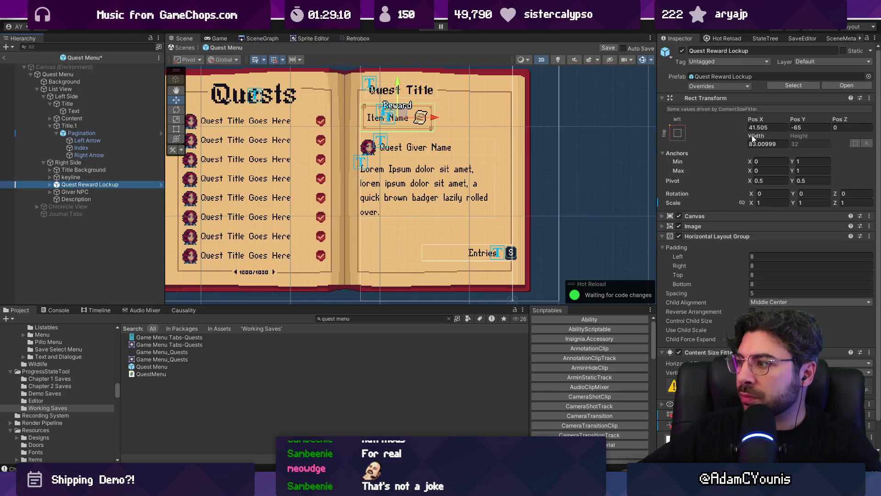
{"action": "left_click_drag", "start_coordinate": [752, 135], "coordinate": [21, 133]}
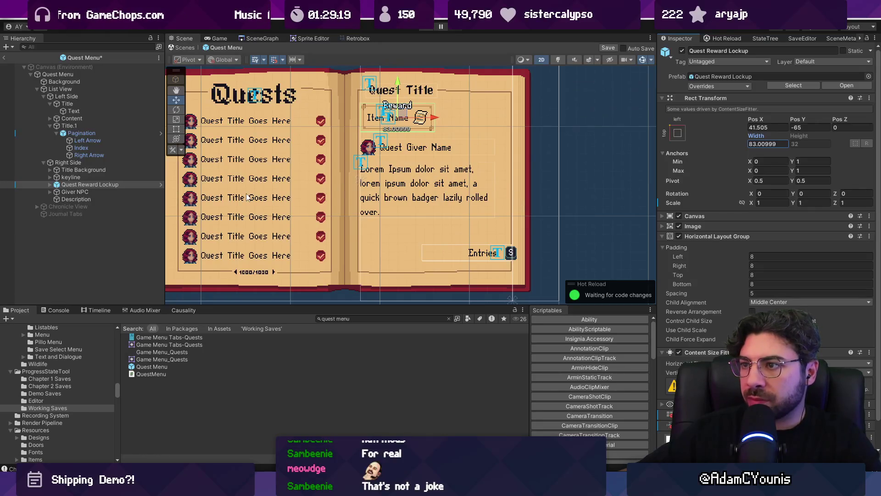
{"action": "left_click", "coordinate": [49, 185]}
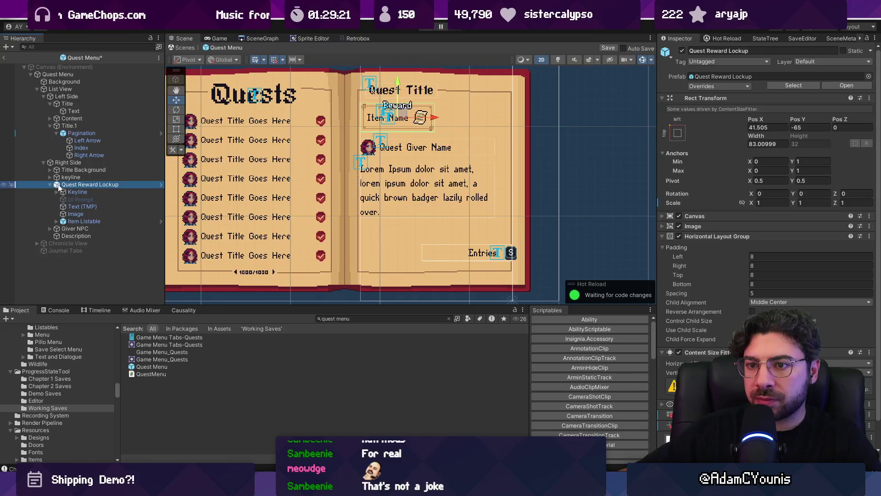
- Stop content size driving the lockup's width and widen it across the right page
{"action": "scroll", "coordinate": [766, 229], "scroll_direction": "down", "scroll_amount": 1}
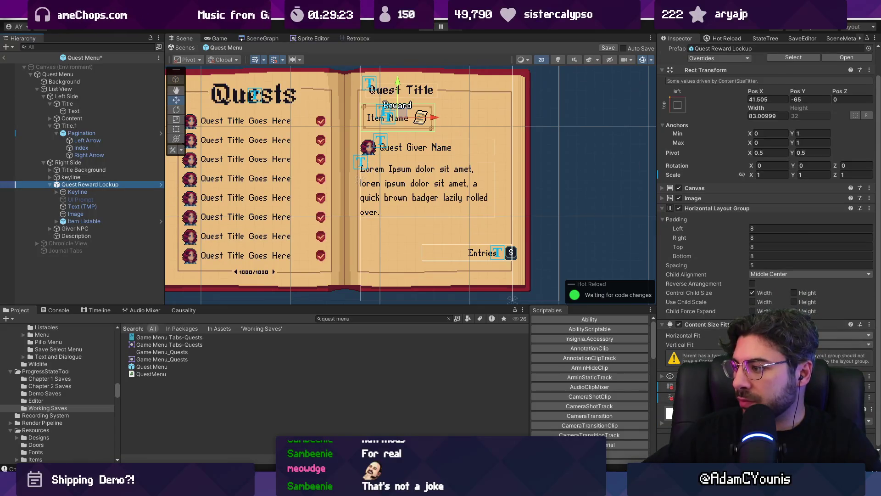
{"action": "left_click", "coordinate": [844, 335]}
{"action": "left_click", "coordinate": [771, 344]}
{"action": "mouse_move", "coordinate": [748, 108]}
{"action": "left_mouse_down"}
{"action": "mouse_move", "coordinate": [775, 108]}
{"action": "mouse_move", "coordinate": [12, 104]}
{"action": "mouse_move", "coordinate": [20, 104]}
{"action": "left_mouse_up"}
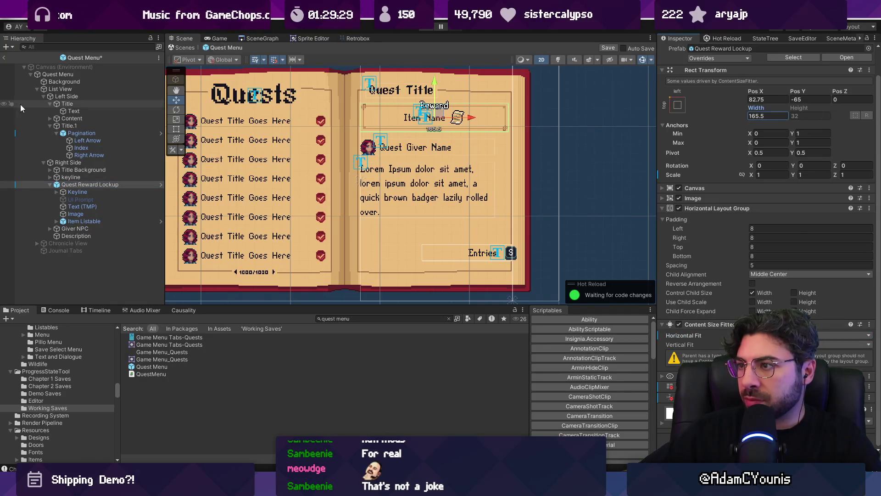
{"action": "scroll", "coordinate": [350, 160], "scroll_direction": "up", "scroll_amount": 3}
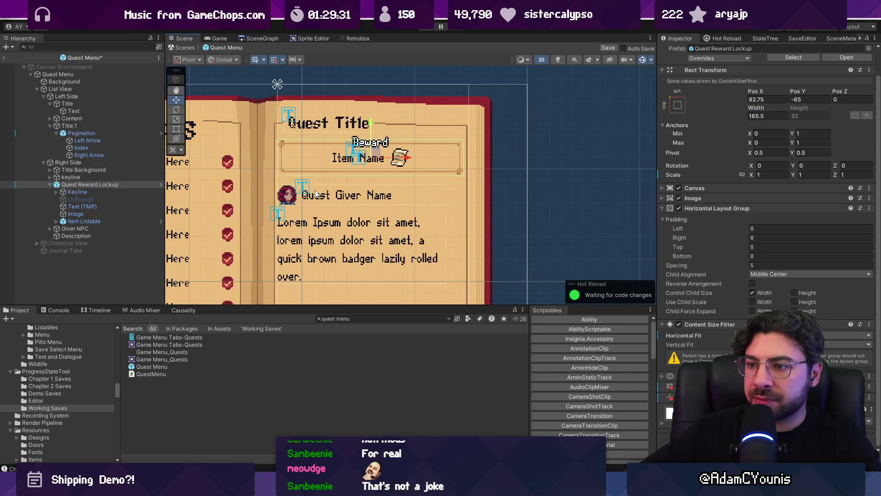
- Set Right Side's Vertical Layout padding Left and Right to 2
{"action": "left_click", "coordinate": [79, 163]}
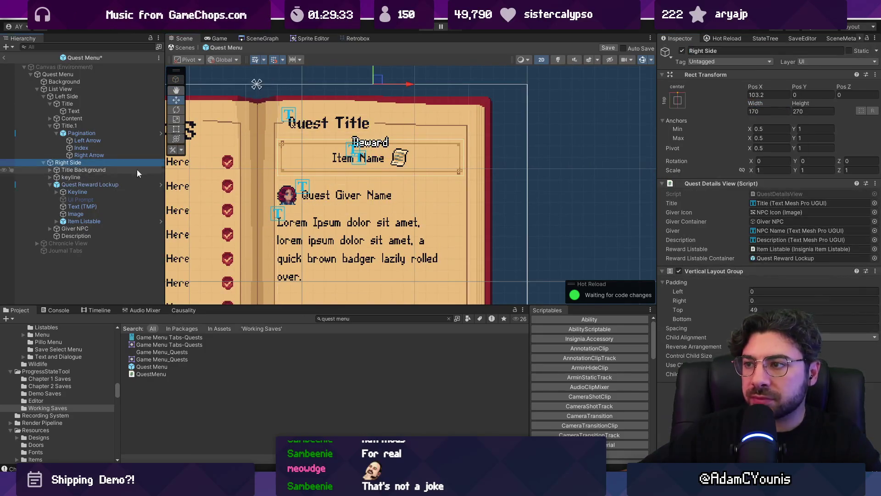
{"action": "left_click", "coordinate": [761, 292]}
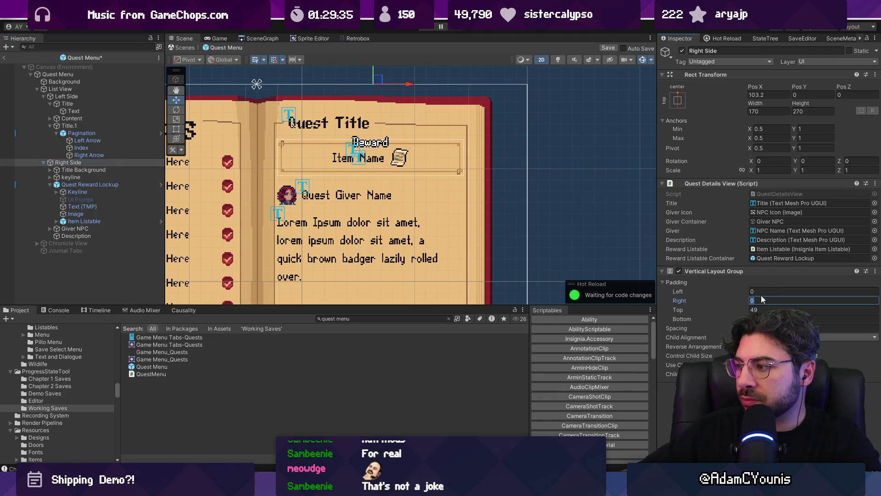
{"action": "type", "text": "2"}
{"action": "left_click", "coordinate": [764, 301]}
{"action": "type", "text": "2"}
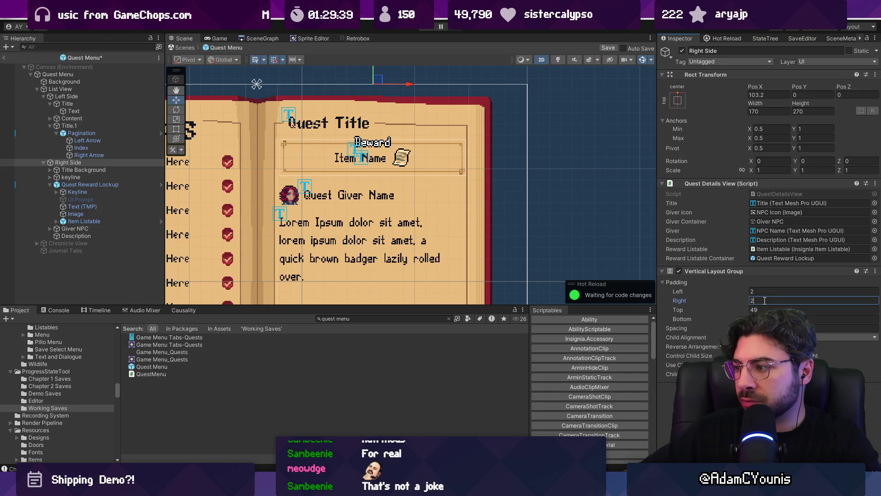
- Remove Quest Reward Lockup's Content Size Fitter and set its width to 162
{"action": "left_click", "coordinate": [74, 184]}
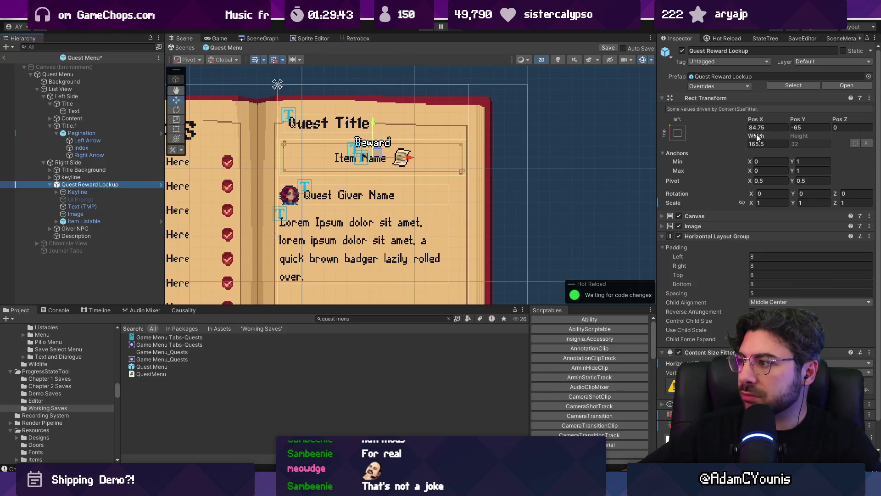
{"action": "left_click", "coordinate": [110, 164]}
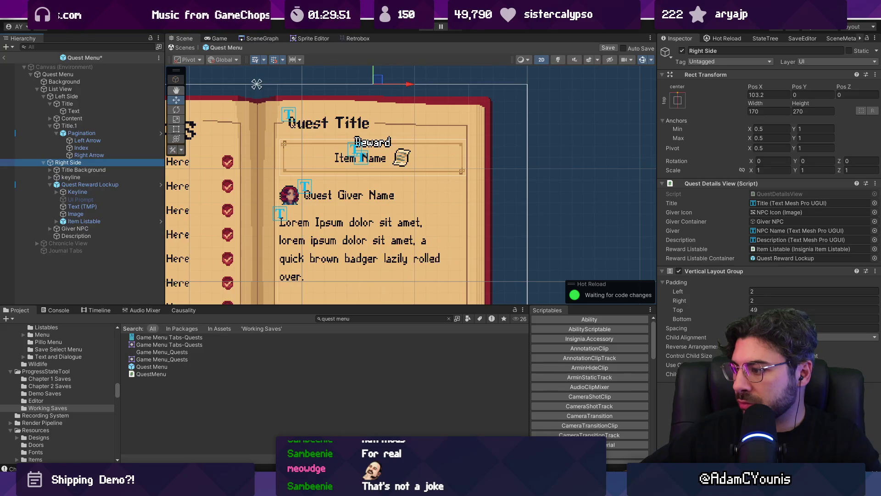
{"action": "left_click", "coordinate": [57, 185]}
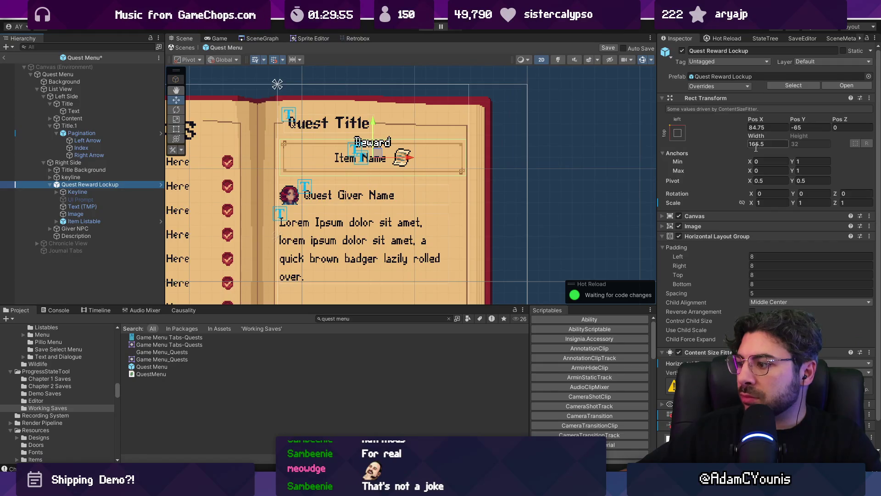
{"action": "scroll", "coordinate": [754, 144], "scroll_direction": "down", "scroll_amount": 2}
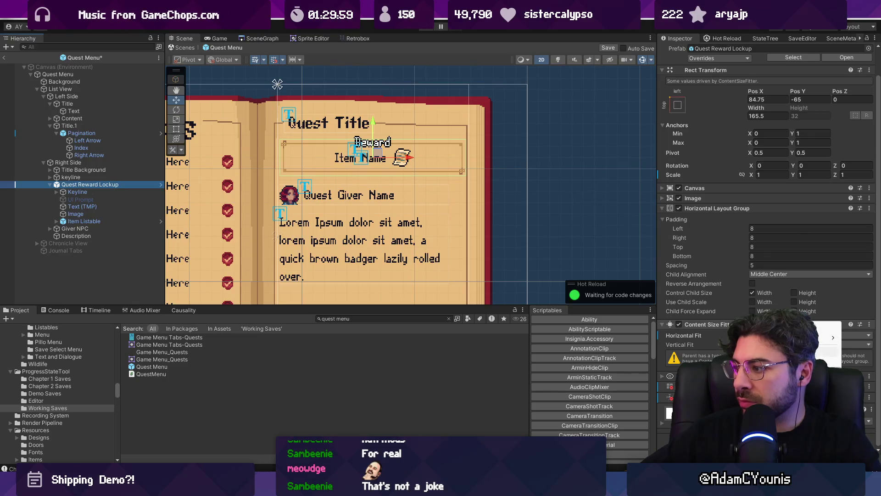
{"action": "left_click", "coordinate": [780, 355]}
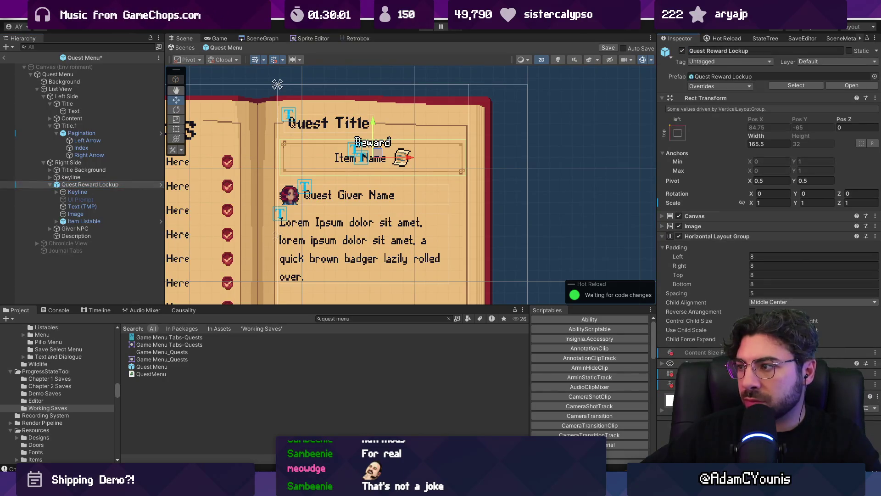
{"action": "left_click_drag", "start_coordinate": [753, 137], "coordinate": [745, 136]}
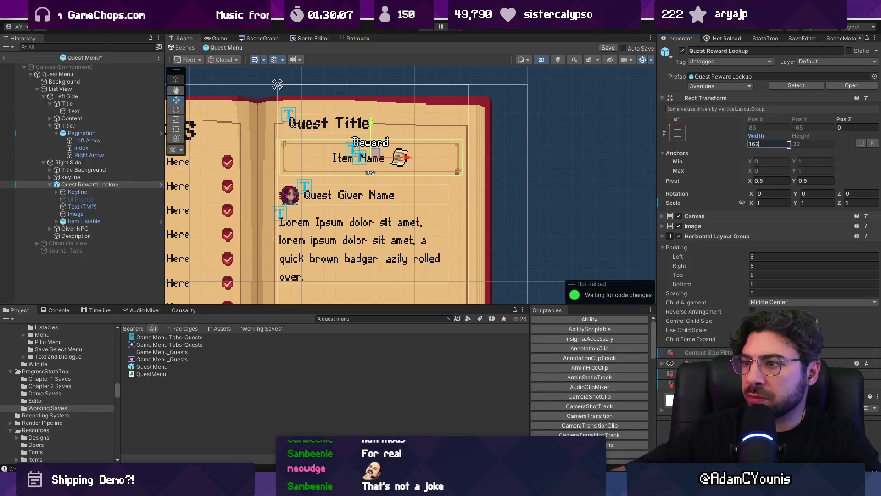
- Inspect the lockup's children: reward name text, icon Image, Item Listable and Keyline
{"action": "scroll", "coordinate": [399, 149], "scroll_direction": "down", "scroll_amount": 3}
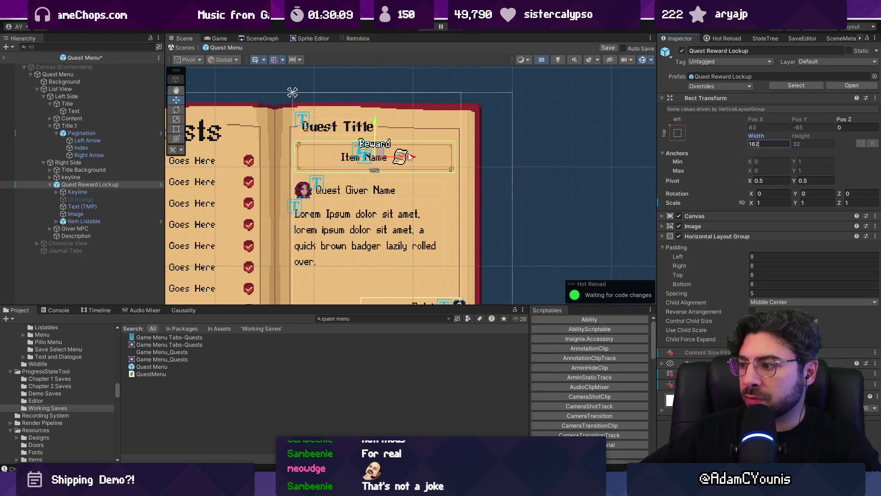
{"action": "left_click", "coordinate": [76, 199]}
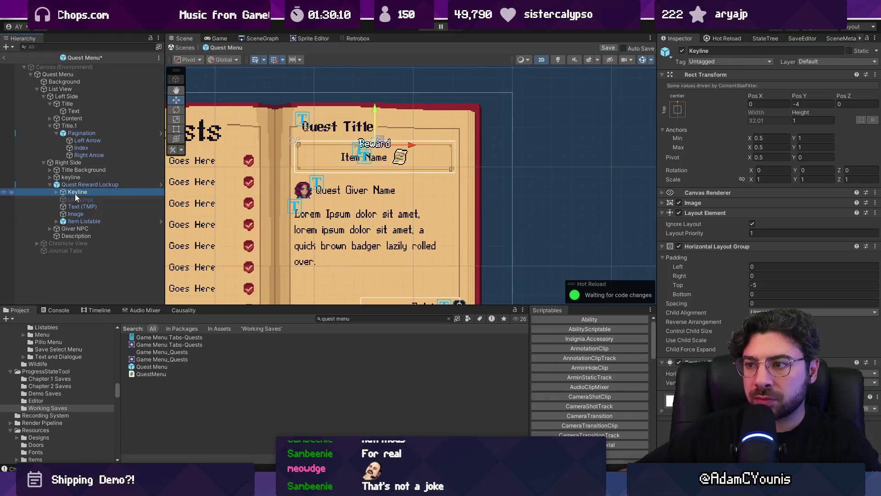
{"action": "left_click", "coordinate": [95, 207]}
{"action": "left_click", "coordinate": [93, 214]}
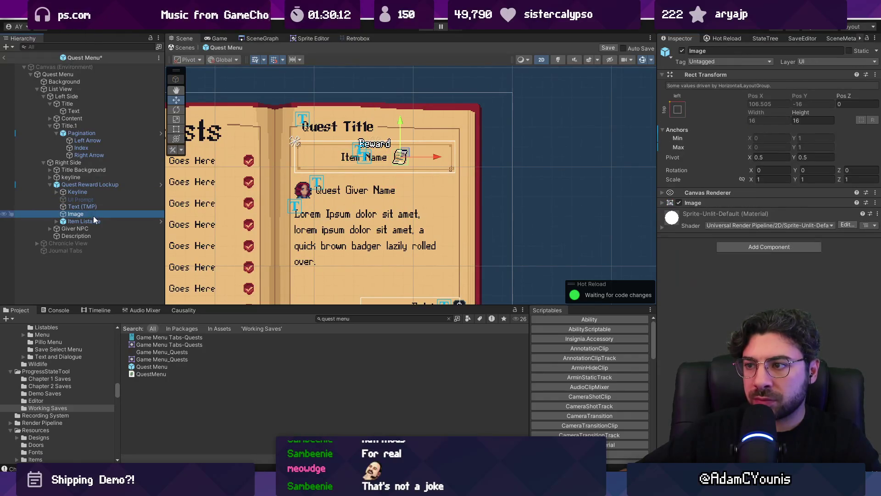
{"action": "left_click", "coordinate": [94, 220]}
{"action": "left_click", "coordinate": [91, 214]}
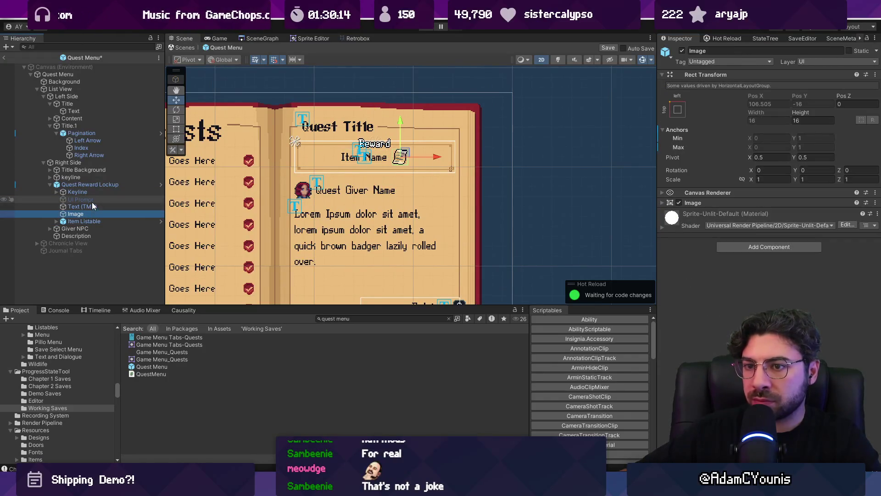
{"action": "left_click", "coordinate": [91, 191]}
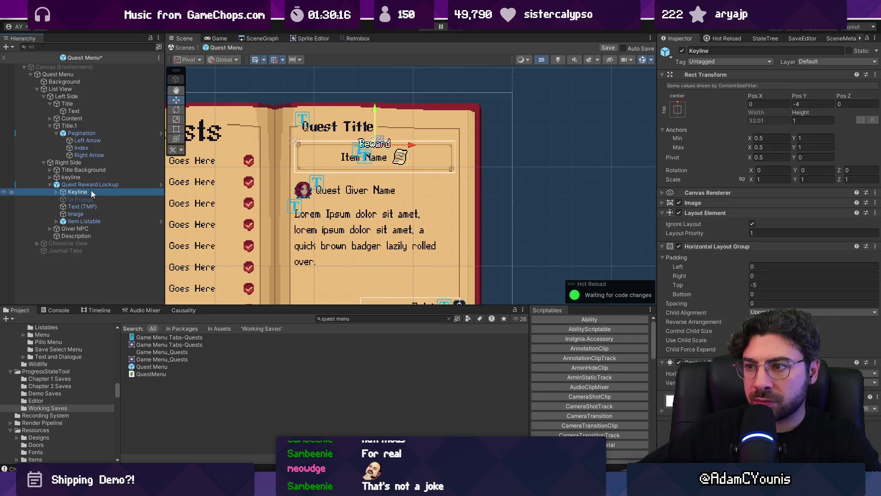
{"action": "left_click", "coordinate": [96, 207]}
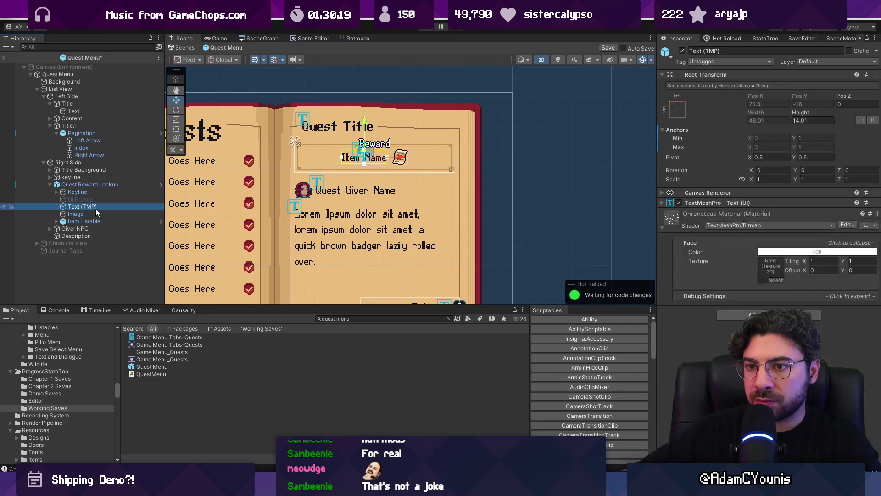
{"action": "left_click", "coordinate": [93, 186]}
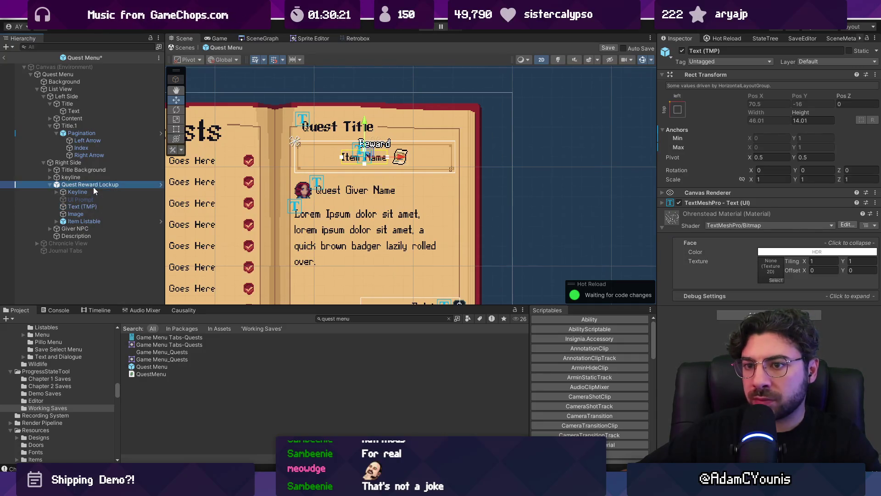
- Remove and restore the lockup's Horizontal Layout Group, then bring up its prefab options
{"action": "right_click", "coordinate": [711, 237]}
{"action": "left_click", "coordinate": [717, 252]}
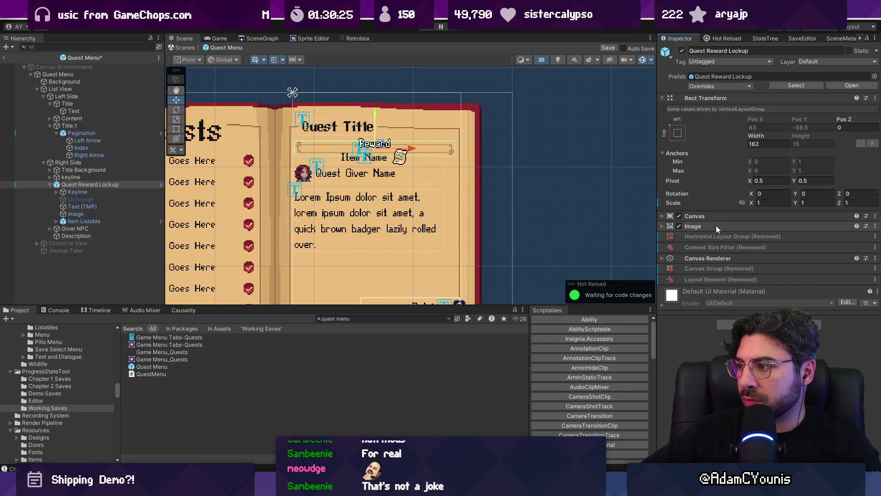
{"action": "key", "text": "ctrl+z"}
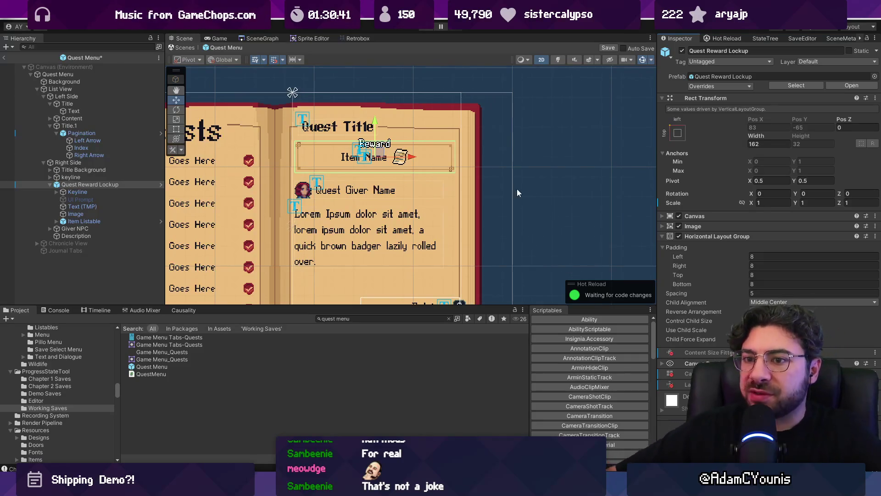
{"action": "left_click", "coordinate": [93, 207]}
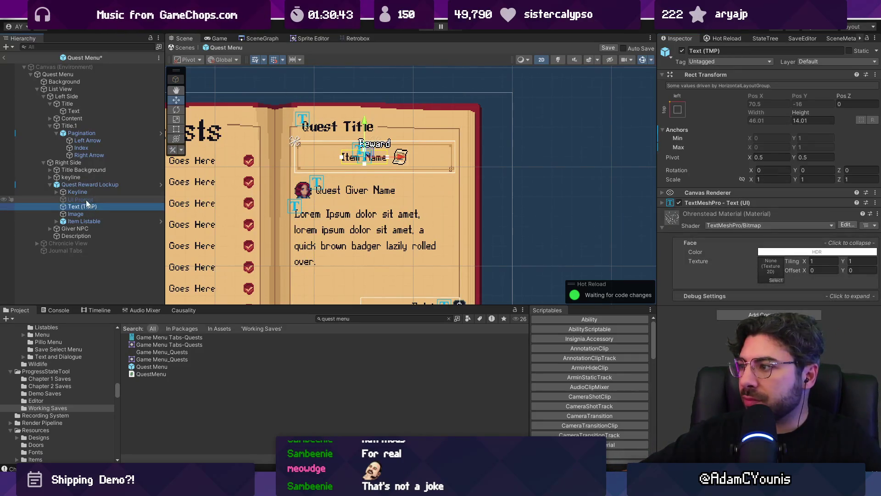
{"action": "left_click", "coordinate": [91, 191]}
{"action": "left_click", "coordinate": [95, 184]}
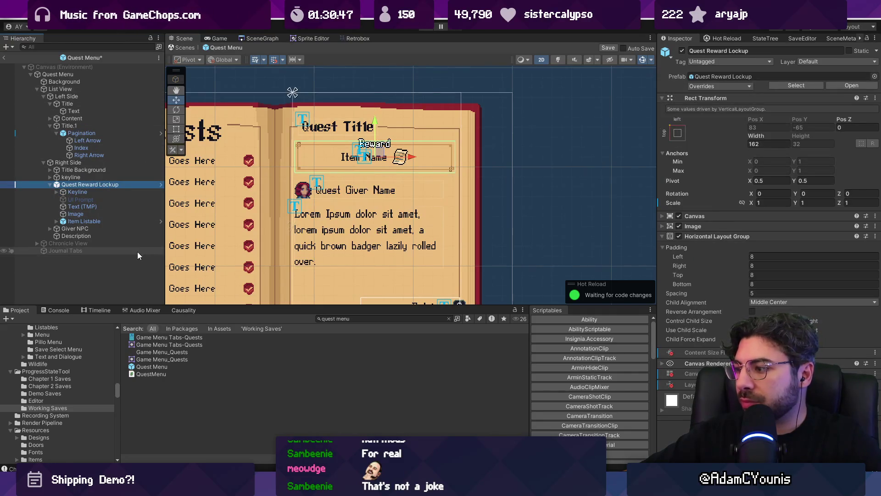
{"action": "left_click", "coordinate": [87, 221]}
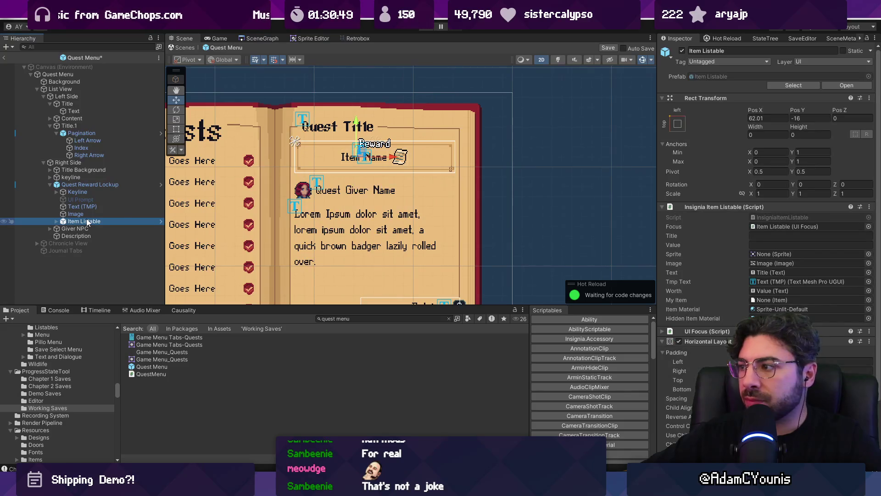
{"action": "left_click", "coordinate": [84, 184]}
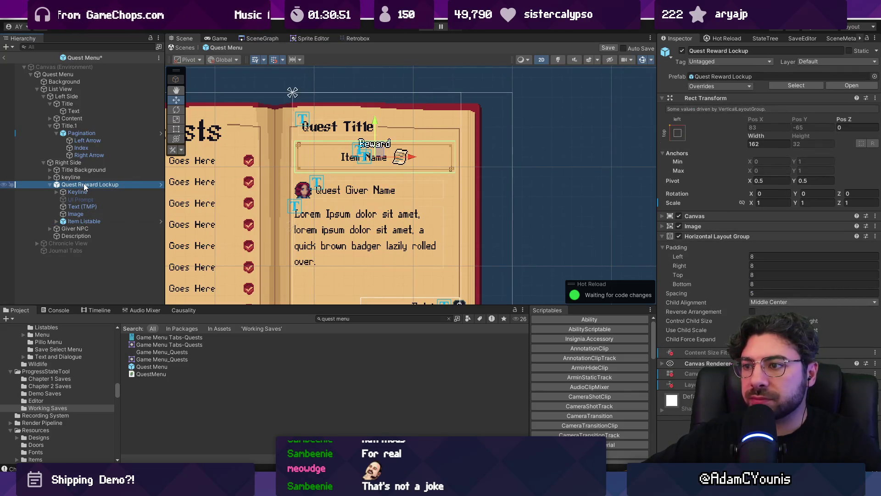
{"action": "right_click", "coordinate": [83, 183]}
- Unpack the Quest Reward Lockup prefab and remove its Horizontal Layout Group
{"action": "mouse_move", "coordinate": [121, 191]}
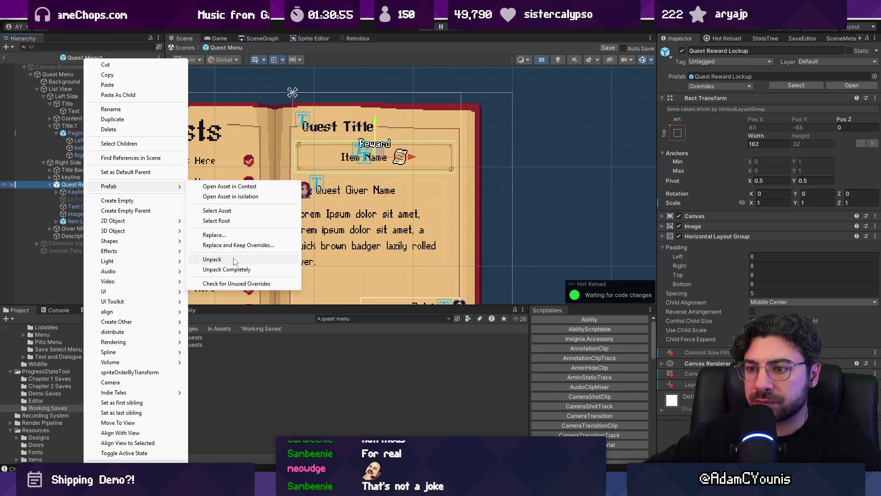
{"action": "left_click", "coordinate": [233, 259]}
{"action": "left_click", "coordinate": [95, 192]}
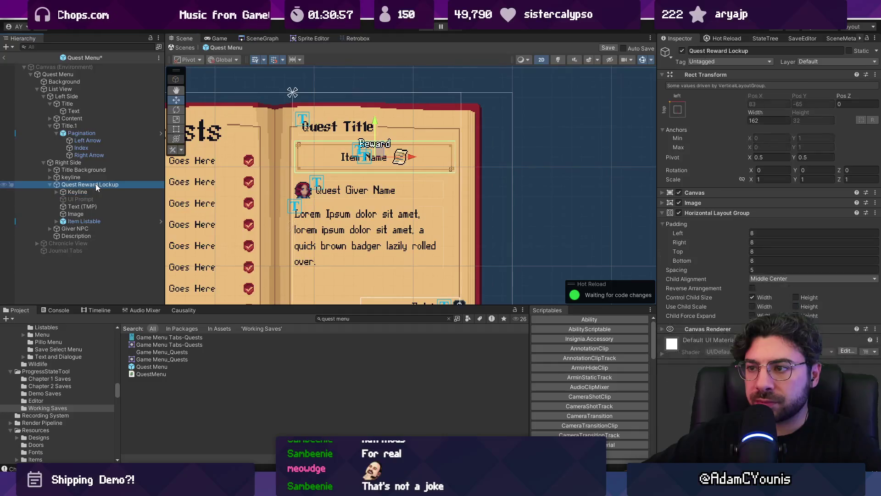
{"action": "left_click", "coordinate": [97, 206]}
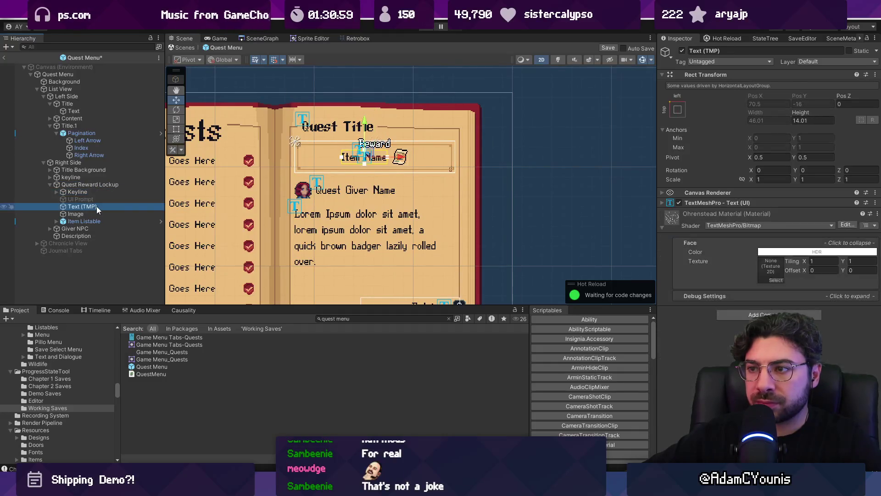
{"action": "left_click", "coordinate": [128, 185]}
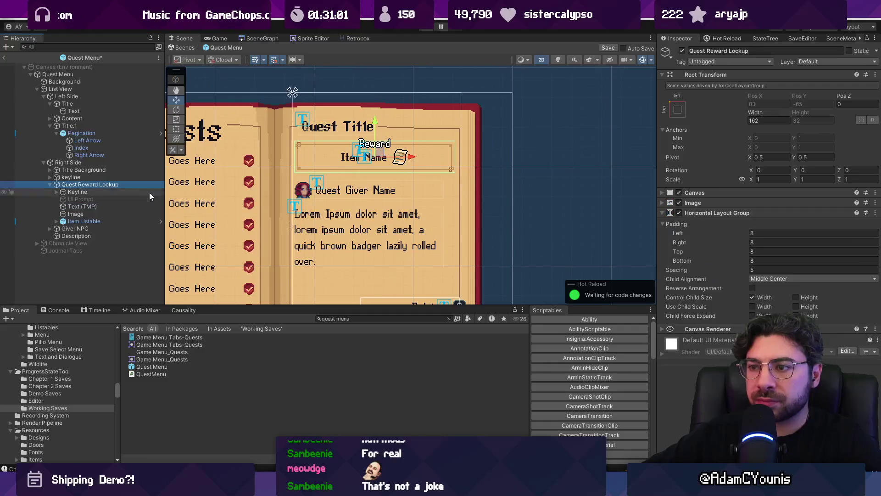
{"action": "right_click", "coordinate": [711, 213]}
{"action": "left_click", "coordinate": [734, 232]}
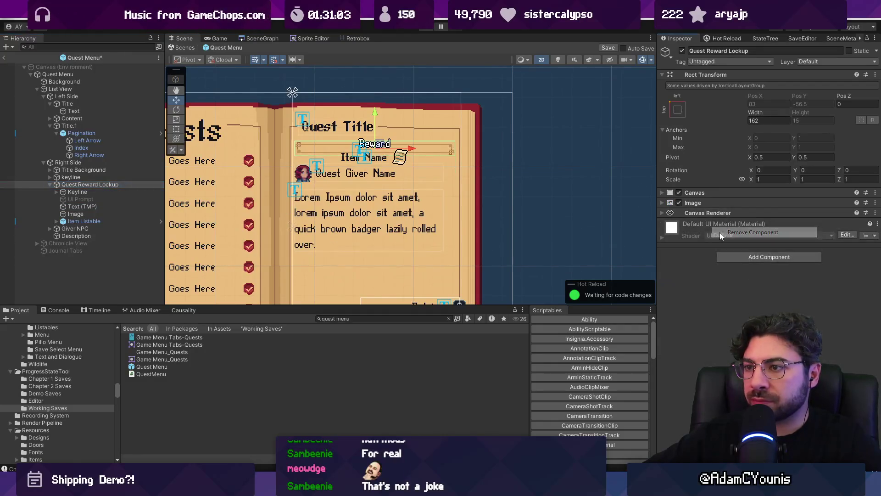
- Try a Content Size Fitter with vertical Preferred Size on the lockup, then remove it
{"action": "left_click", "coordinate": [120, 185]}
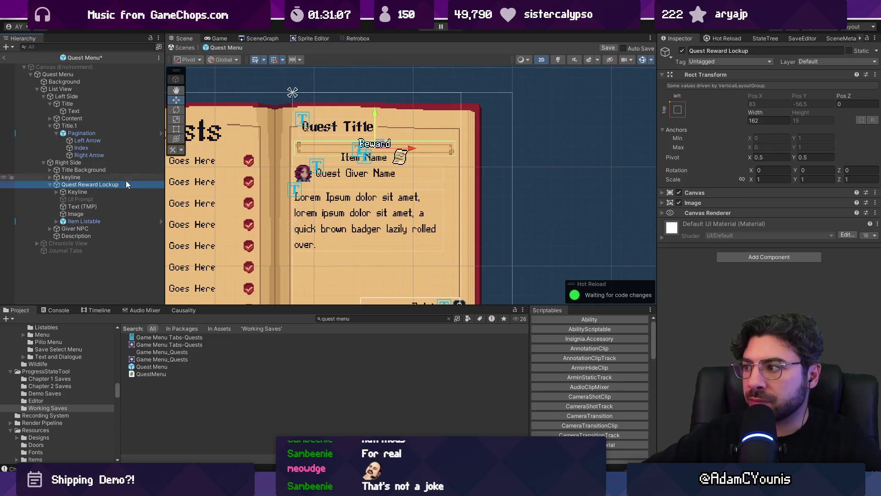
{"action": "left_click", "coordinate": [729, 253]}
{"action": "type", "text": "content"}
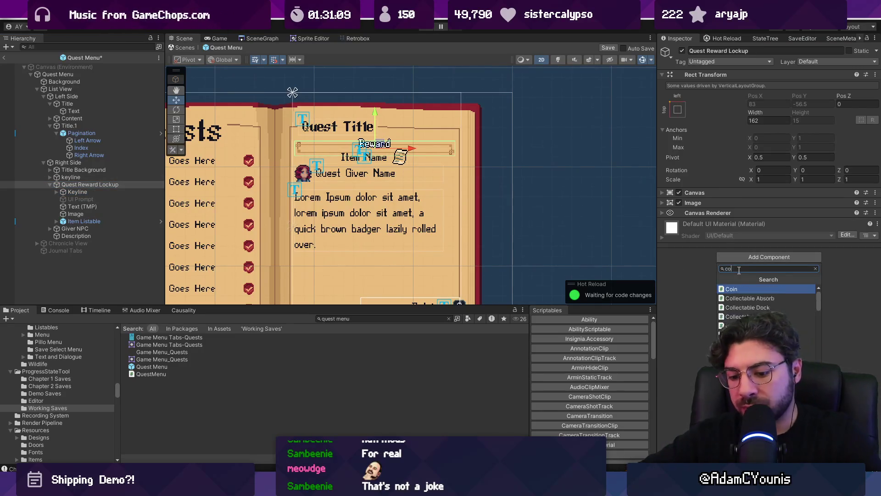
{"action": "key", "text": "Return"}
{"action": "left_click", "coordinate": [761, 242]}
{"action": "left_click", "coordinate": [769, 273]}
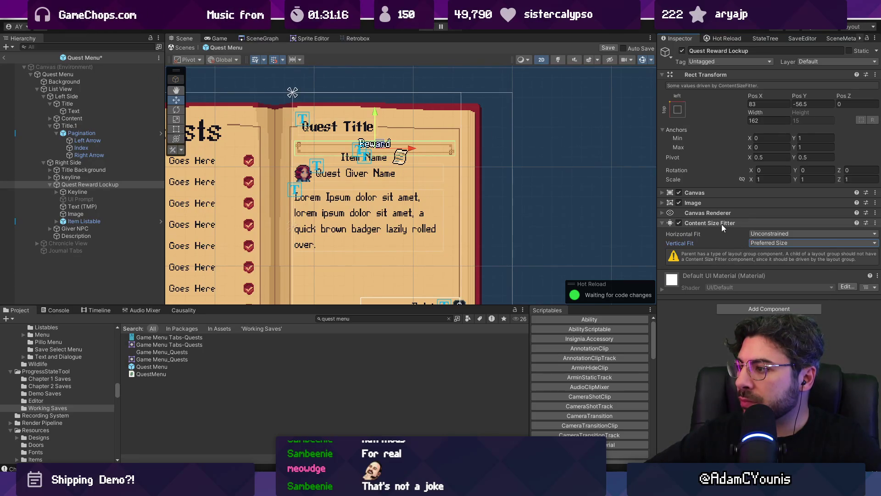
{"action": "right_click", "coordinate": [721, 224]}
{"action": "left_click", "coordinate": [736, 241]}
- Add a Layout Element with a Preferred Height override to the lockup and save the Quest Menu prefab
{"action": "left_click", "coordinate": [740, 257]}
{"action": "type", "text": "layout"}
{"action": "key", "text": "Return"}
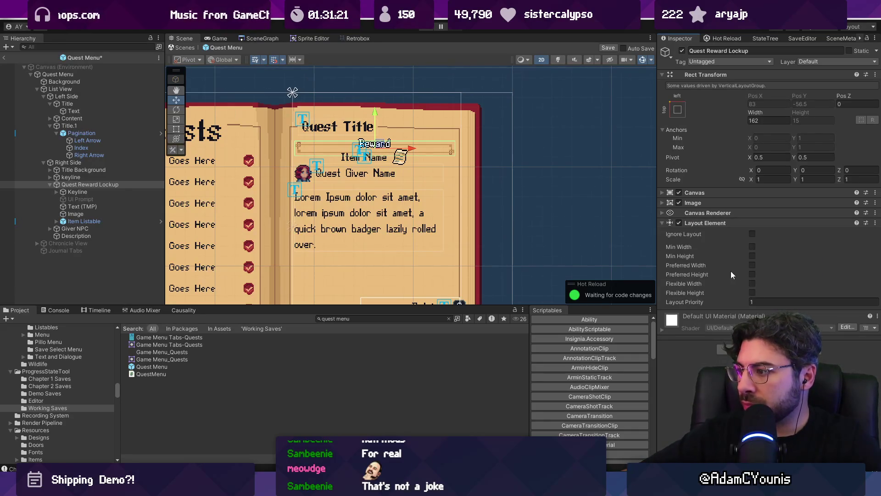
{"action": "left_click", "coordinate": [752, 273]}
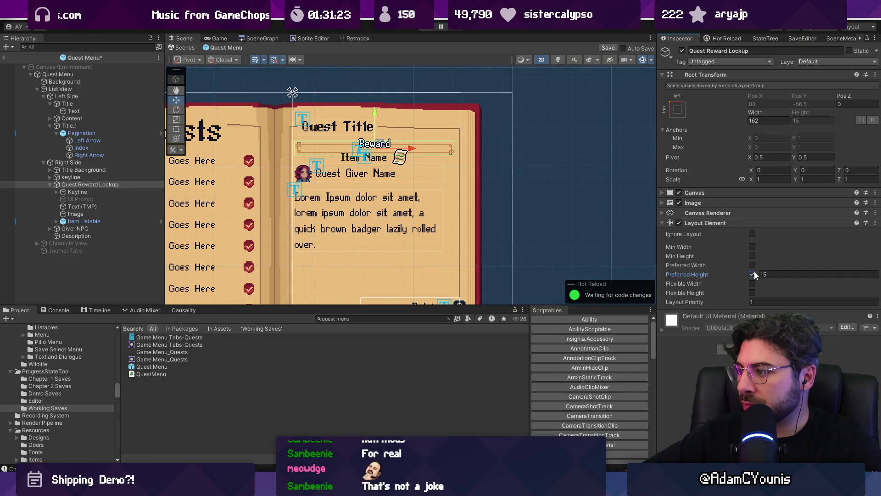
{"action": "type", "text": "33.5"}
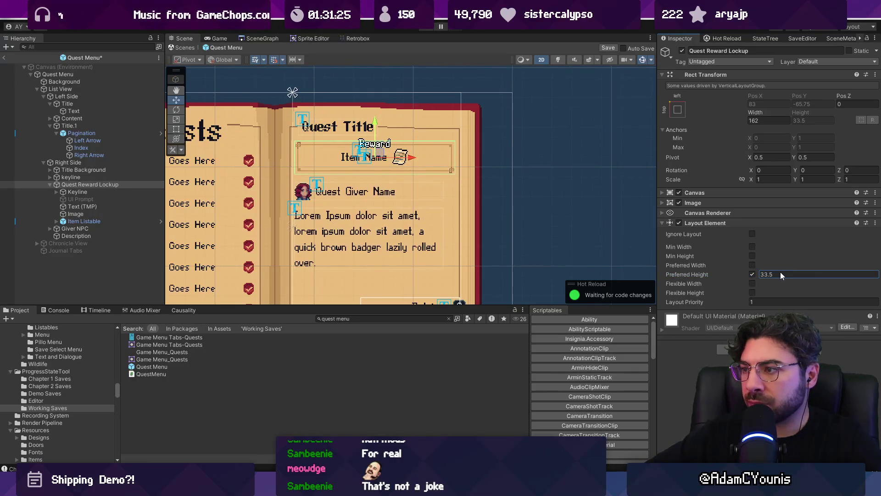
{"action": "type", "text": "32"}
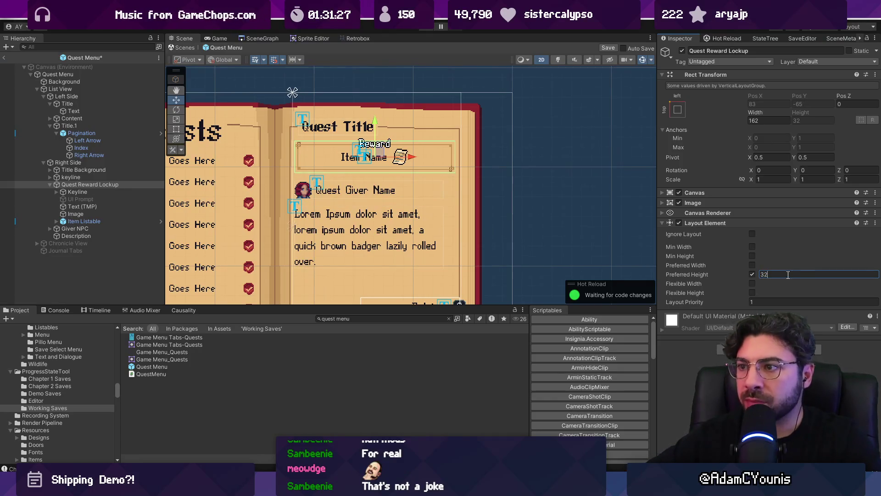
{"action": "key", "text": "ctrl+s"}
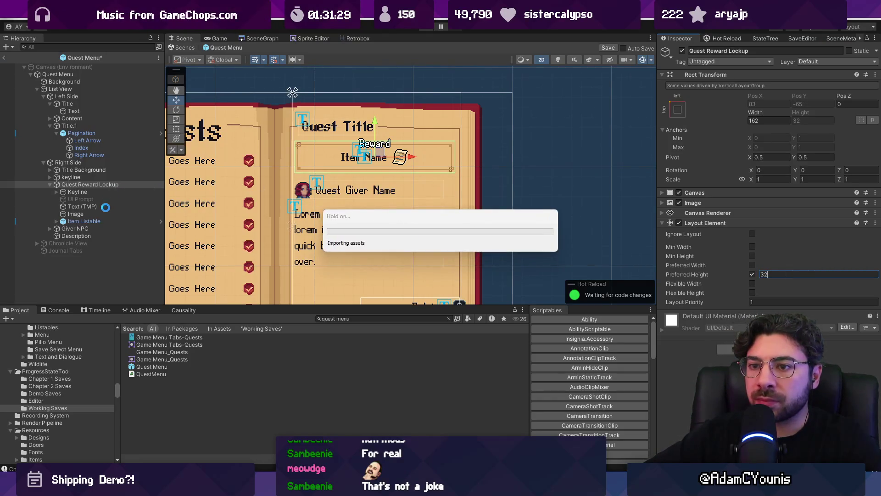
{"action": "left_click", "coordinate": [106, 206]}
{"action": "left_click", "coordinate": [755, 95]}
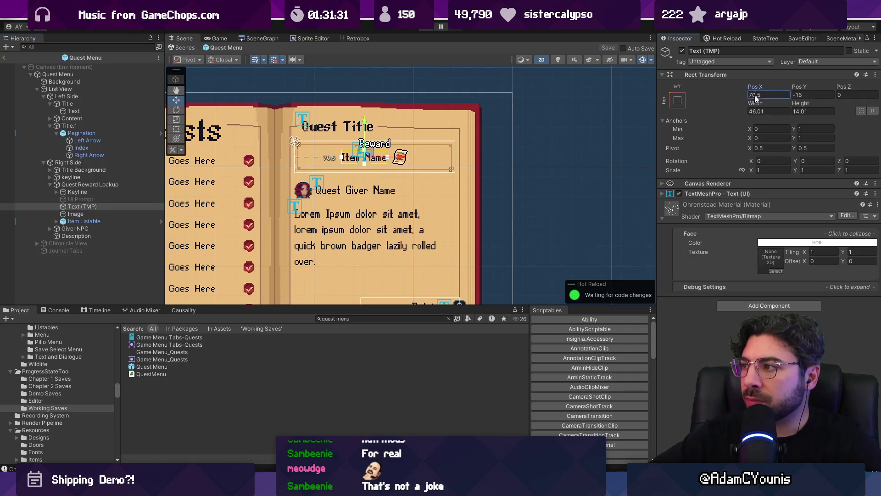
- Anchor the item name text to the middle-left and reset its horizontal position to 0
{"action": "type", "text": "0"}
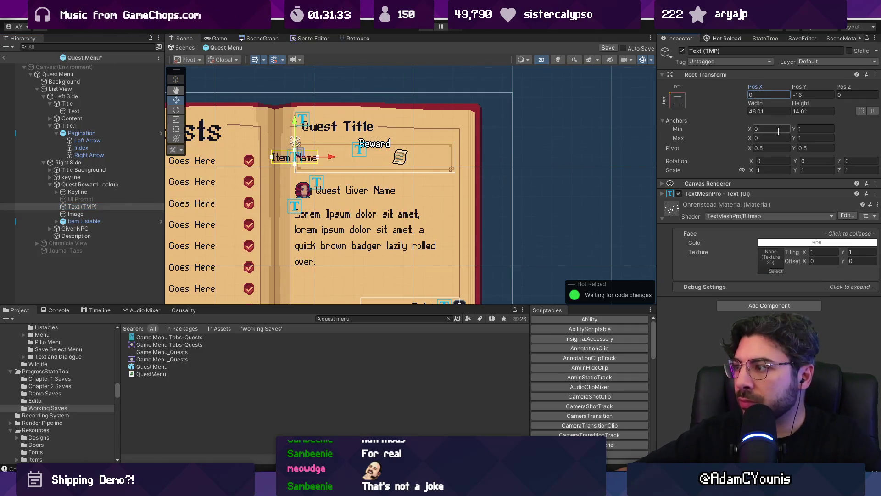
{"action": "type", "text": "0"}
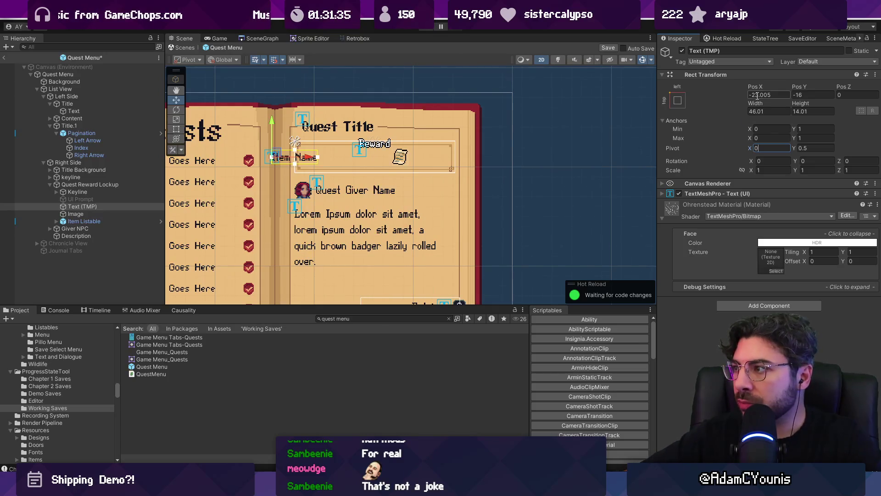
{"action": "type", "text": "0"}
{"action": "key", "text": "Tab"}
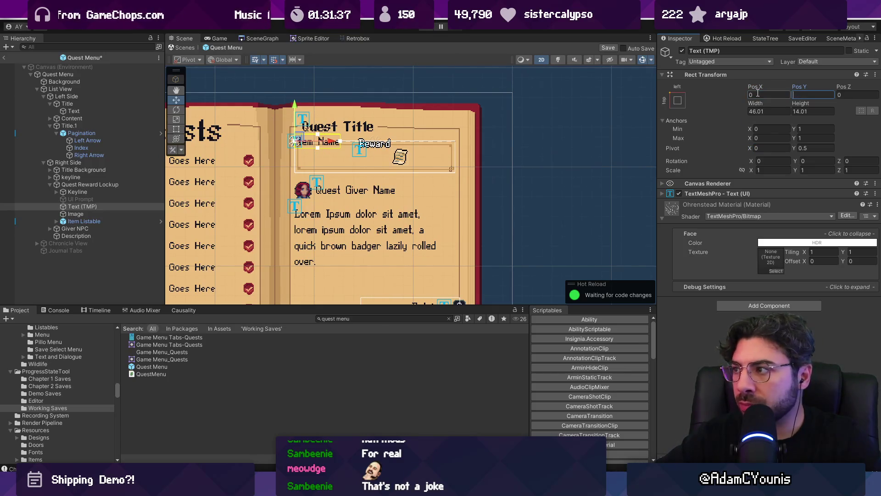
{"action": "type", "text": "-16"}
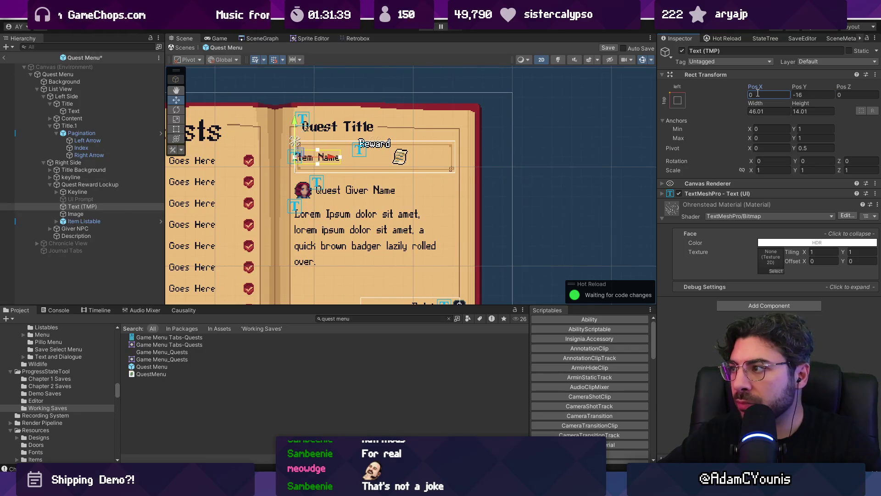
{"action": "left_click", "coordinate": [678, 101]}
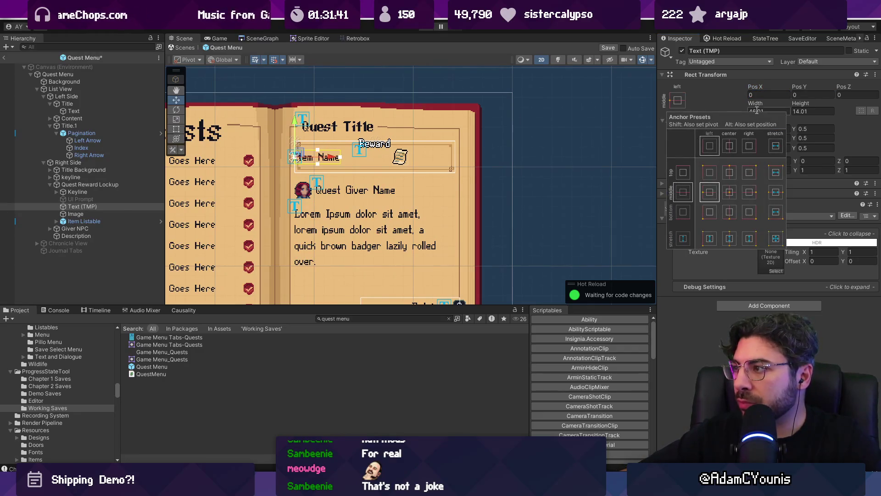
{"action": "left_click", "coordinate": [760, 91]}
{"action": "key", "text": "BackSpace"}
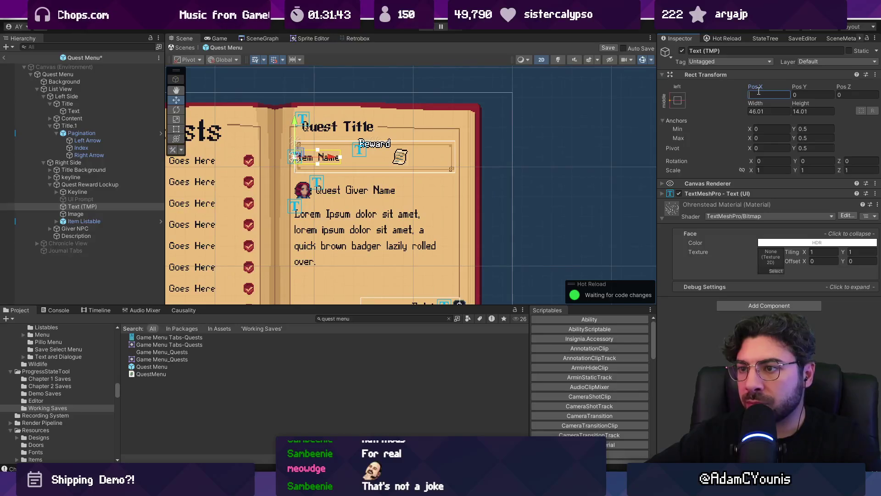
{"action": "type", "text": "10"}
{"action": "scroll", "coordinate": [272, 191], "scroll_direction": "up", "scroll_amount": 5}
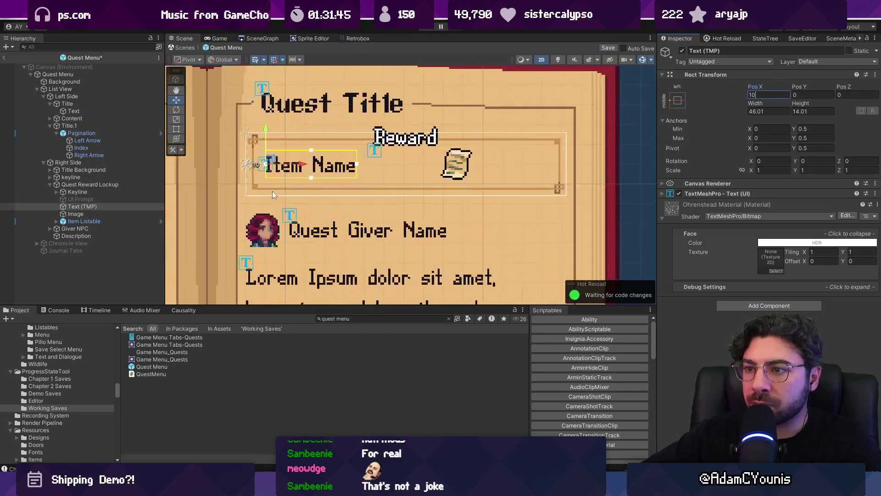
- Anchor the reward icon middle-right with pivot X 1 and Pos X -10, then save
{"action": "left_click", "coordinate": [79, 214]}
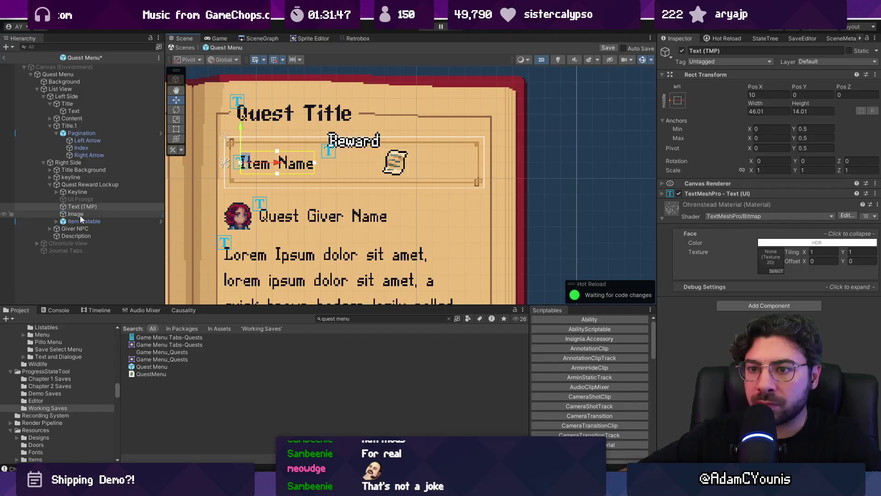
{"action": "left_click", "coordinate": [678, 101]}
{"action": "left_click", "coordinate": [755, 192]}
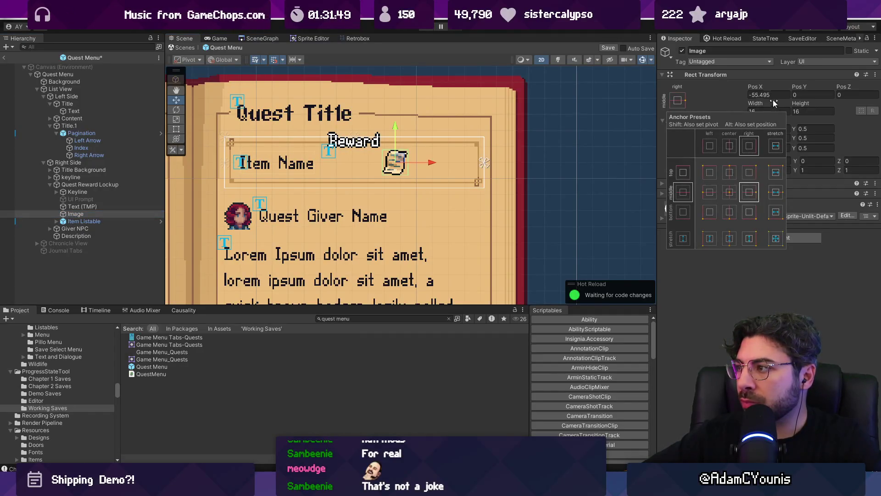
{"action": "left_click", "coordinate": [771, 94]}
{"action": "type", "text": "0"}
{"action": "left_click", "coordinate": [771, 148]}
{"action": "type", "text": "1"}
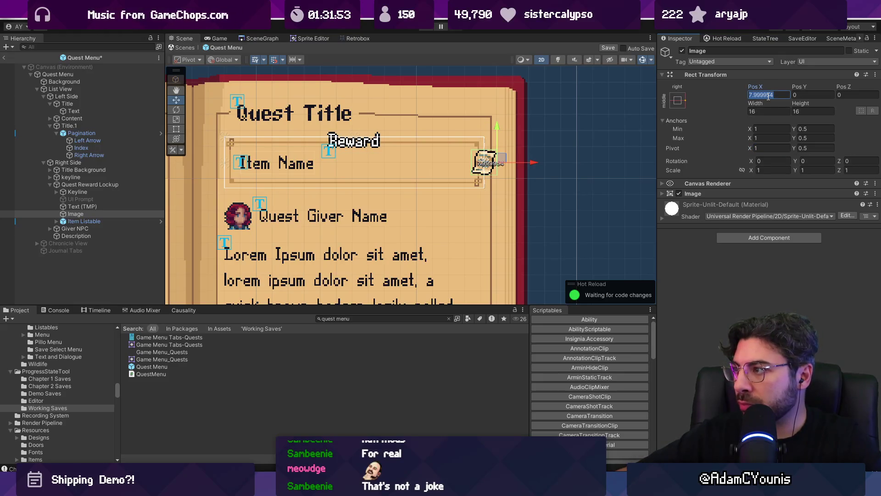
{"action": "left_click", "coordinate": [768, 95]}
{"action": "type", "text": "0"}
{"action": "key", "text": "BackSpace"}
{"action": "type", "text": "-"}
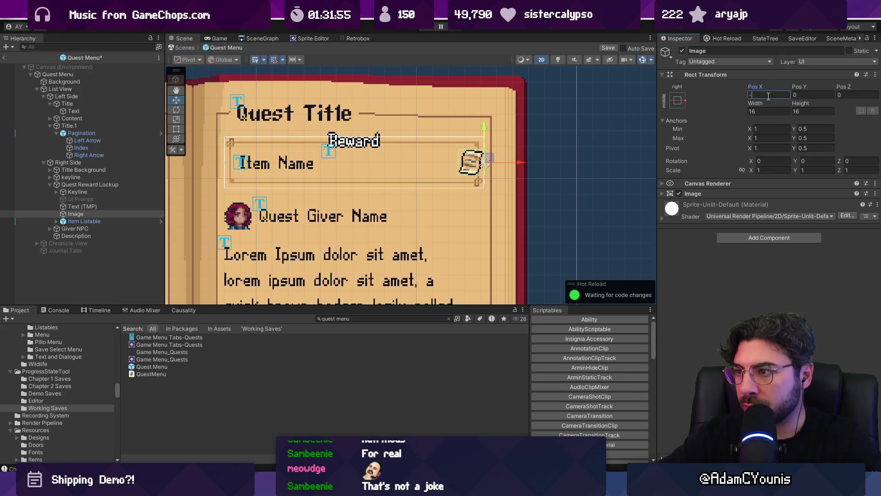
{"action": "type", "text": "10"}
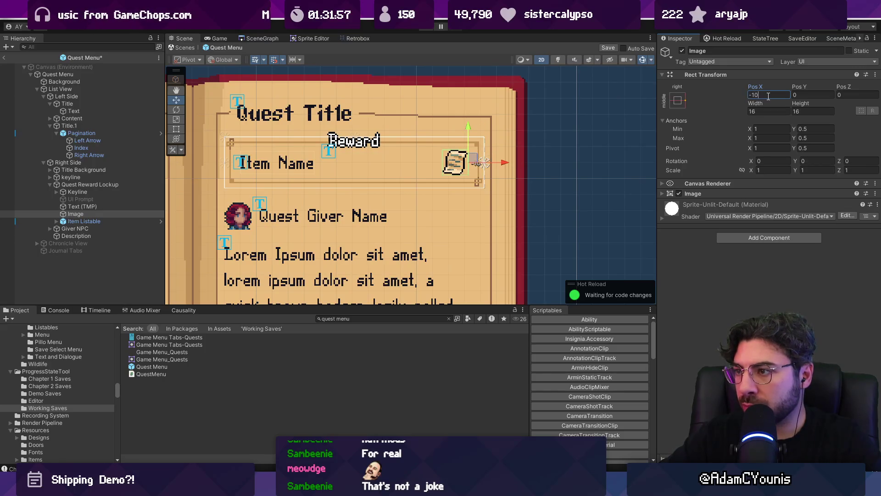
{"action": "key", "text": "Return"}
{"action": "key", "text": "ctrl+s"}
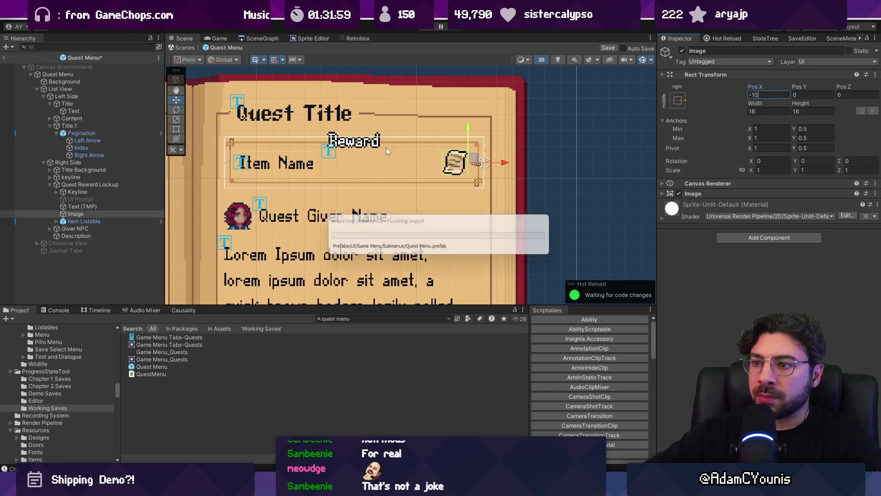
- Leave the Quest Menu prefab and start Play mode to test the menu
{"action": "scroll", "coordinate": [374, 159], "scroll_direction": "down", "scroll_amount": 5}
{"action": "scroll", "coordinate": [353, 173], "scroll_direction": "up", "scroll_amount": 1}
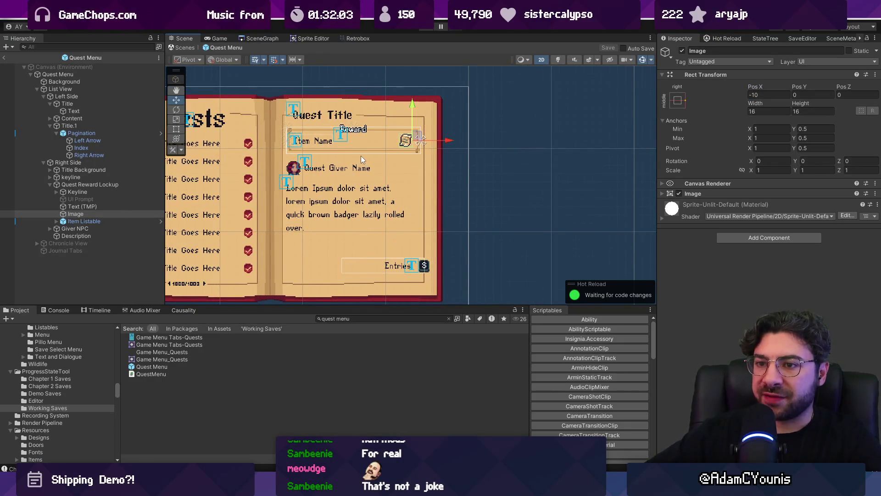
{"action": "left_click", "coordinate": [109, 206]}
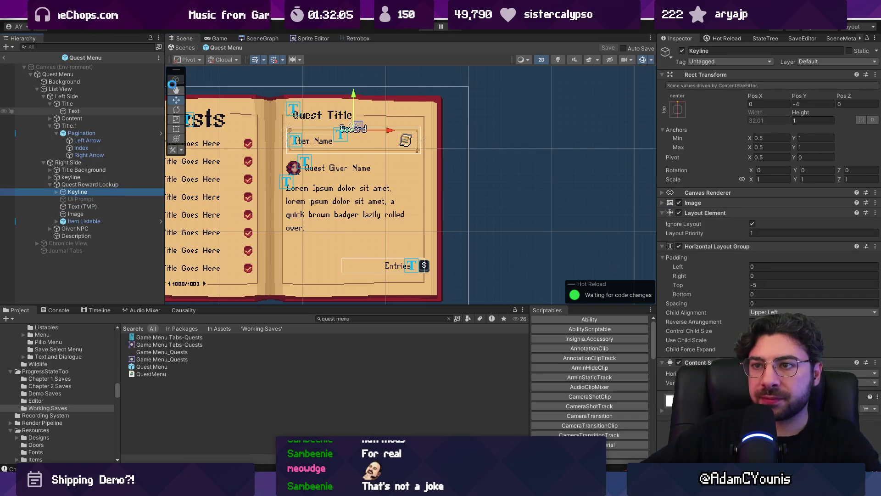
{"action": "left_click", "coordinate": [183, 47]}
{"action": "left_click", "coordinate": [424, 30]}
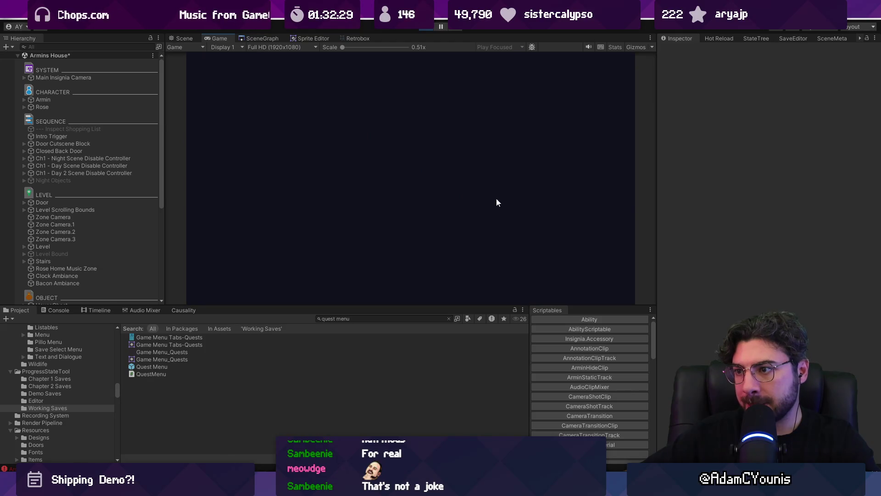
- Check the Console, stop the game, and restart Play mode with Ctrl+P
{"action": "left_click", "coordinate": [56, 311]}
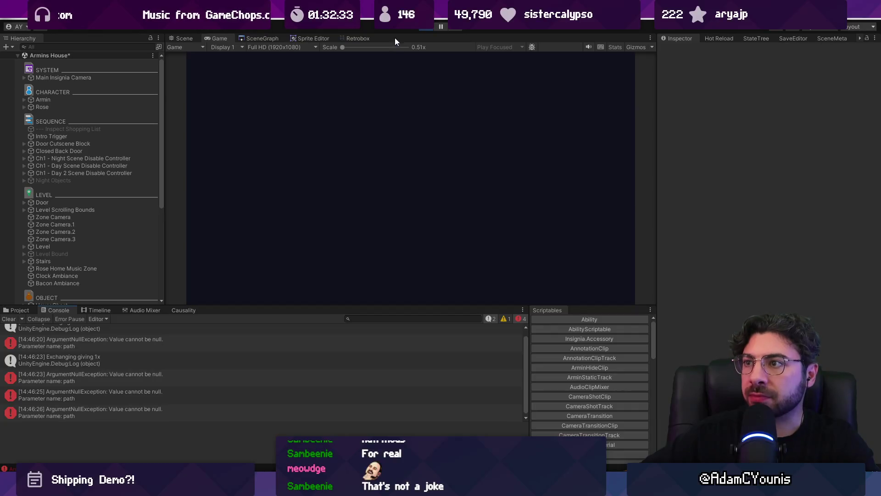
{"action": "left_click", "coordinate": [425, 28]}
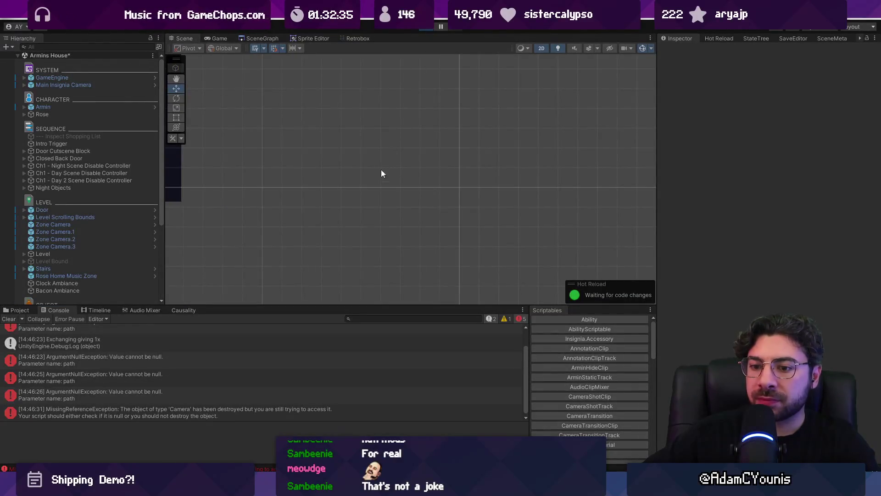
{"action": "key", "text": "ctrl+p"}
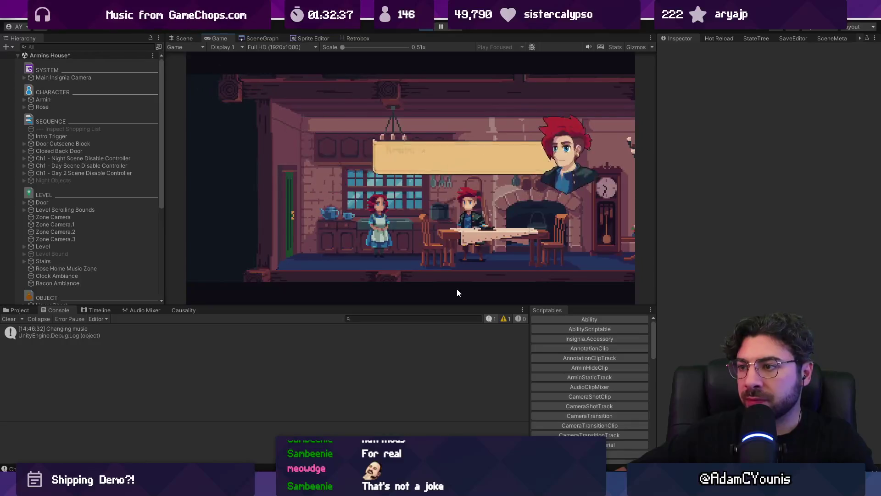